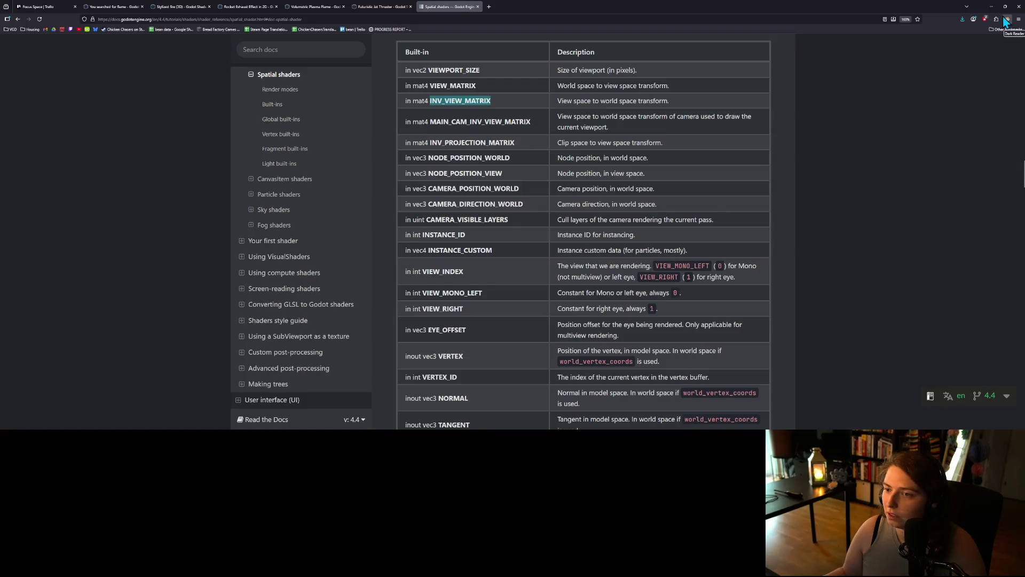
Replace both CAMERA_MATRIX references on line 19 with INV_VIEW_MATRIX.
key(alt+Tab)
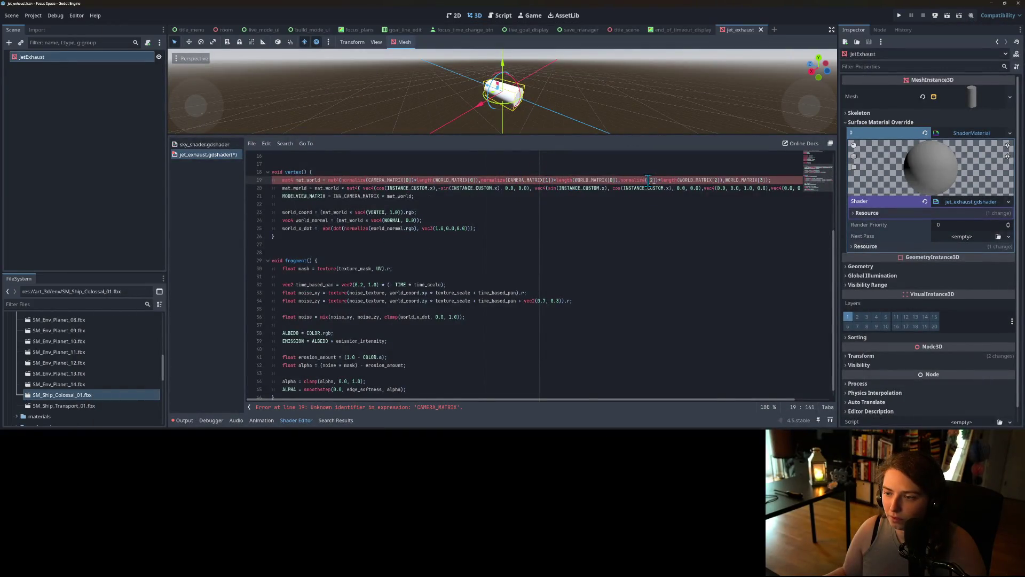
text(INV_VIEW_MATRIX)
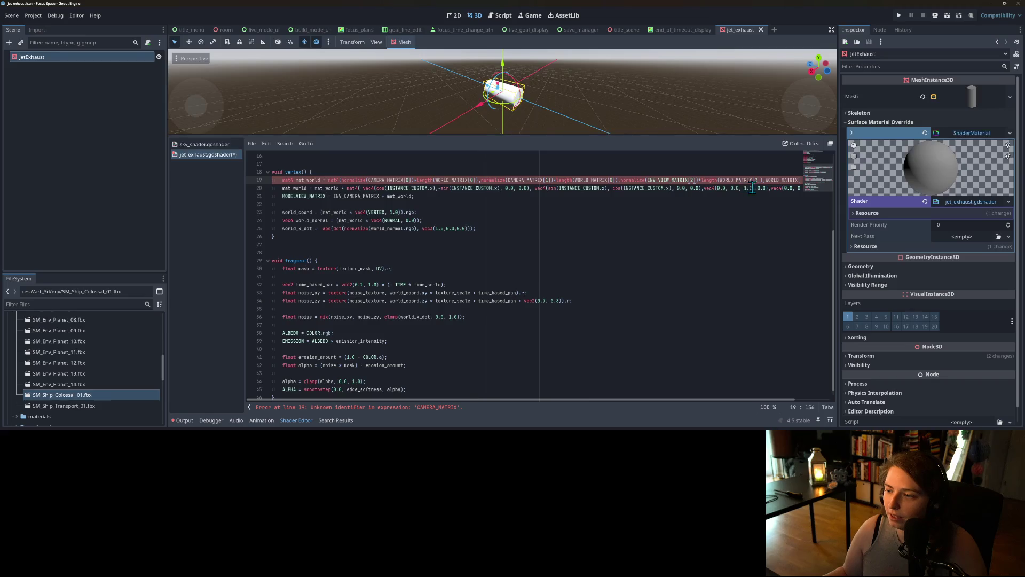
double_click(517, 180)
text(INV_VIEW_MATRIX)
double_click(390, 180)
text(INV_VIEW_MATRIX)
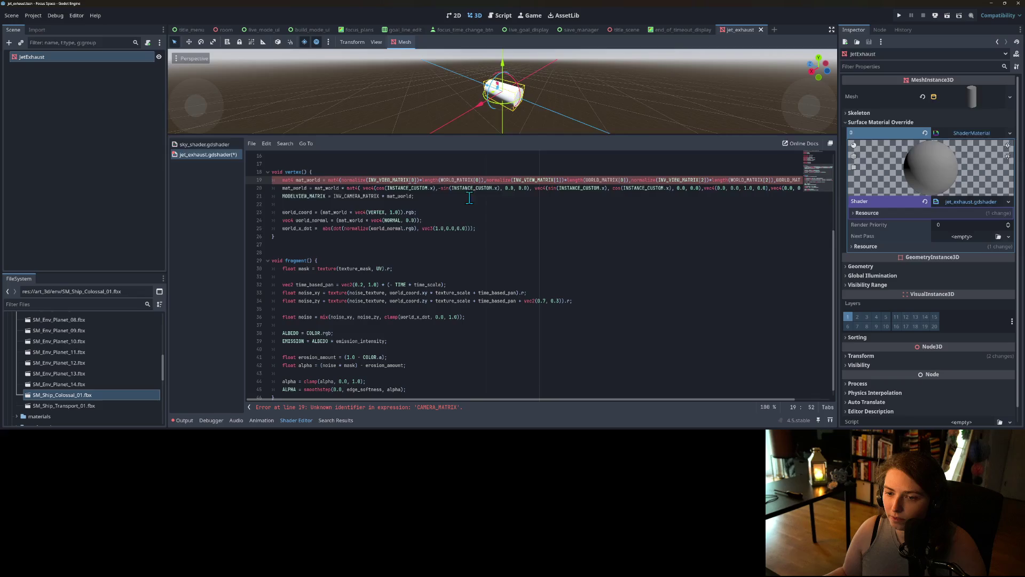
Copy the VIEW_MATRIX built-in name from the spatial shader docs.
click(993, 4)
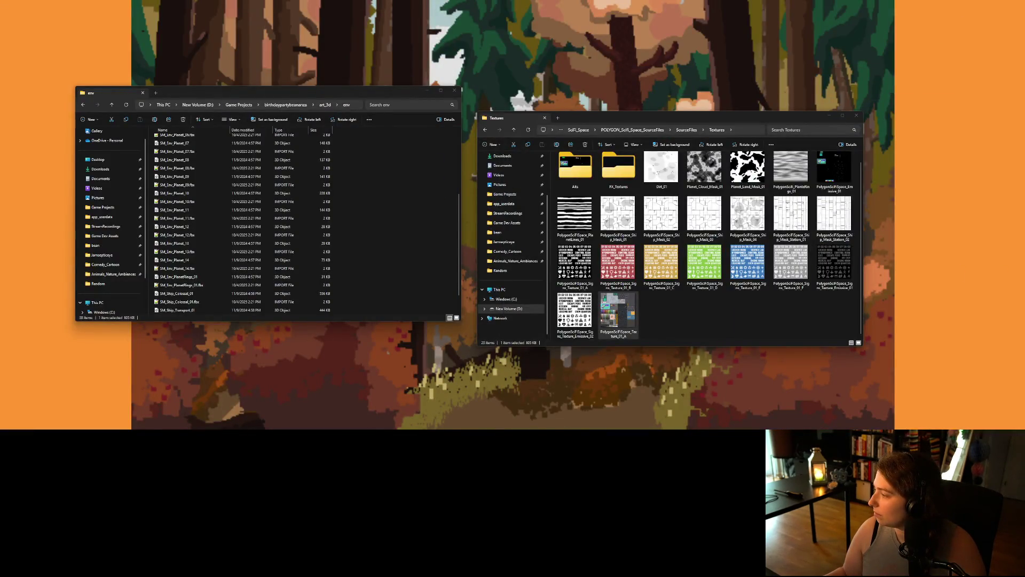
key(alt+Tab)
double_click(447, 85)
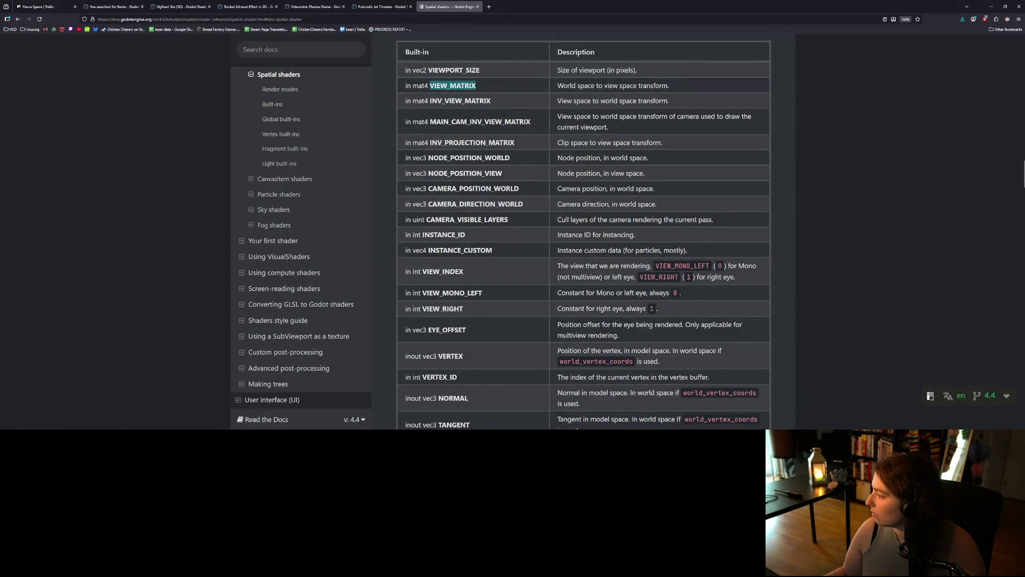
key(alt+Tab)
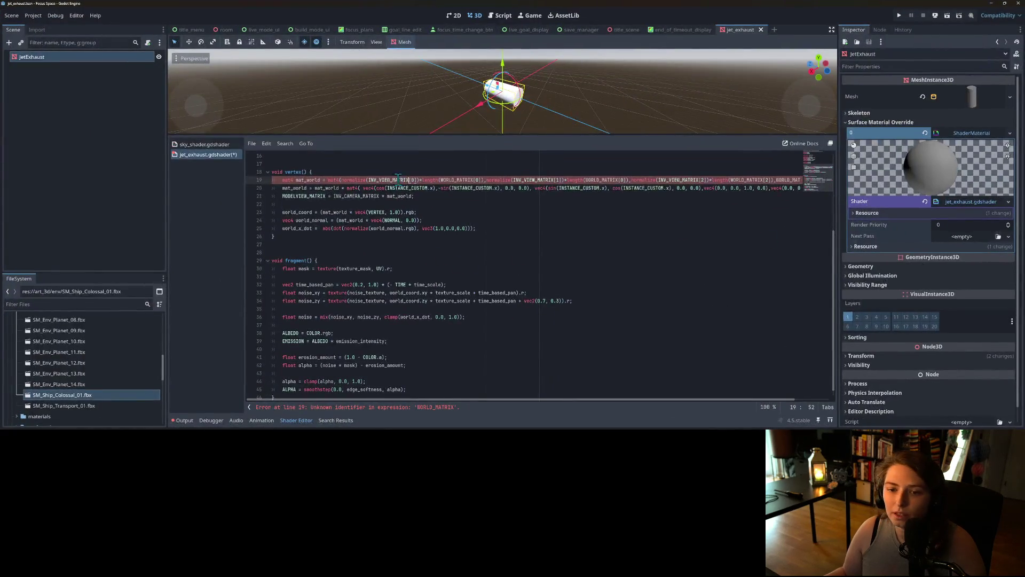
Replace every WORLD_MATRIX on line 19 with VIEW_MATRIX, then select INV_CAMERA_MATRIX on line 21.
double_click(452, 180)
text(VIEW_MATRIX)
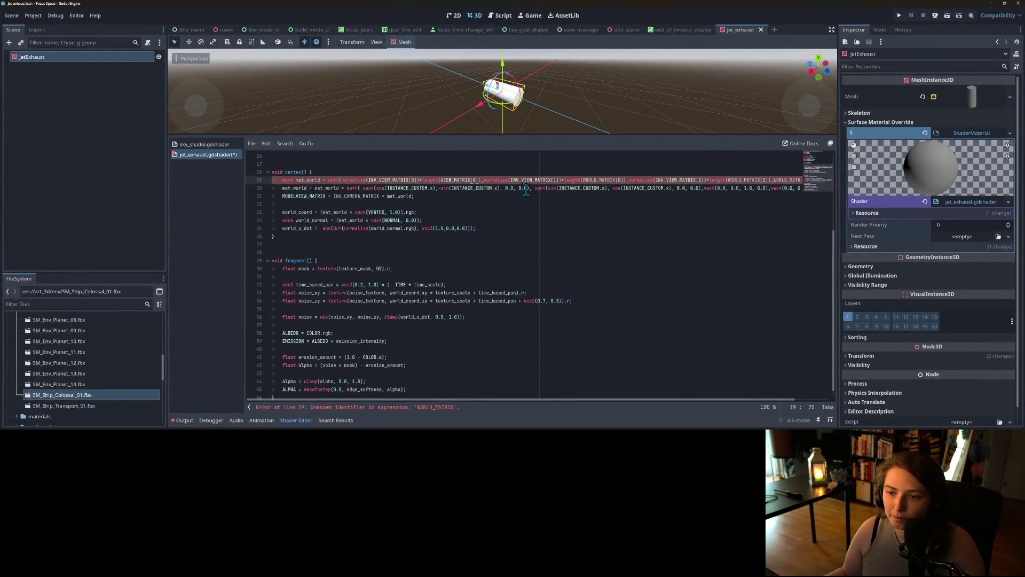
double_click(601, 180)
text(VIEW_MATRIX)
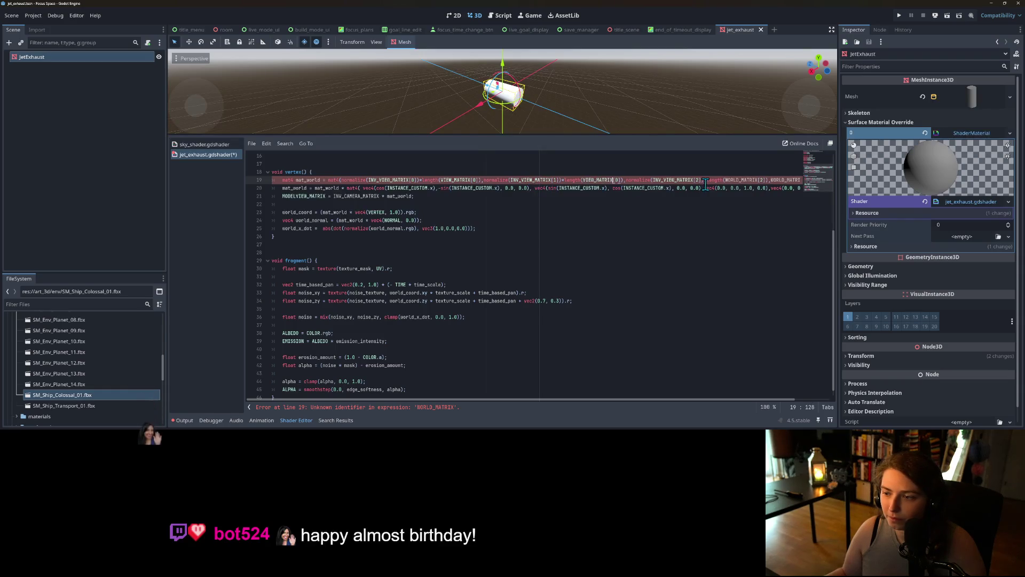
double_click(748, 180)
text(VIEW_MATRIX)
drag(690, 399, 830, 399)
double_click(754, 180)
text(VIEW_MATRIX)
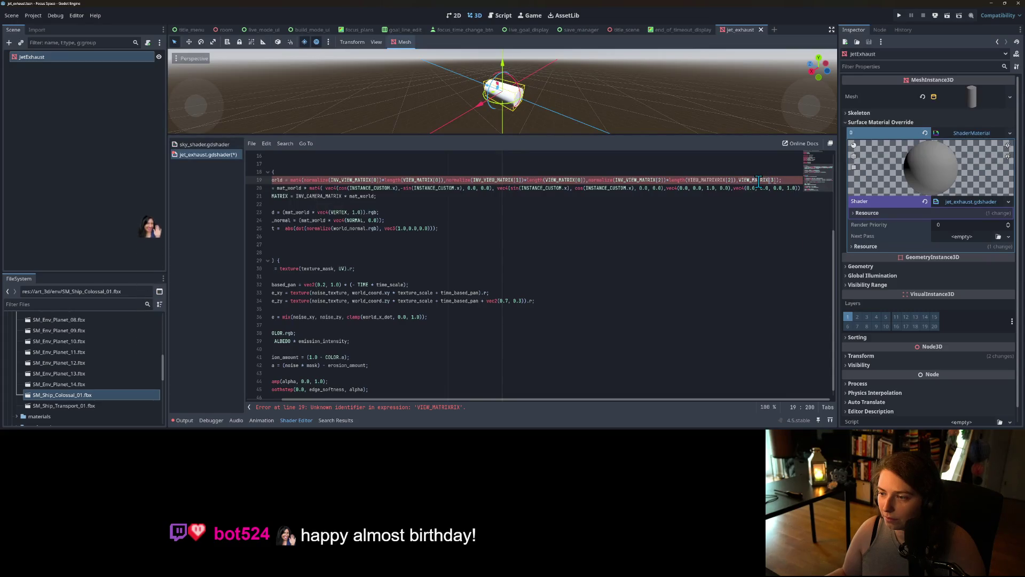
mouse_move(691, 400)
mouse_down()
mouse_move(755, 401)
mouse_move(484, 383)
mouse_up()
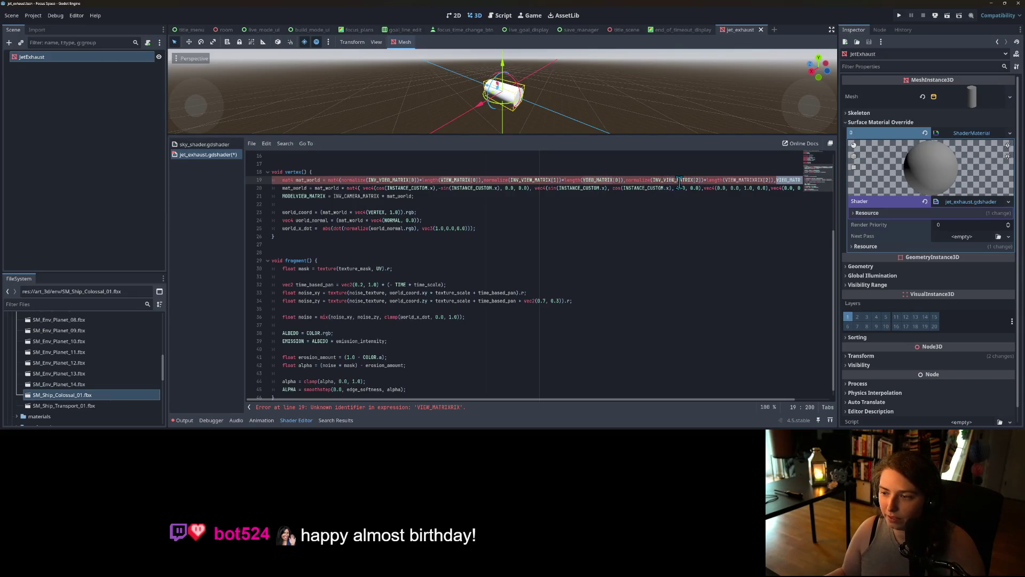
click(764, 180)
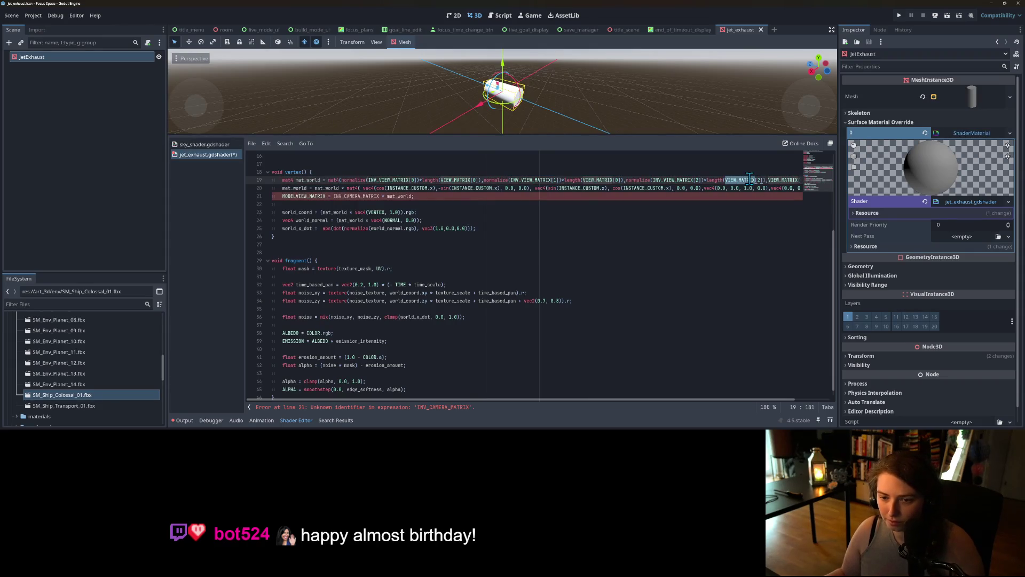
double_click(361, 197)
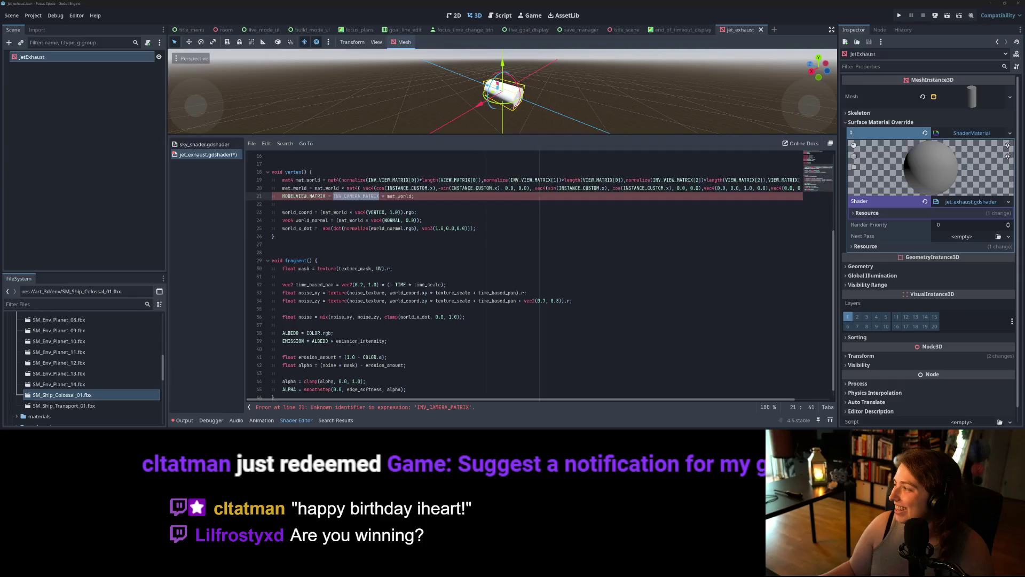
Paste MAIN_CAM_INV_VIEW_MATRIX from the docs over INV_CAMERA_MATRIX on line 21 and save the shader.
key(alt+Tab)
key(alt+Tab)
key(alt+Tab)
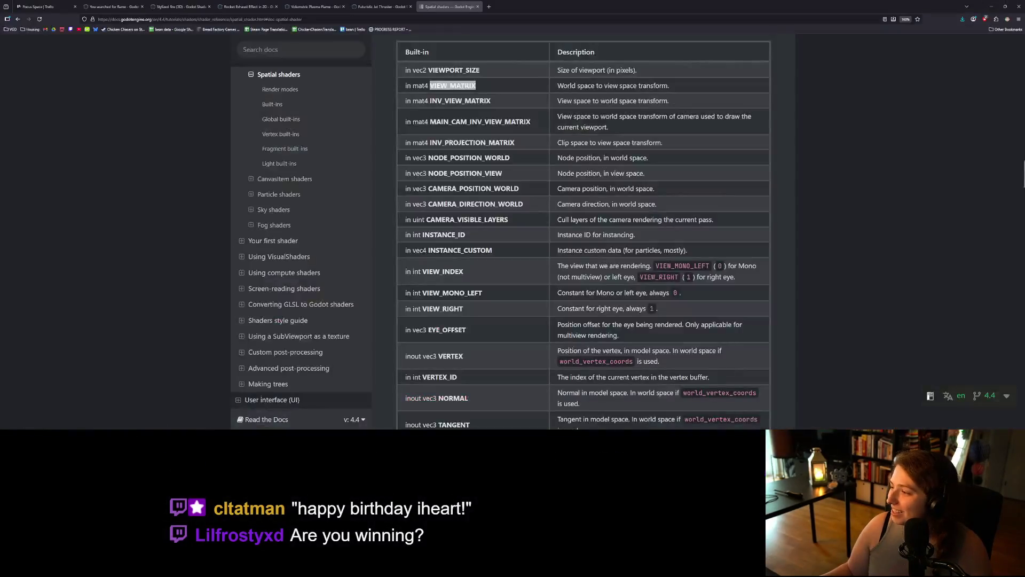
double_click(463, 122)
key(ctrl+c)
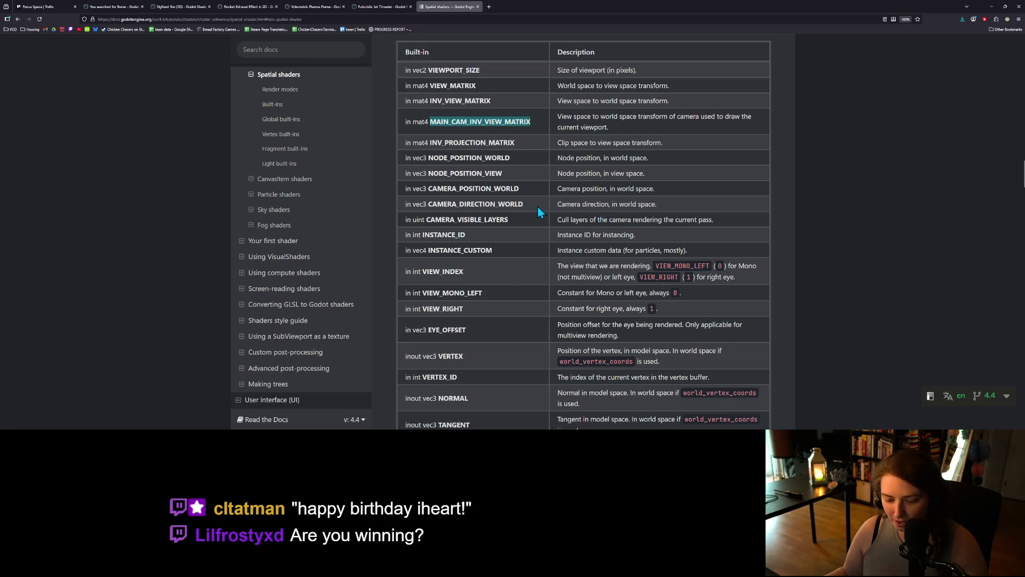
click(991, 7)
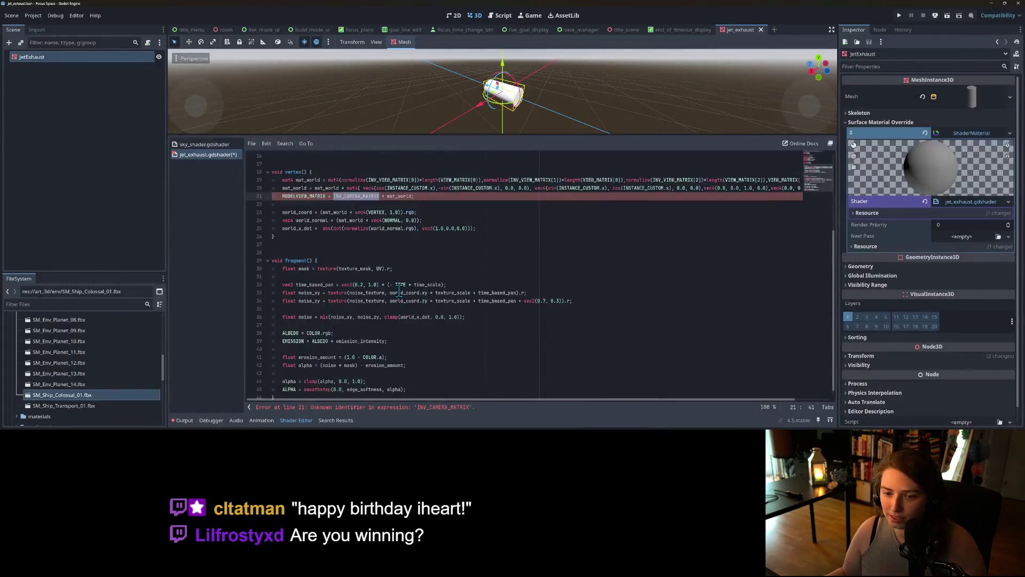
key(ctrl+v)
key(ctrl+s)
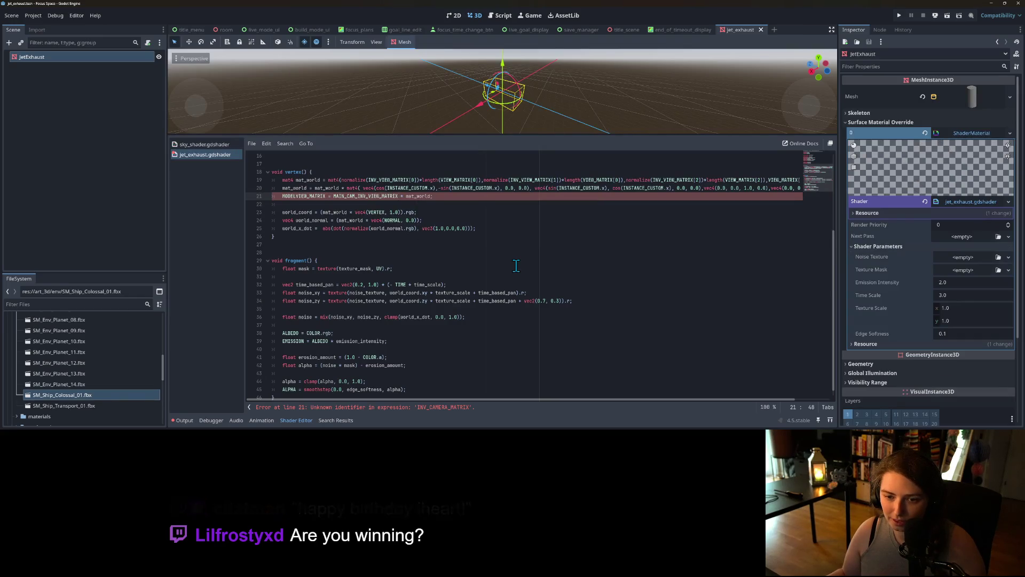
click(427, 235)
scroll(544, 296, down, 1)
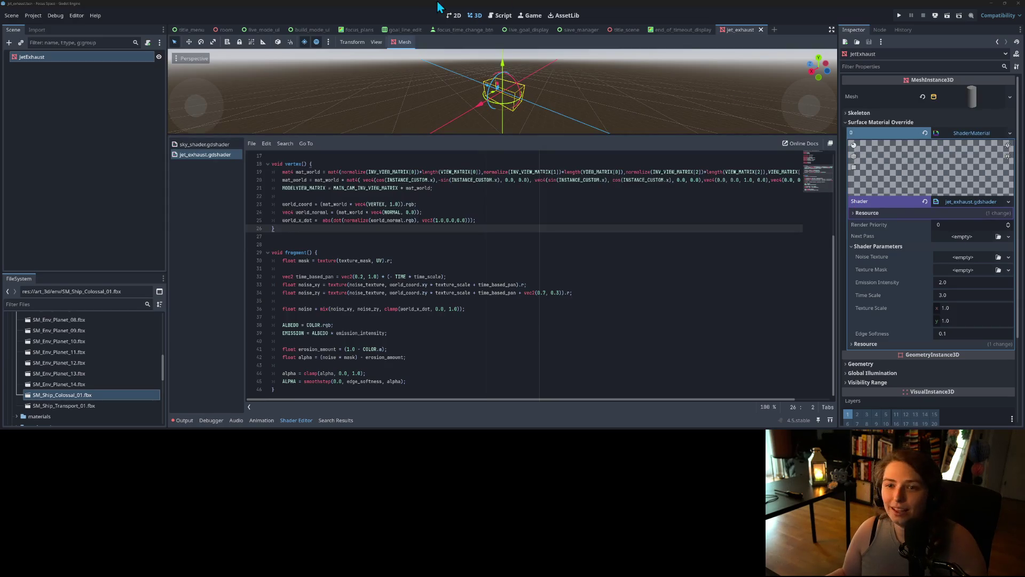
click(501, 16)
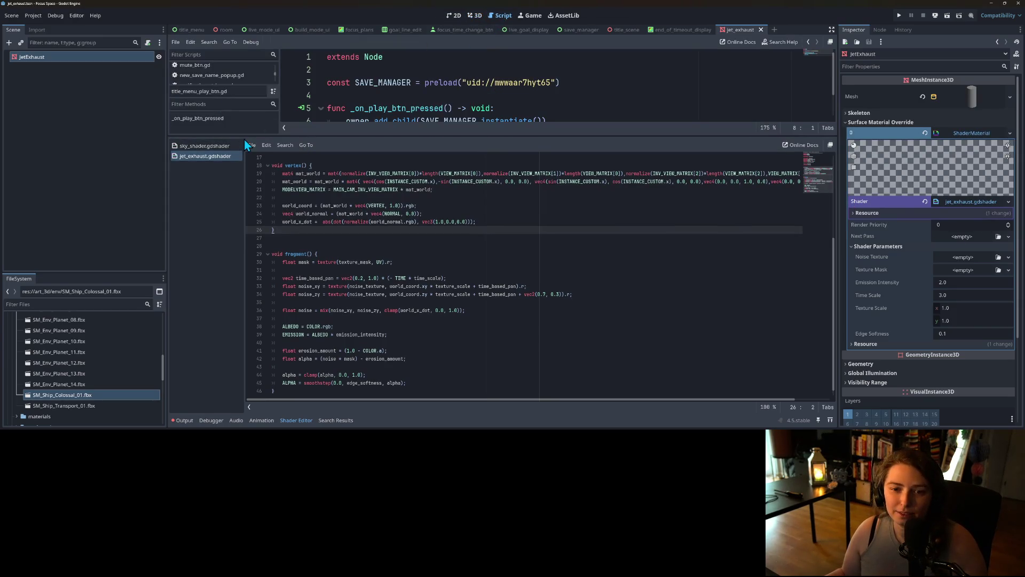
Add a 'happy birthday' greeting as a second message line in notification_strings.gd.
drag(246, 136, 245, 298)
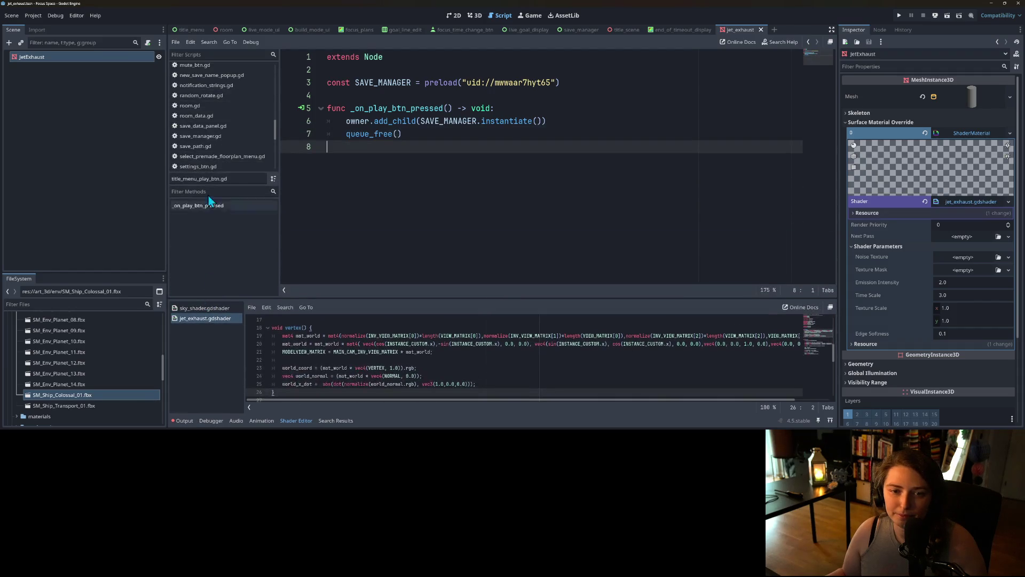
scroll(214, 129, down, 5)
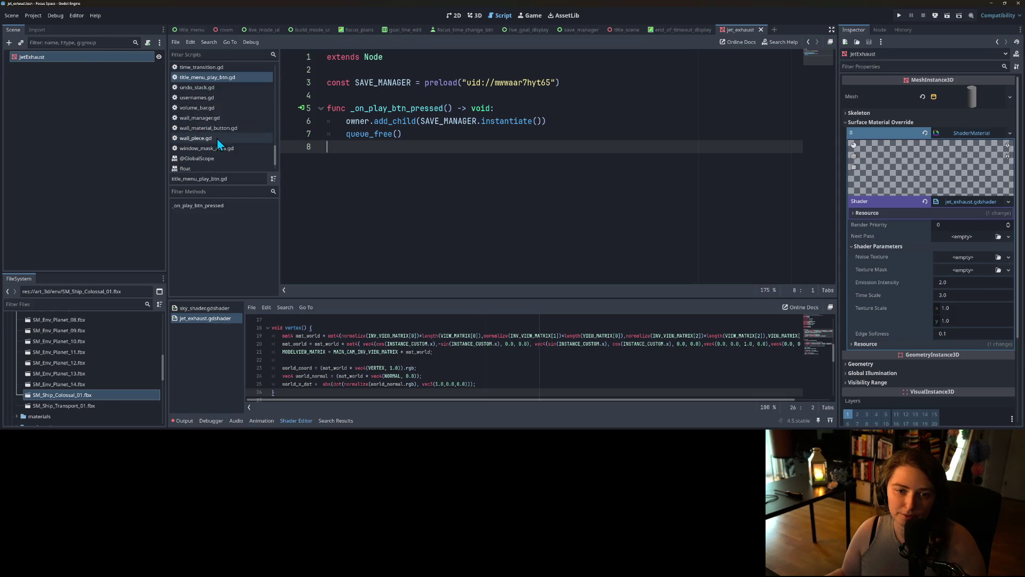
scroll(217, 139, up, 1)
scroll(217, 140, up, 4)
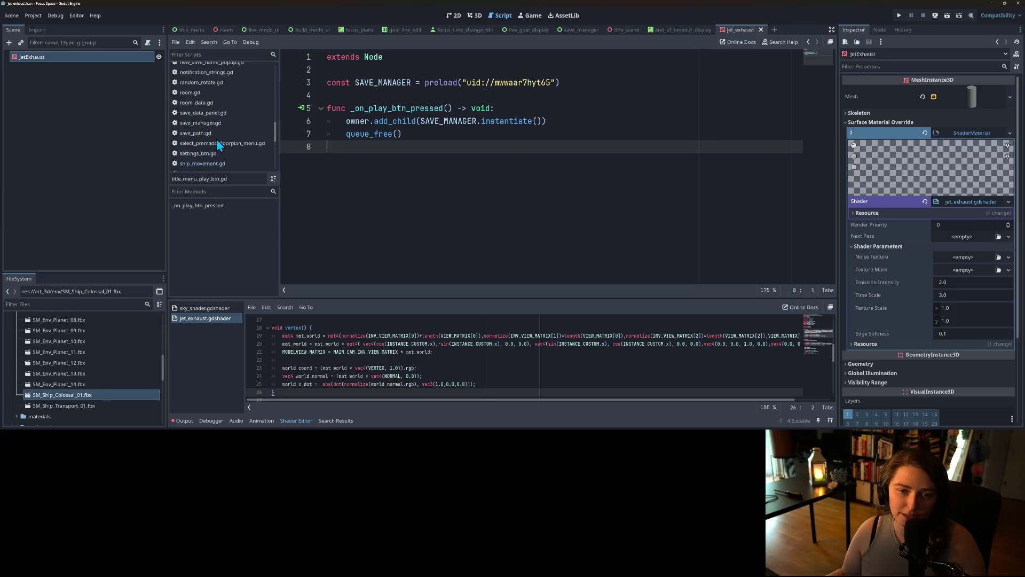
click(216, 128)
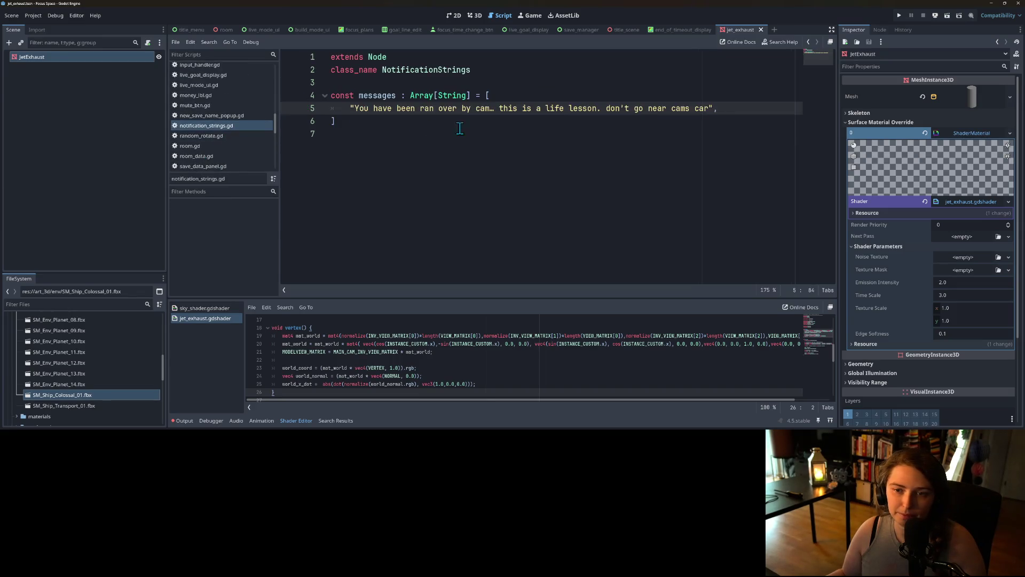
key(Return)
text(")
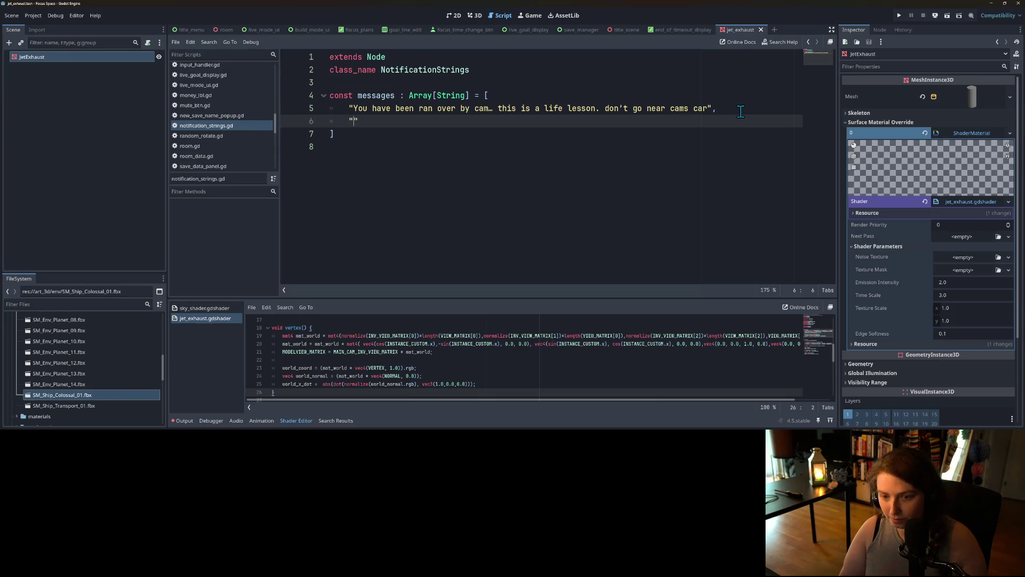
text(happy birthday iheart!)
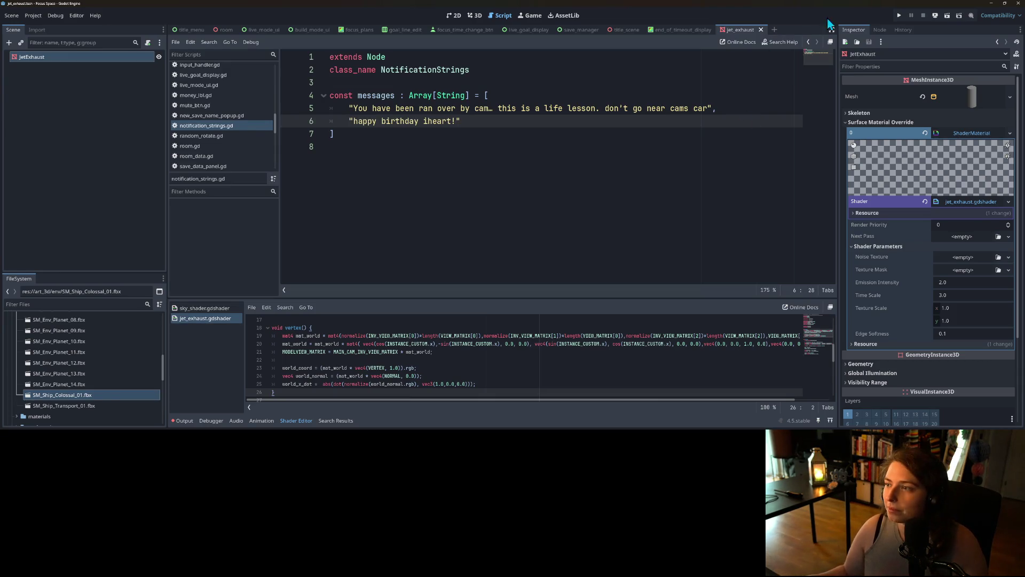
click(475, 15)
Assign a new NoiseTexture2D with FastNoiseLite noise to the Noise Texture shader parameter.
scroll(542, 220, down, 2)
drag(456, 225, 531, 207)
scroll(530, 207, up, 3)
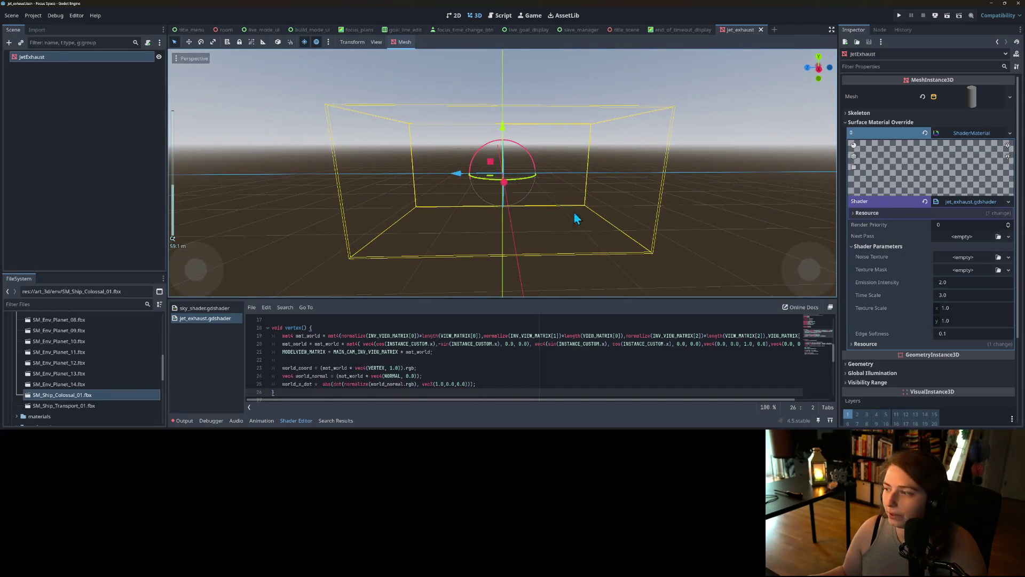
scroll(565, 358, up, 3)
scroll(564, 357, up, 1)
scroll(564, 360, up, 2)
scroll(563, 360, down, 12)
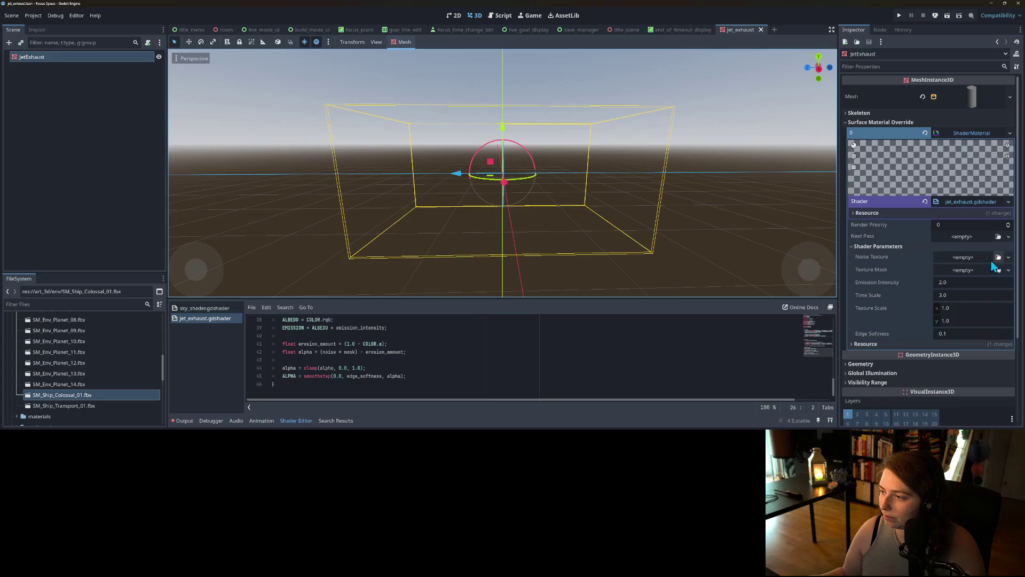
click(930, 259)
click(1009, 259)
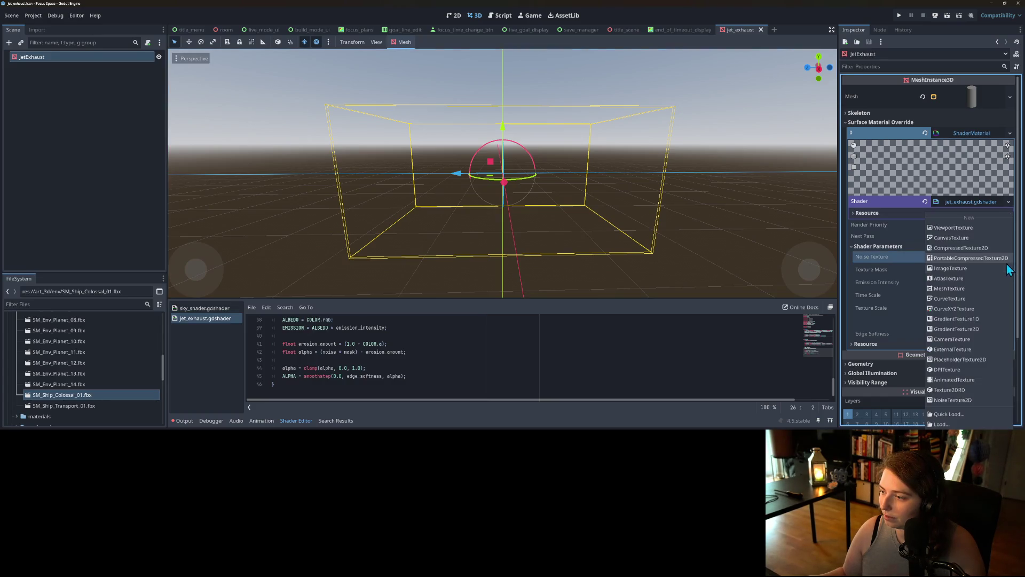
click(953, 400)
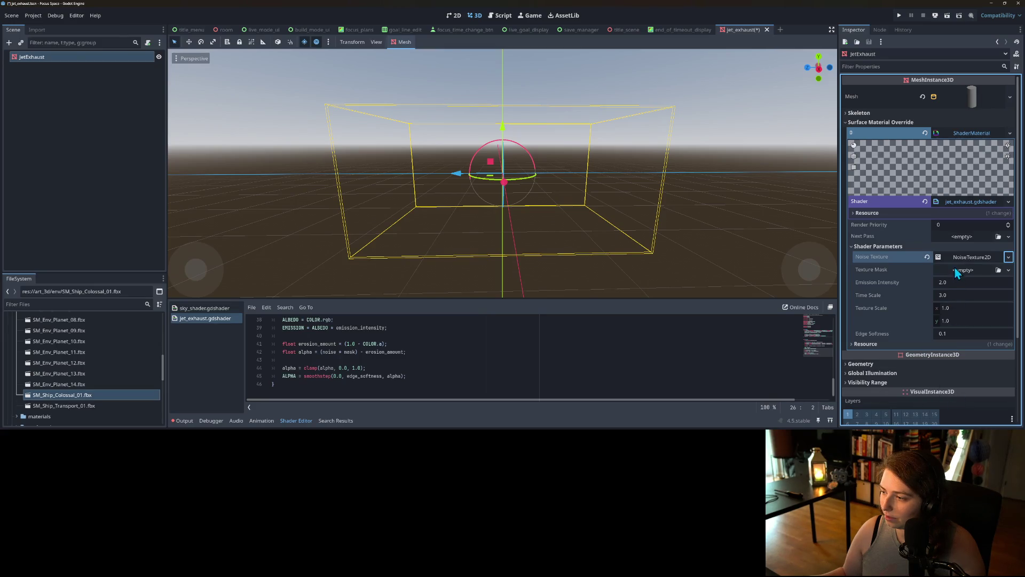
click(972, 259)
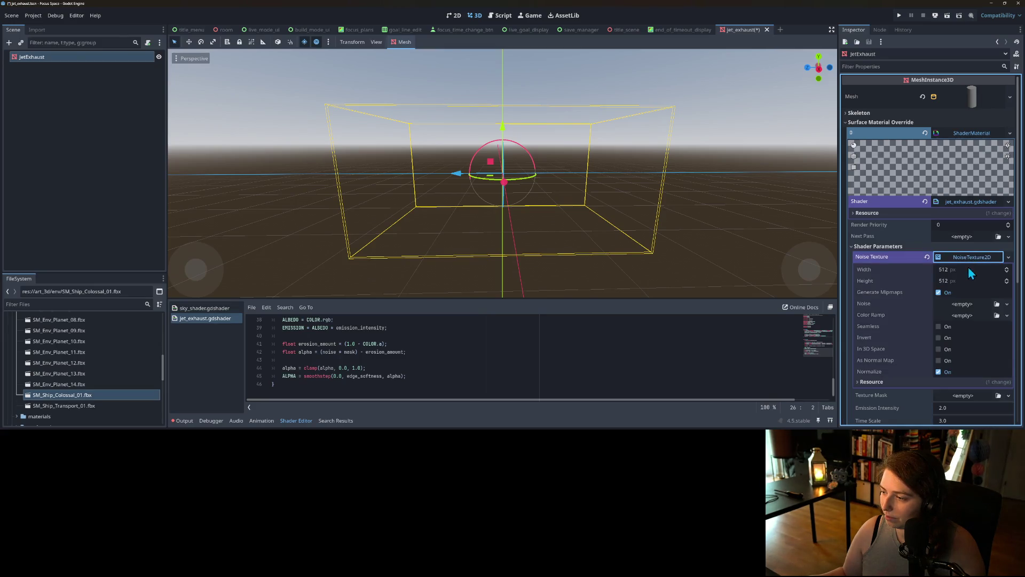
click(959, 305)
click(988, 324)
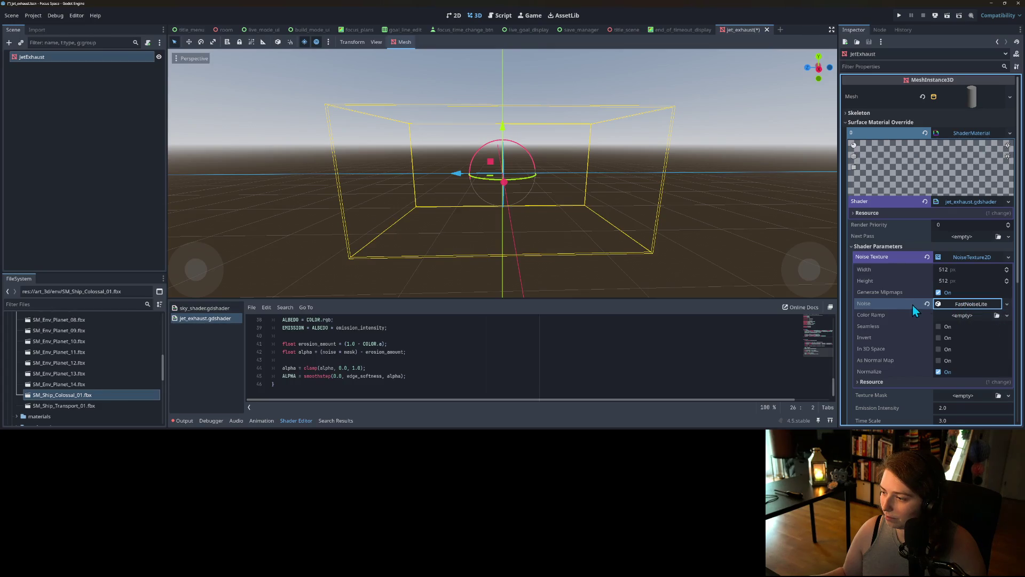
click(947, 257)
Copy the noise texture into Texture Mask, then clear Texture Mask back to empty.
right_click(881, 263)
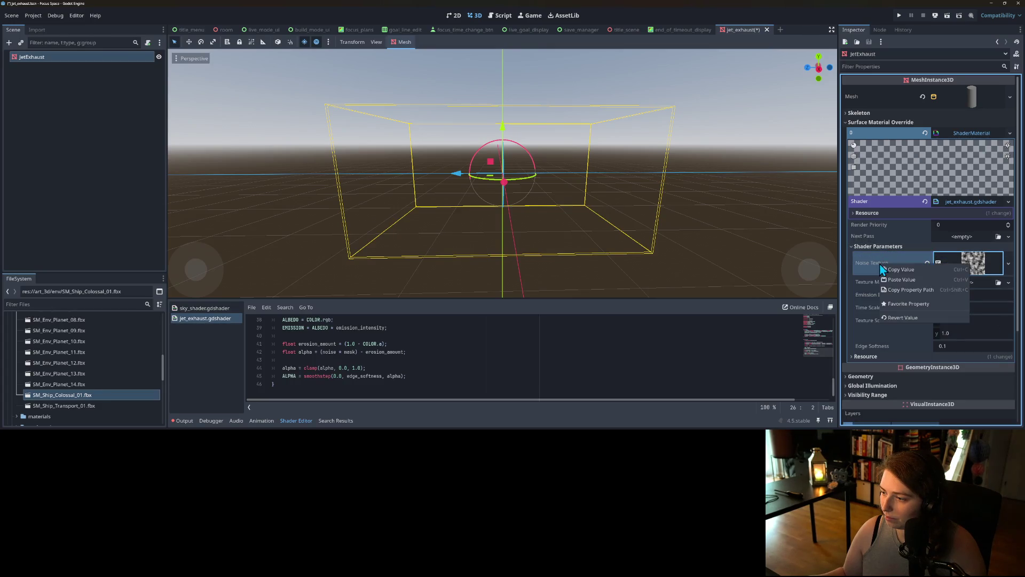
click(908, 269)
right_click(890, 283)
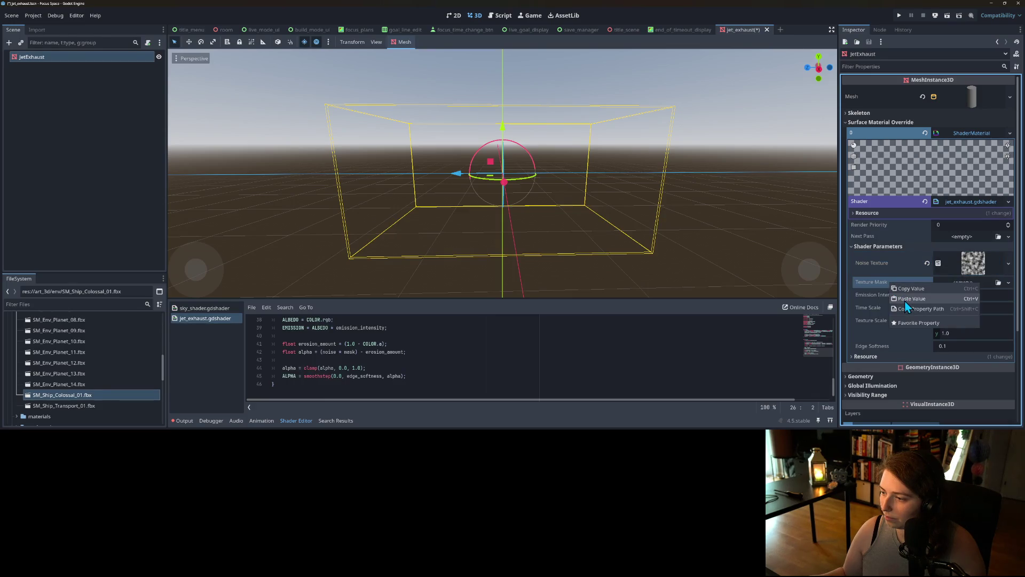
click(905, 299)
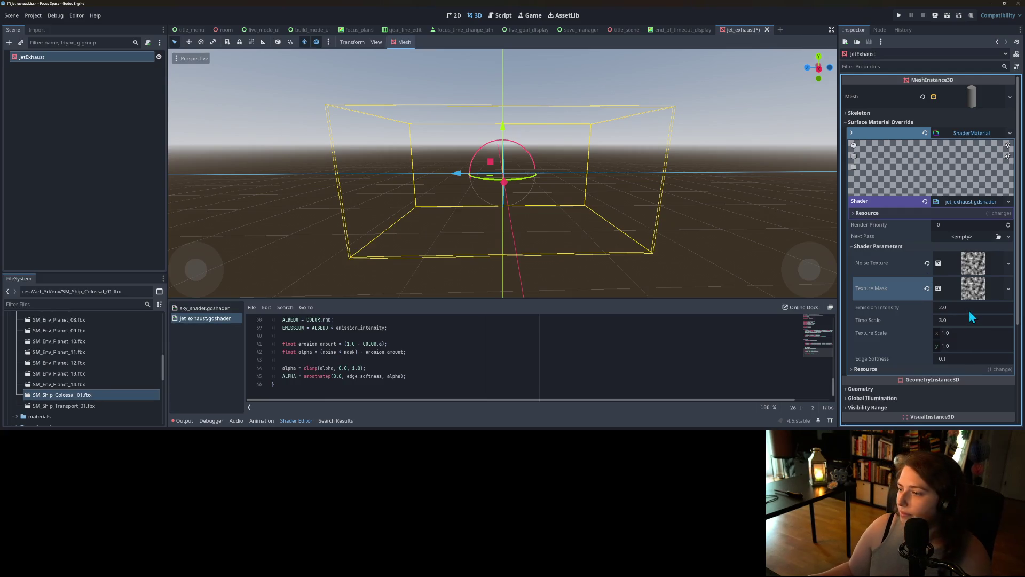
click(926, 291)
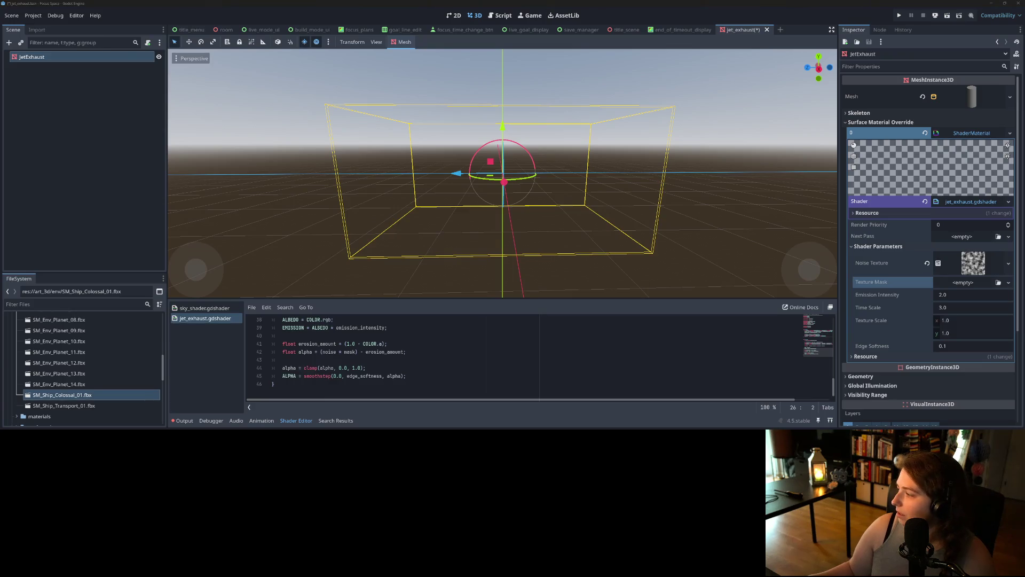
key(alt+Tab)
Browse the Jet Thruster, Volumetric Plasma Flame, Rocket Exhaust and Stylized fire (3D) shader pages.
click(382, 6)
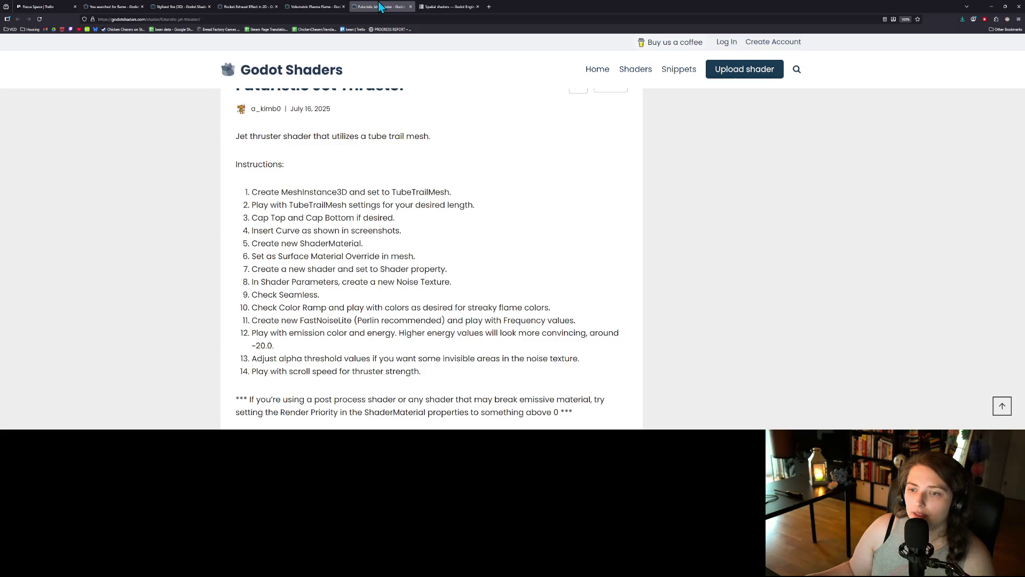
click(315, 7)
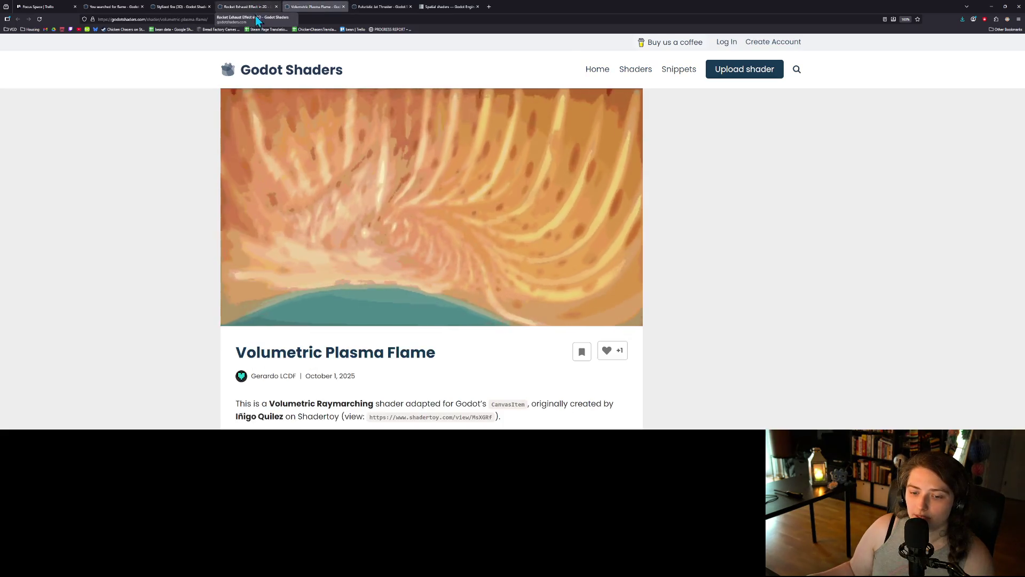
scroll(207, 267, down, 3)
scroll(210, 261, down, 8)
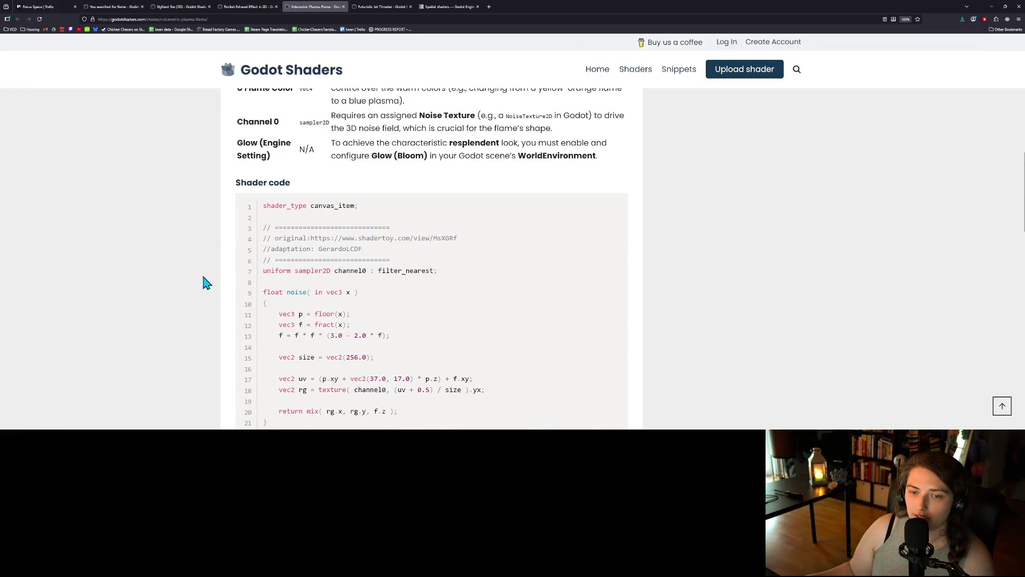
scroll(184, 284, up, 10)
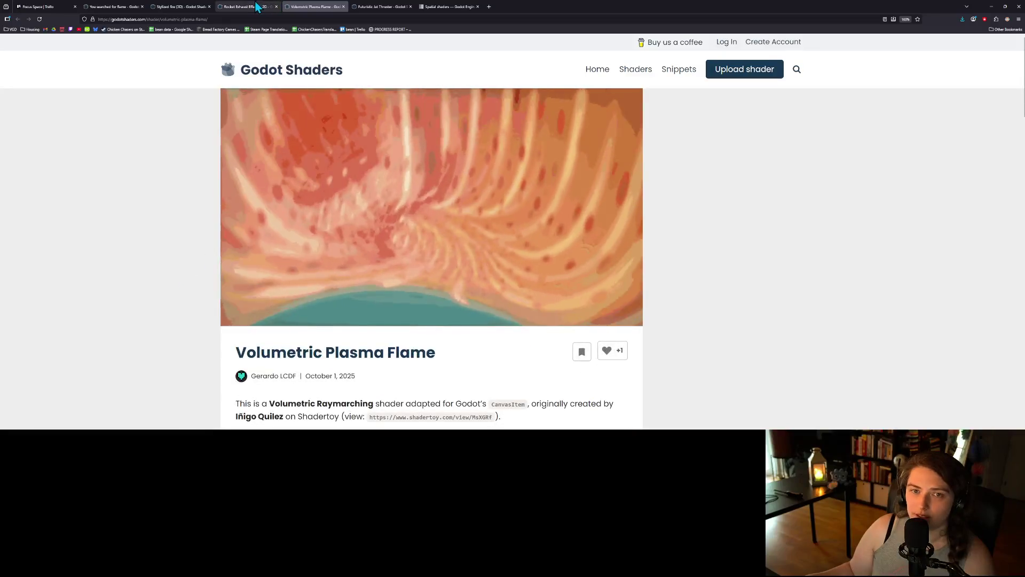
click(235, 6)
click(205, 6)
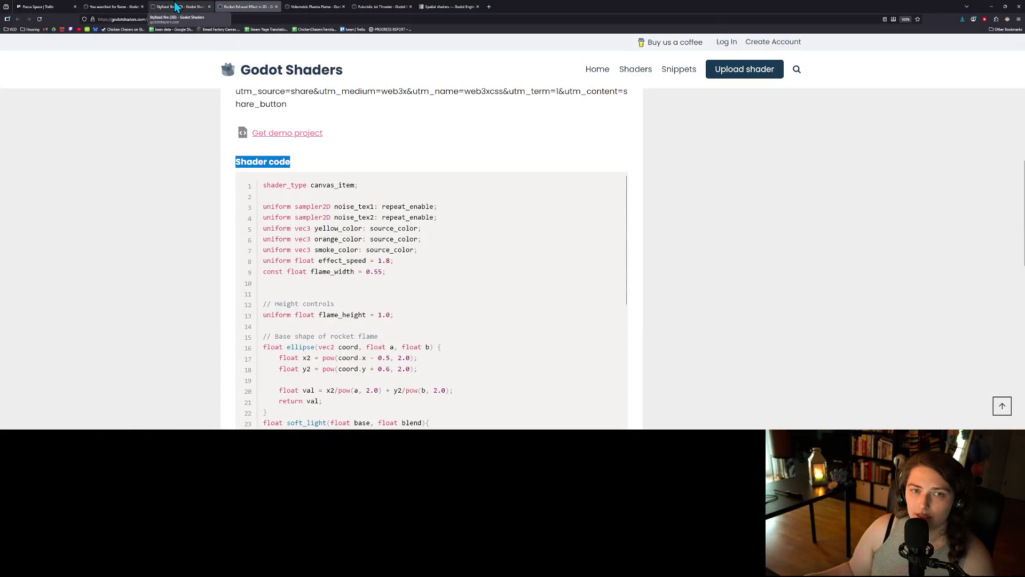
Open the Stylized fire (3D) page's Get demo project link in a new GitHub tab.
scroll(197, 252, up, 3)
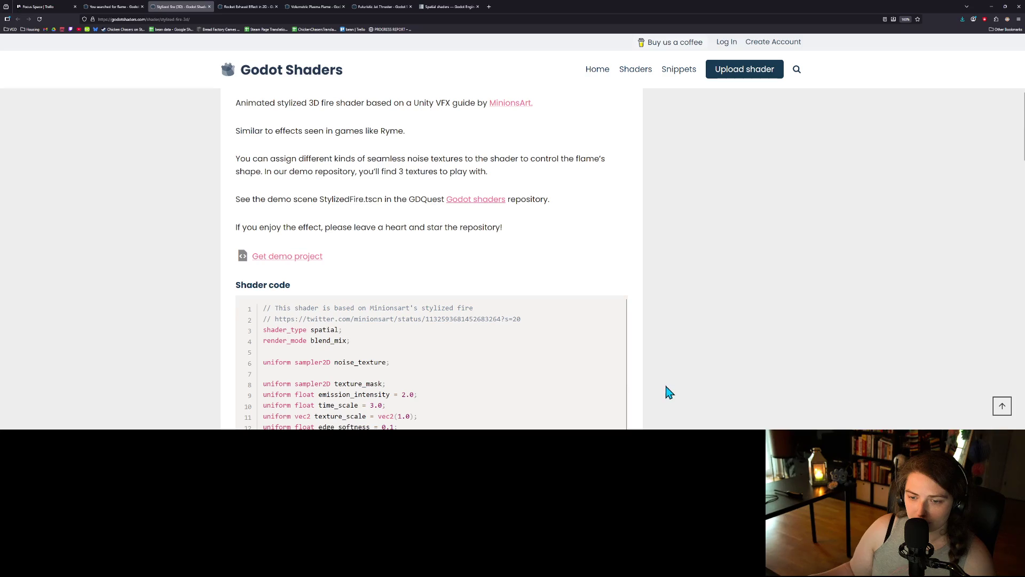
scroll(668, 392, up, 2)
scroll(669, 391, up, 1)
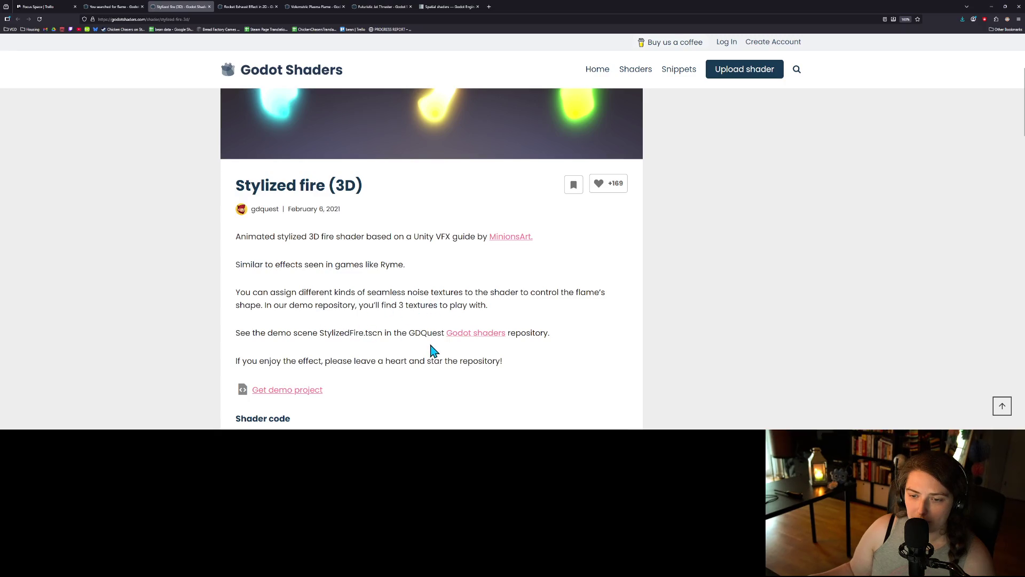
scroll(542, 351, up, 1)
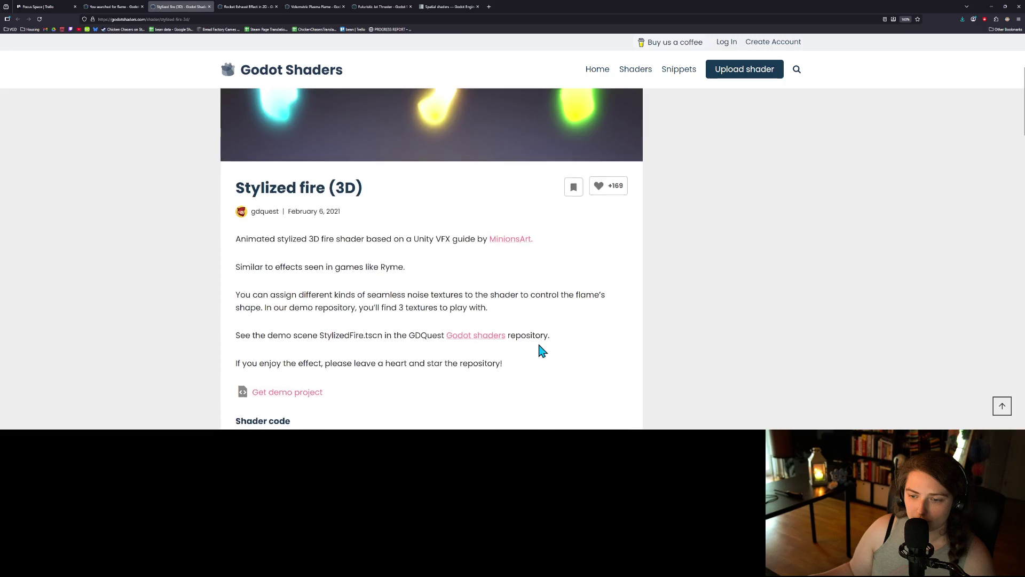
scroll(542, 351, up, 3)
scroll(541, 351, down, 4)
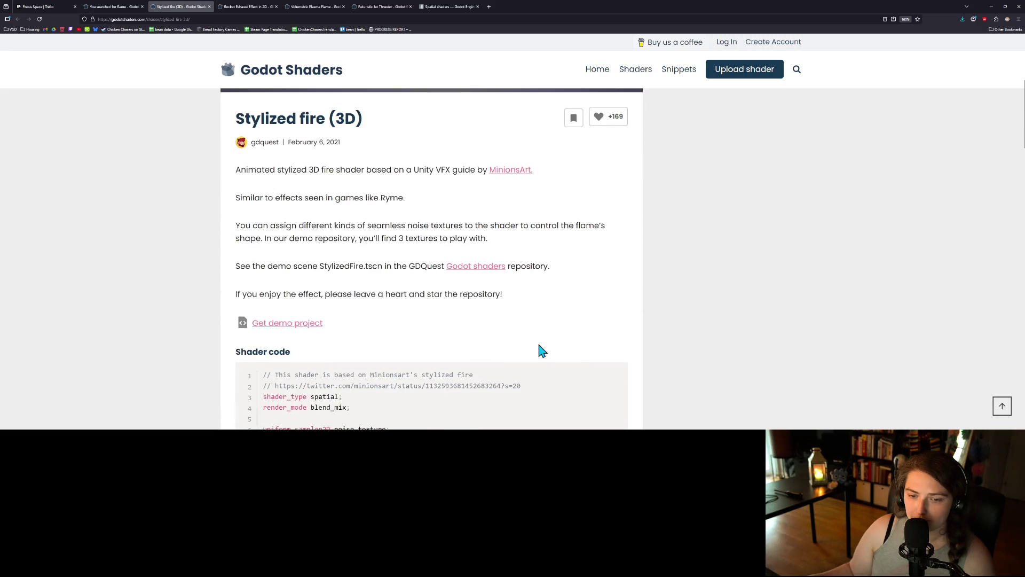
scroll(542, 350, down, 1)
middle_click(296, 291)
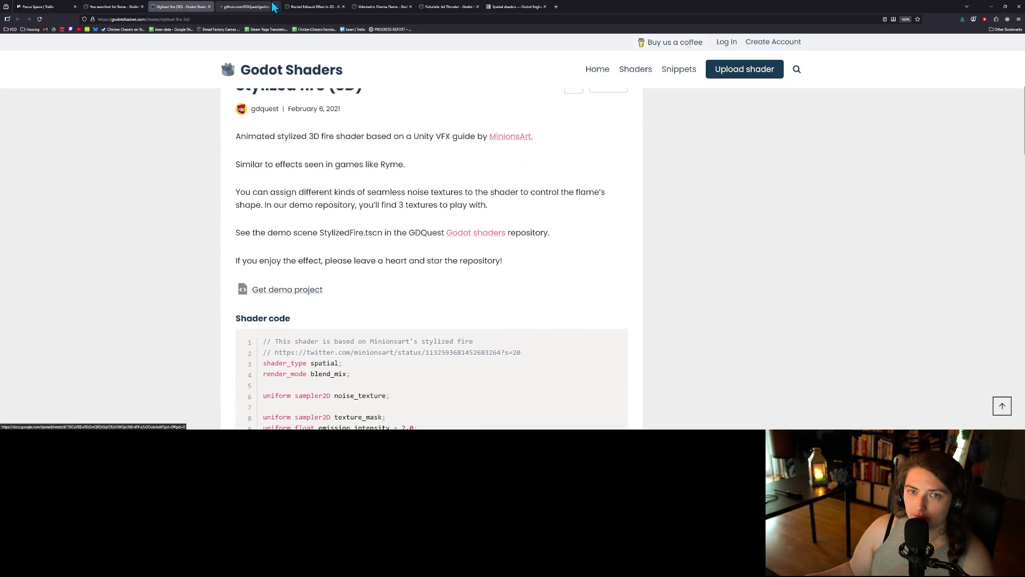
click(274, 6)
scroll(231, 312, down, 3)
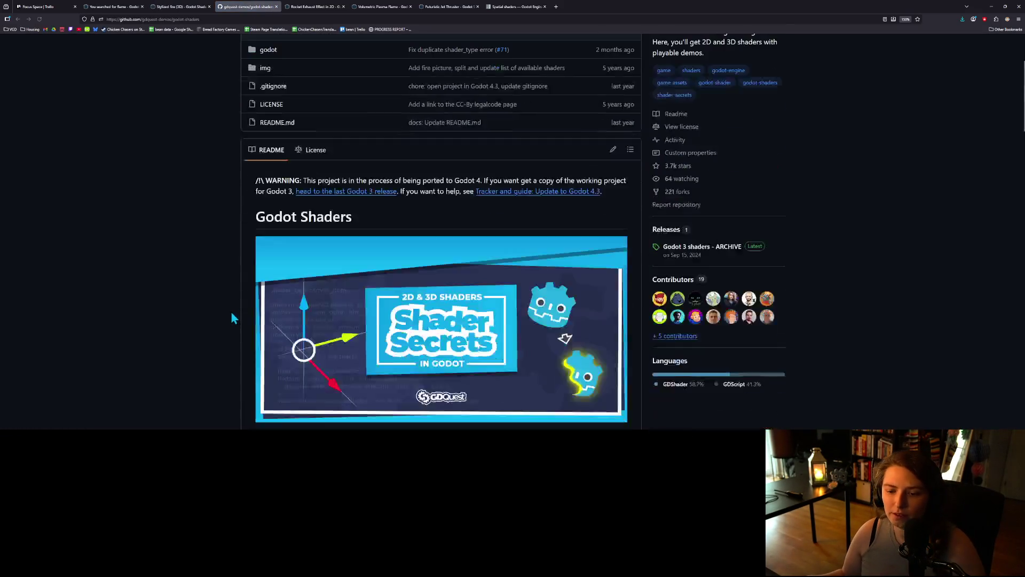
Scroll through the repository README, then open the godot folder and its Shaders subfolder.
scroll(232, 315, down, 5)
scroll(245, 304, down, 1)
scroll(242, 306, down, 10)
scroll(248, 303, down, 20)
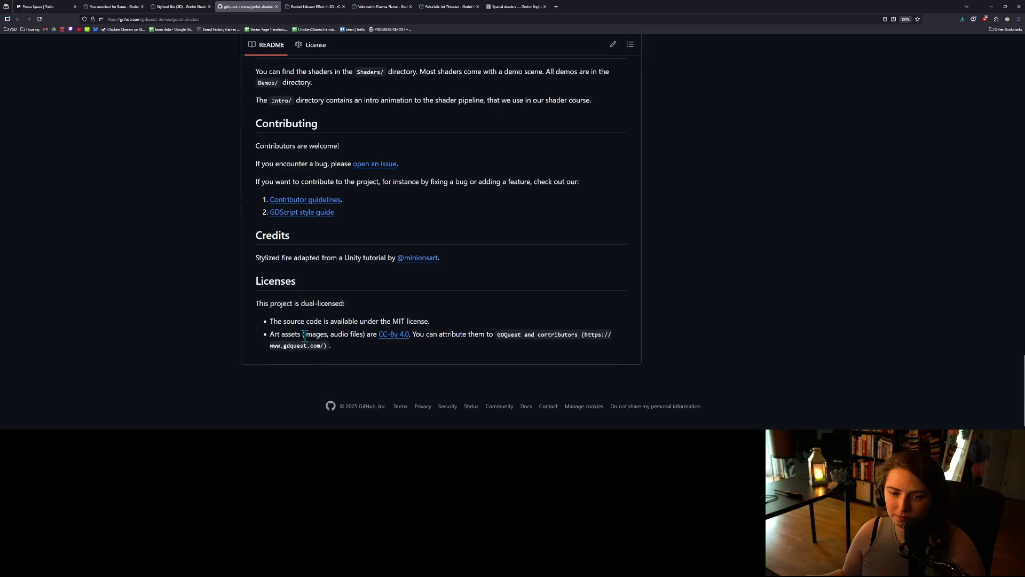
scroll(480, 363, up, 2)
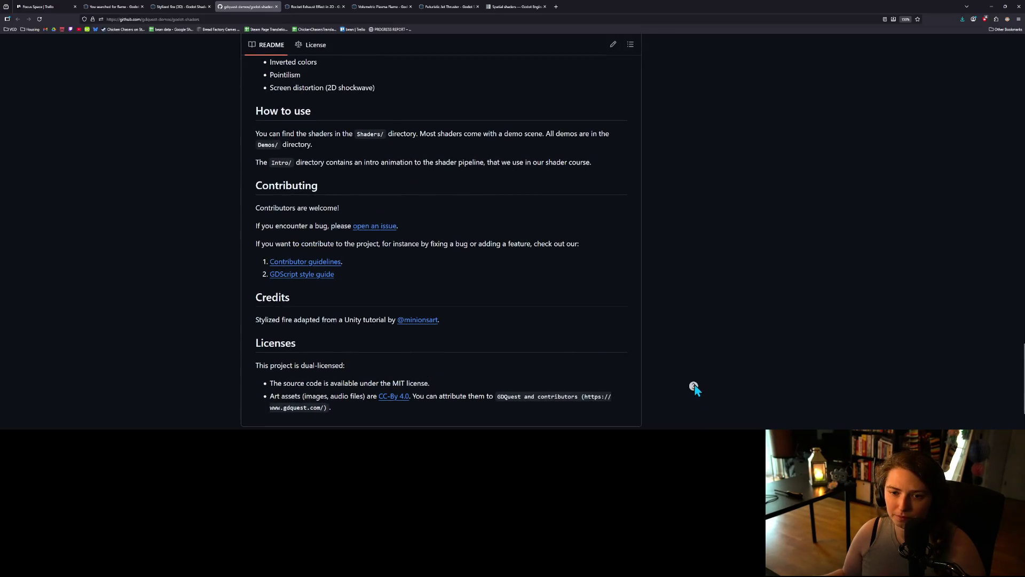
scroll(694, 389, up, 2)
scroll(695, 383, up, 20)
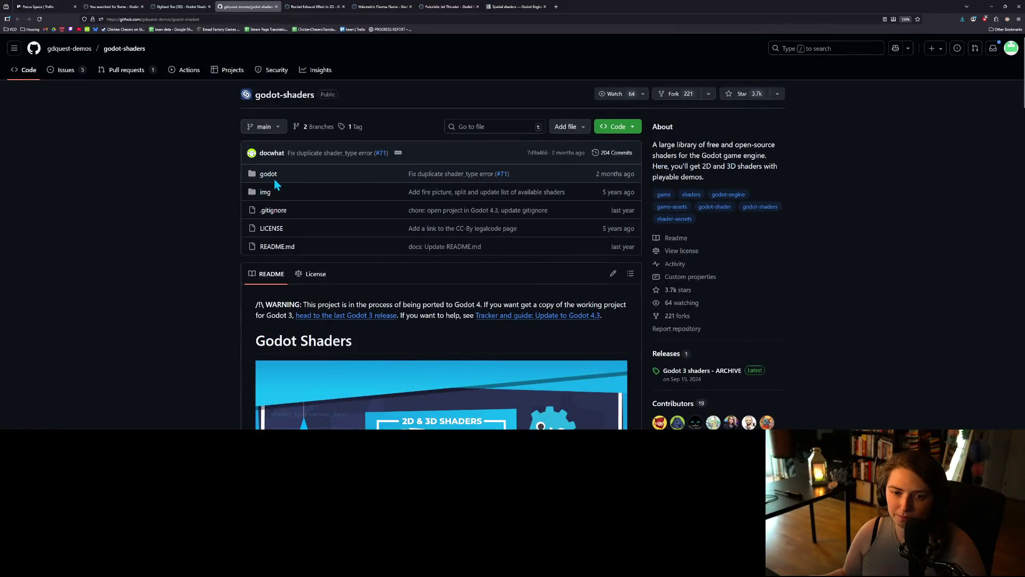
click(274, 178)
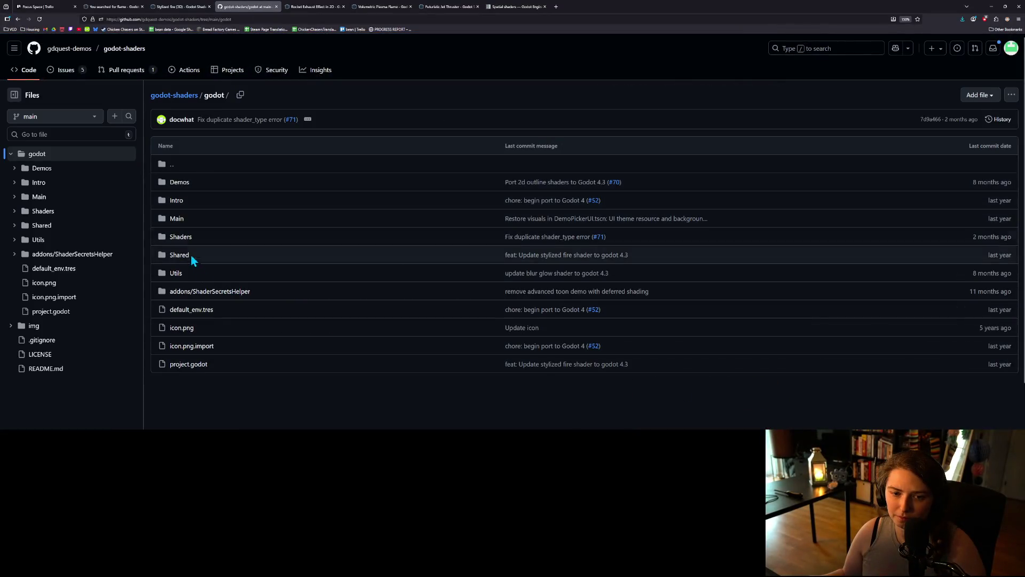
click(180, 237)
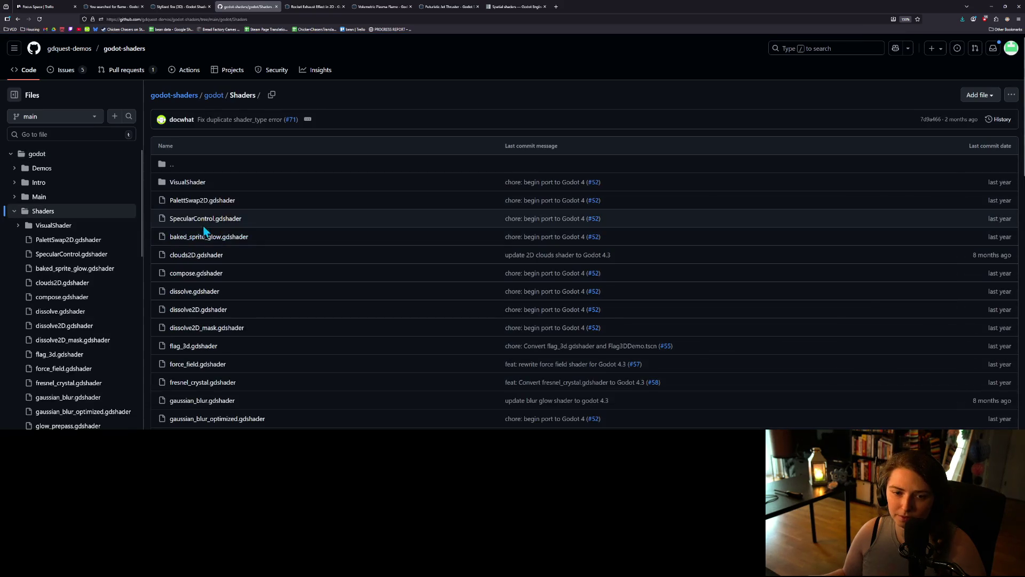
Browse the VisualShader and addons/ShaderSecretsHelper folders before opening godot/Demos.
scroll(290, 295, down, 5)
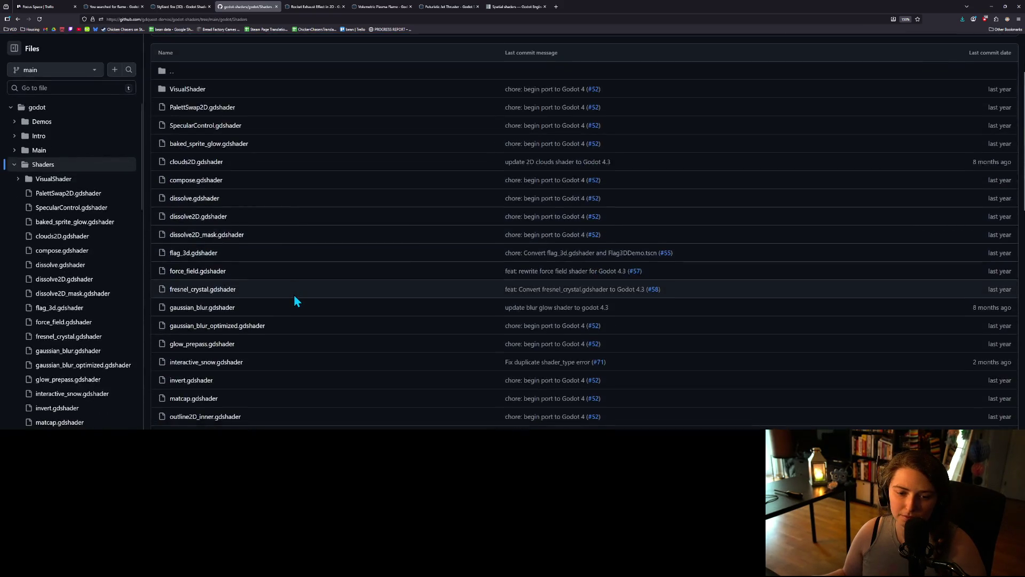
scroll(297, 295, down, 5)
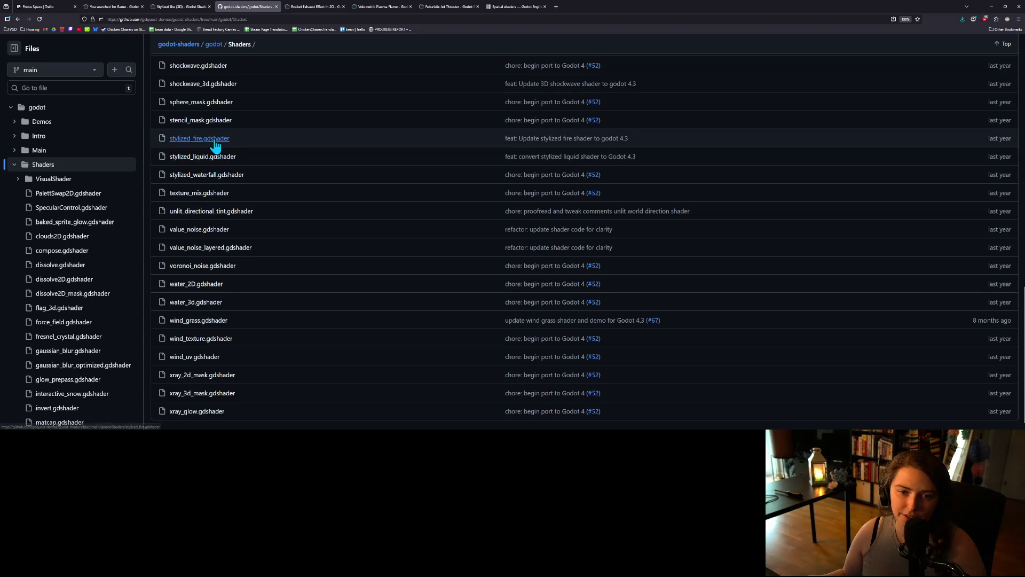
scroll(229, 323, down, 1)
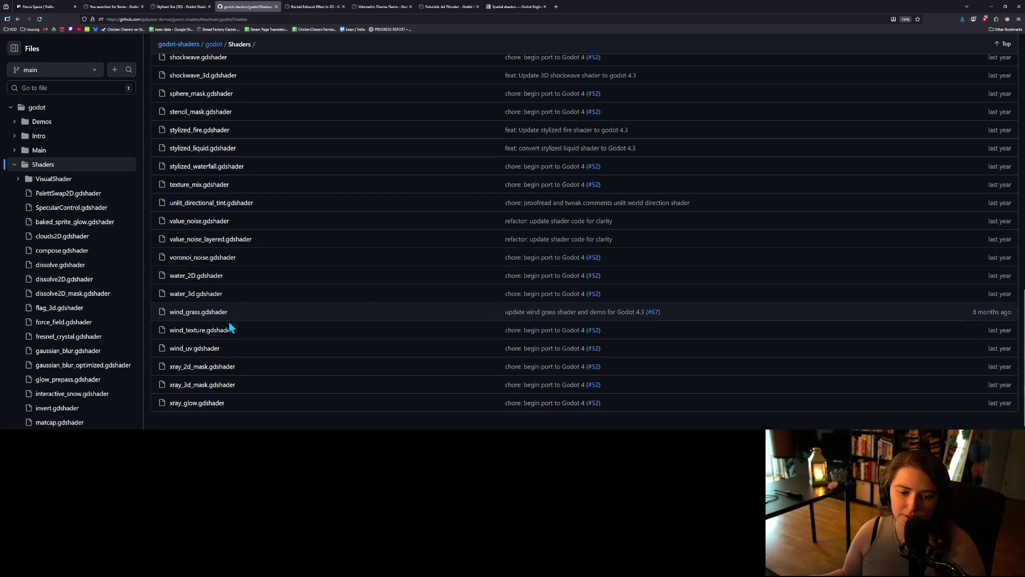
scroll(231, 327, up, 10)
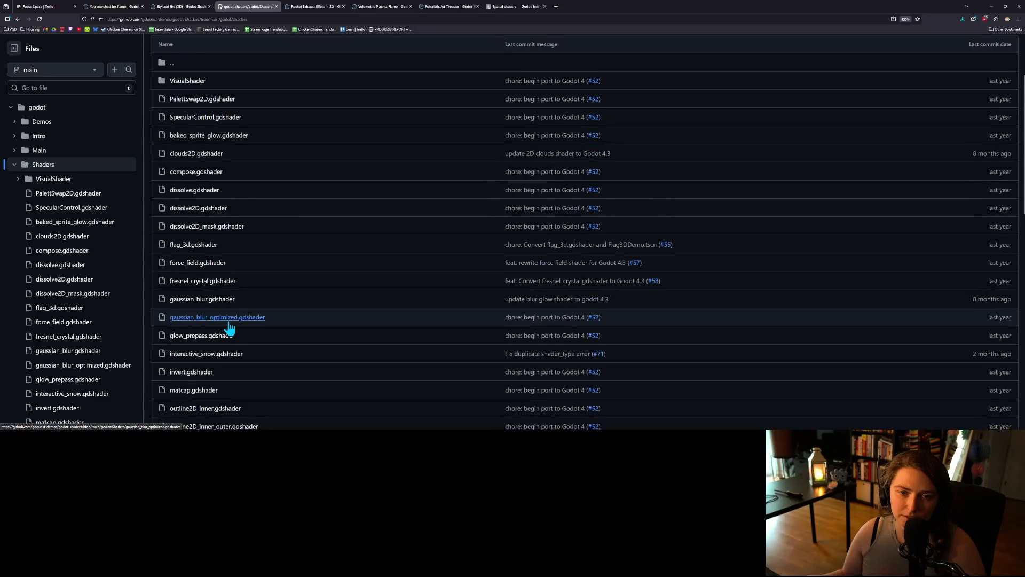
scroll(229, 327, up, 2)
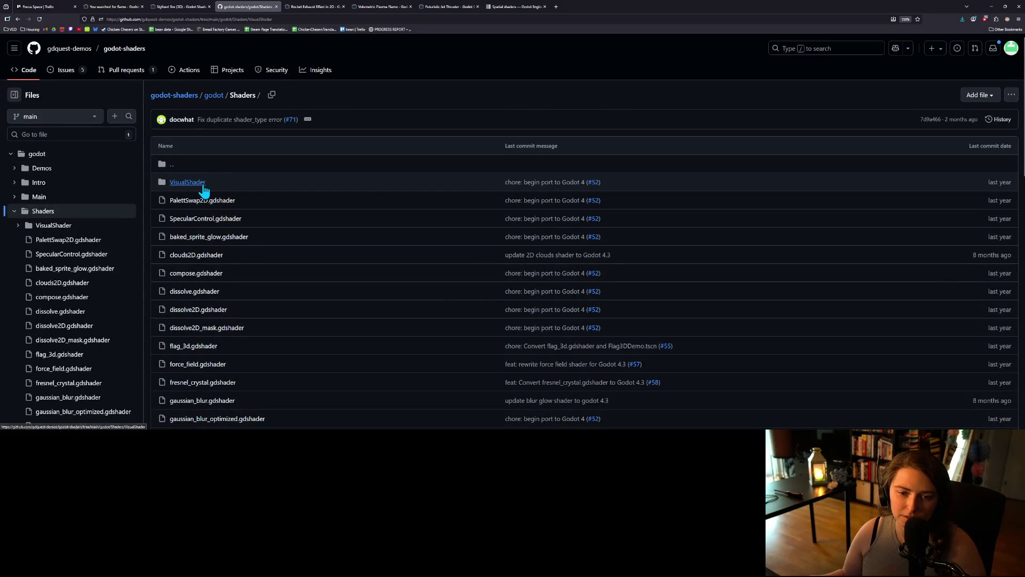
click(204, 187)
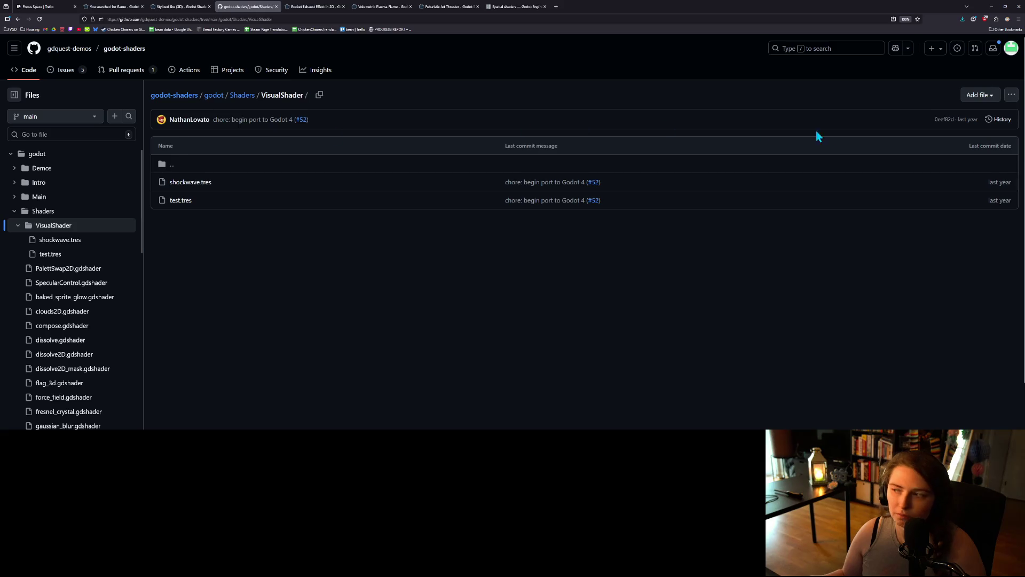
click(240, 96)
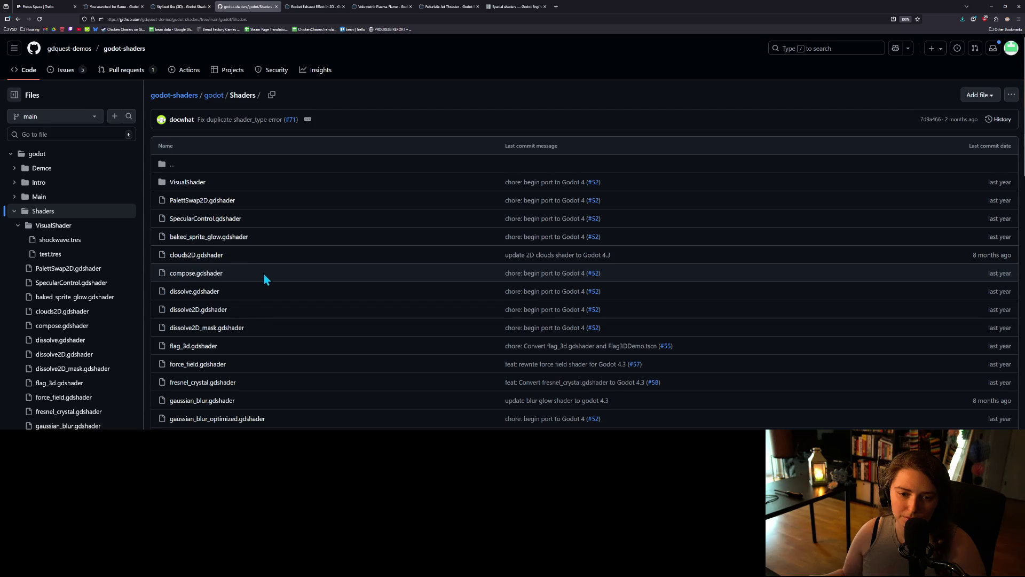
click(213, 96)
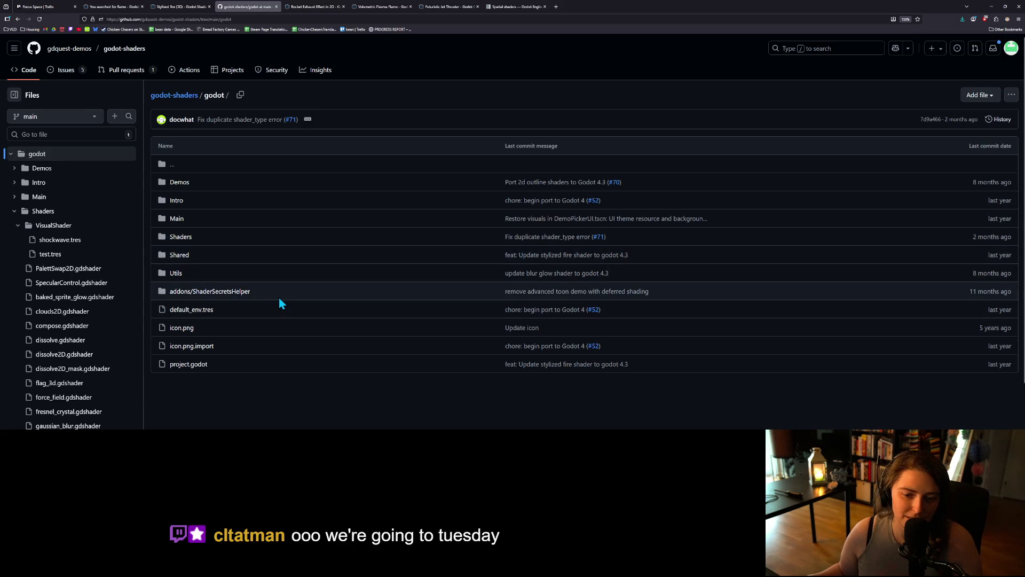
click(235, 291)
click(241, 99)
click(216, 97)
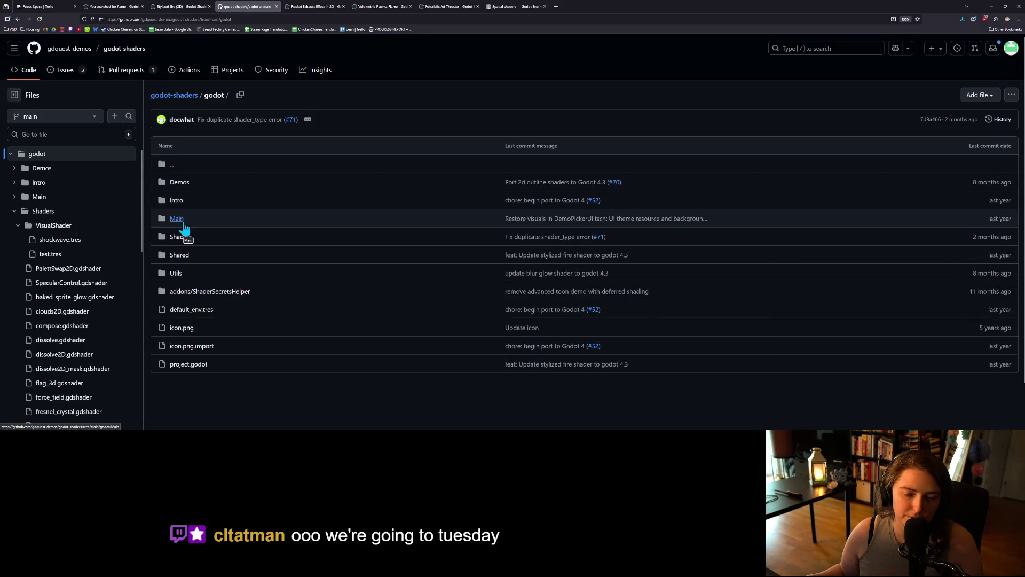
click(179, 184)
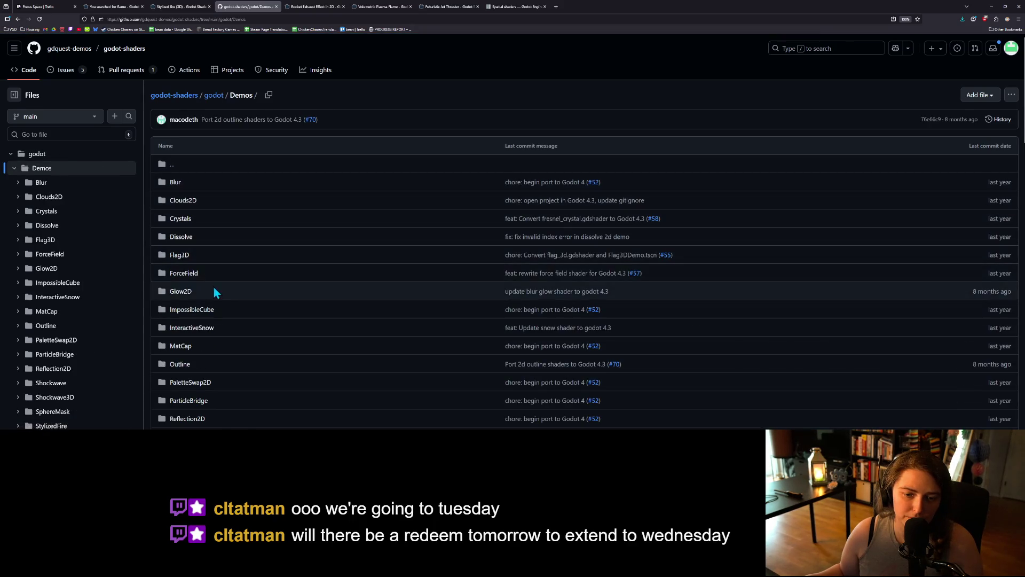
Look inside the StylizedFire demo folder's gradient and noise files, then return to Godot.
scroll(217, 291, down, 1)
scroll(219, 294, down, 3)
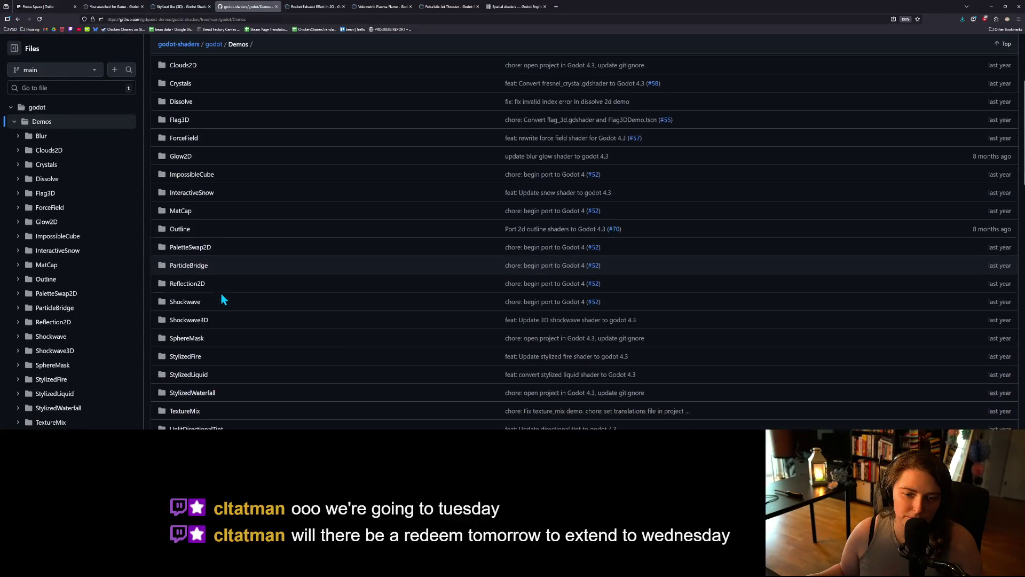
scroll(221, 293, down, 1)
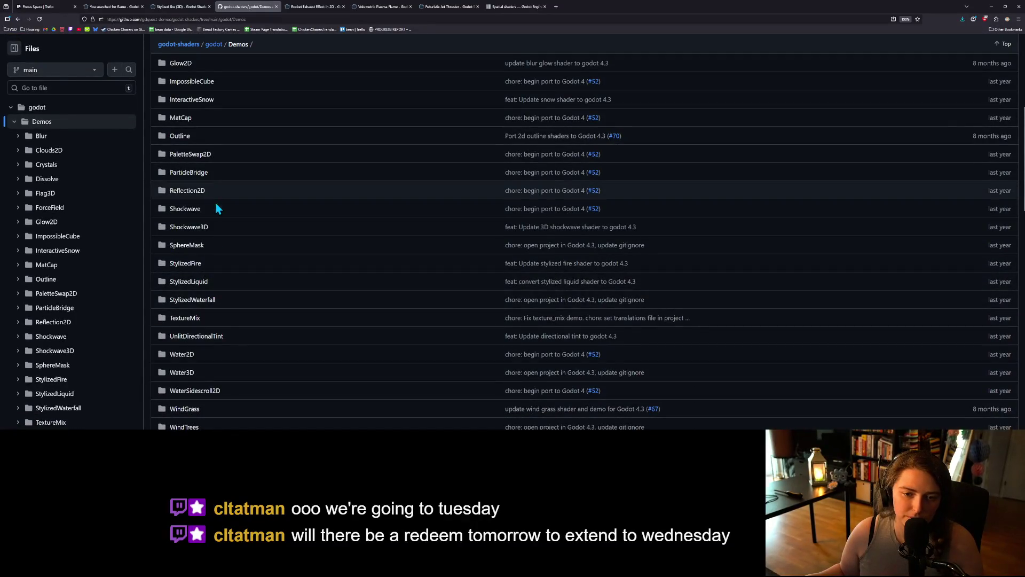
click(184, 263)
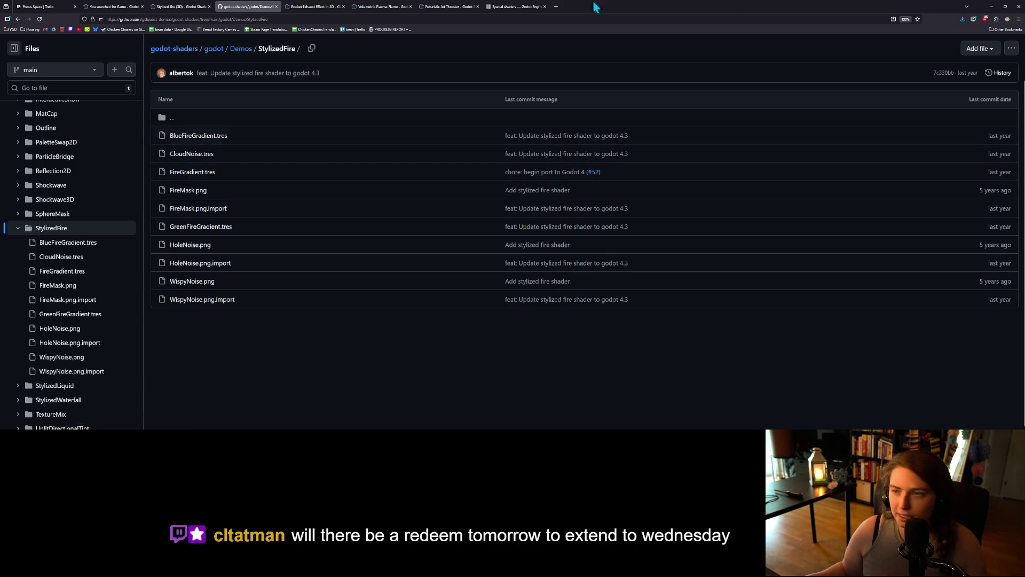
click(990, 6)
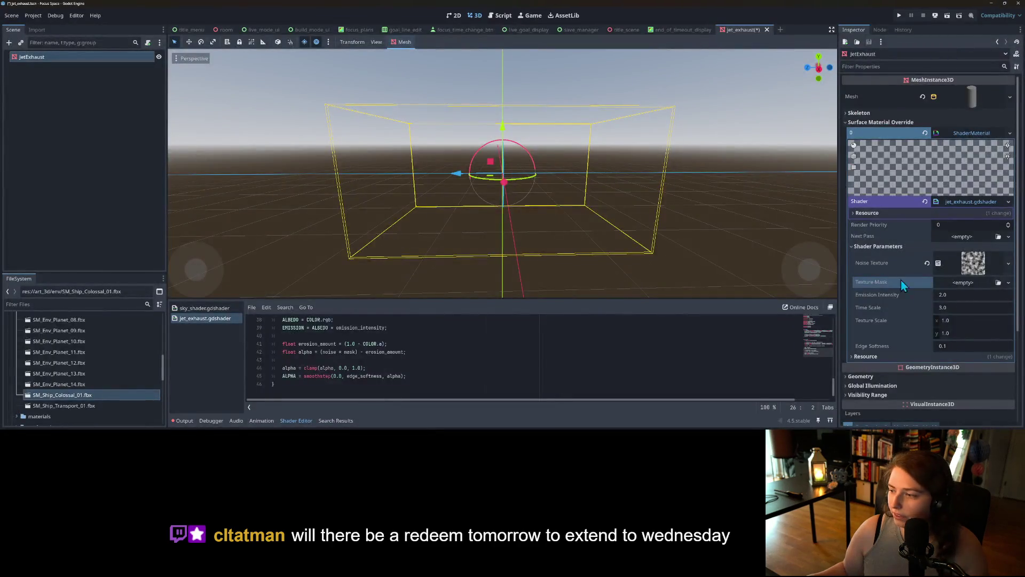
Check the material's Resource section, then scroll the shader code up to vertex().
scroll(908, 327, down, 1)
click(883, 314)
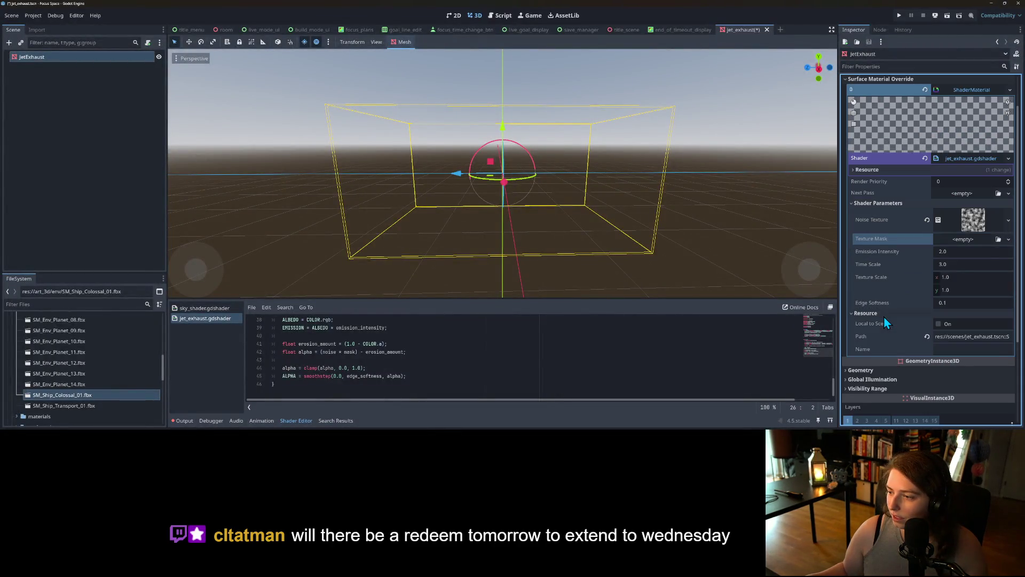
click(882, 316)
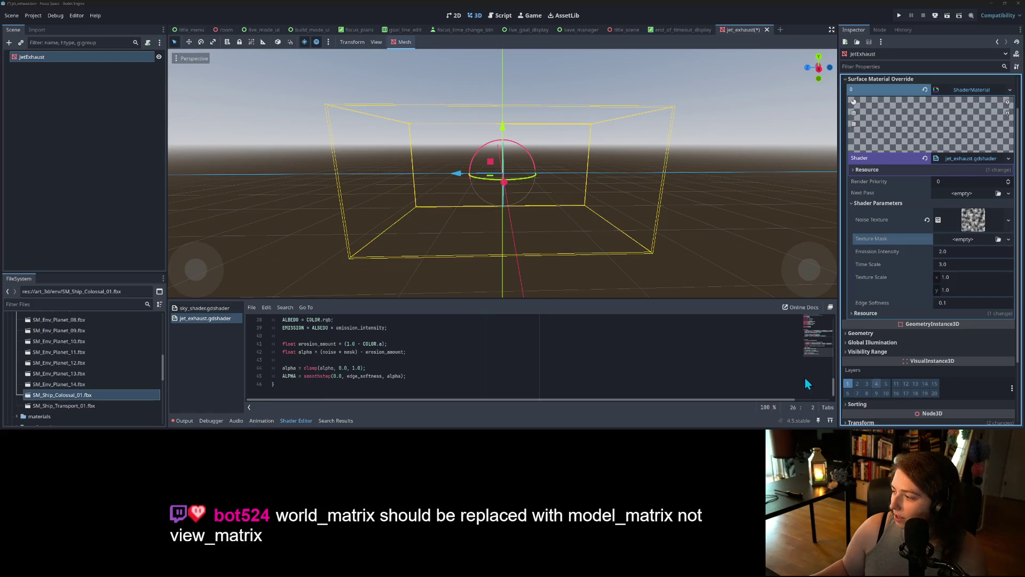
click(201, 319)
scroll(380, 364, up, 4)
scroll(381, 364, up, 2)
scroll(390, 365, up, 1)
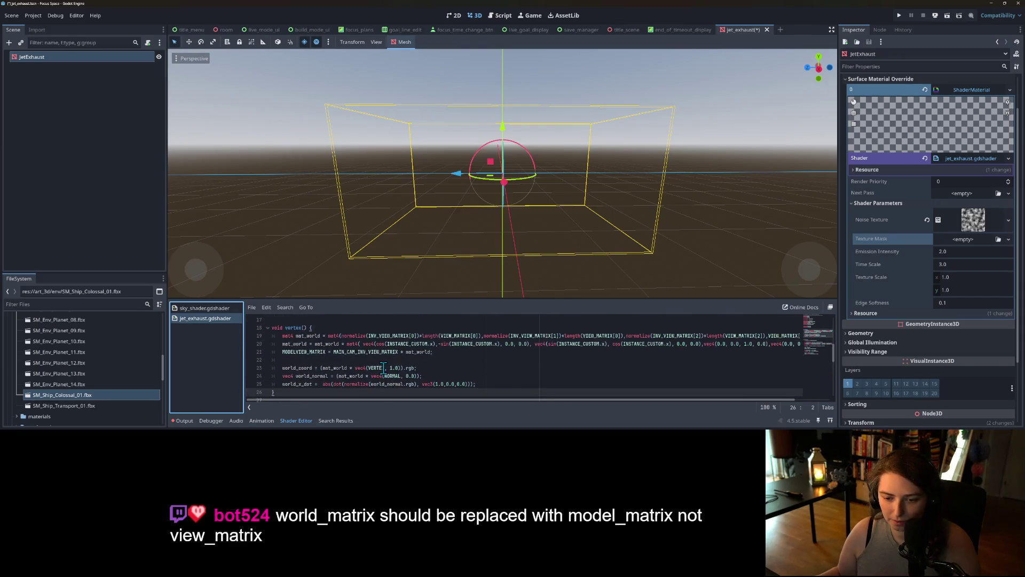
Change each VIEW_MATRIX in line 19's length terms to MODEL_MATRIX.
click(451, 336)
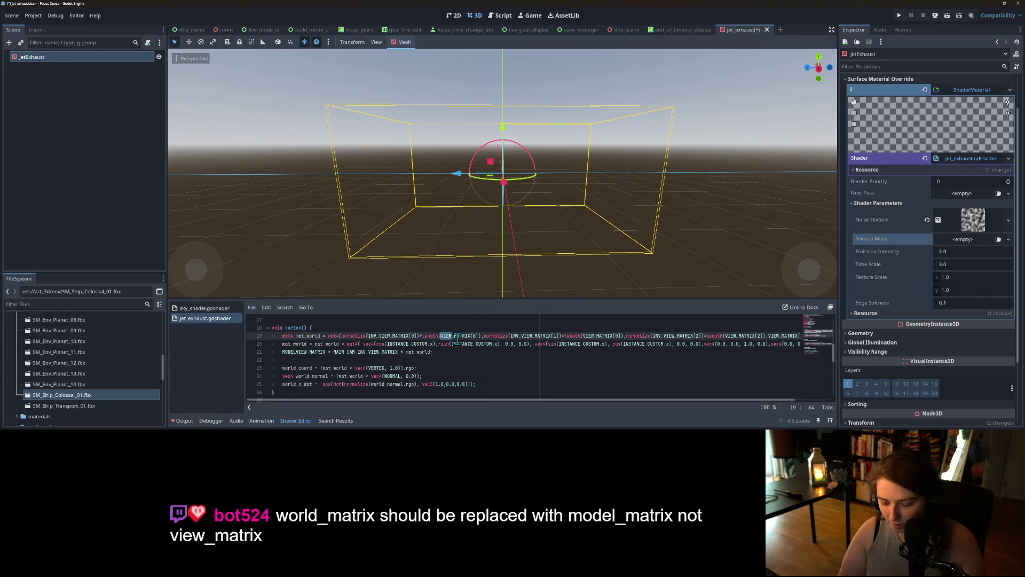
text(MODEL)
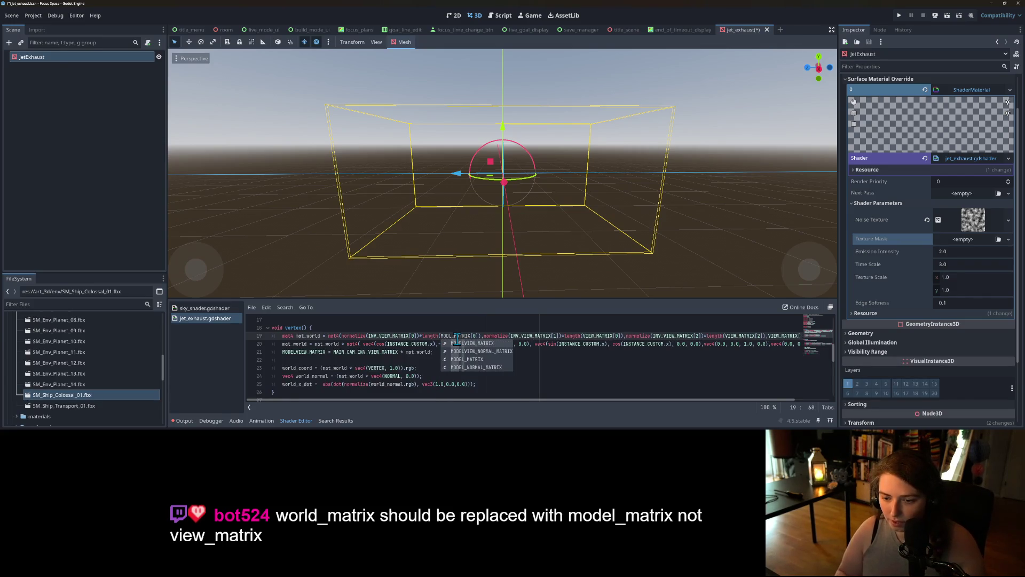
double_click(457, 336)
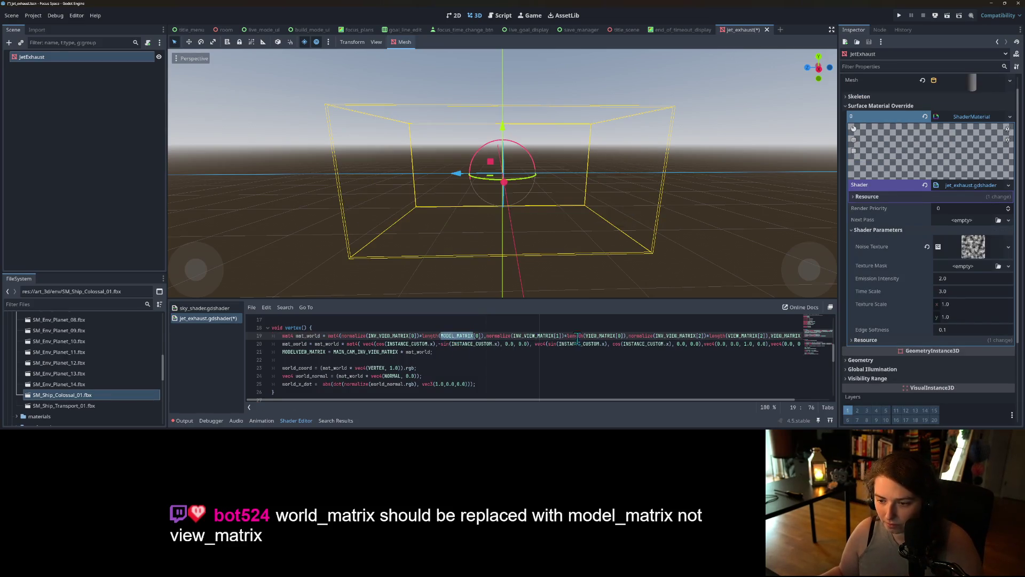
double_click(598, 336)
key(ctrl+v)
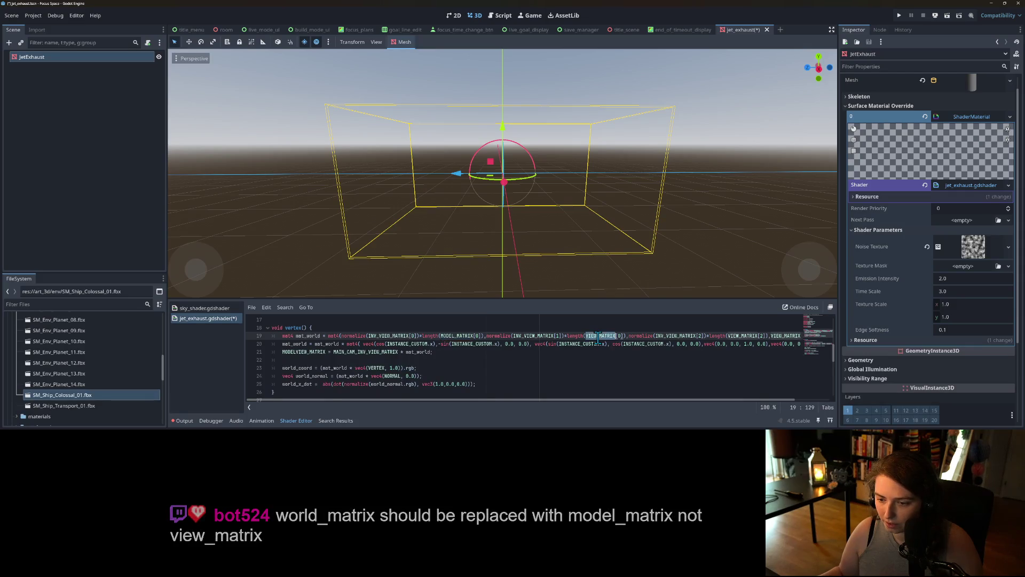
drag(701, 393, 716, 401)
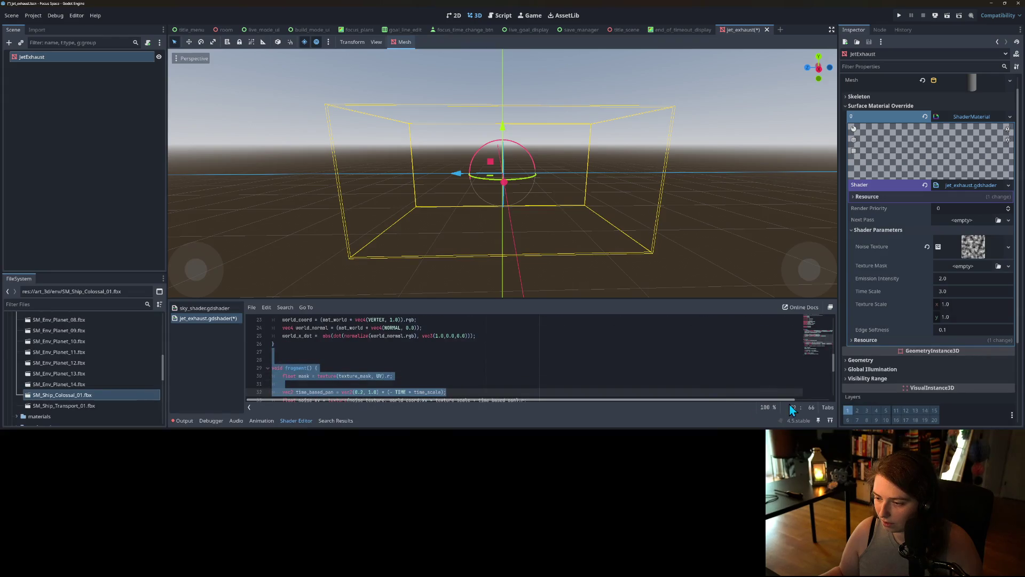
scroll(747, 355, up, 3)
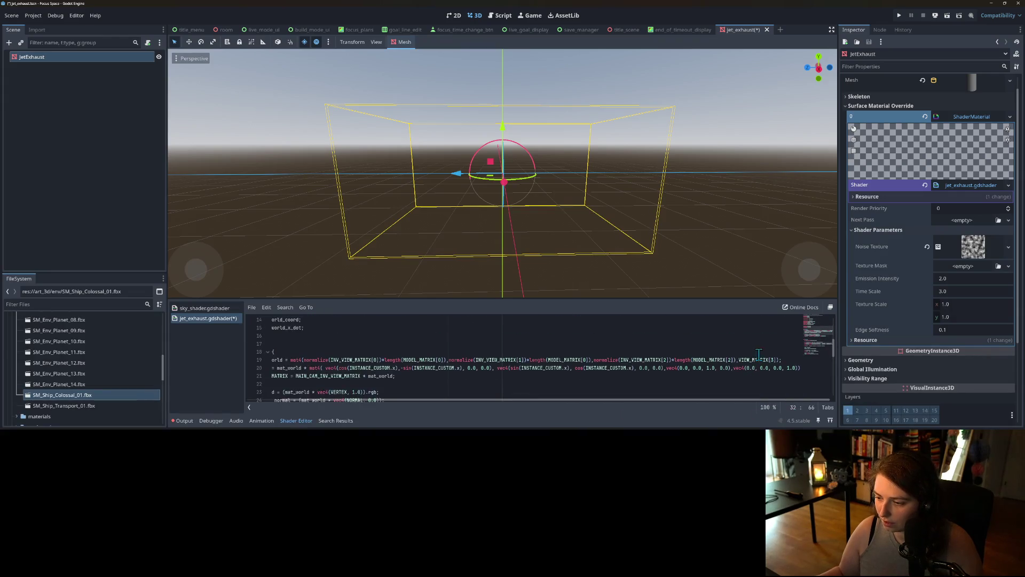
double_click(751, 359)
key(ctrl+d)
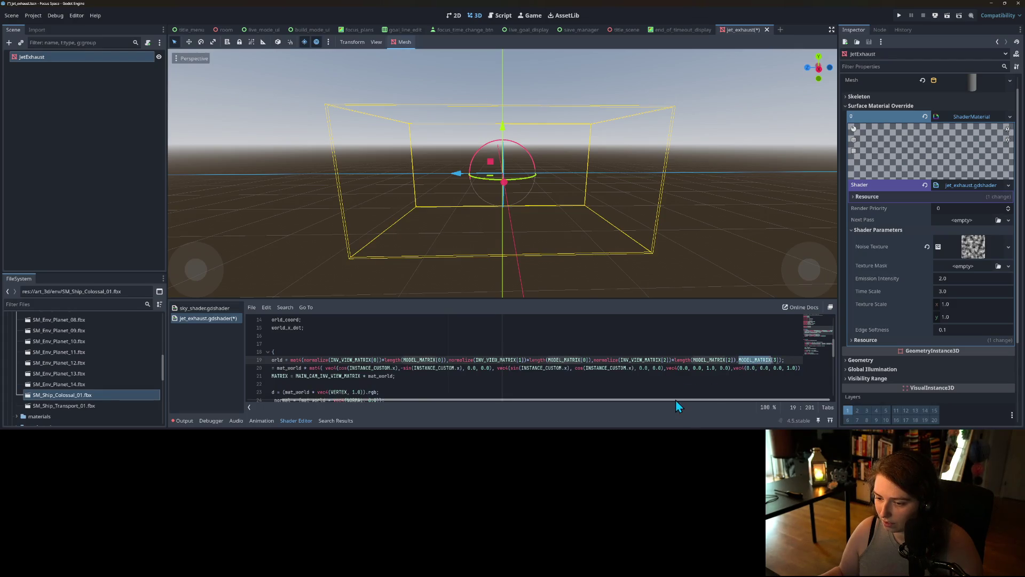
drag(675, 399, 592, 404)
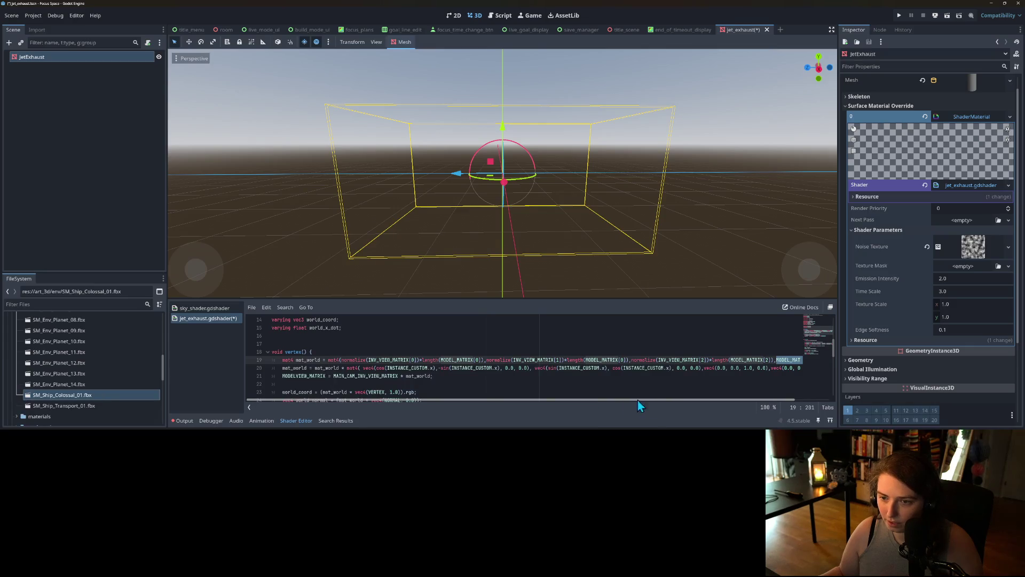
Save the shader and select the vertex function's lines 18–26.
key(ctrl+s)
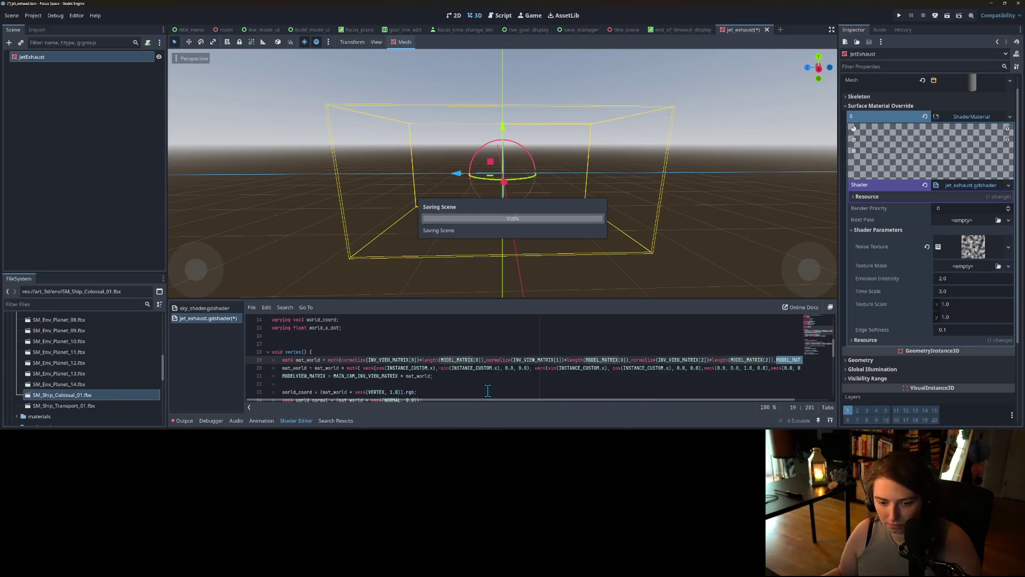
scroll(367, 375, down, 1)
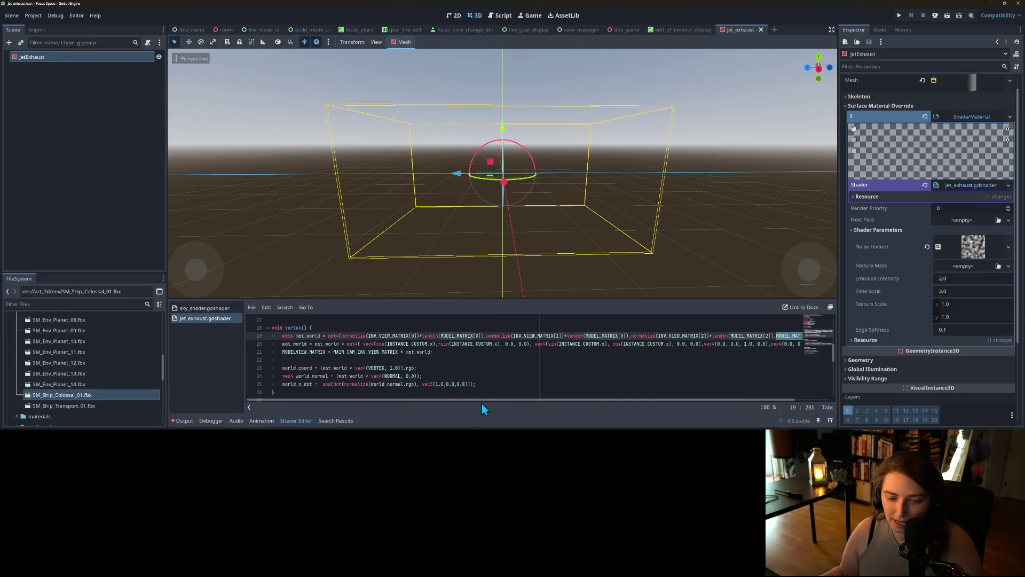
scroll(443, 360, down, 5)
scroll(443, 359, down, 2)
scroll(442, 362, up, 6)
mouse_move(298, 369)
mouse_down()
mouse_move(283, 359)
mouse_move(281, 320)
mouse_move(282, 355)
mouse_up()
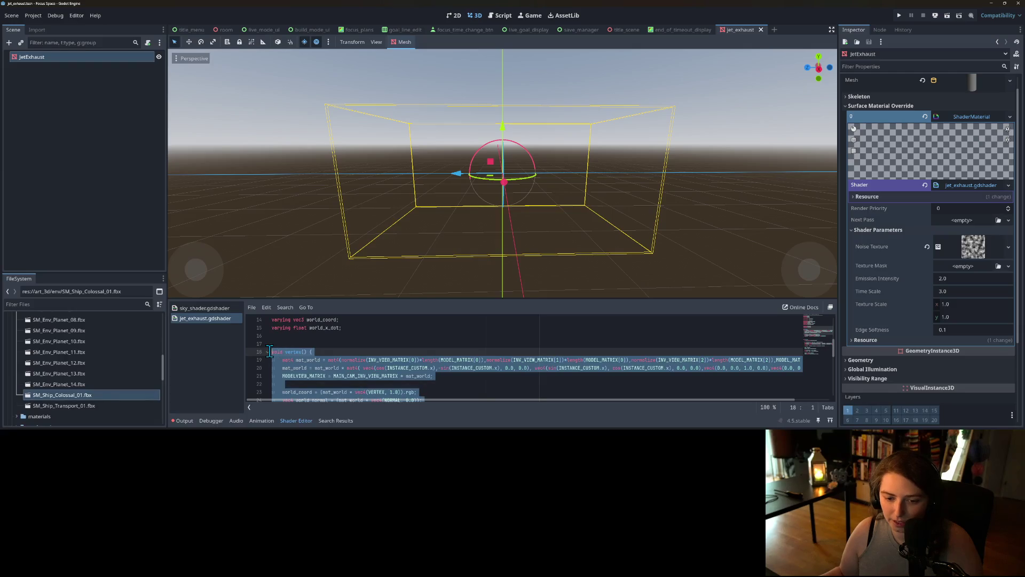
Comment out vertex function lines 18–26 with Ctrl+K and save the shader.
key(ctrl+k)
key(ctrl+s)
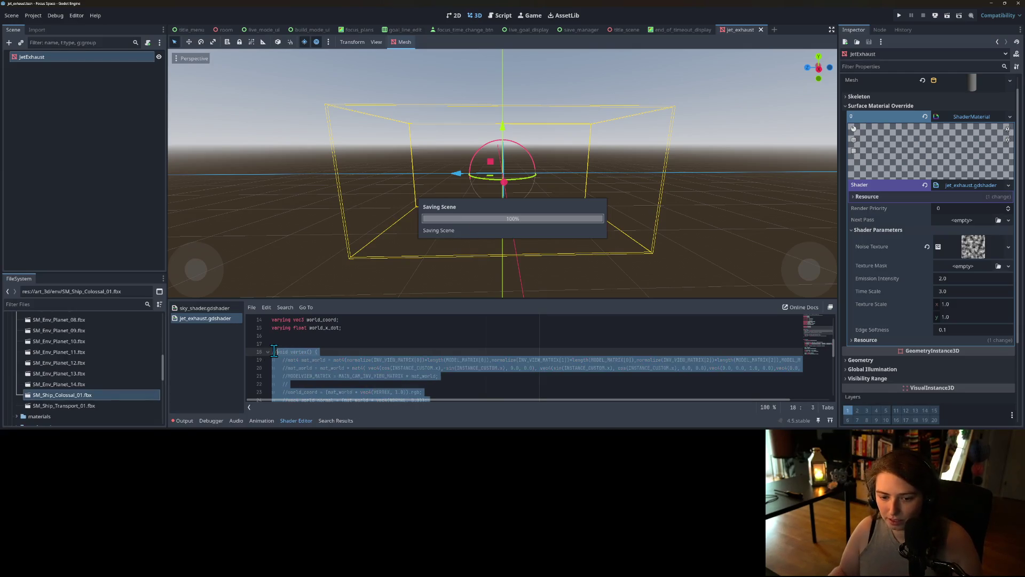
scroll(331, 374, down, 5)
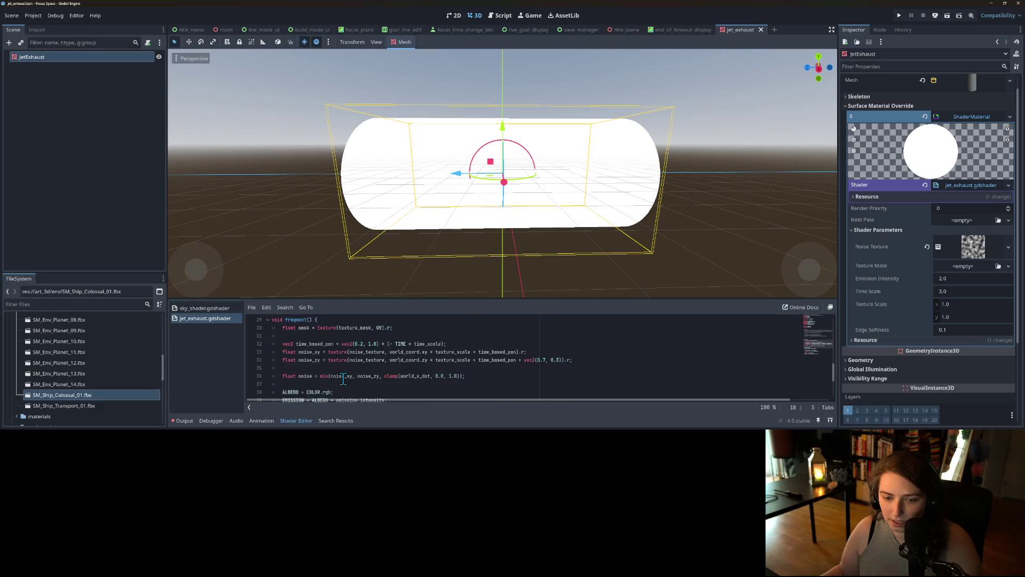
scroll(367, 381, down, 3)
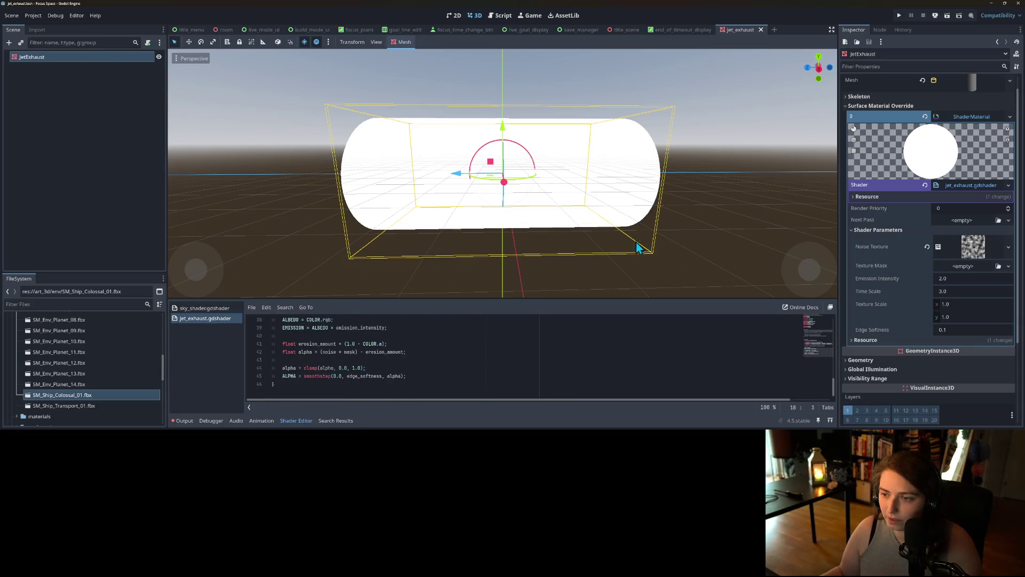
scroll(667, 256, down, 5)
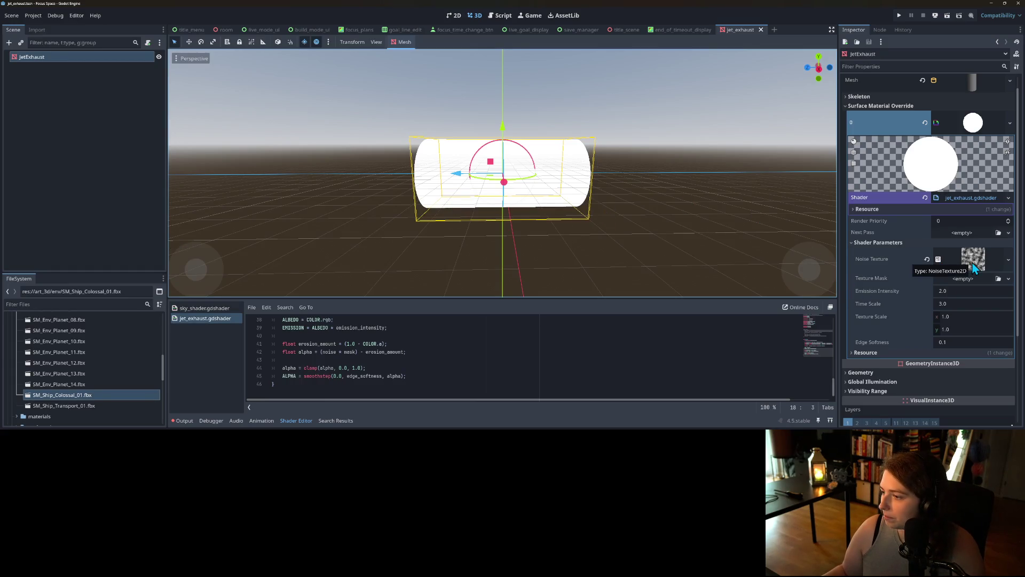
Assign a new GradientTexture2D to the shader's Texture Mask and expand its settings.
click(976, 279)
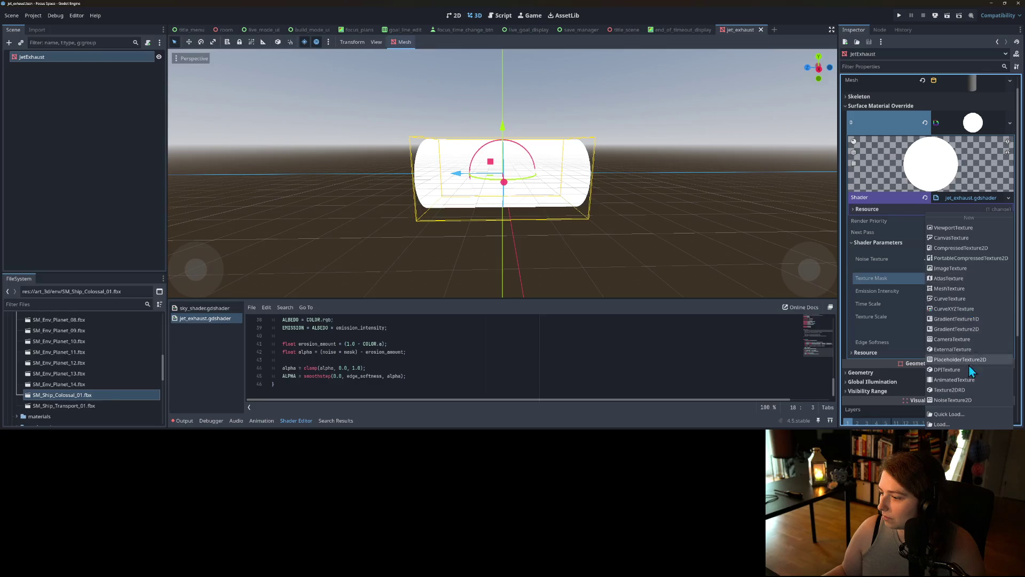
click(956, 329)
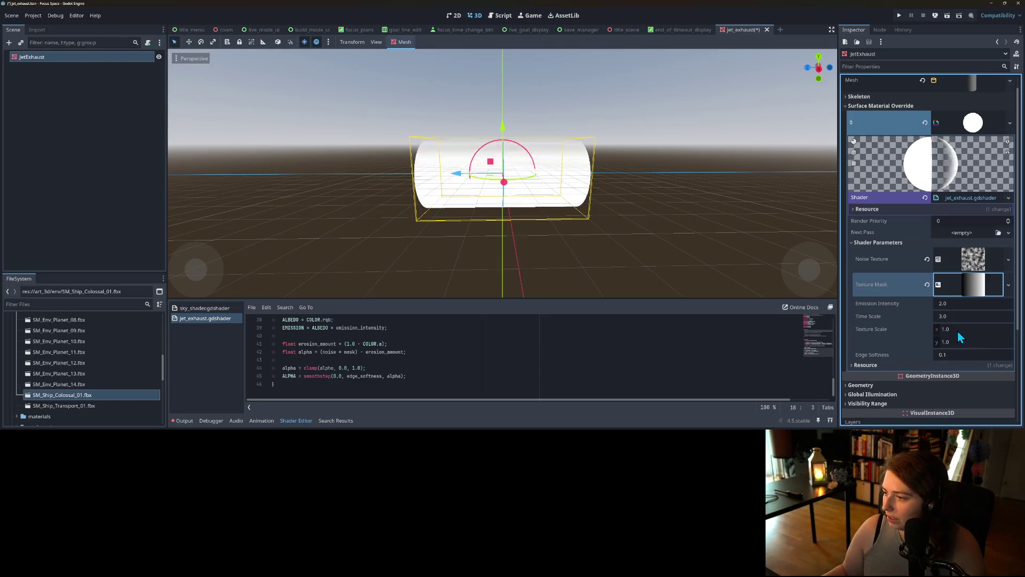
click(977, 291)
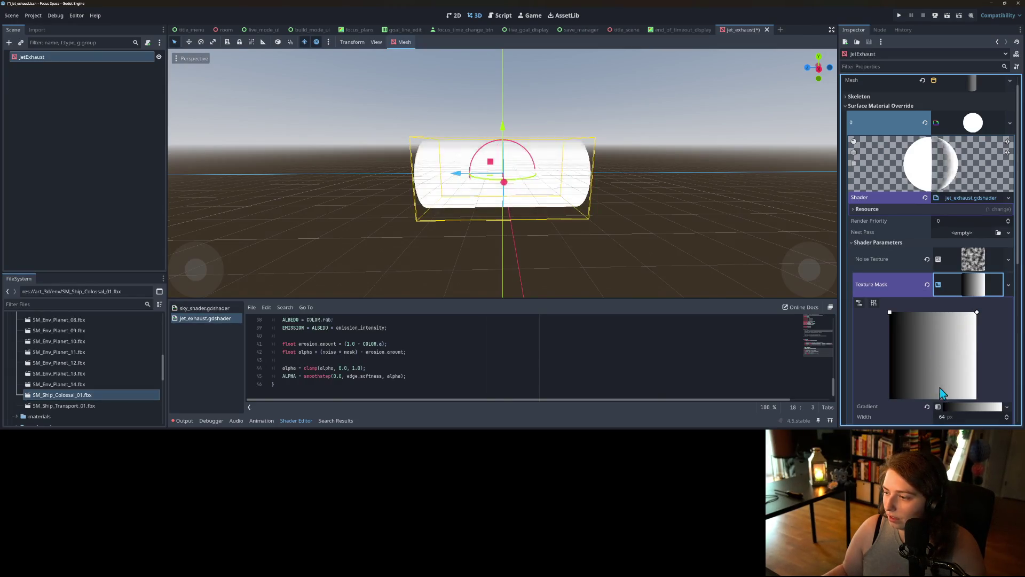
scroll(939, 387, down, 3)
Drag the gradient's fill handles to angle it so the capsule fades toward one end.
mouse_move(977, 225)
mouse_down()
mouse_move(926, 307)
mouse_move(890, 312)
mouse_move(977, 226)
mouse_up()
mouse_move(890, 225)
mouse_down()
mouse_move(919, 313)
mouse_move(978, 351)
mouse_up()
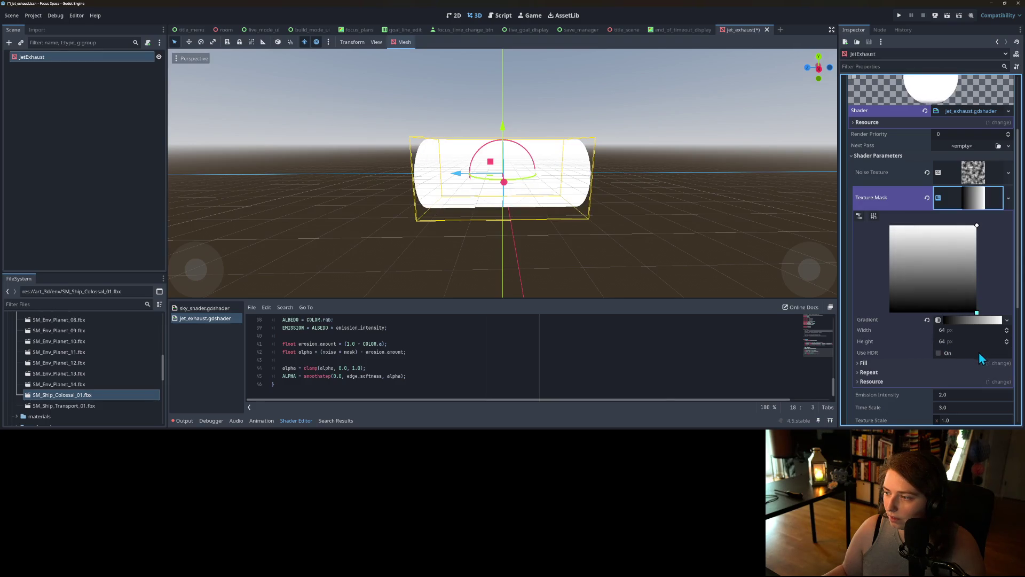
scroll(649, 242, down, 2)
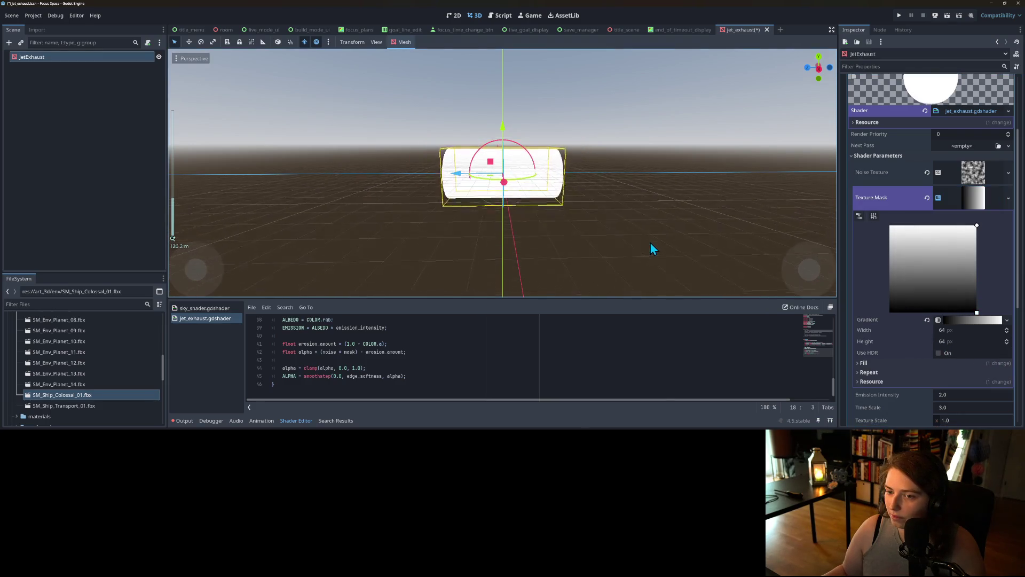
scroll(649, 242, up, 4)
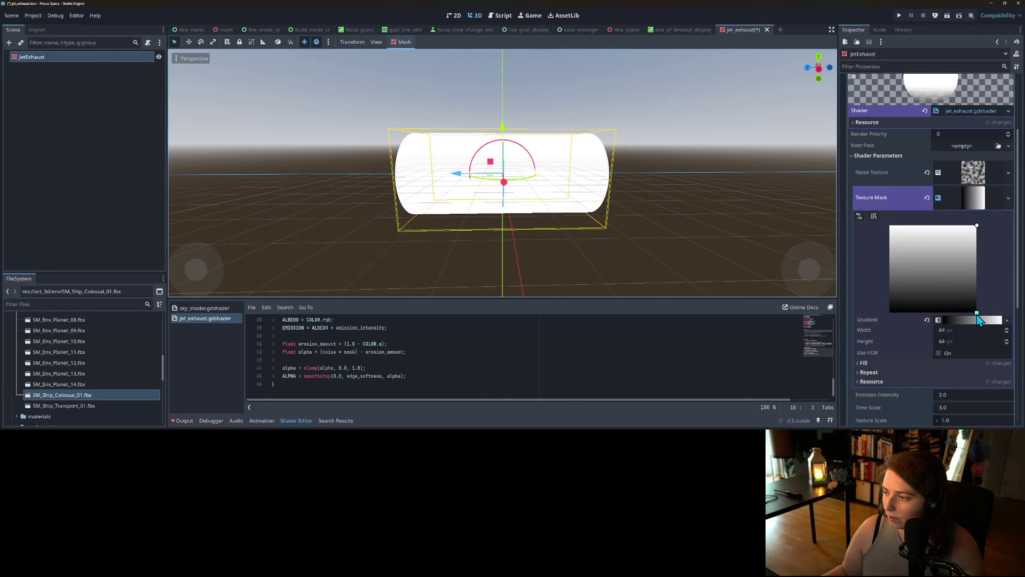
drag(978, 316, 986, 255)
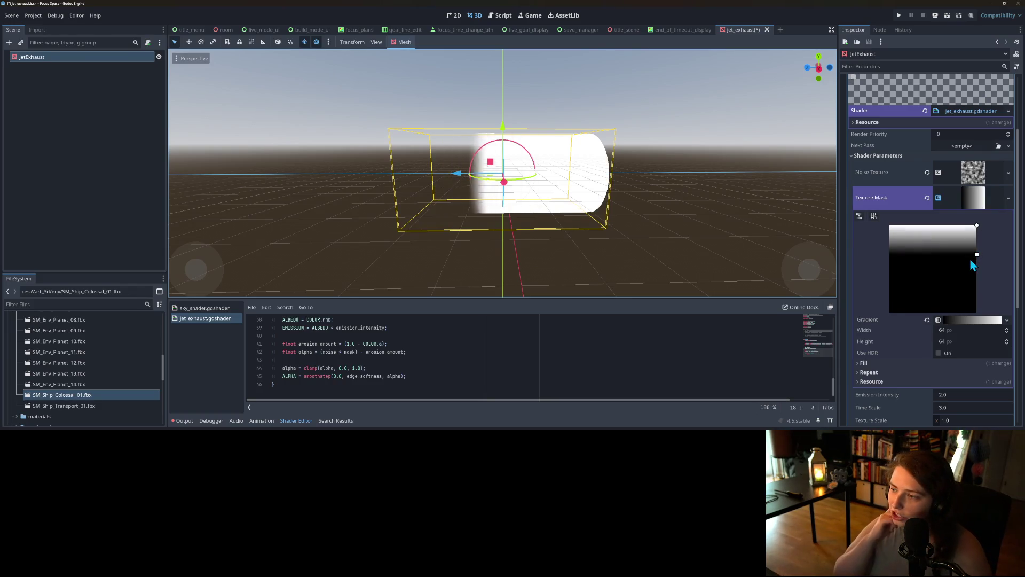
scroll(382, 352, up, 6)
key(shift+Up)
key(shift+Up)
key(shift+Up)
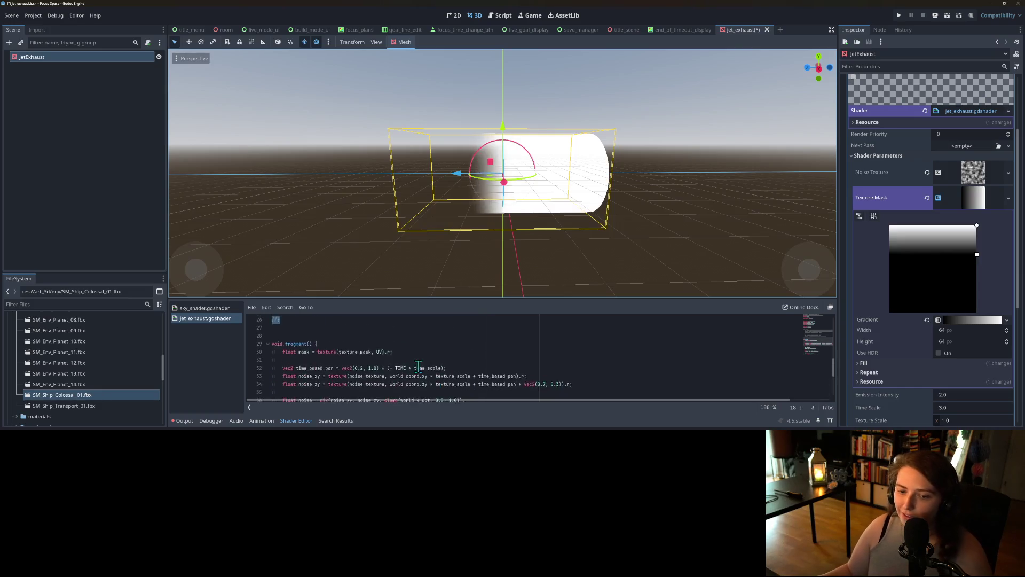
Switch the mask gradient's Fill to Radial, then Square, and finally back to Linear.
click(382, 351)
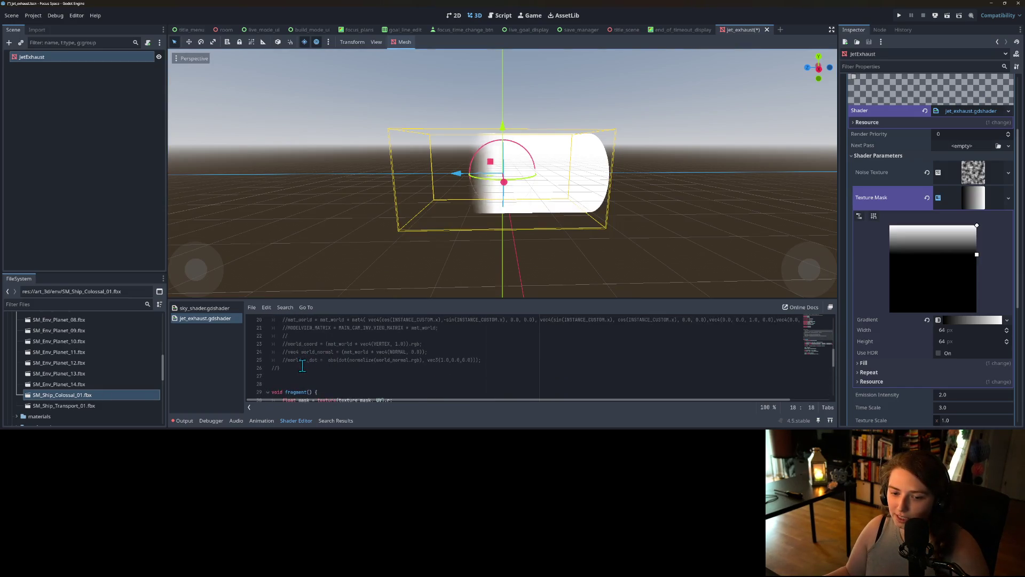
mouse_move(548, 273)
mouse_down()
mouse_move(485, 246)
mouse_move(366, 269)
mouse_move(444, 296)
mouse_move(563, 278)
mouse_move(540, 258)
mouse_move(566, 253)
mouse_up()
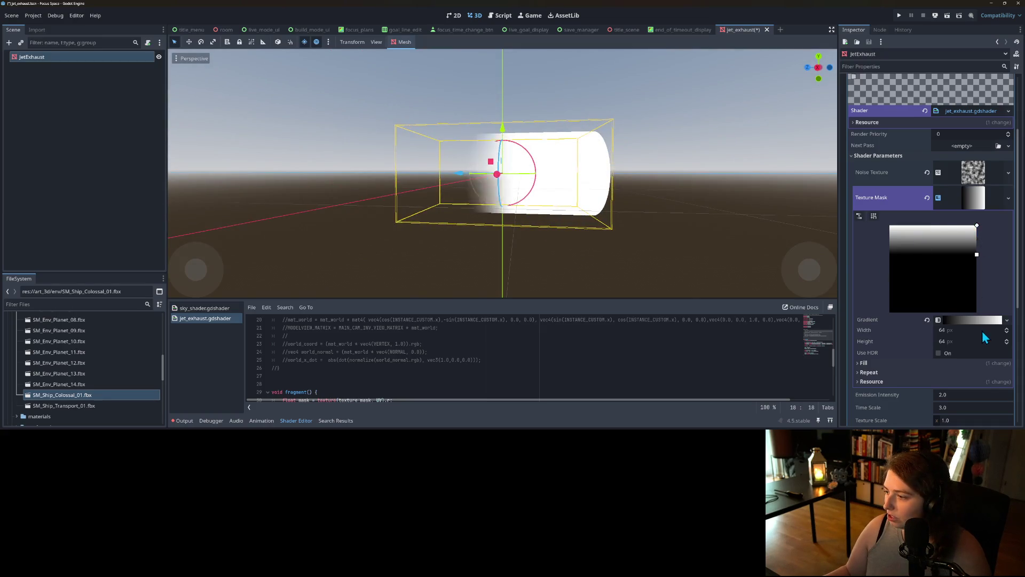
click(887, 365)
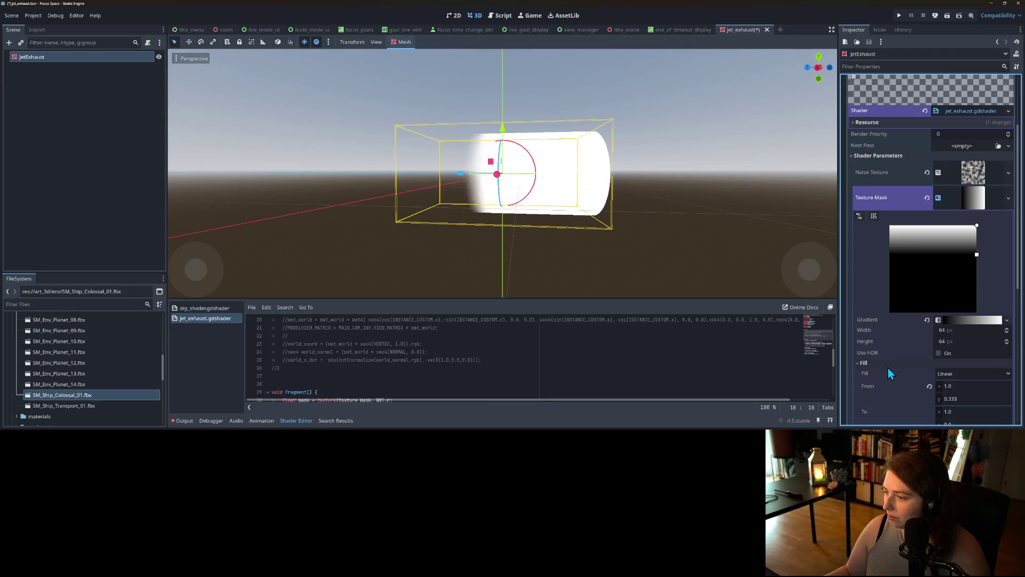
click(961, 374)
click(966, 395)
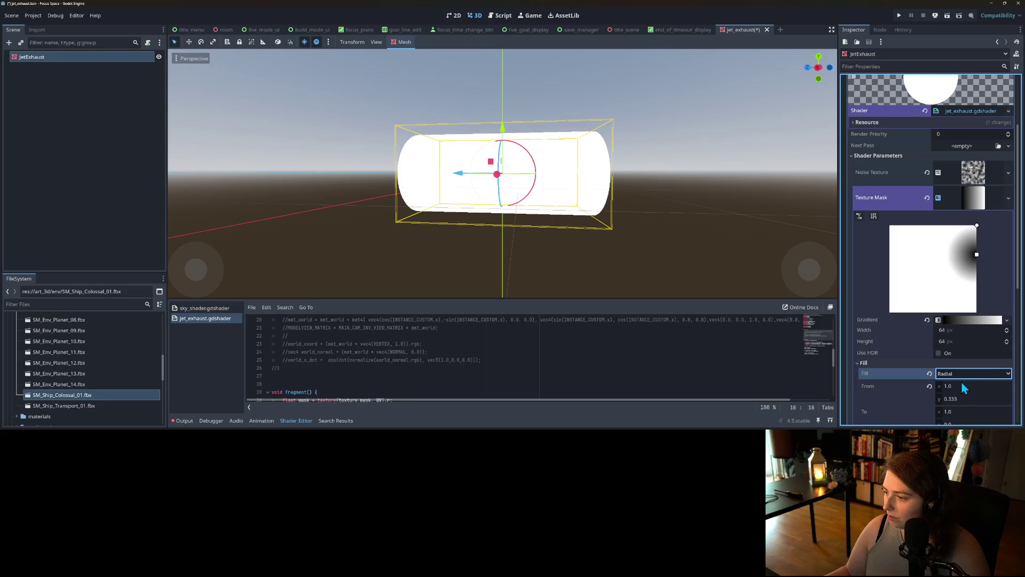
click(958, 373)
click(965, 404)
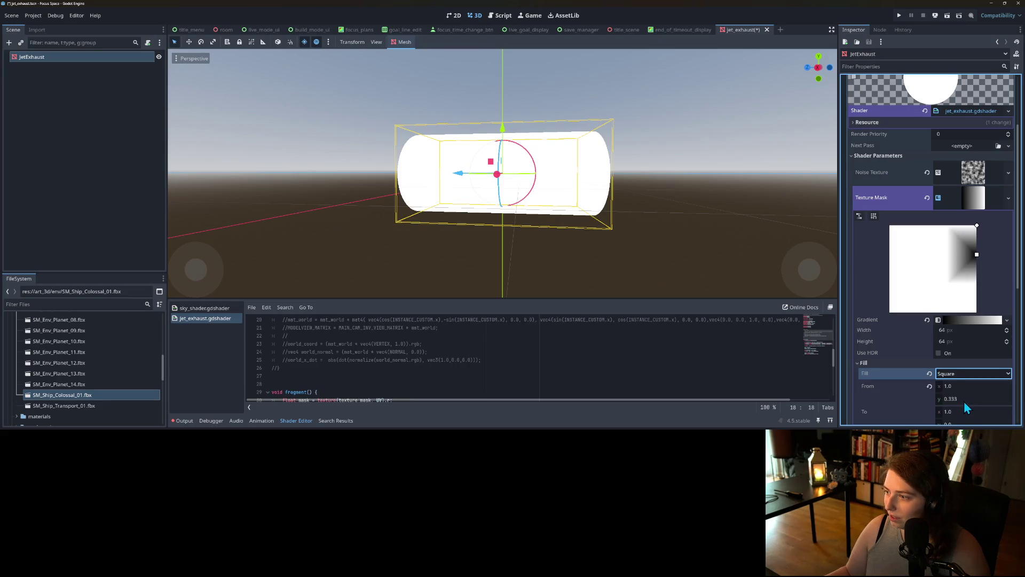
click(955, 375)
click(957, 385)
scroll(912, 380, down, 3)
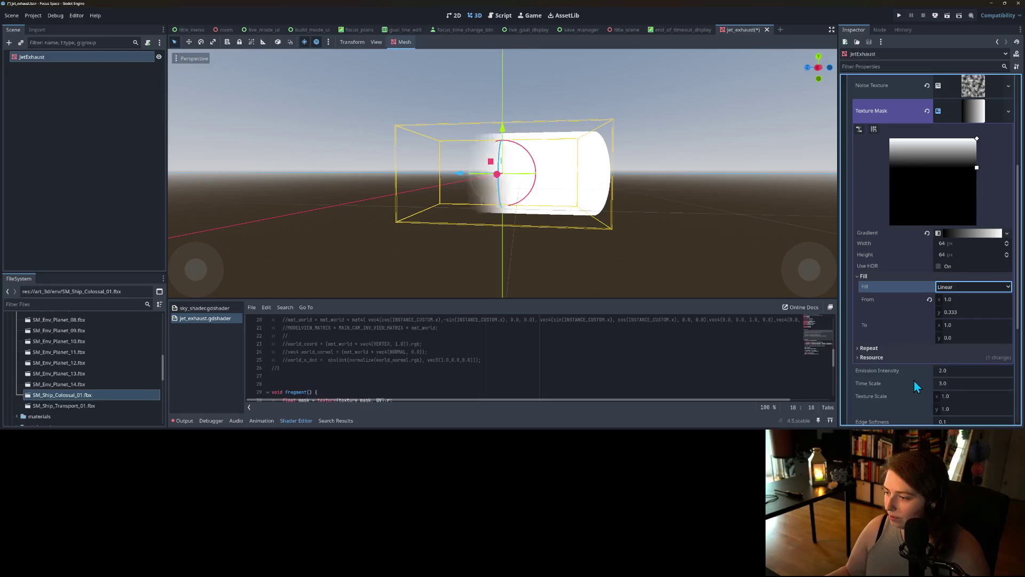
Change the mask gradient's right colour stop from white to dark teal 3f7b76.
click(958, 233)
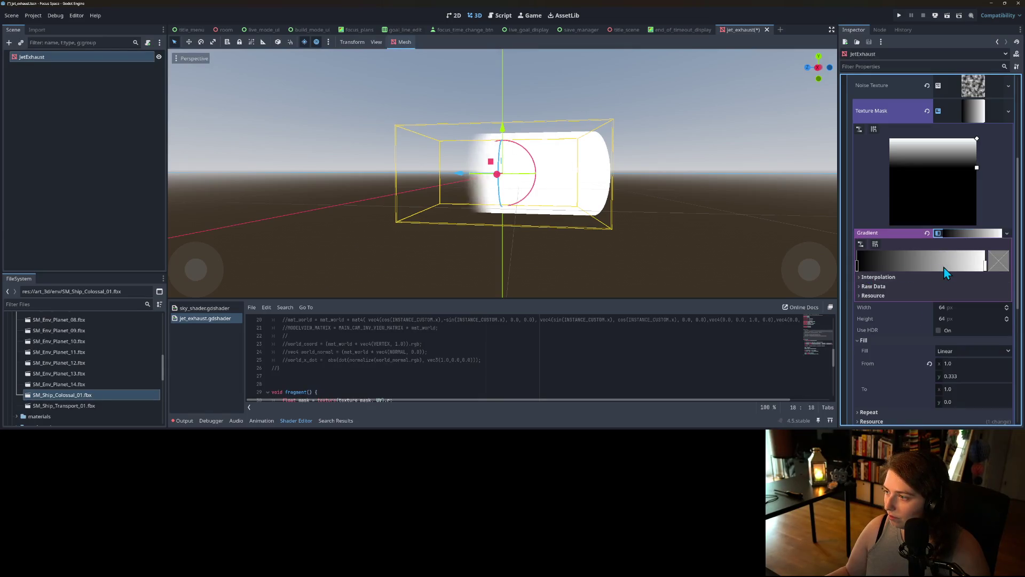
click(986, 270)
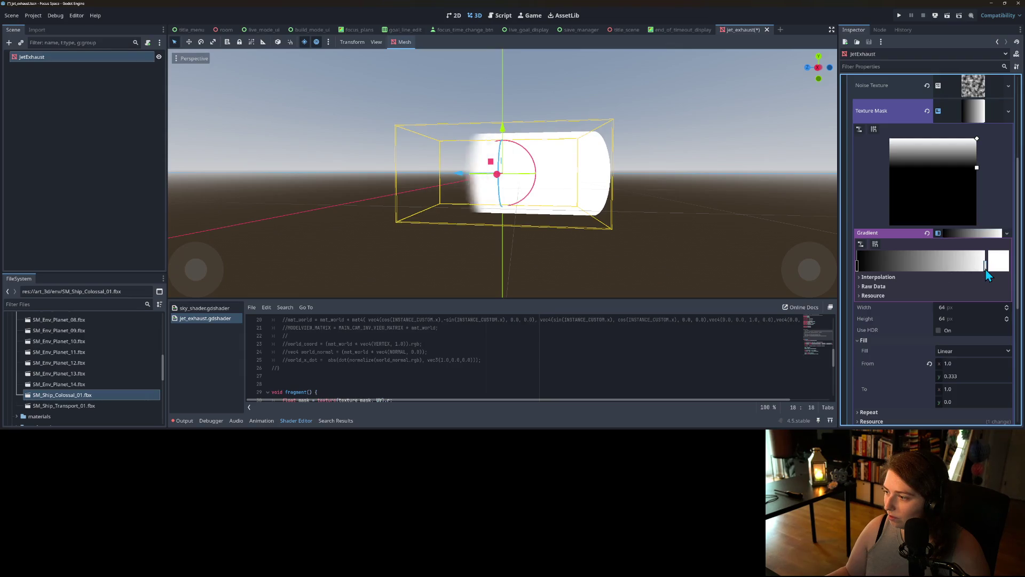
click(999, 262)
drag(967, 35, 966, 44)
click(909, 73)
drag(910, 73, 894, 69)
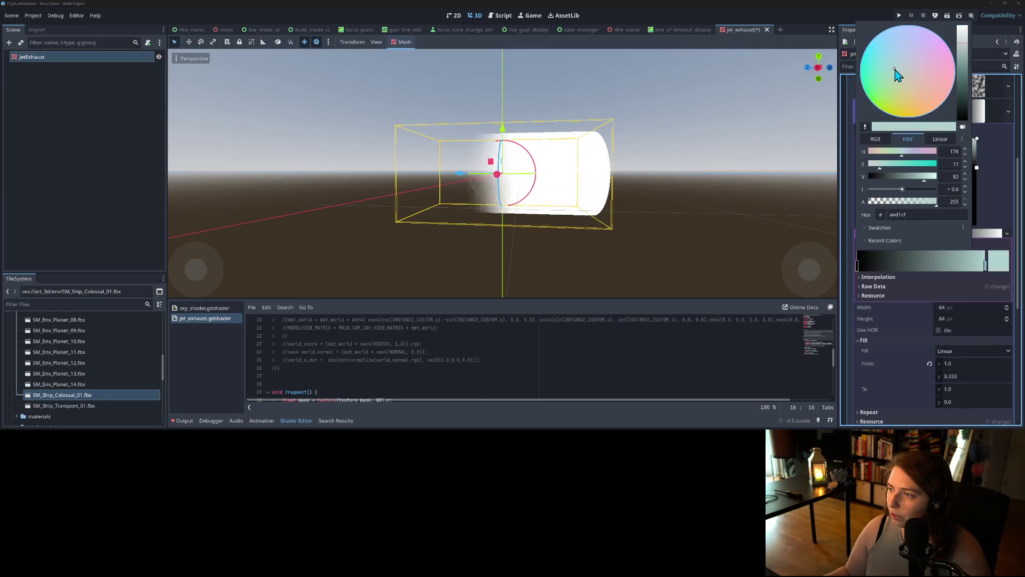
drag(963, 53, 961, 77)
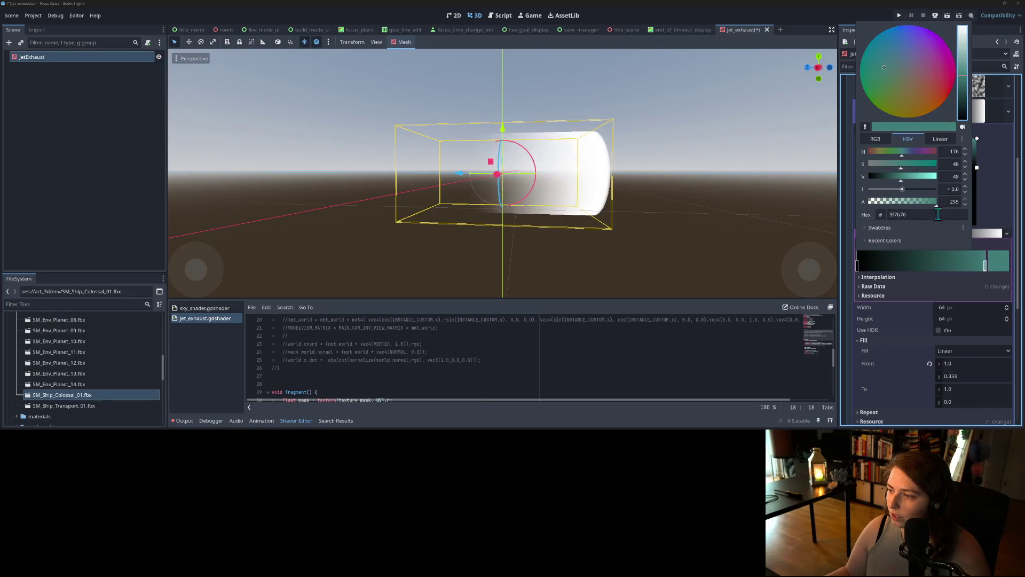
click(914, 280)
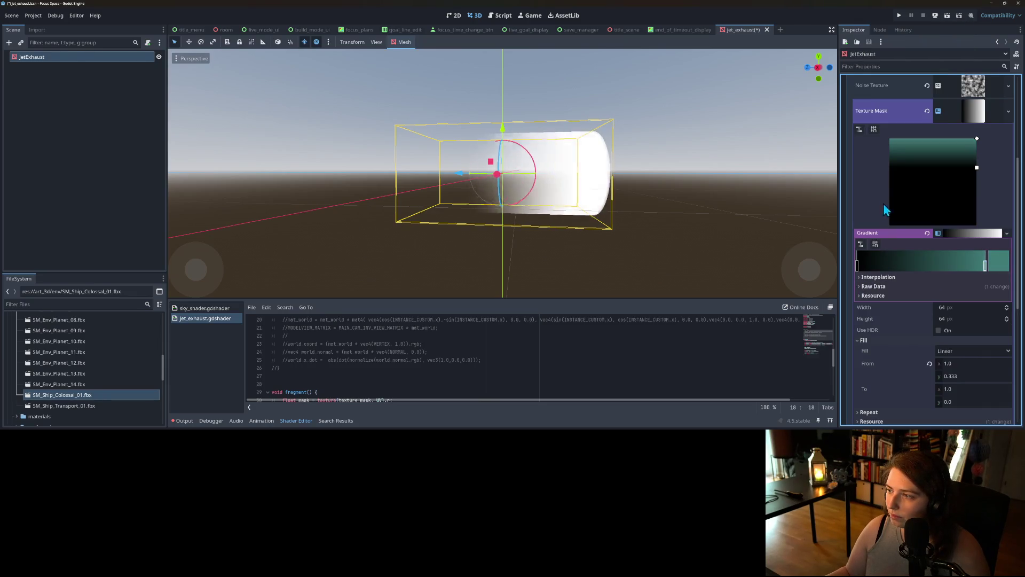
scroll(861, 200, up, 2)
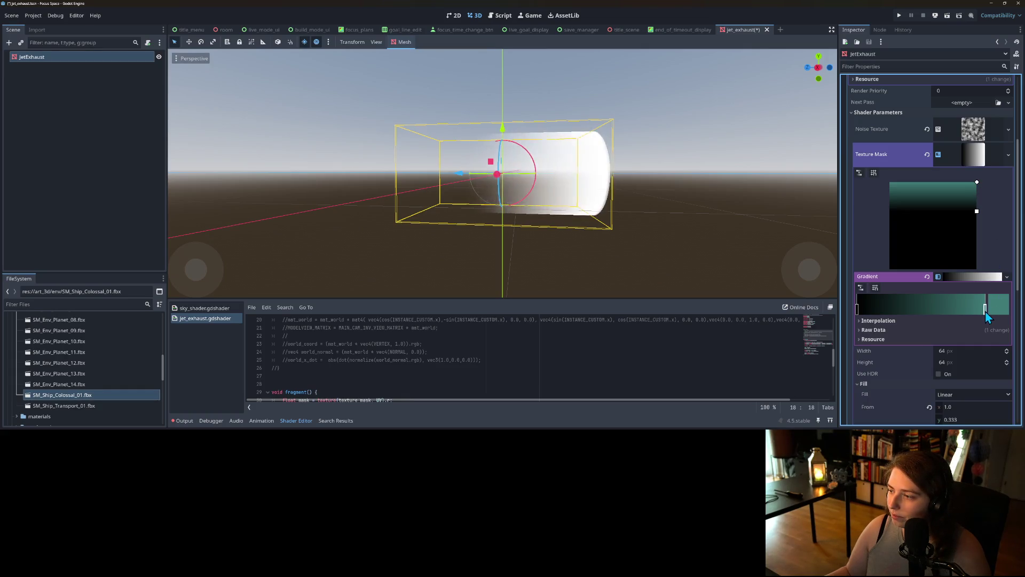
click(1002, 307)
click(1002, 308)
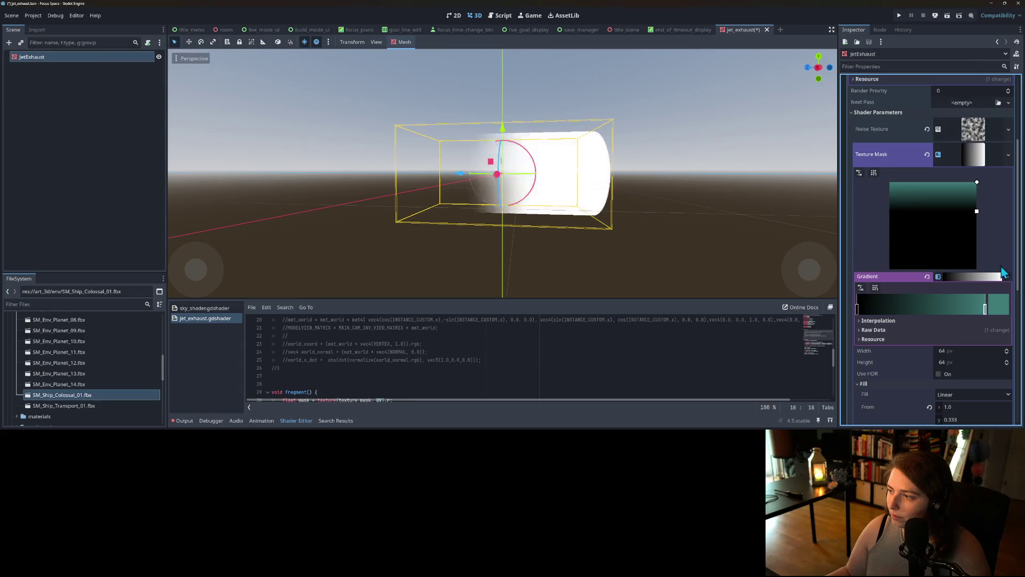
Try replacing the Texture Mask with a GradientTexture1D, then undo it.
click(1008, 155)
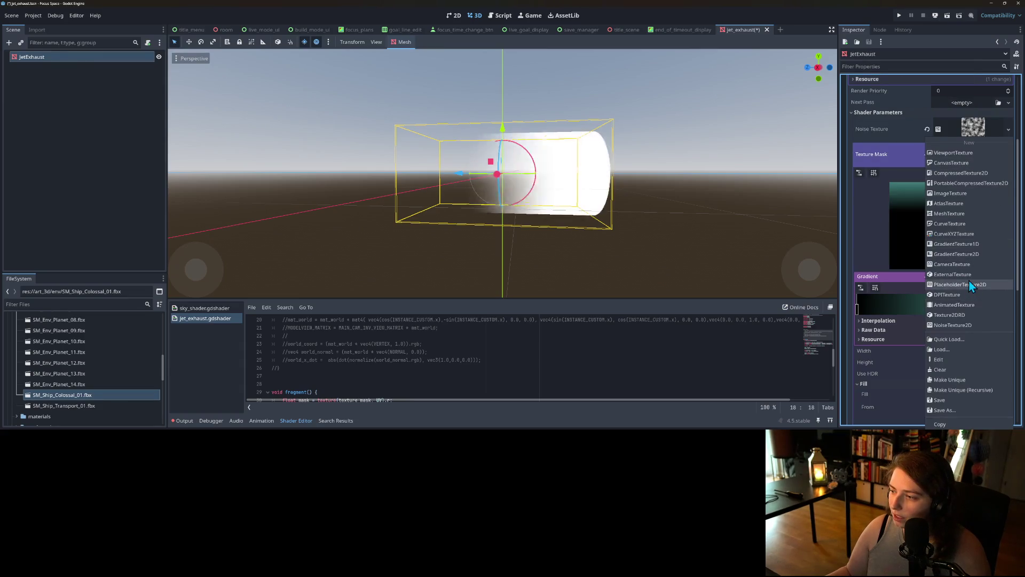
click(959, 245)
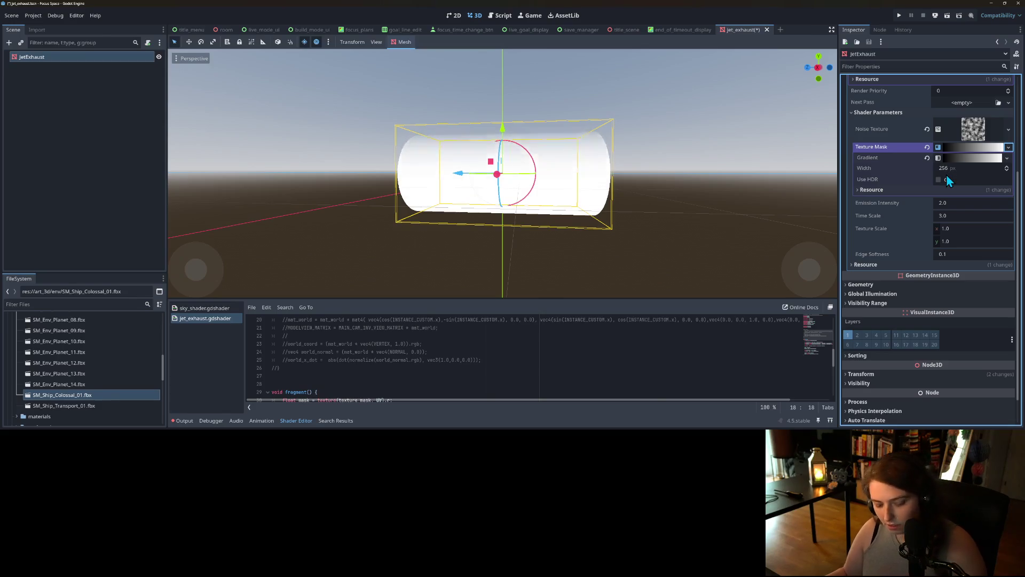
key(ctrl+z)
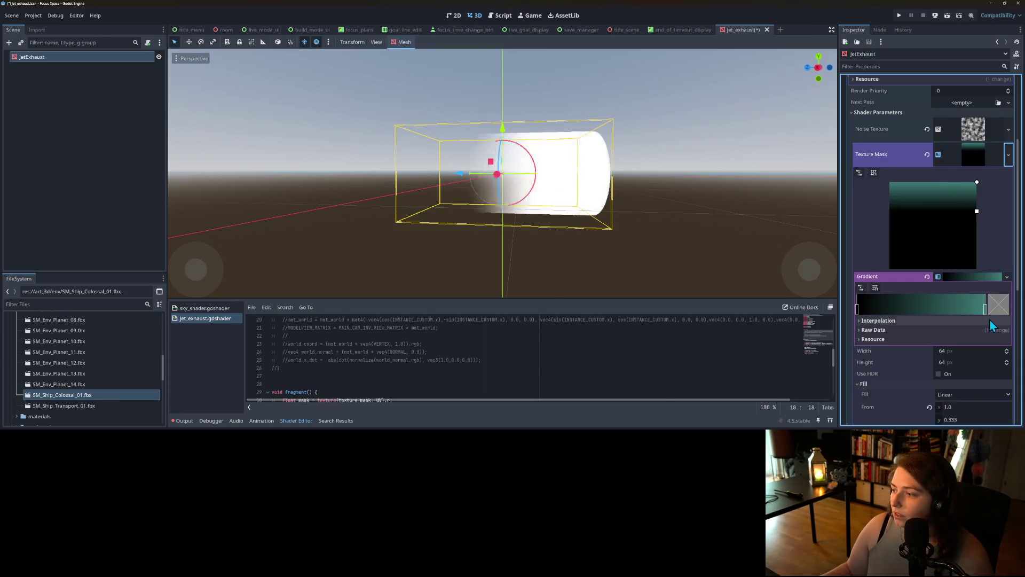
Set the gradient's right colour stop to pure white and save the scene.
click(985, 307)
click(998, 309)
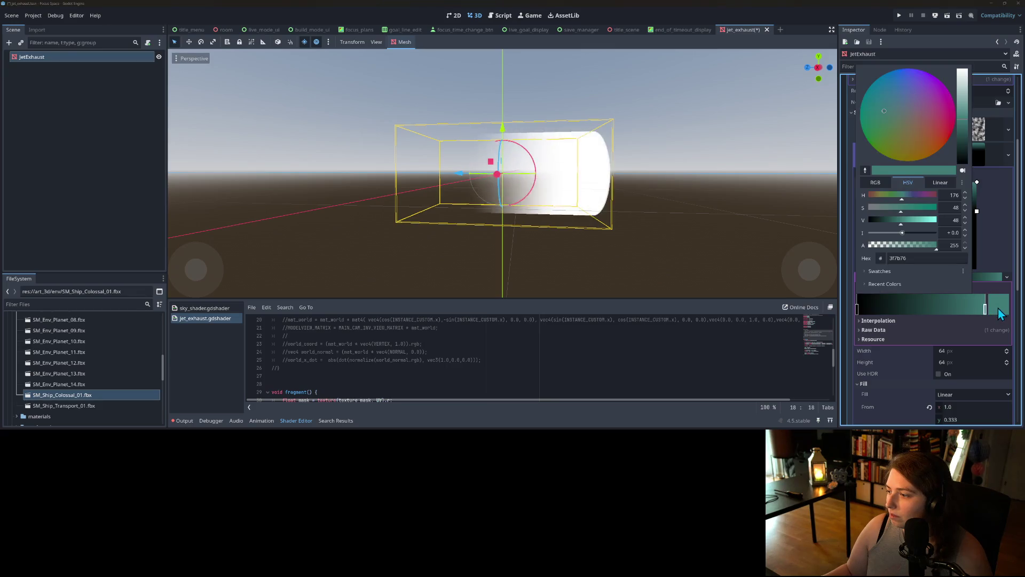
click(963, 71)
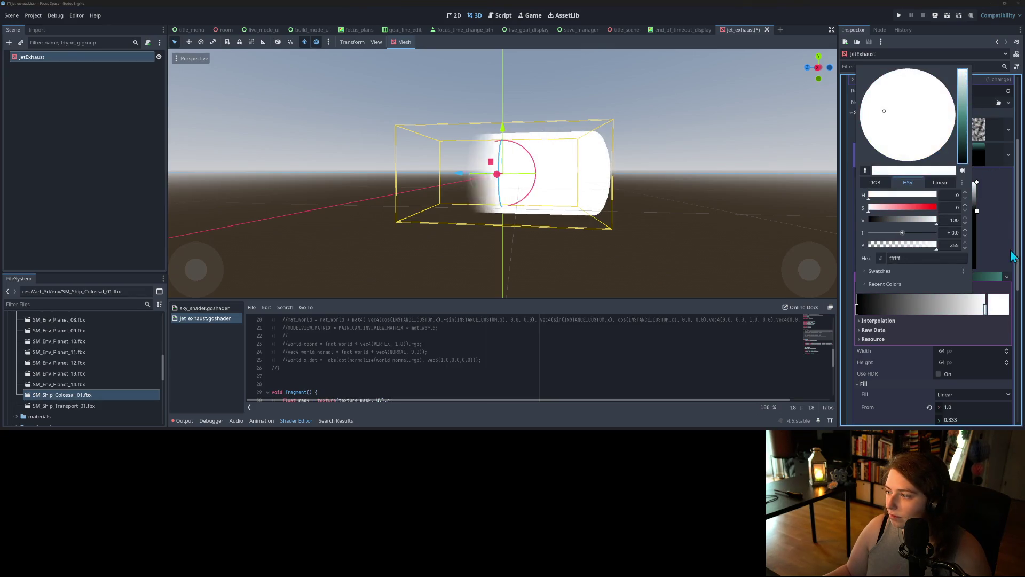
click(1000, 229)
key(ctrl+s)
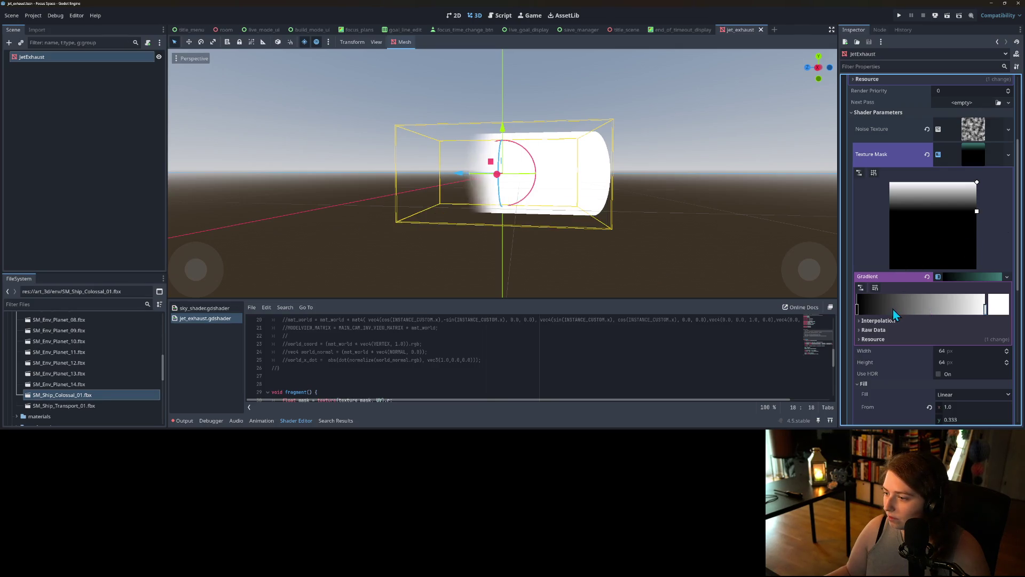
Drag the black stop rightward so the capsule's fade starts further along.
drag(856, 310, 888, 314)
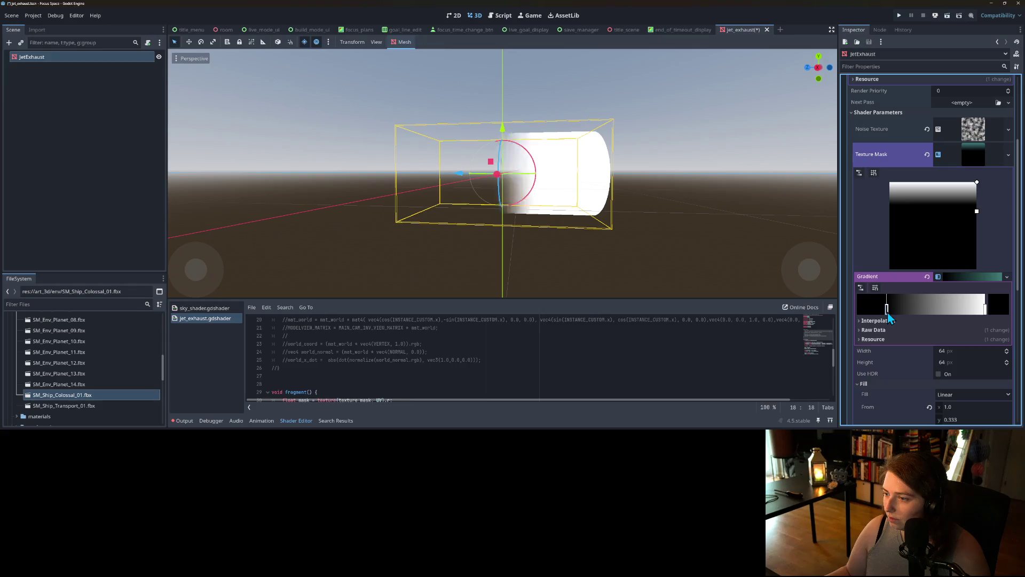
click(602, 352)
scroll(602, 362, up, 1)
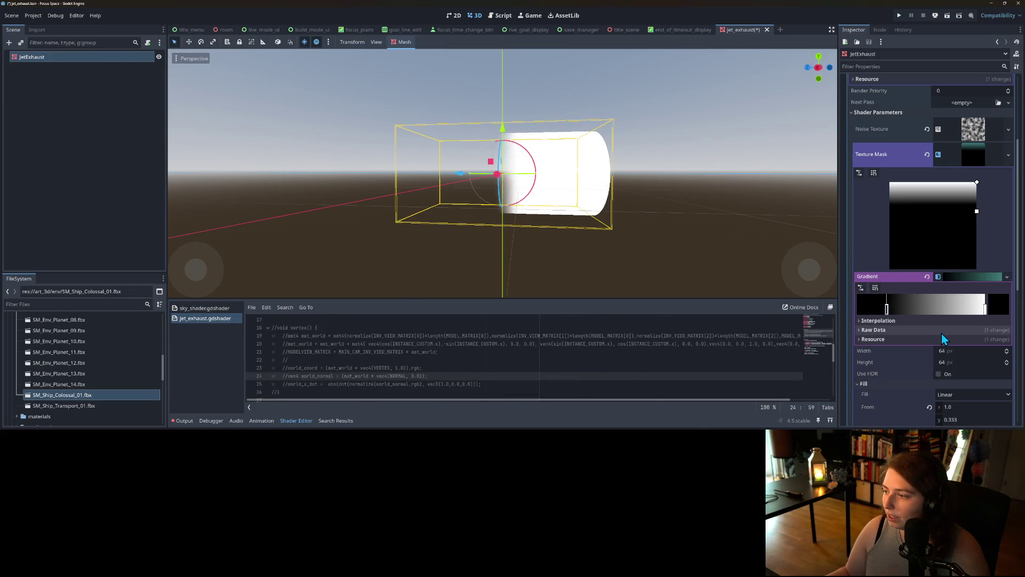
click(978, 158)
scroll(960, 275, down, 1)
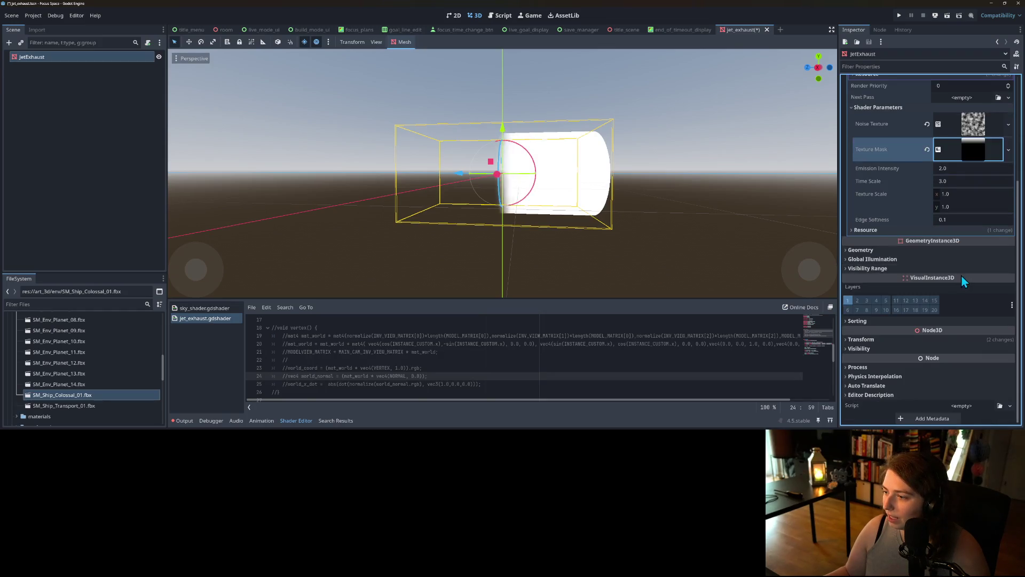
click(890, 251)
scroll(902, 350, down, 2)
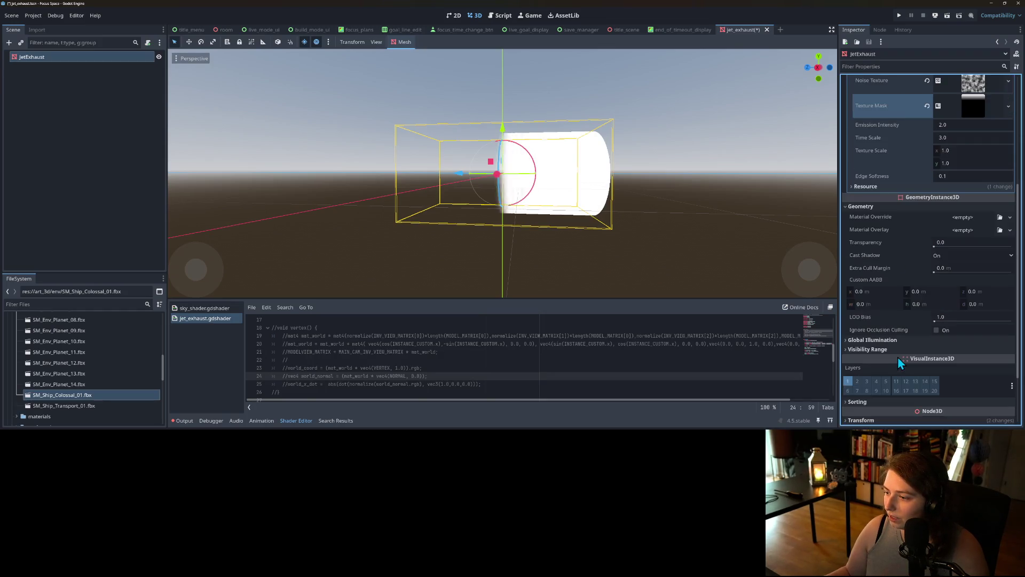
click(876, 348)
click(876, 350)
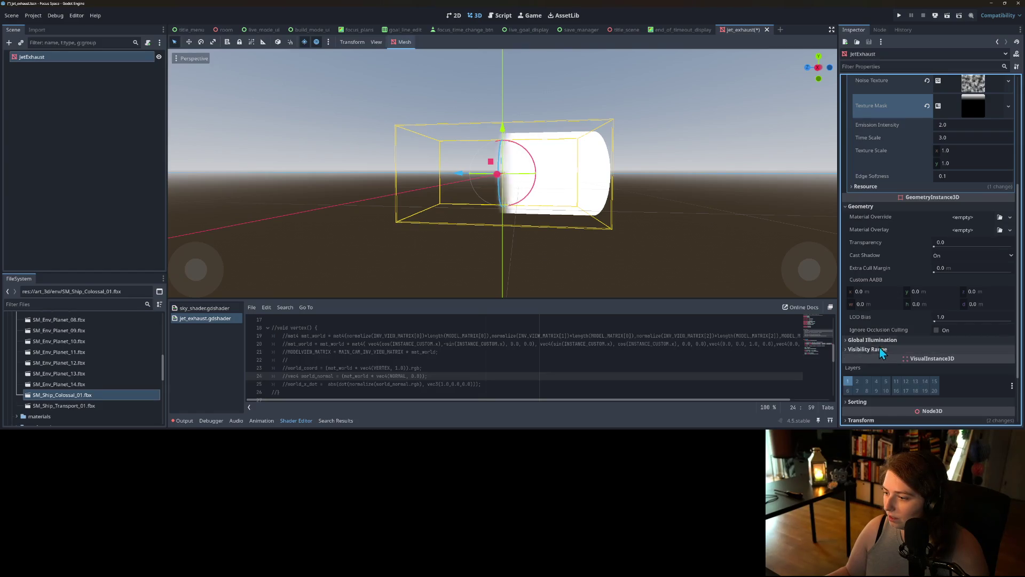
scroll(886, 346, down, 3)
scroll(614, 358, down, 6)
scroll(423, 374, up, 1)
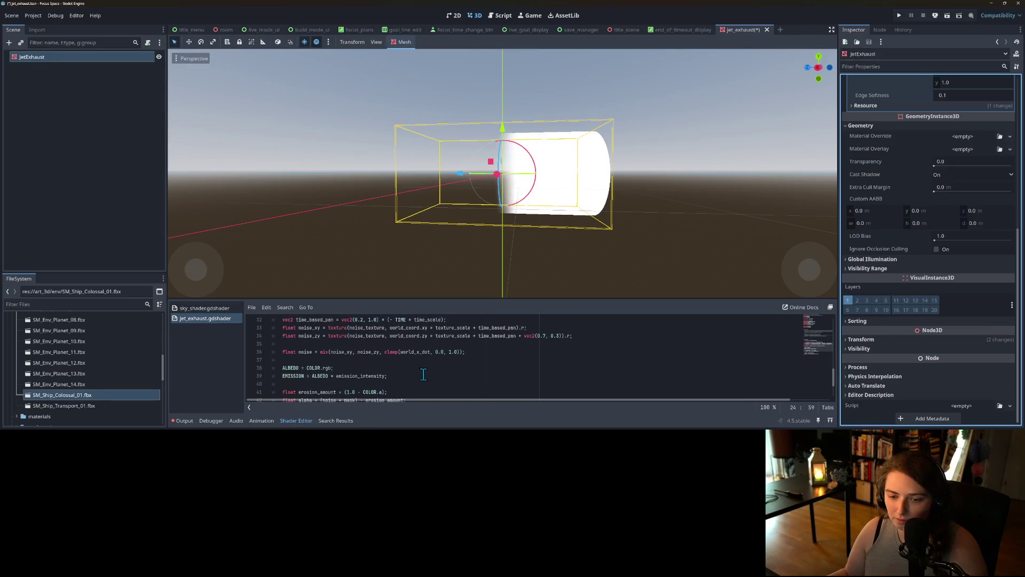
double_click(293, 368)
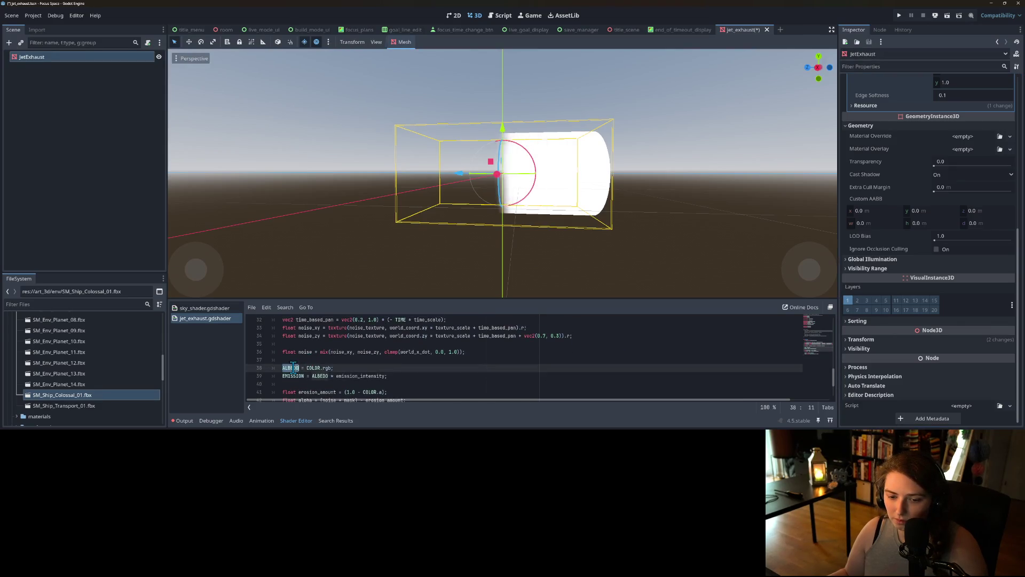
scroll(299, 368, down, 2)
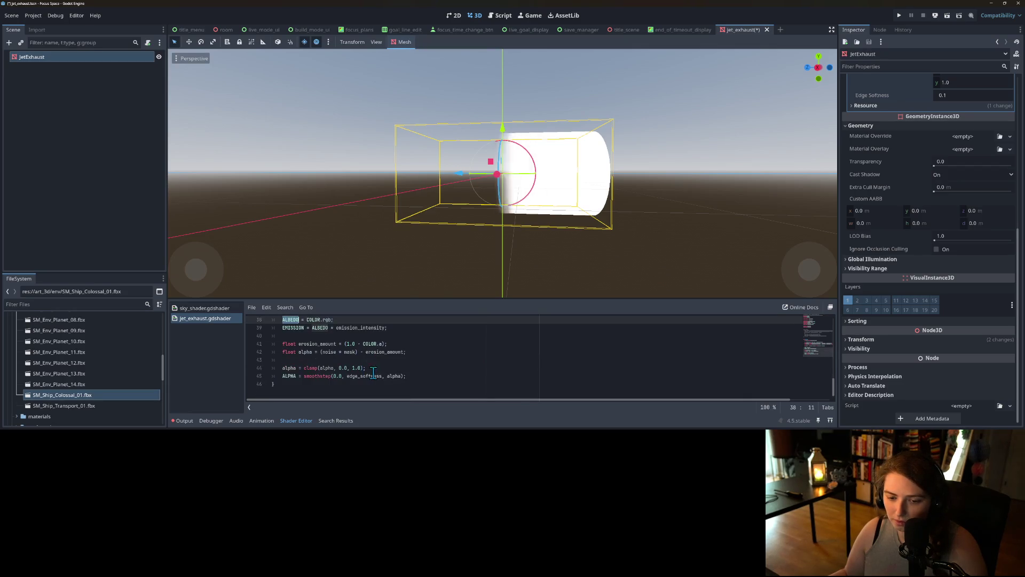
scroll(399, 376, up, 11)
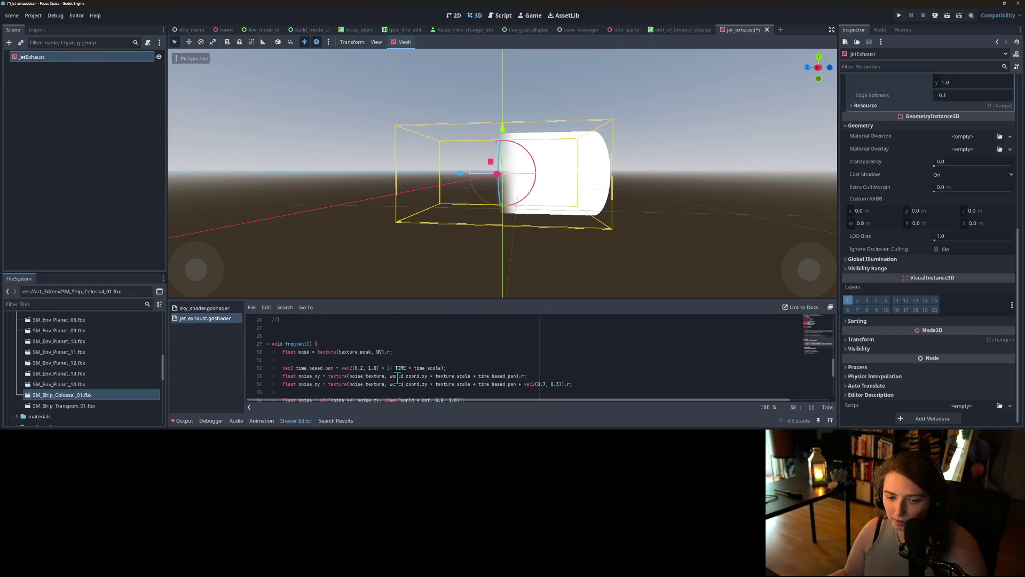
scroll(396, 377, up, 1)
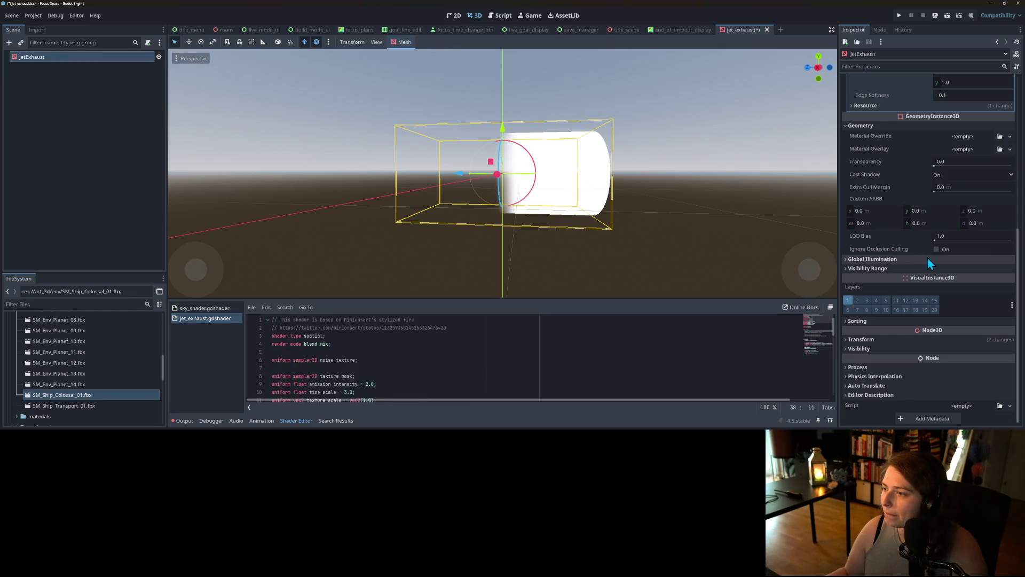
scroll(927, 258, up, 5)
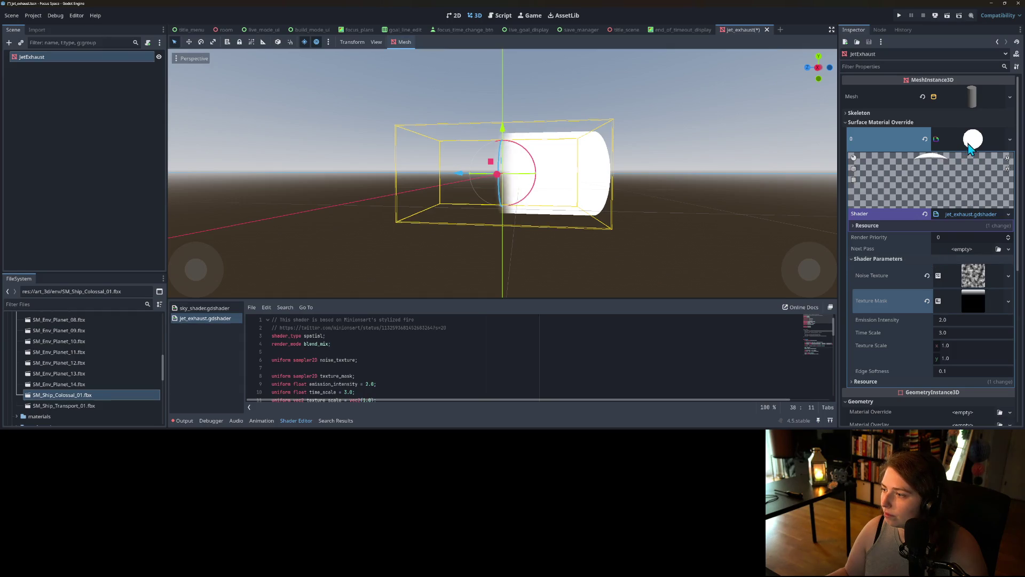
click(968, 143)
click(966, 143)
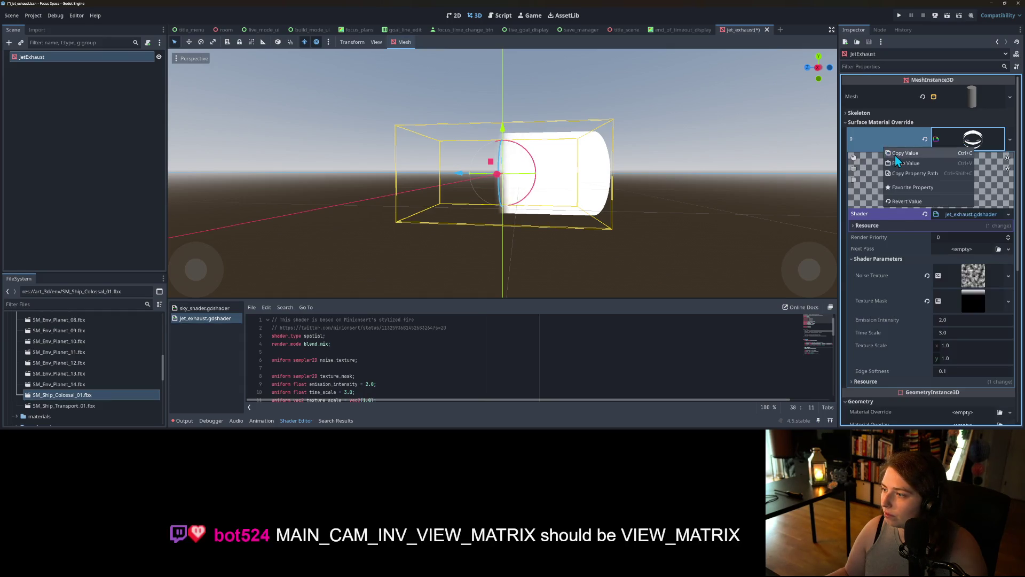
scroll(934, 279, down, 6)
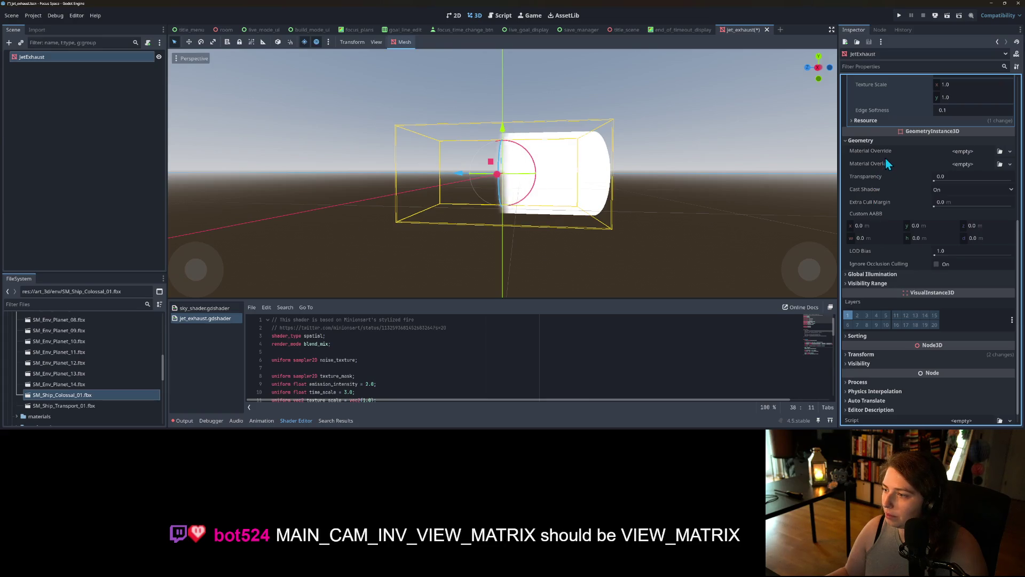
scroll(923, 213, up, 5)
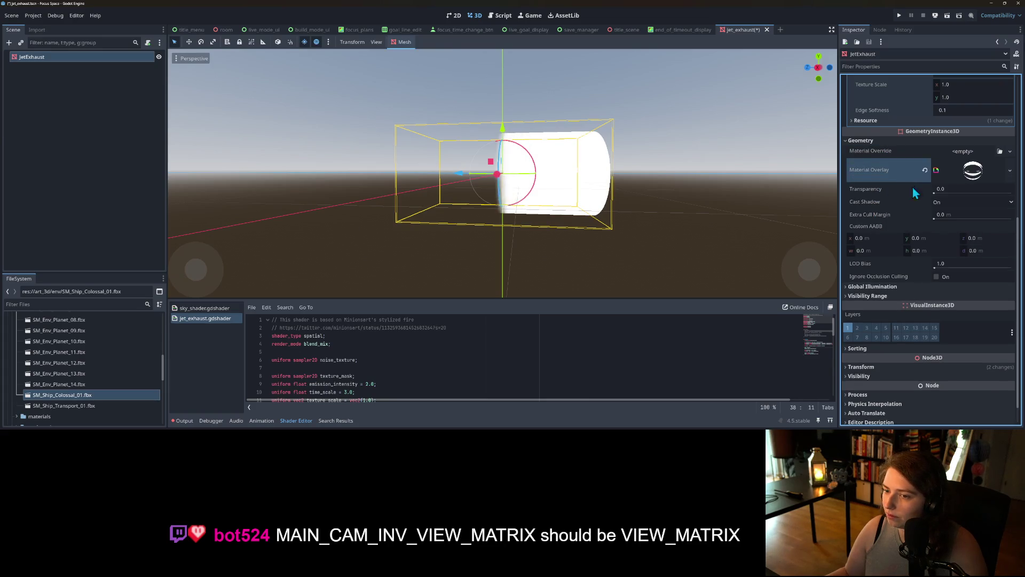
click(925, 140)
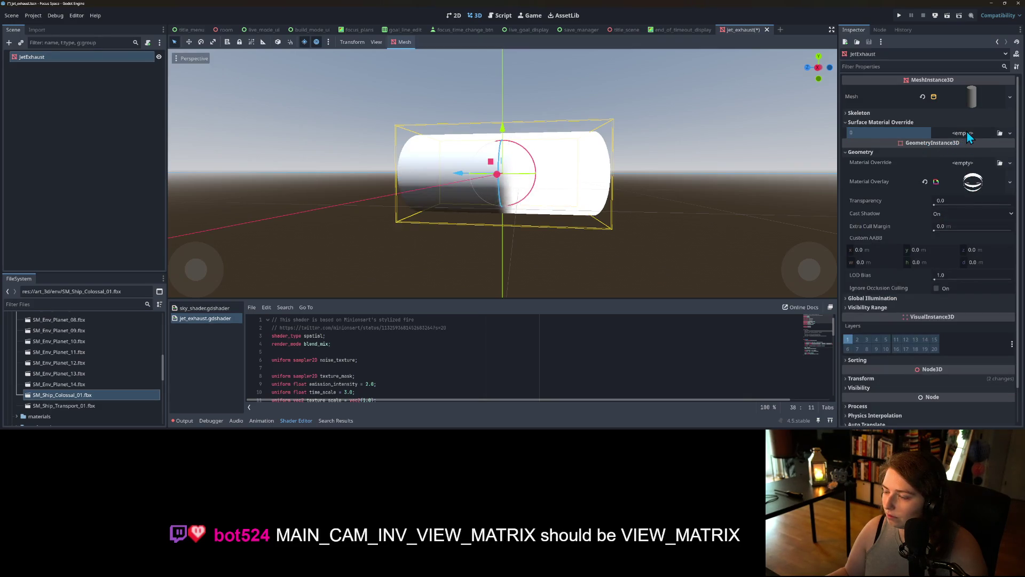
scroll(526, 381, down, 3)
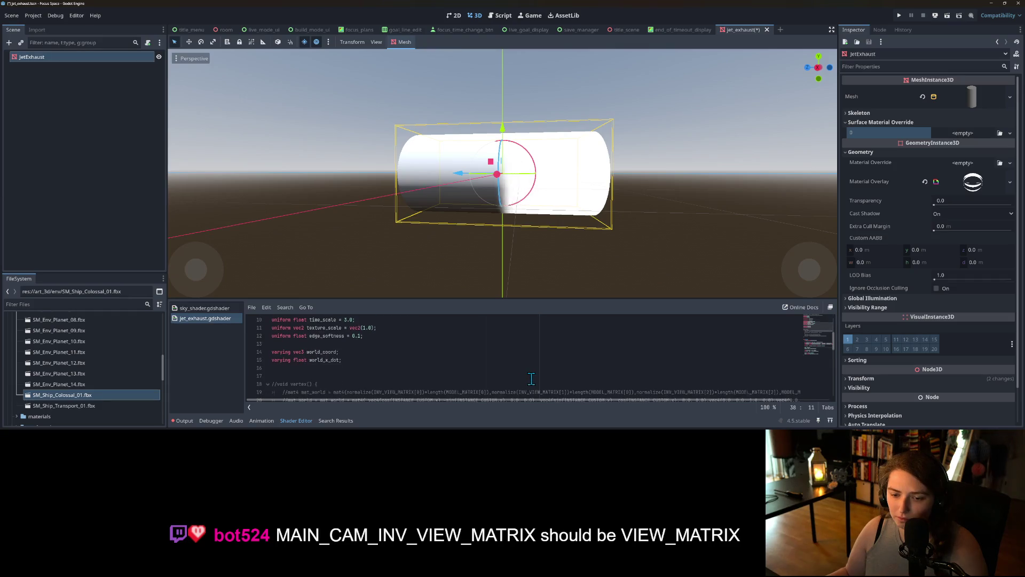
scroll(531, 379, up, 3)
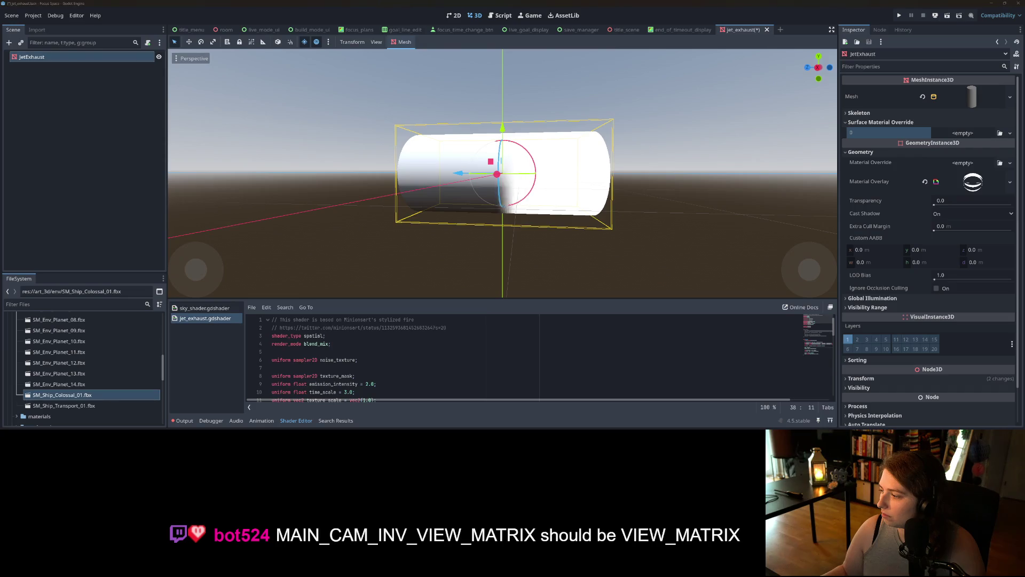
Replace MAIN_CAM_INV_VIEW_MATRIX on line 21 with VIEW_MATRIX.
scroll(329, 369, down, 3)
scroll(330, 369, right, 2)
scroll(382, 400, left, 2)
scroll(340, 379, down, 2)
double_click(361, 367)
text(VIEW_MATRIX)
Uncomment the vertex() billboard code on lines 18–26 with Ctrl+K and save.
double_click(283, 343)
mouse_move(298, 350)
mouse_down()
mouse_move(325, 398)
mouse_move(335, 359)
mouse_up()
key(ctrl+k)
key(ctrl+s)
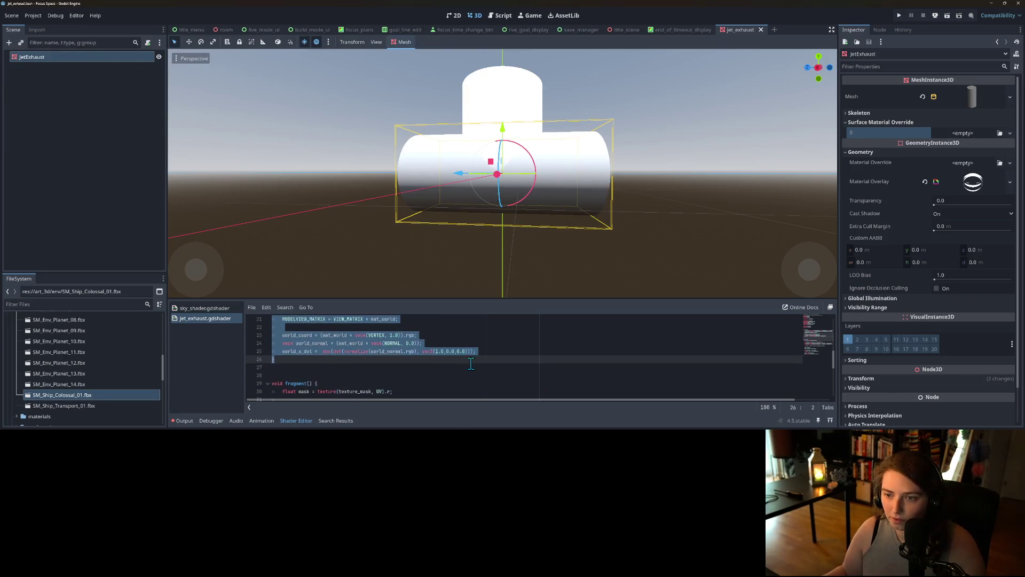
click(470, 360)
Drag the editor divider up to give the shader code more room.
scroll(468, 374, up, 5)
scroll(468, 376, down, 4)
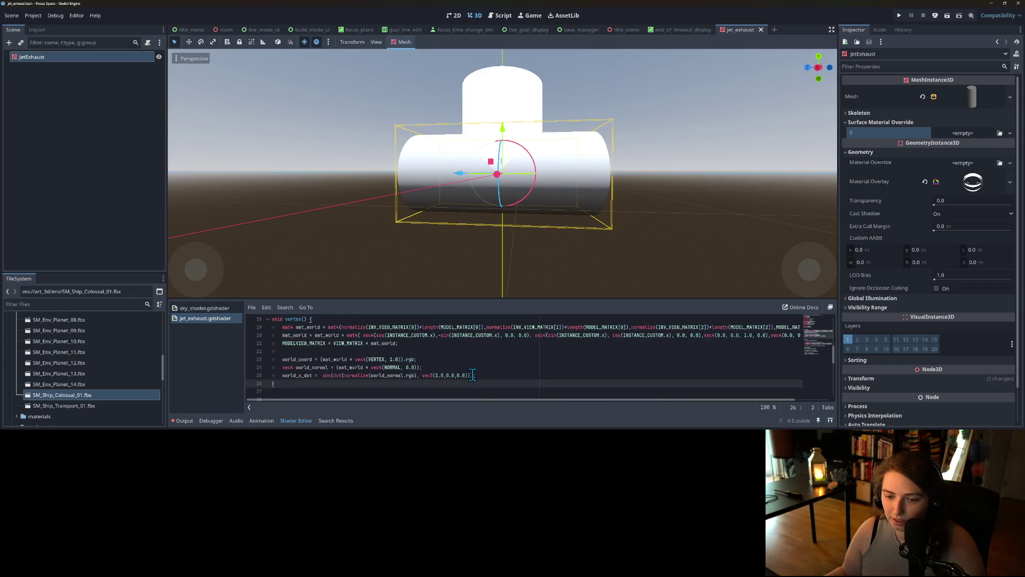
scroll(473, 375, up, 1)
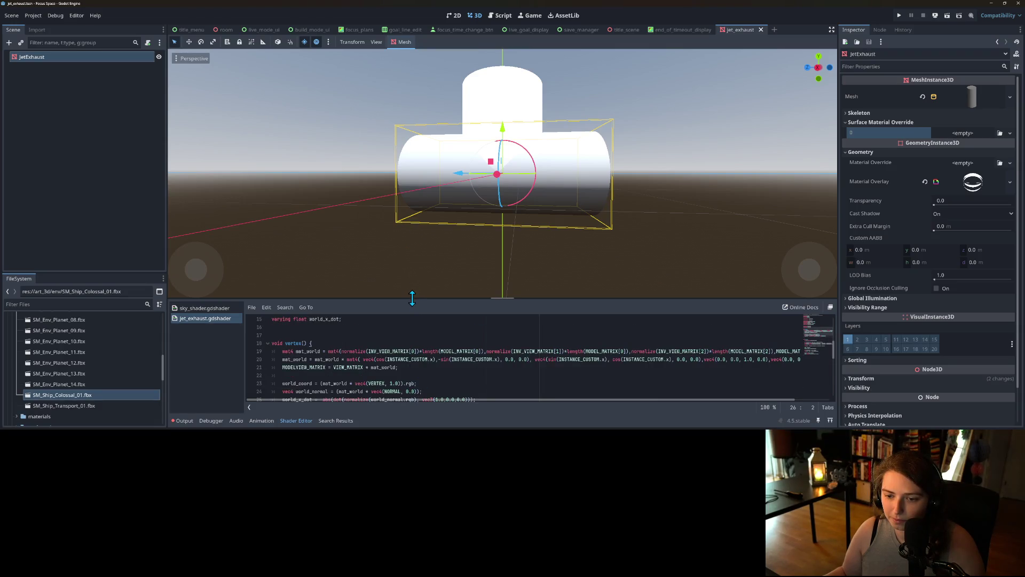
drag(412, 298, 413, 182)
scroll(569, 282, up, 1)
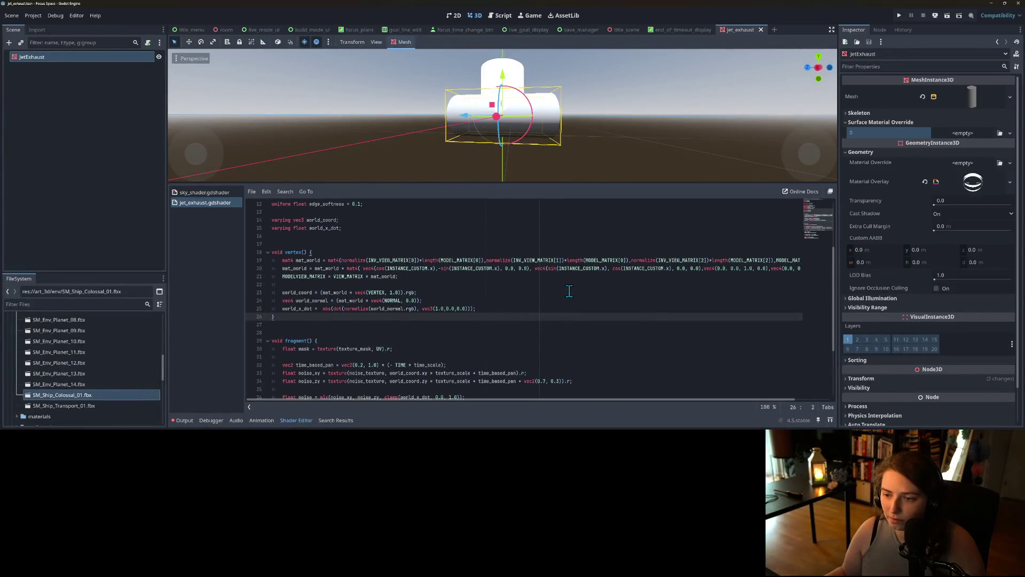
scroll(569, 291, down, 1)
click(360, 307)
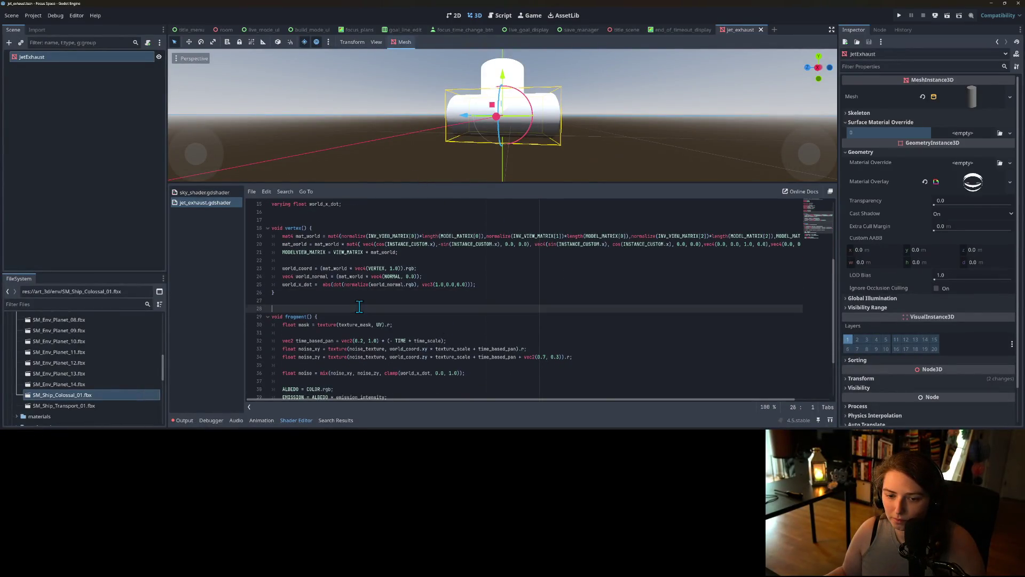
Paste the copied shader material into Surface Material Override slot 0.
click(448, 284)
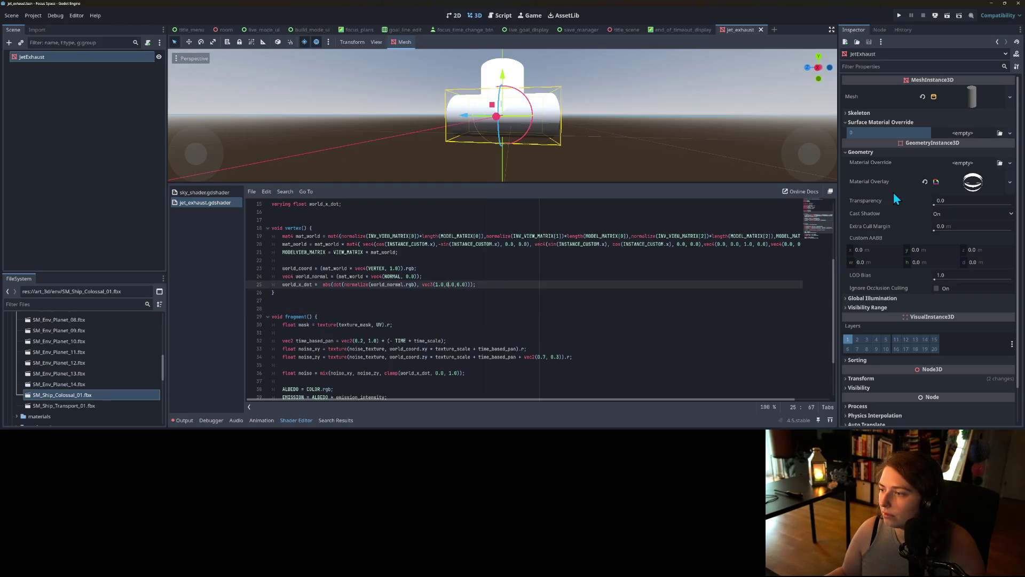
right_click(882, 131)
click(889, 145)
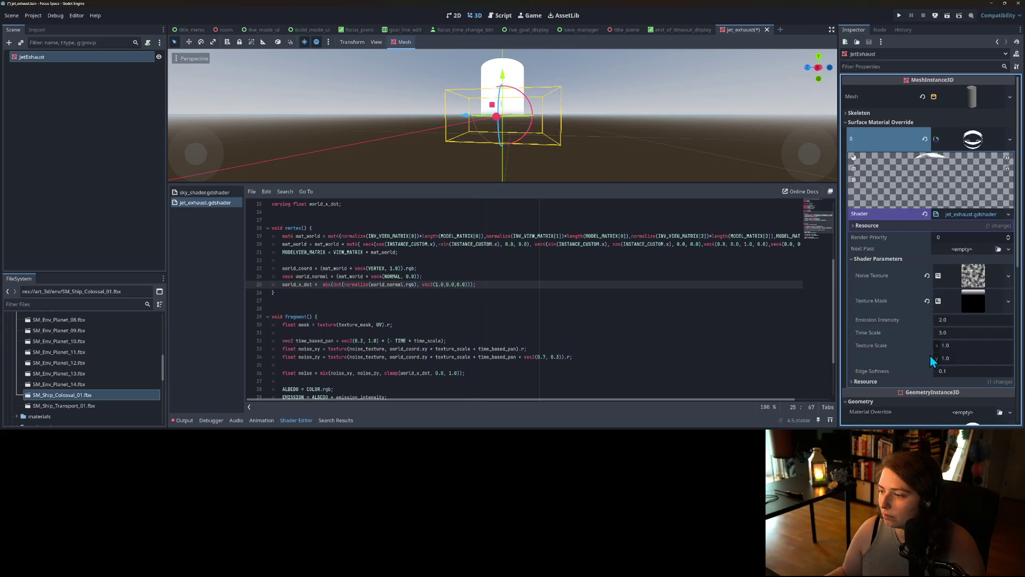
Zoom and orbit the viewport to a level view of the exhaust cylinder.
scroll(930, 355, down, 3)
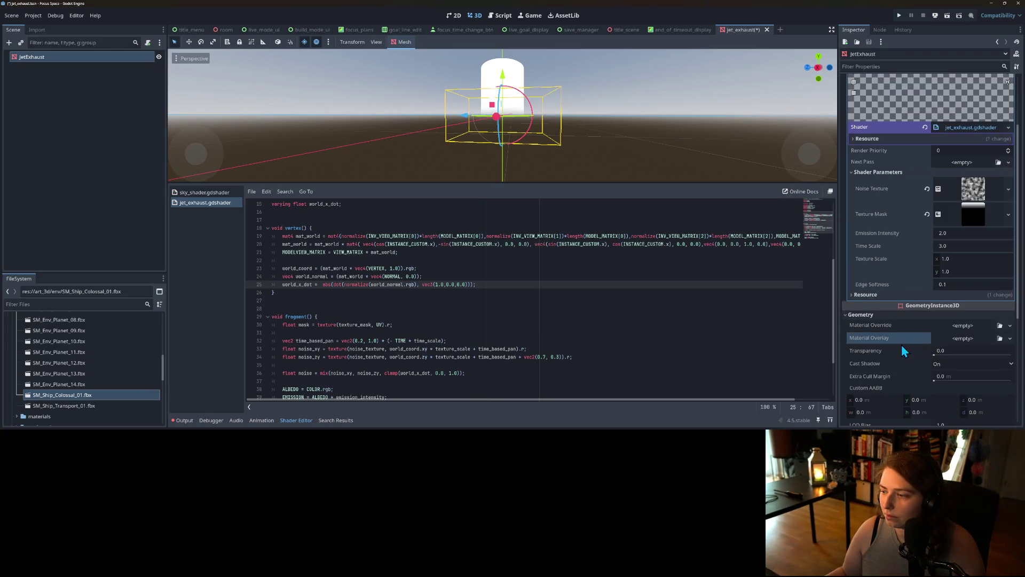
scroll(549, 136, up, 3)
scroll(550, 137, down, 4)
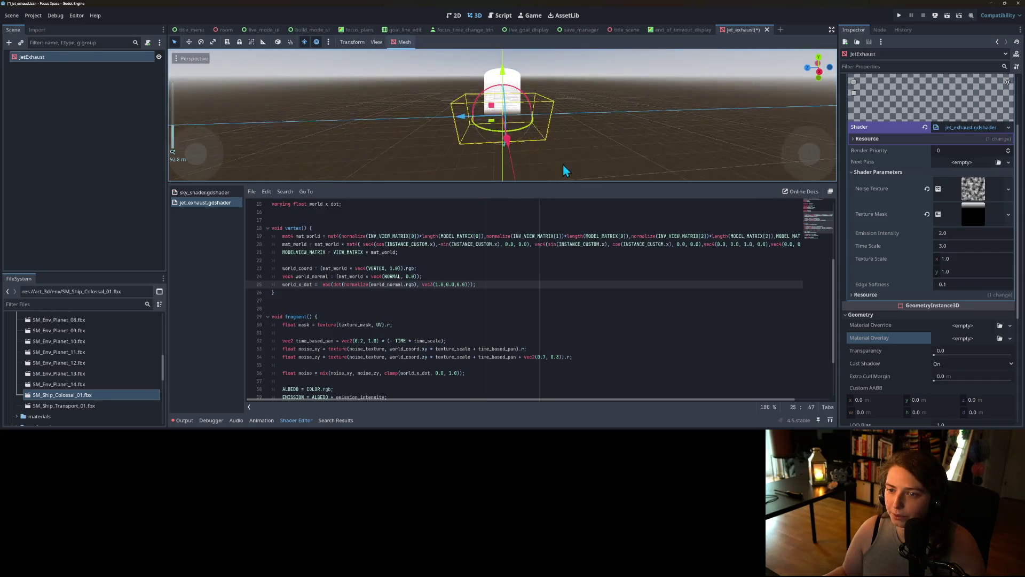
scroll(556, 163, up, 3)
scroll(554, 288, up, 2)
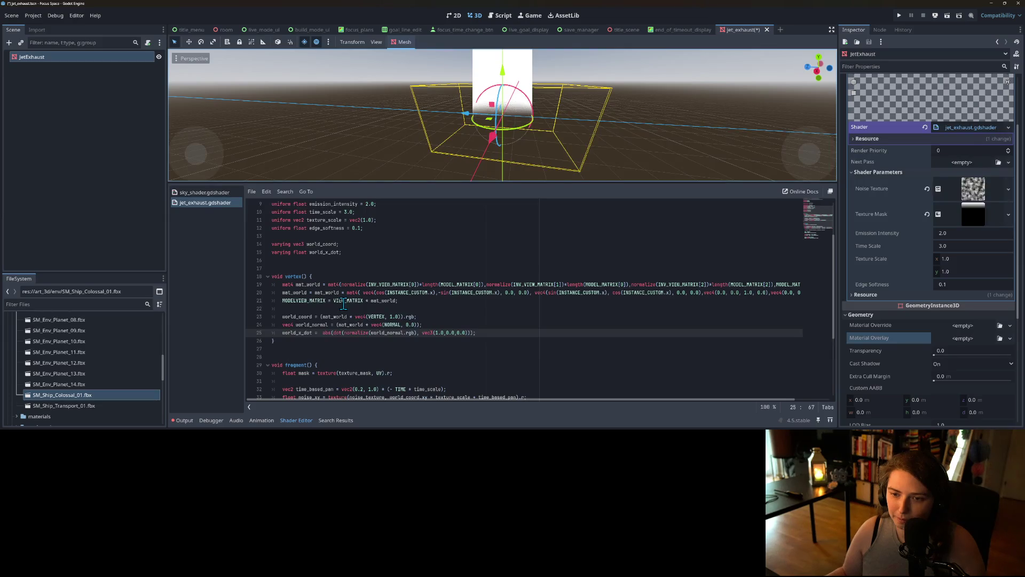
scroll(516, 132, up, 4)
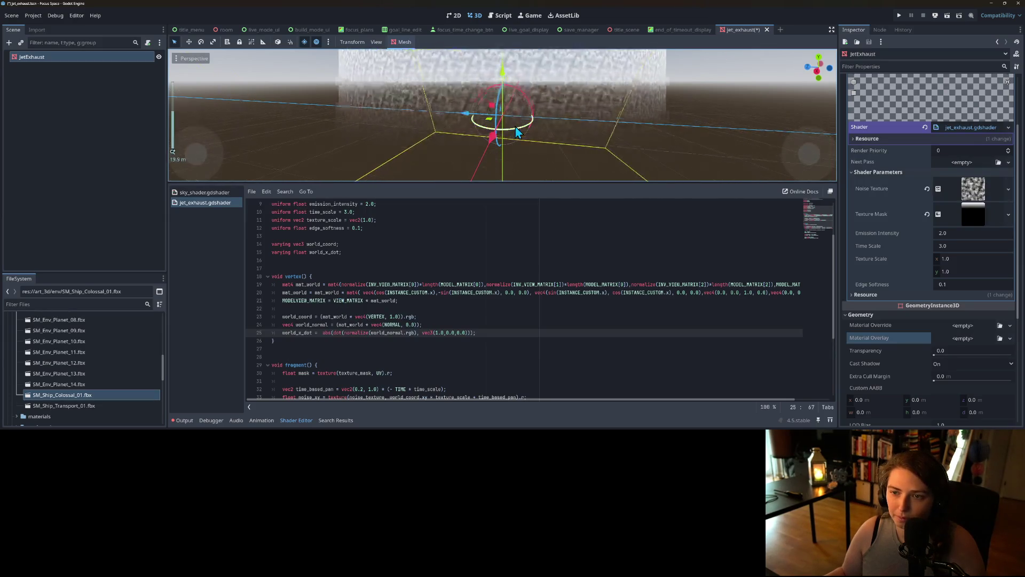
scroll(516, 132, down, 4)
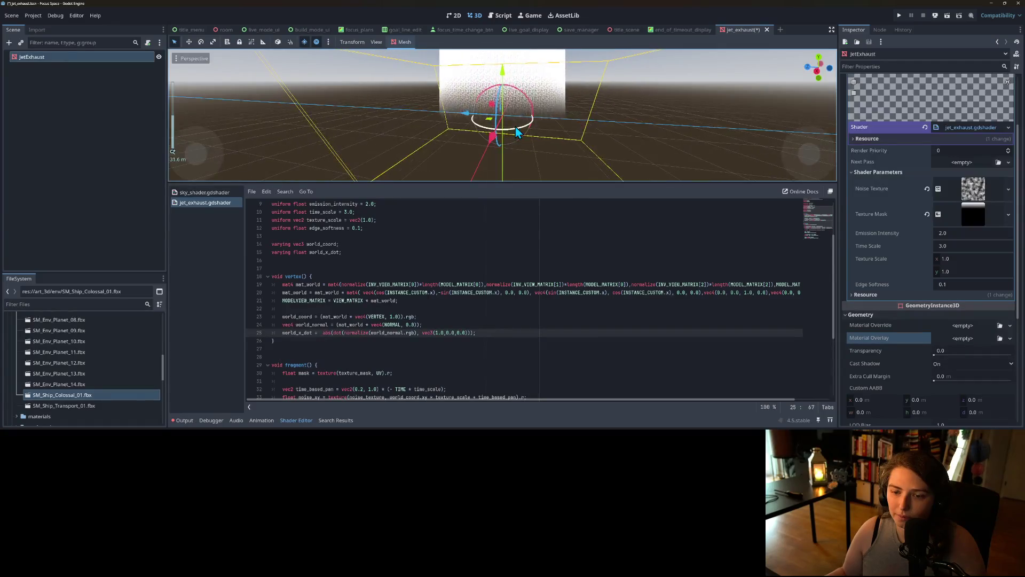
drag(516, 132, 524, 163)
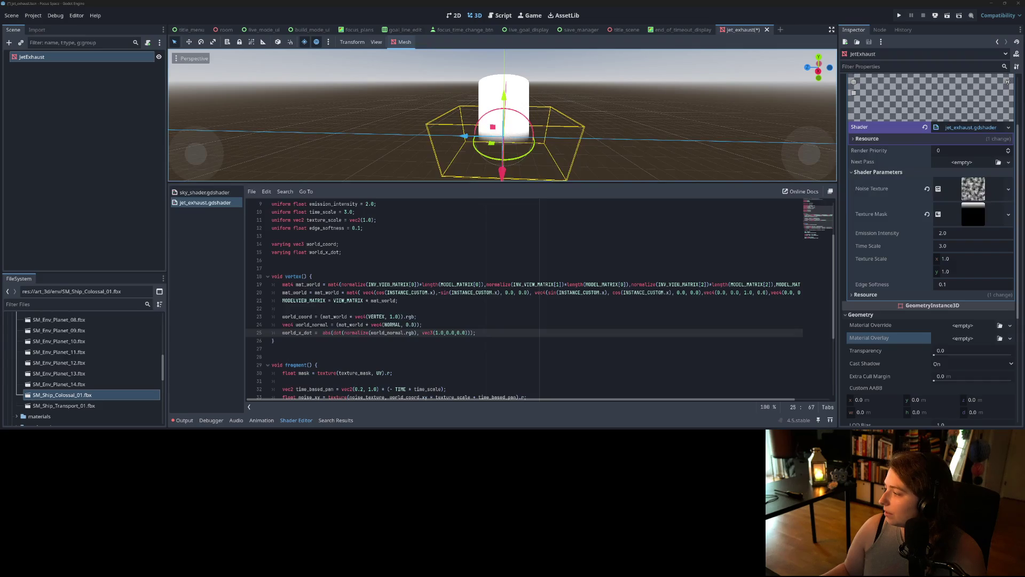
key(alt+Tab)
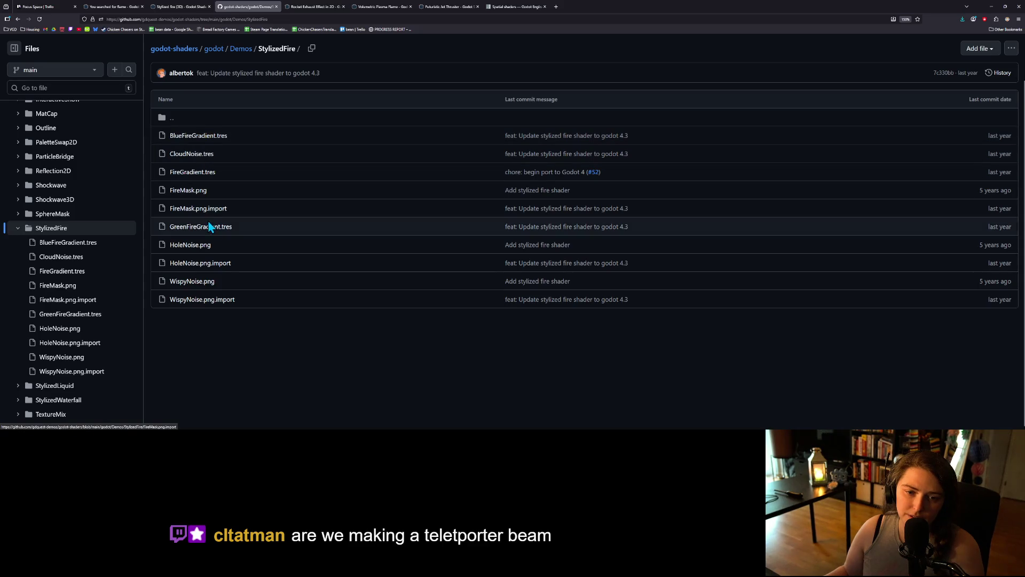
View BlueFireGradient.tres on GitHub, then navigate to the godot/Shaders folder.
click(187, 138)
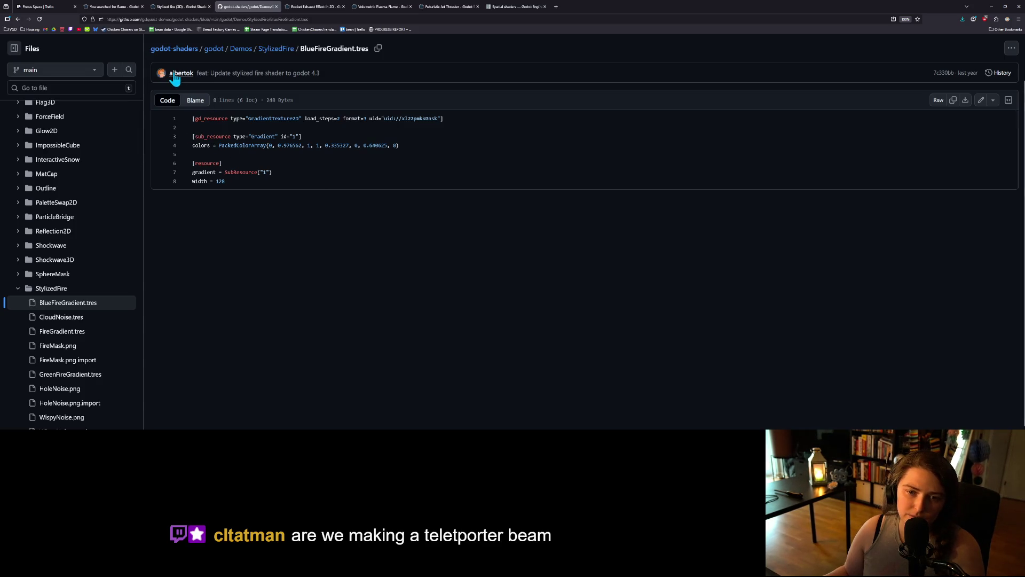
click(214, 51)
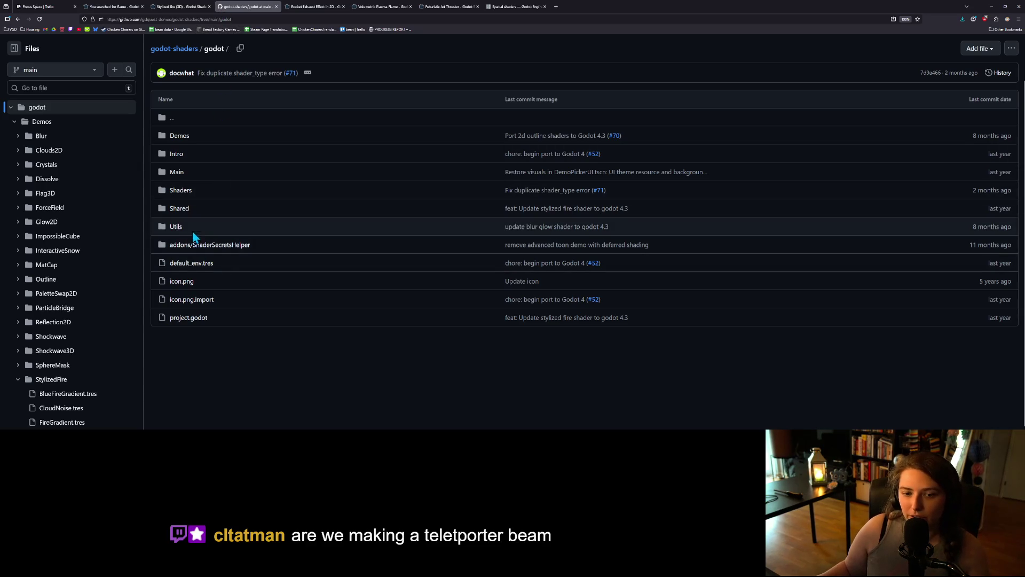
click(180, 191)
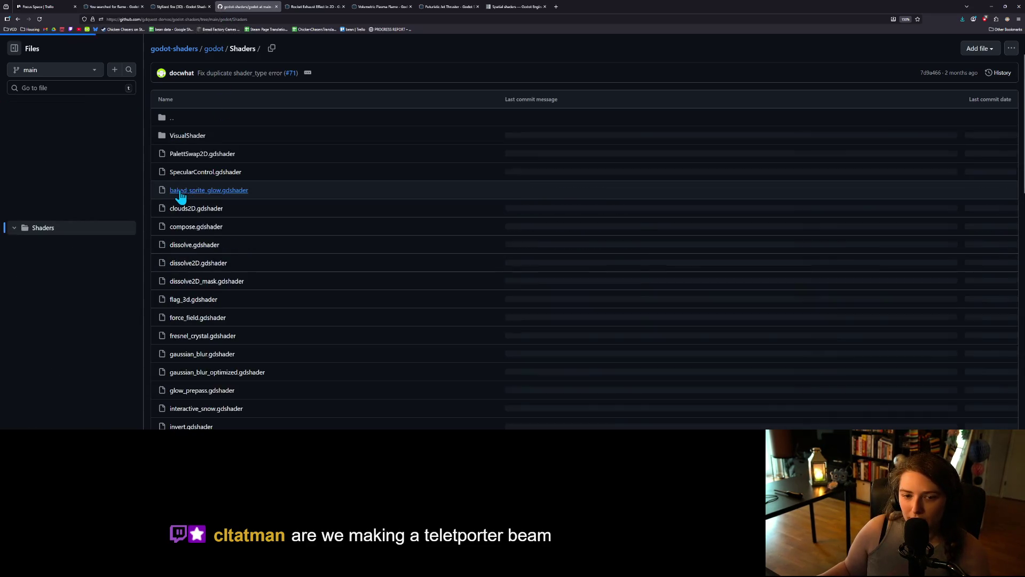
Open stylized_fire.gdshader and select all of its code to copy it.
scroll(226, 307, down, 2)
scroll(226, 307, down, 10)
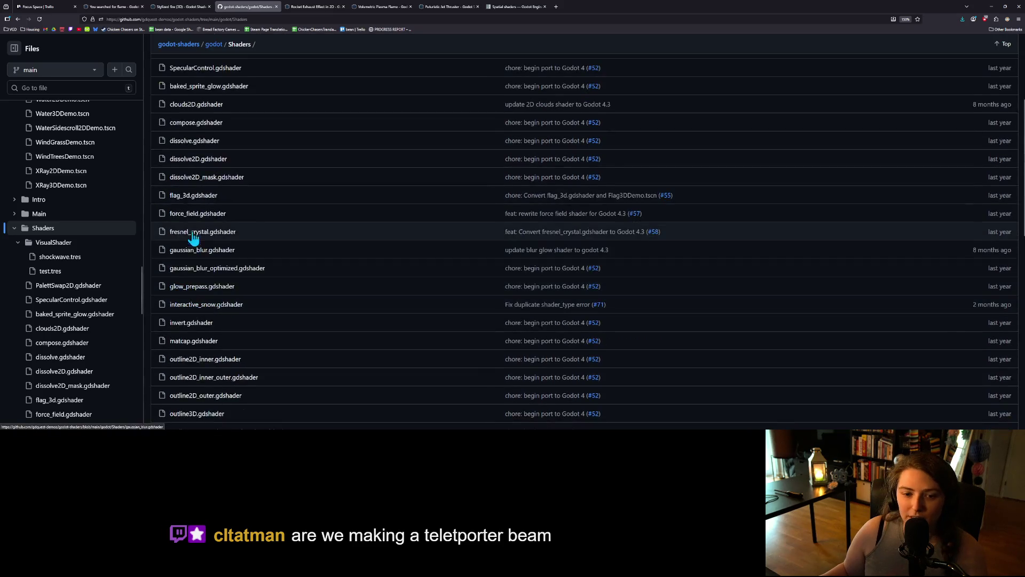
scroll(223, 306, down, 3)
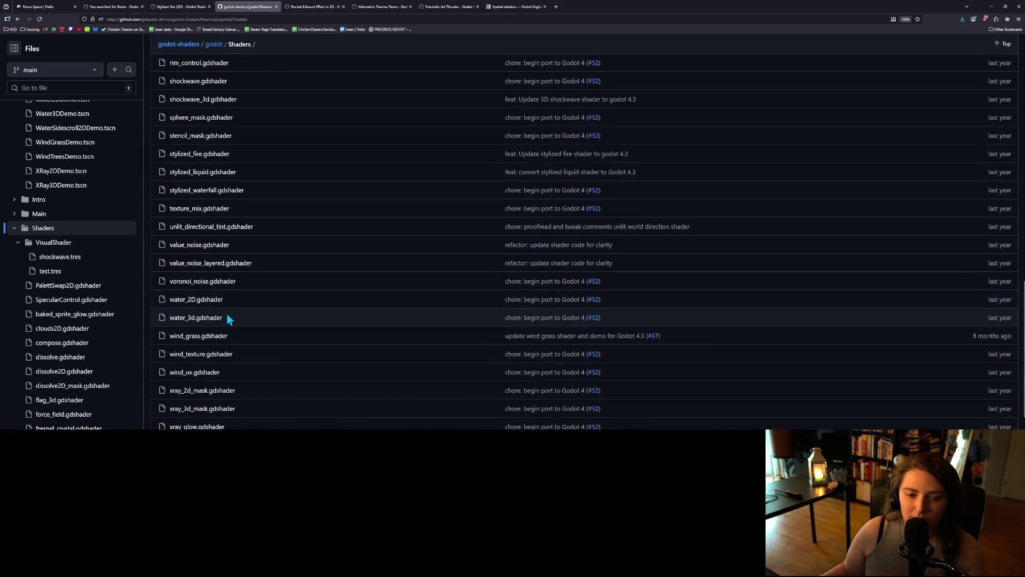
click(206, 158)
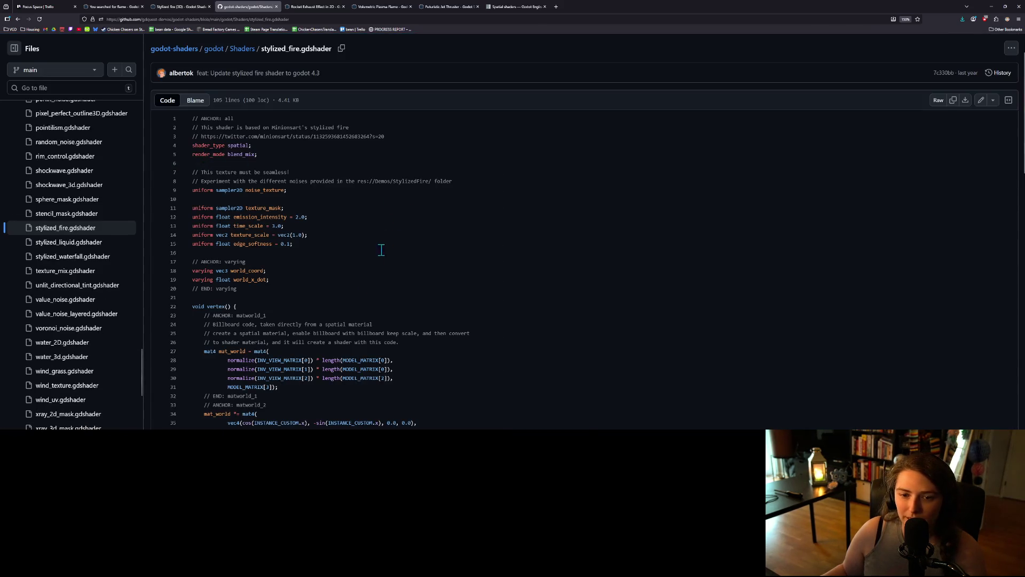
scroll(338, 316, down, 3)
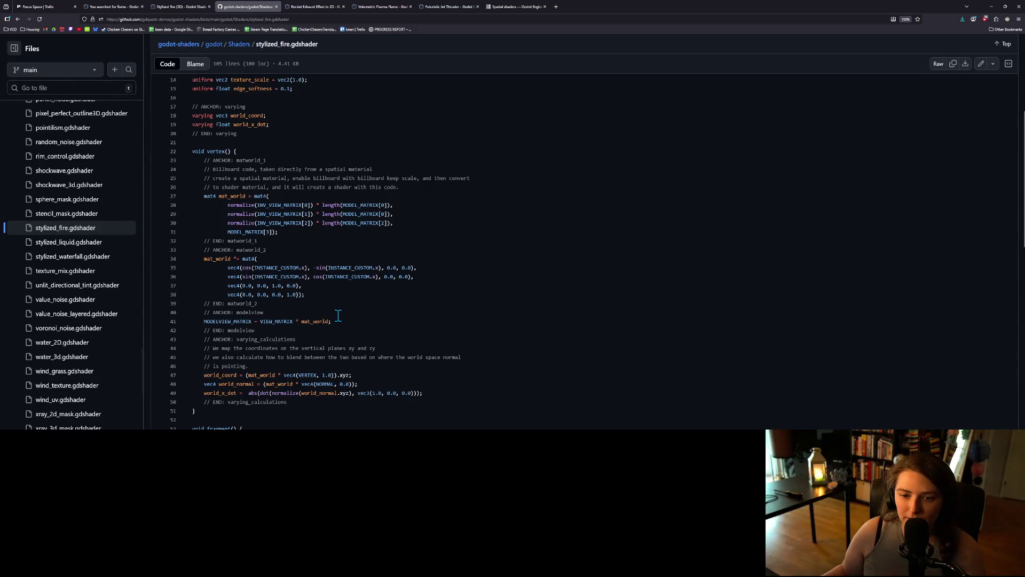
scroll(342, 313, down, 2)
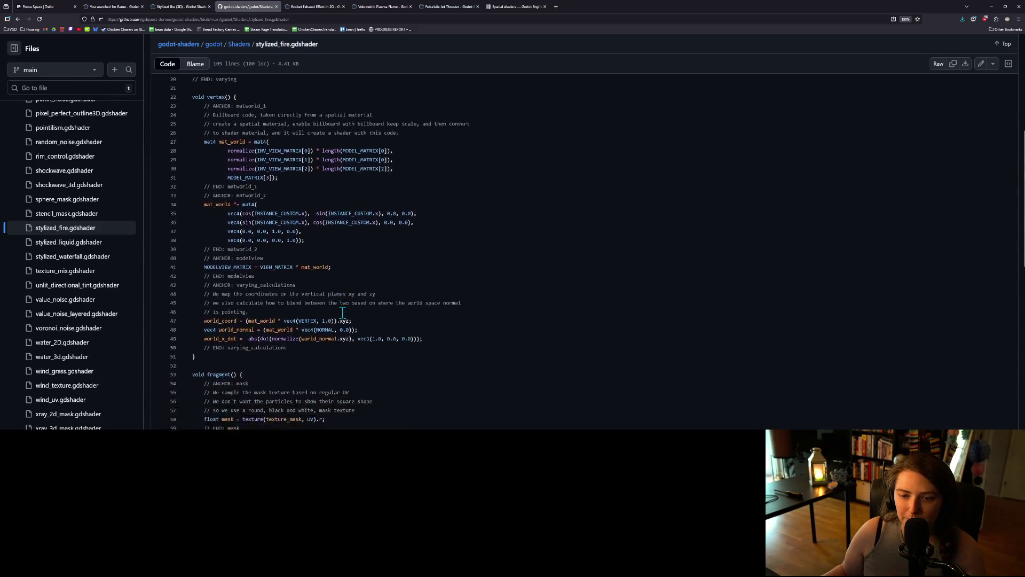
click(520, 309)
scroll(513, 307, down, 2)
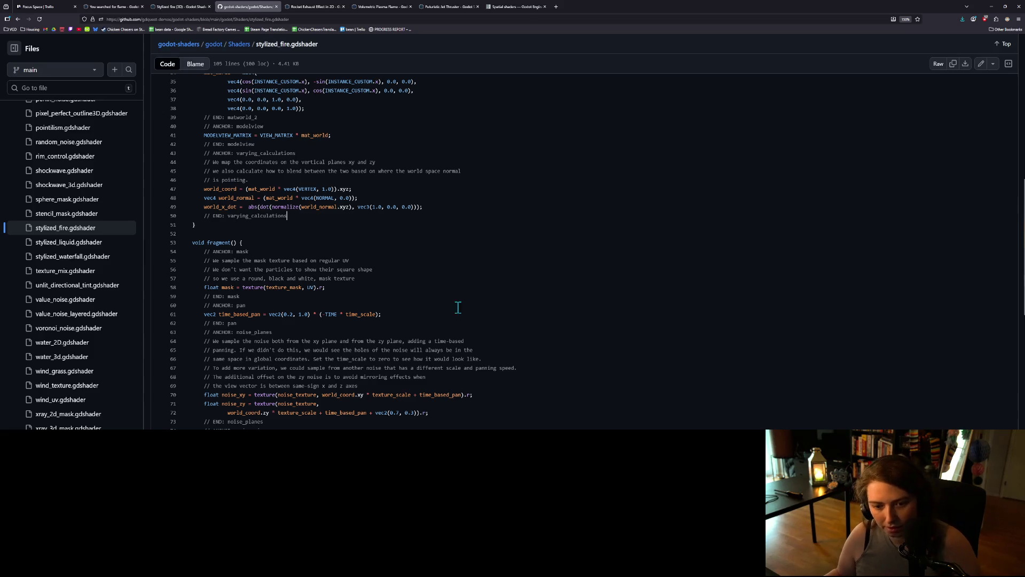
scroll(370, 327, down, 2)
key(ctrl+a)
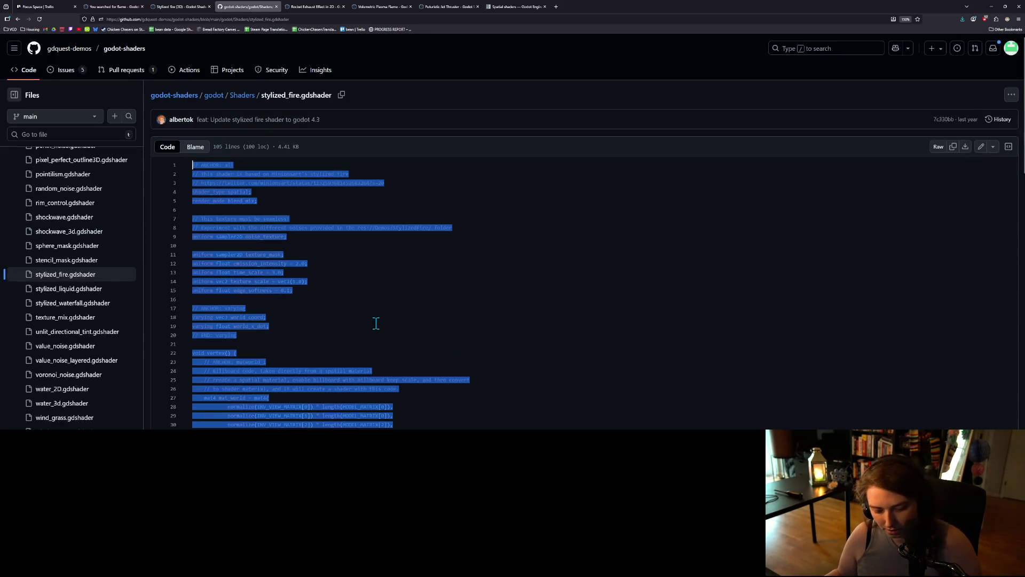
click(377, 323)
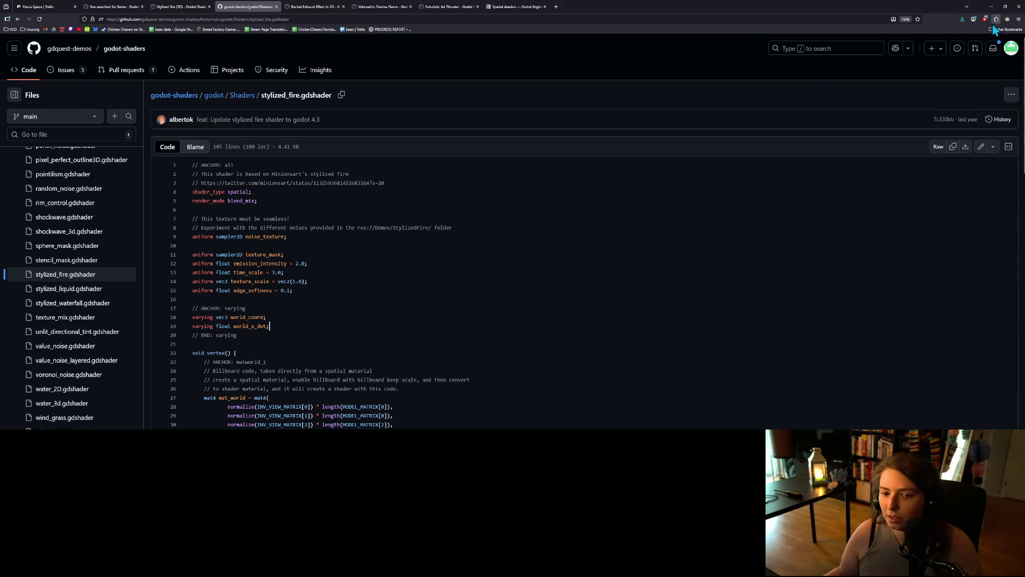
click(990, 6)
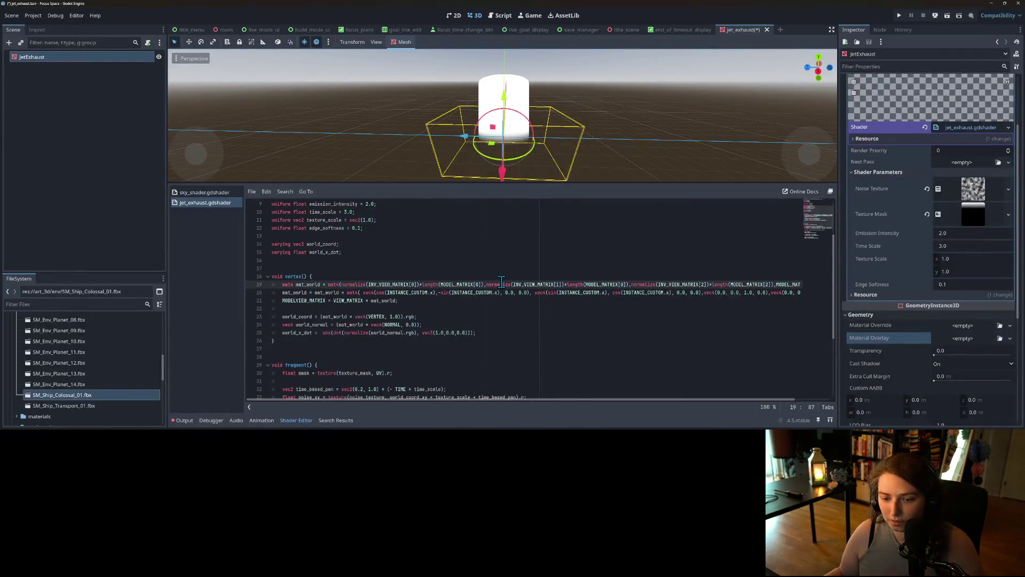
Replace the jet exhaust shader code with the pasted stylized fire shader and save.
key(ctrl+a)
key(ctrl+v)
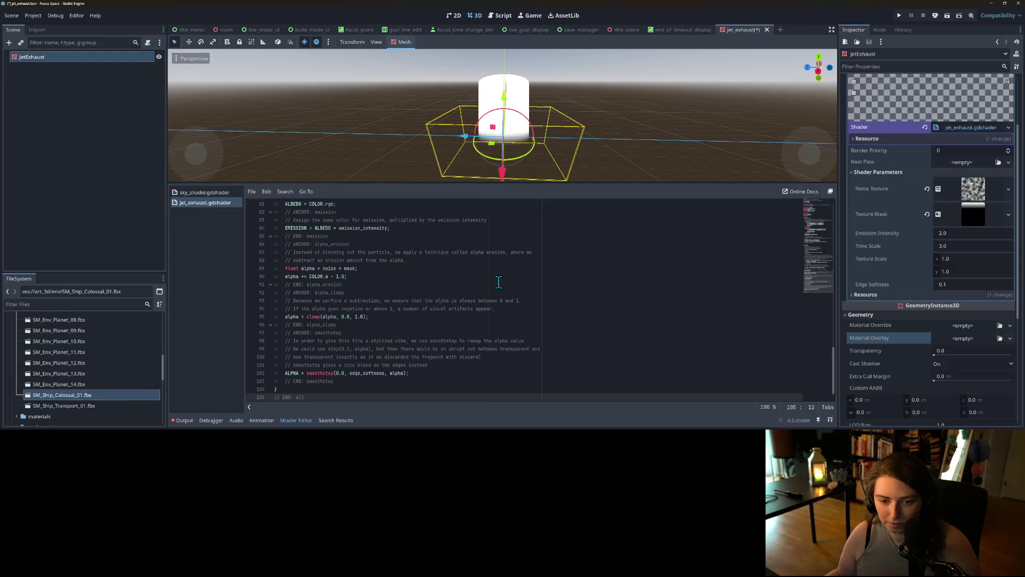
key(ctrl+a)
key(ctrl+s)
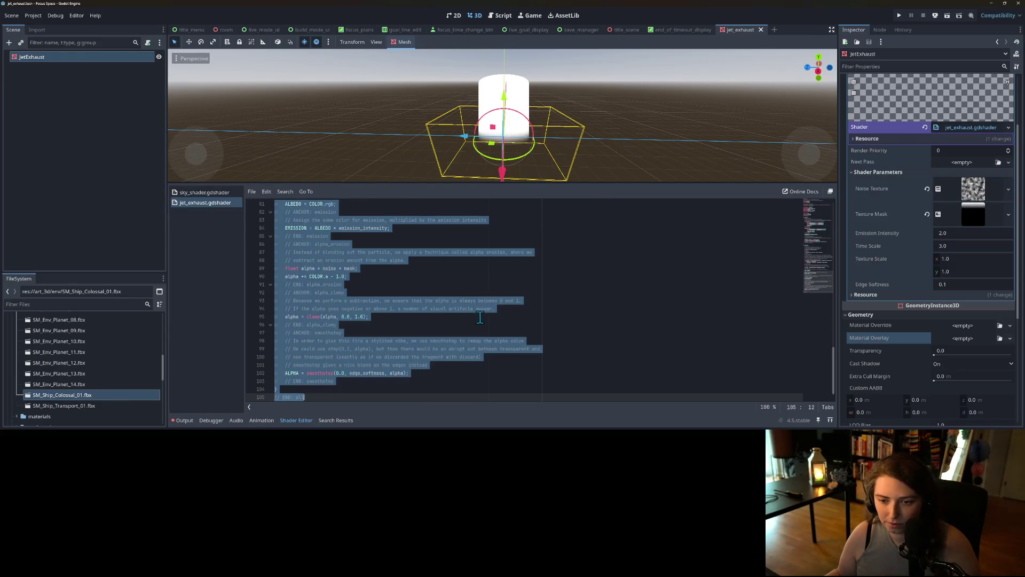
click(481, 317)
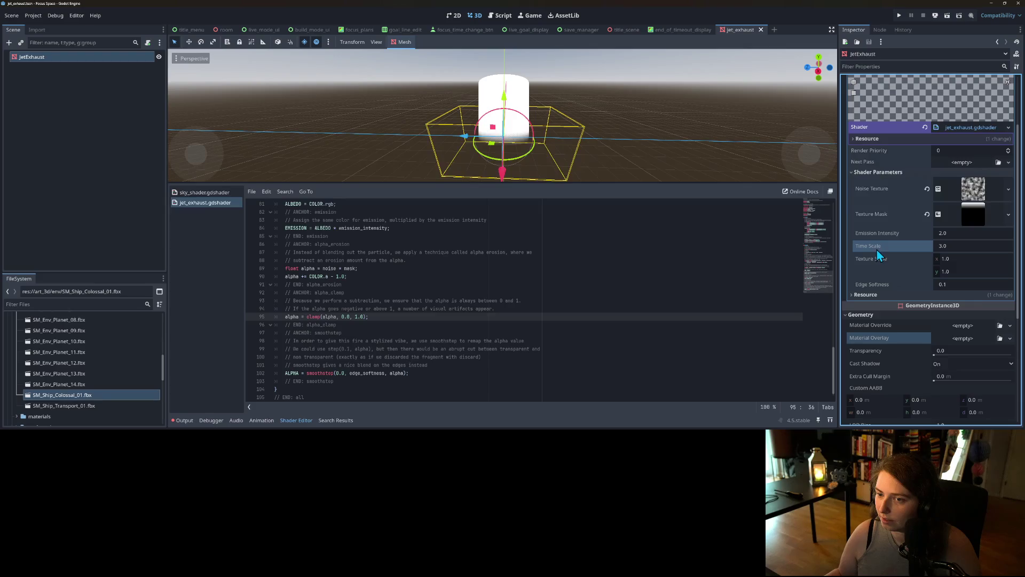
scroll(880, 251, up, 3)
scroll(882, 256, down, 1)
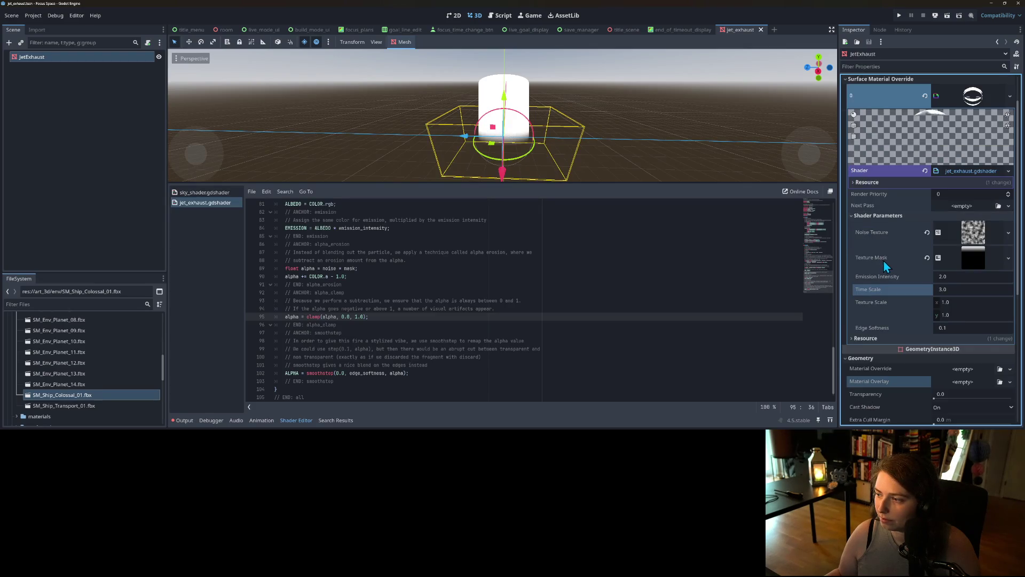
Test then reset Emission Intensity (2.0) and Texture Scale (1.0), and set Edge Softness to 0.19.
drag(955, 276, 960, 276)
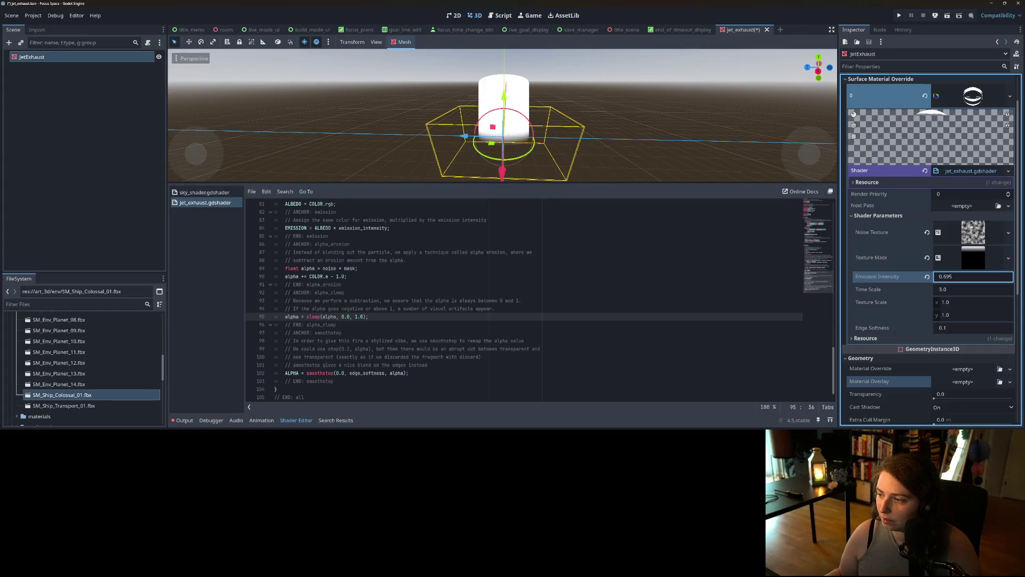
click(927, 276)
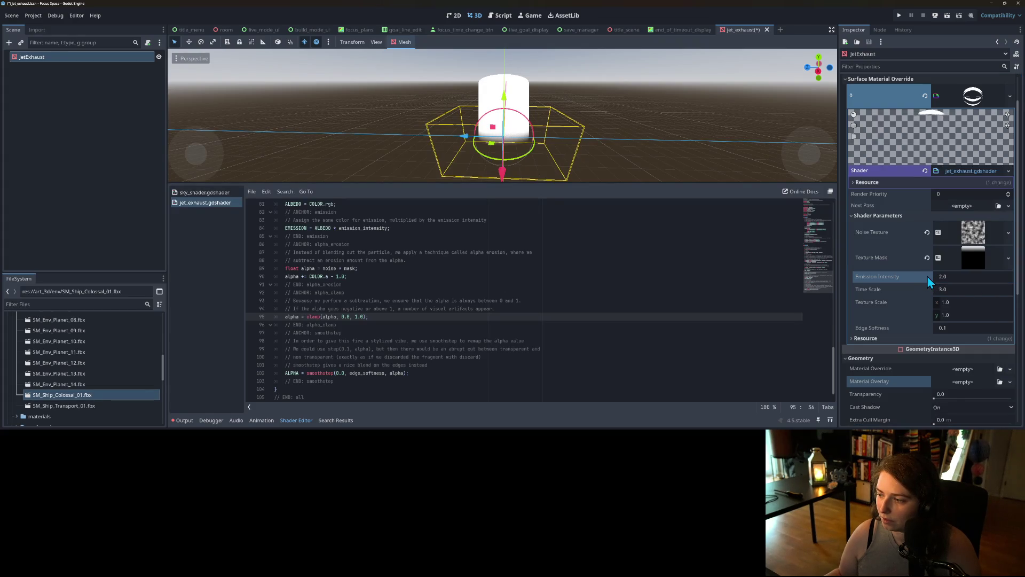
drag(962, 303, 977, 303)
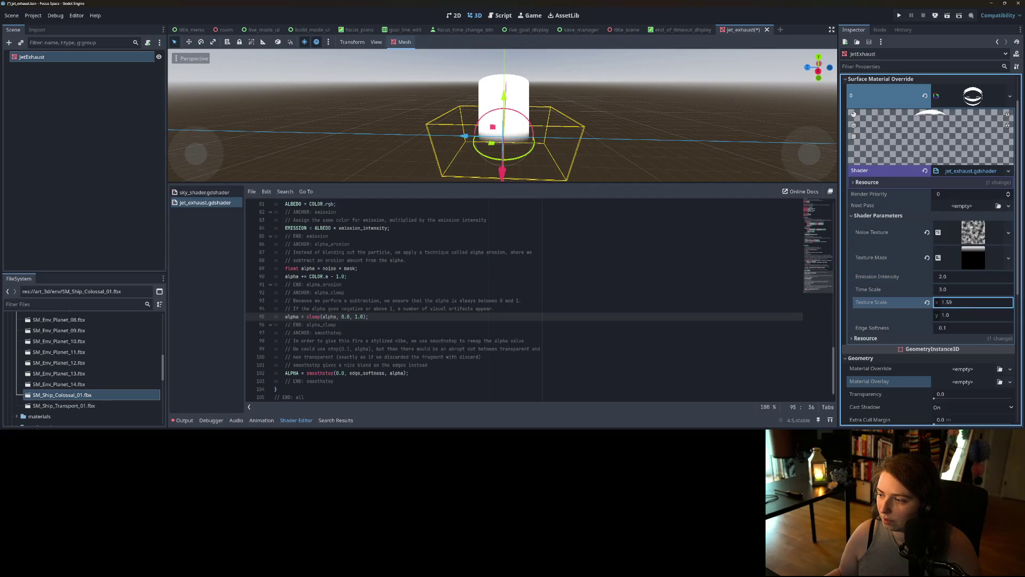
click(927, 303)
mouse_move(939, 332)
mouse_down()
mouse_move(922, 333)
mouse_move(952, 328)
mouse_up()
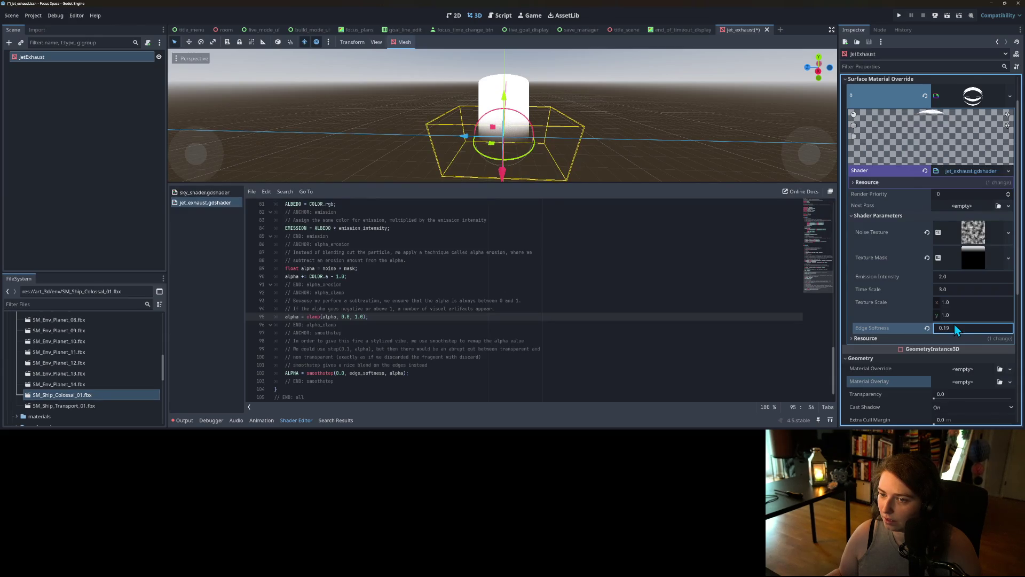
scroll(501, 115, up, 10)
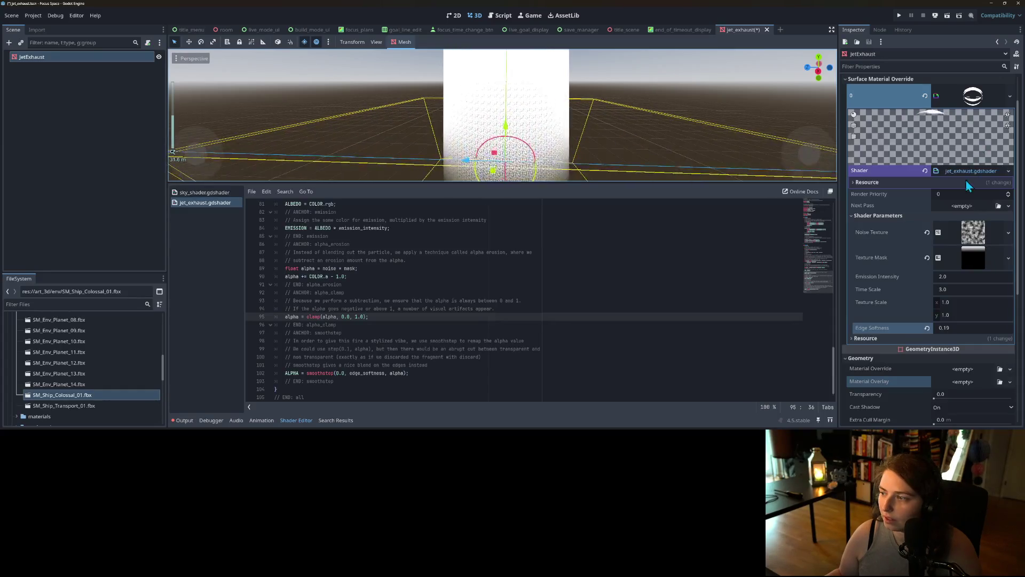
Expand the Noise Texture, its FastNoiseLite, and the Texture Mask gradient in the Inspector.
click(972, 232)
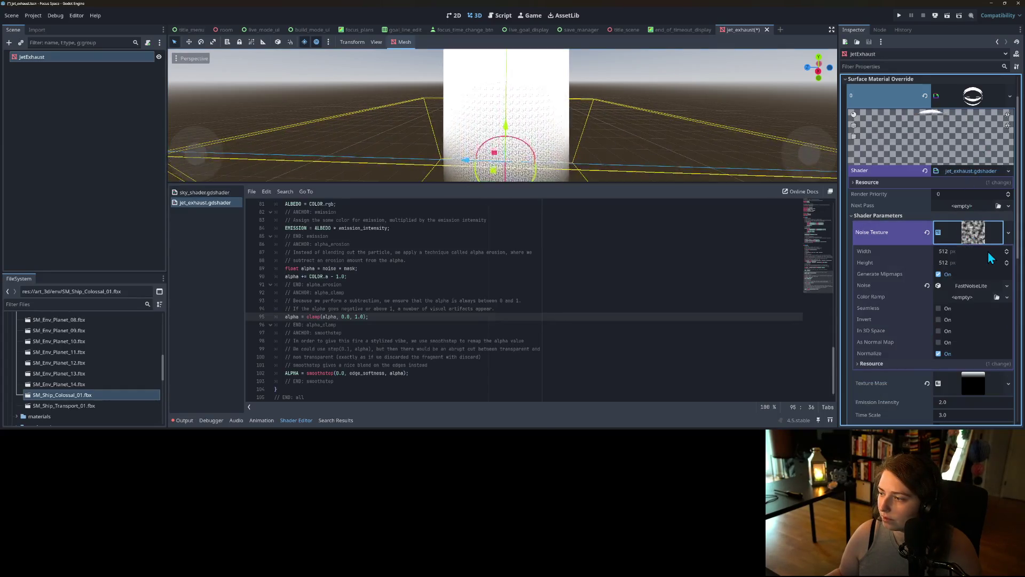
click(972, 287)
scroll(972, 290, down, 3)
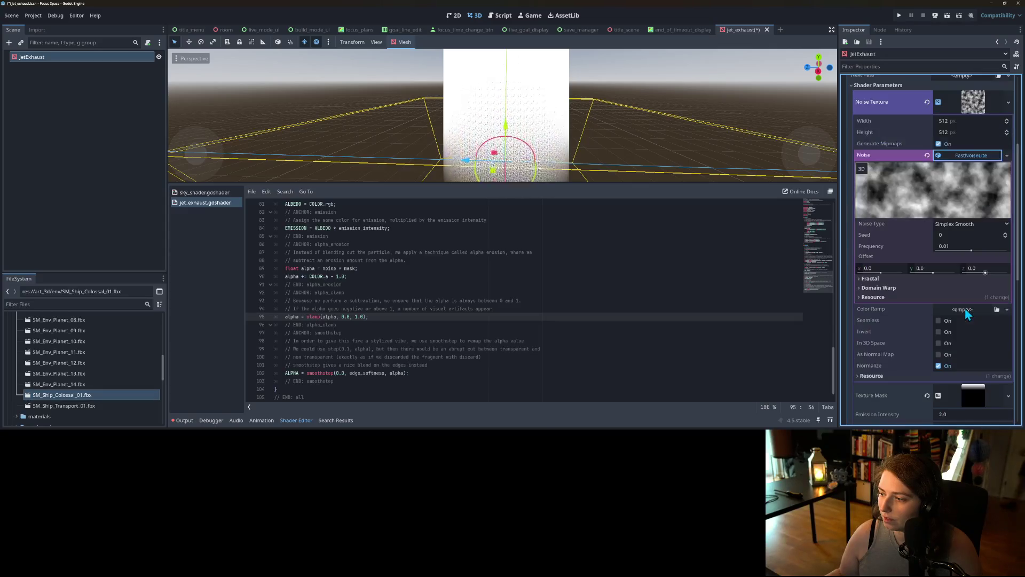
scroll(965, 309, down, 1)
click(971, 349)
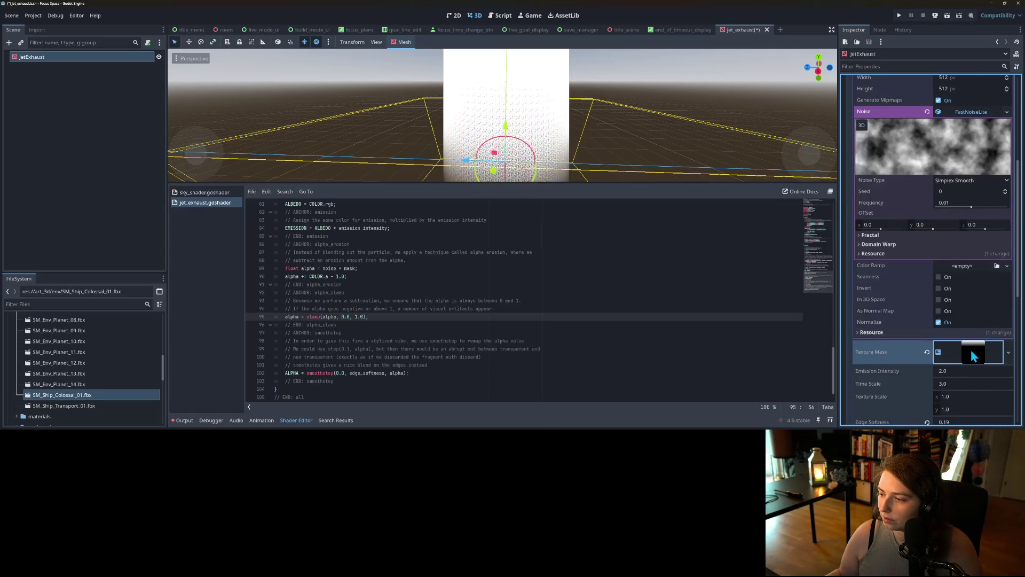
click(972, 350)
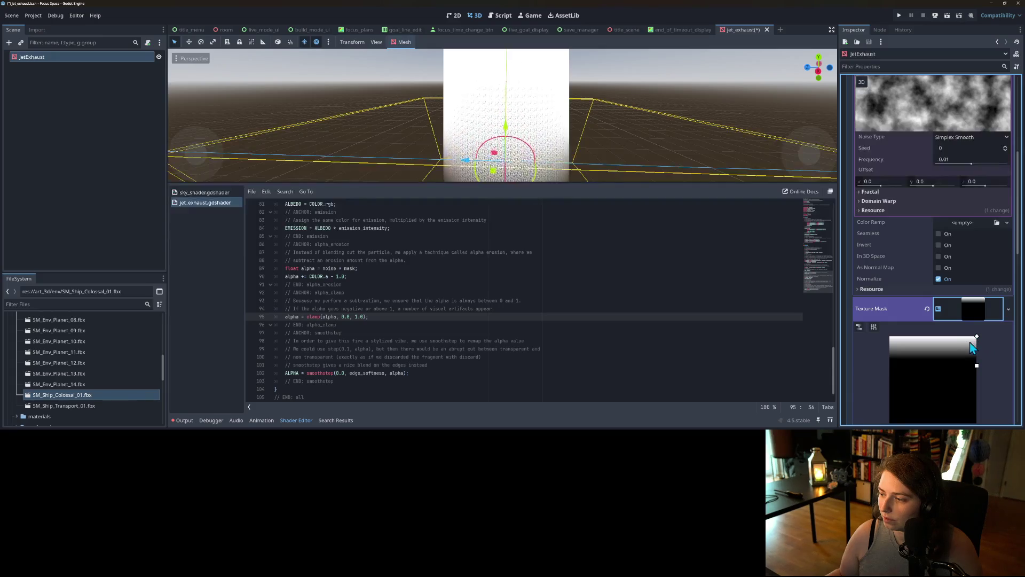
Set the mask gradient's right colour stop to pure white #ffffff.
scroll(958, 344, down, 3)
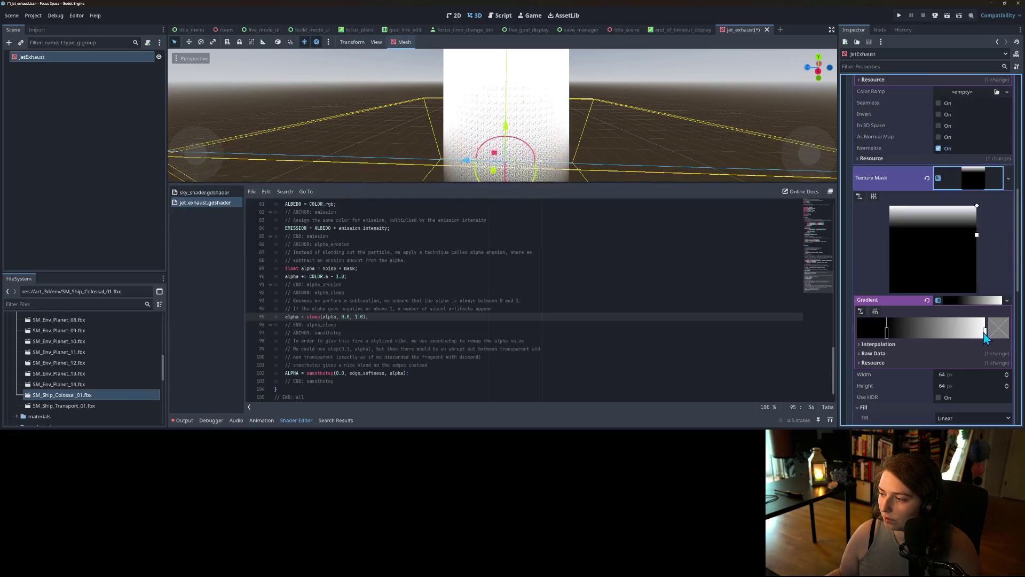
double_click(985, 333)
click(988, 339)
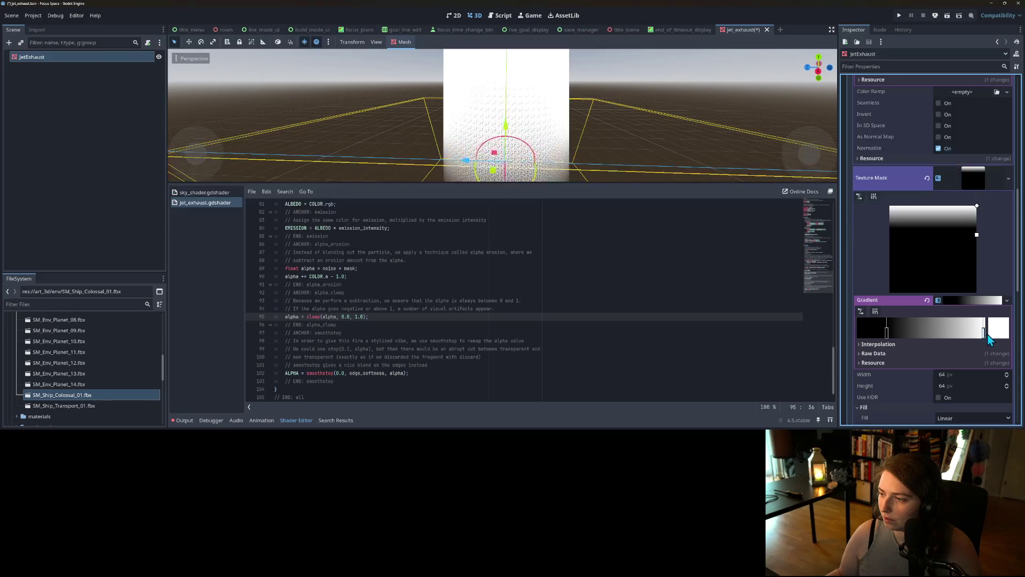
click(989, 332)
mouse_move(956, 153)
mouse_down()
mouse_move(968, 146)
mouse_move(914, 129)
mouse_move(909, 144)
mouse_up()
drag(909, 139, 962, 76)
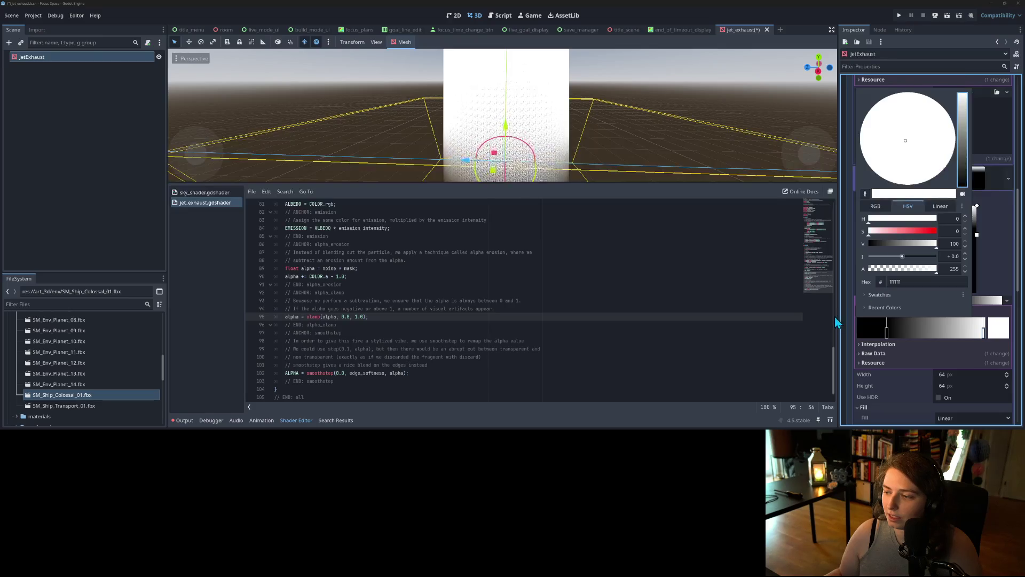
click(944, 351)
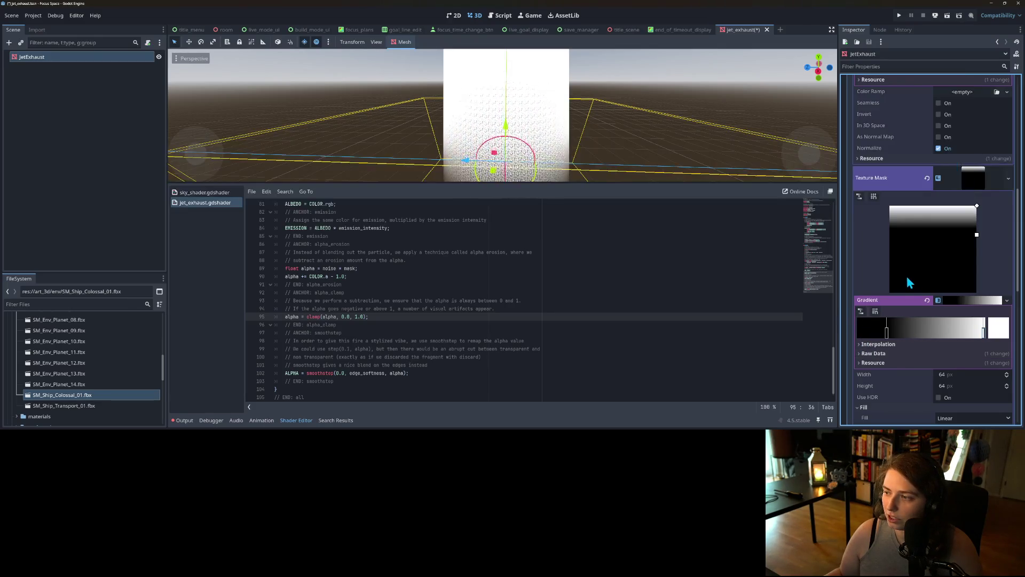
scroll(905, 274, up, 5)
scroll(552, 147, up, 3)
scroll(552, 147, down, 5)
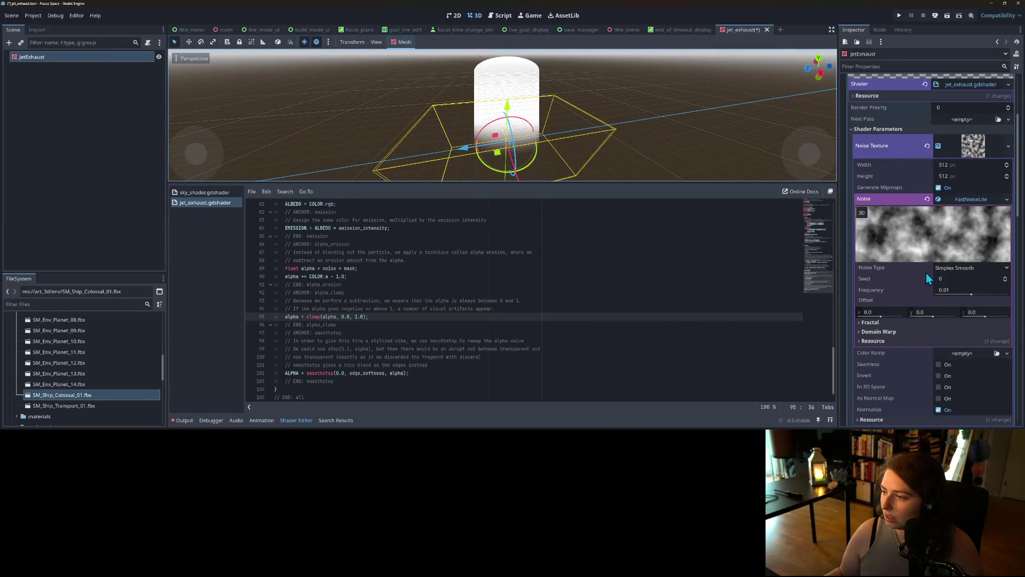
click(958, 271)
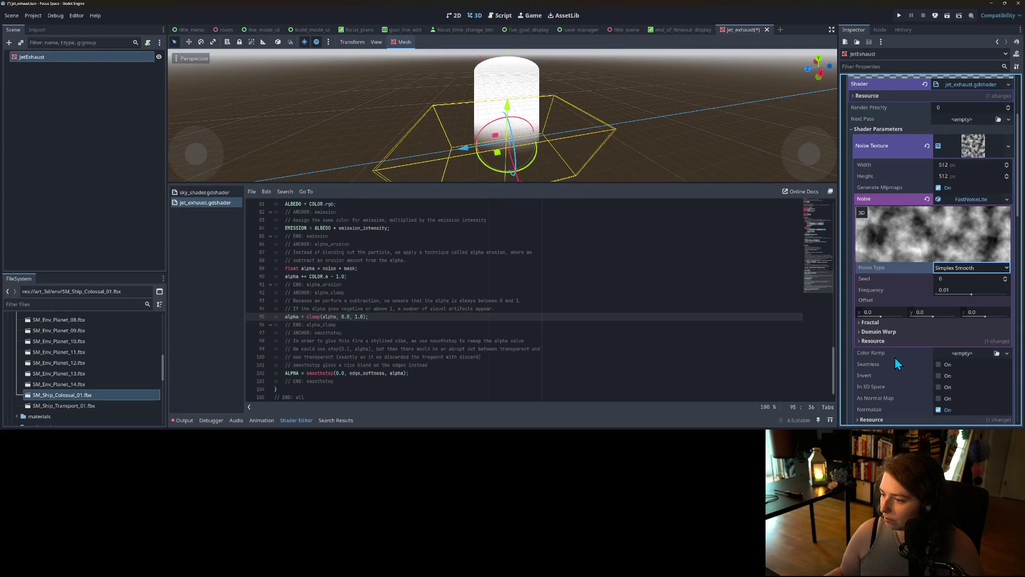
scroll(955, 310, down, 3)
click(996, 266)
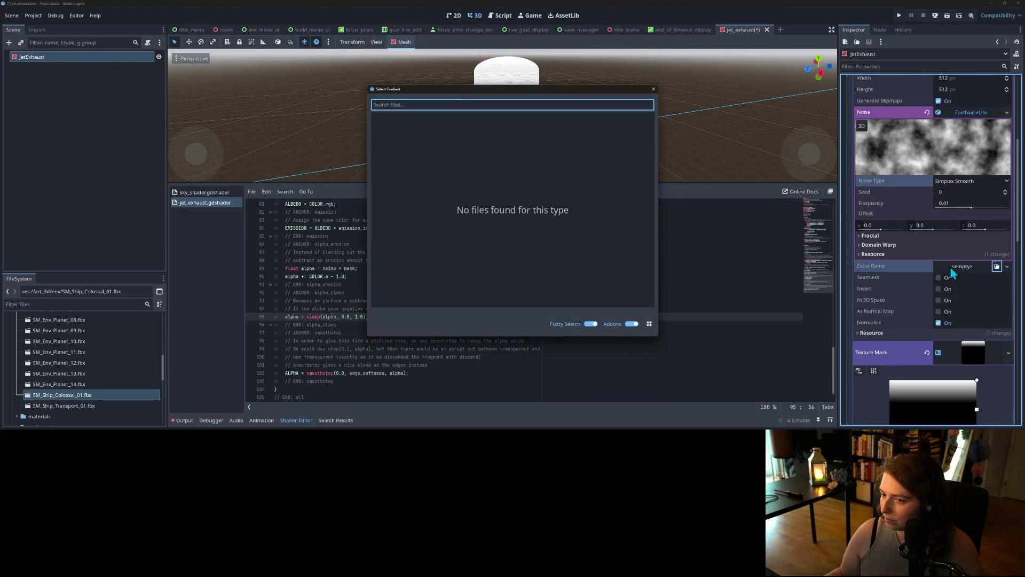
click(653, 89)
click(1006, 266)
click(998, 287)
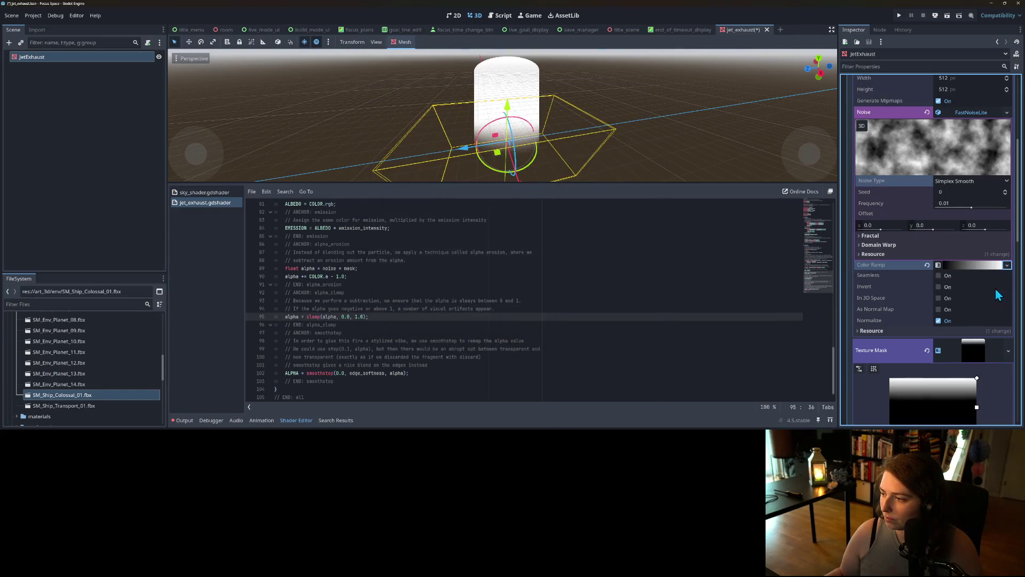
click(972, 265)
double_click(985, 299)
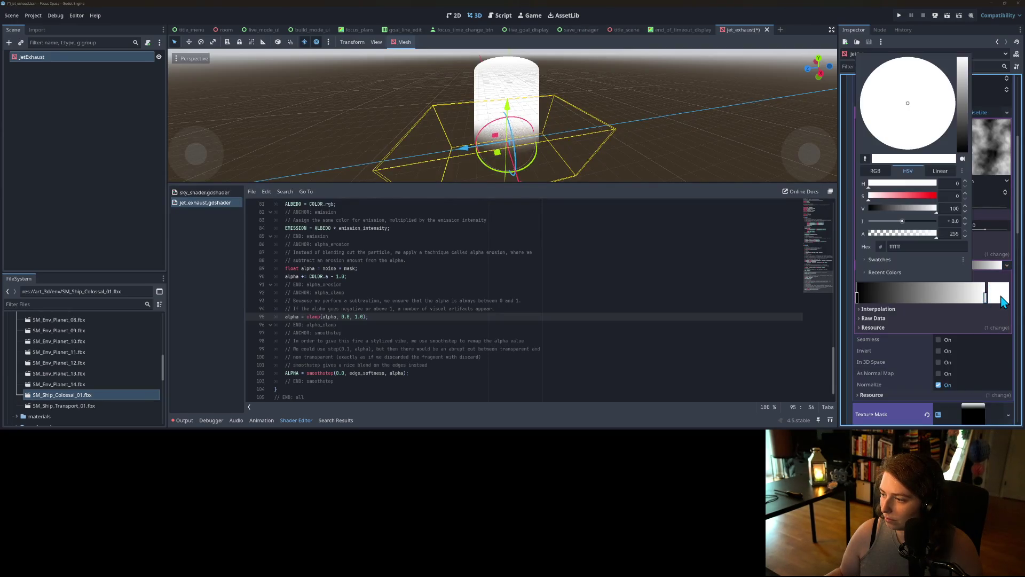
click(935, 196)
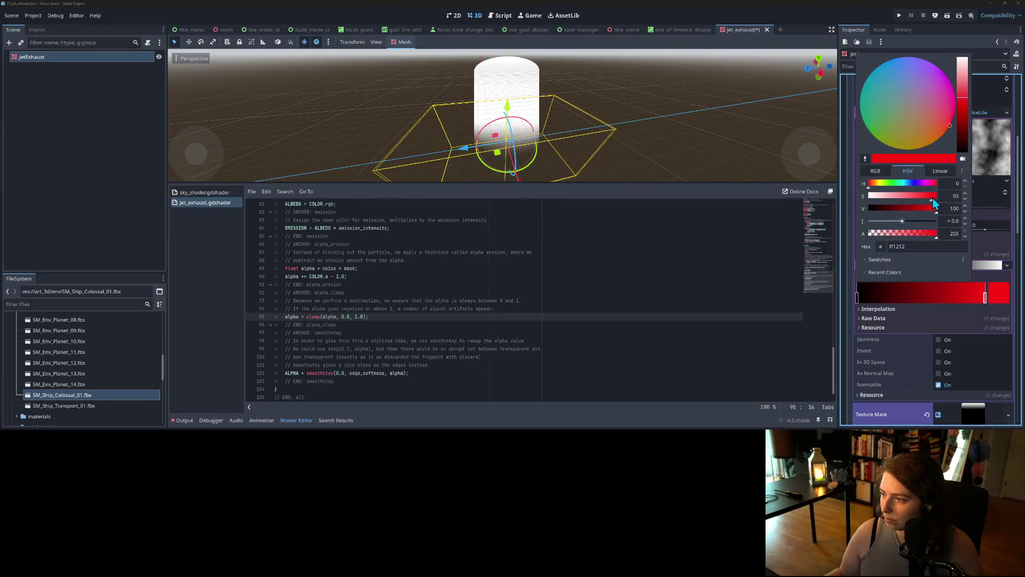
click(889, 299)
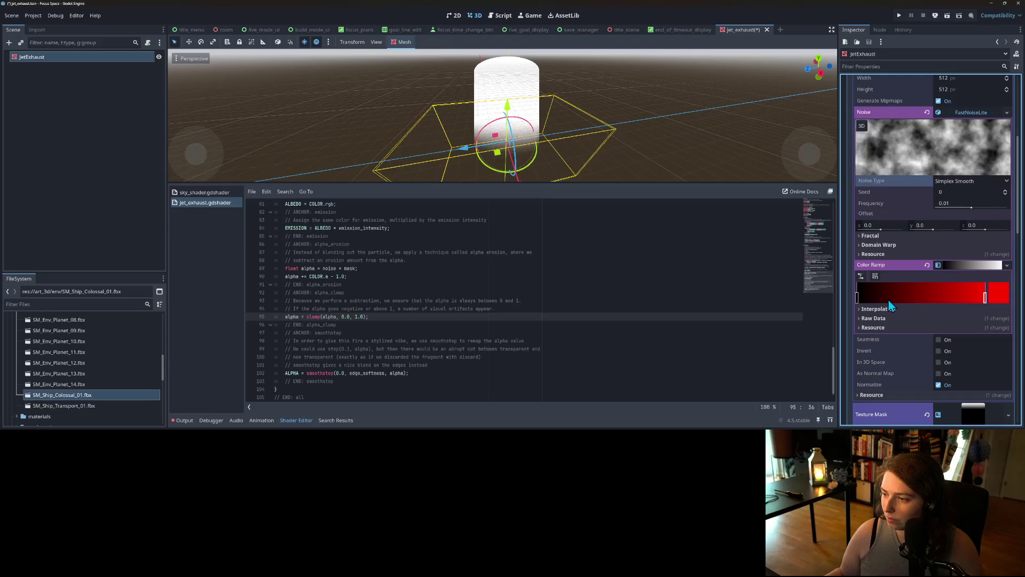
click(928, 265)
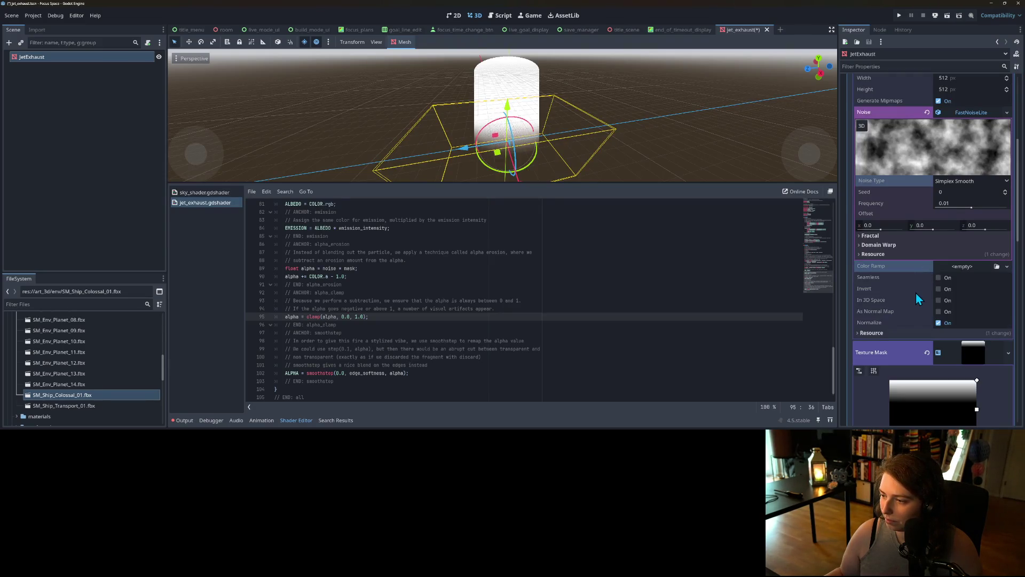
click(939, 277)
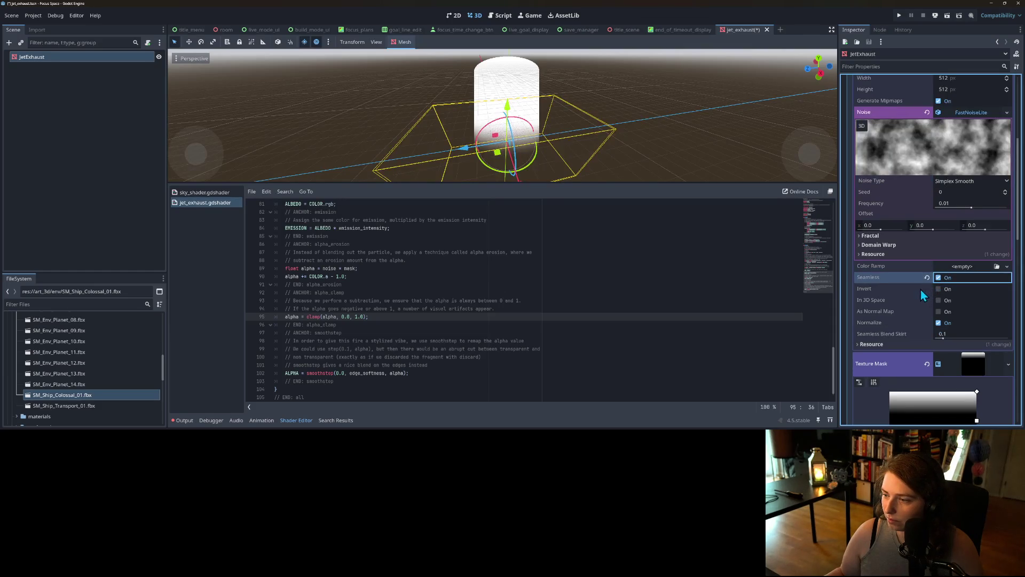
Set the noise type to Perlin and raise its frequency to 0.875.
click(956, 181)
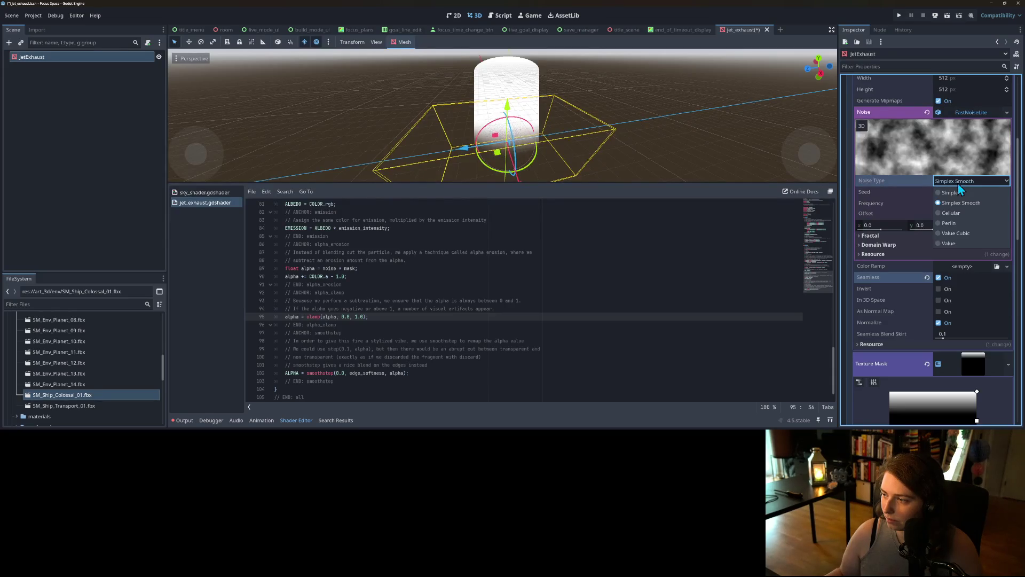
click(970, 226)
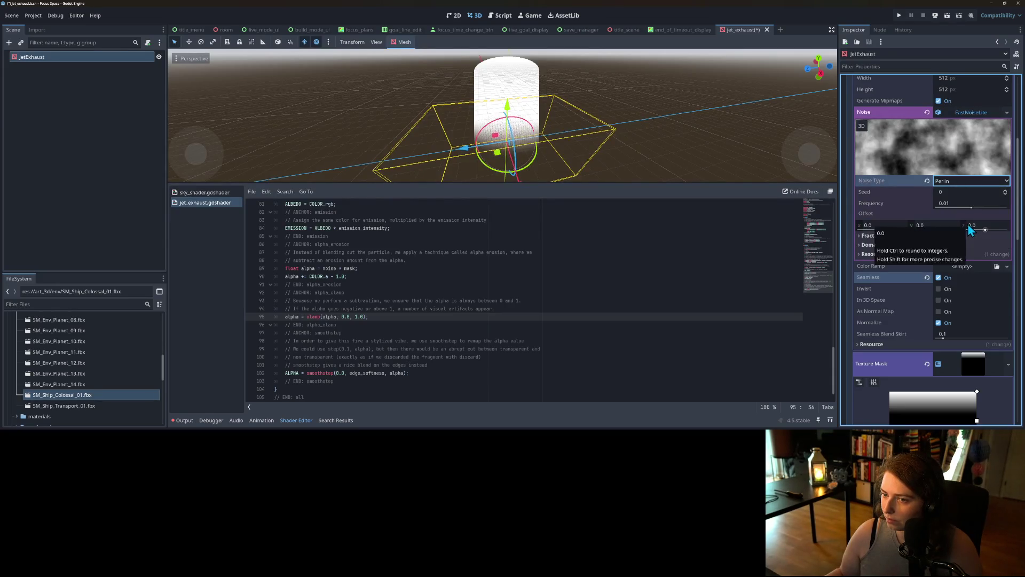
mouse_move(971, 208)
mouse_down()
mouse_move(943, 207)
mouse_move(1008, 209)
mouse_move(998, 209)
mouse_up()
click(633, 314)
Scroll the shader code back to the top and return to the GitHub shader page.
scroll(632, 315, down, 1)
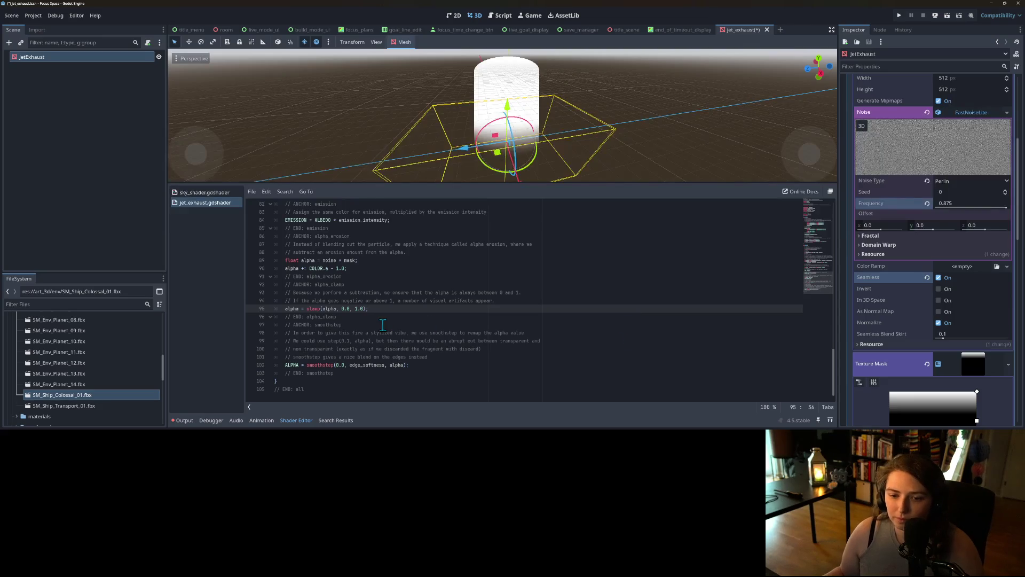
scroll(458, 368, up, 8)
scroll(457, 369, up, 16)
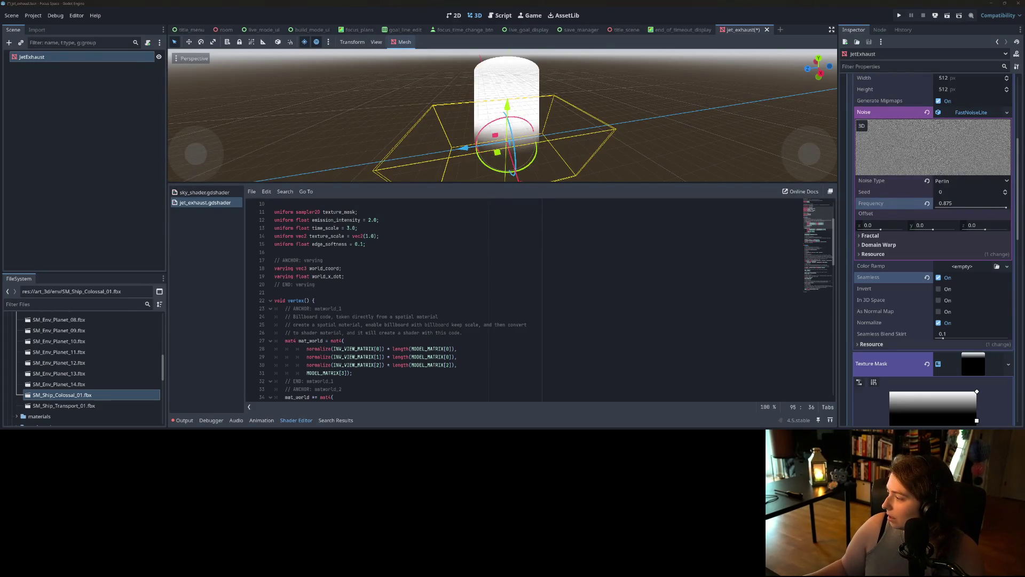
key(alt+Tab)
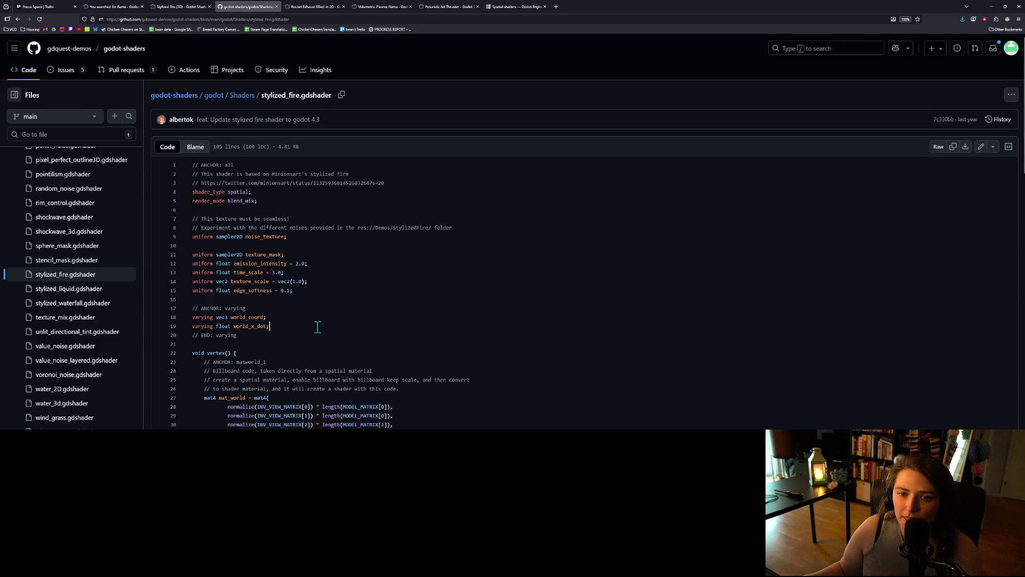
Read stylized_fire.gdshader down to line 105, then minimize the browser to return to Godot.
scroll(318, 301, down, 1)
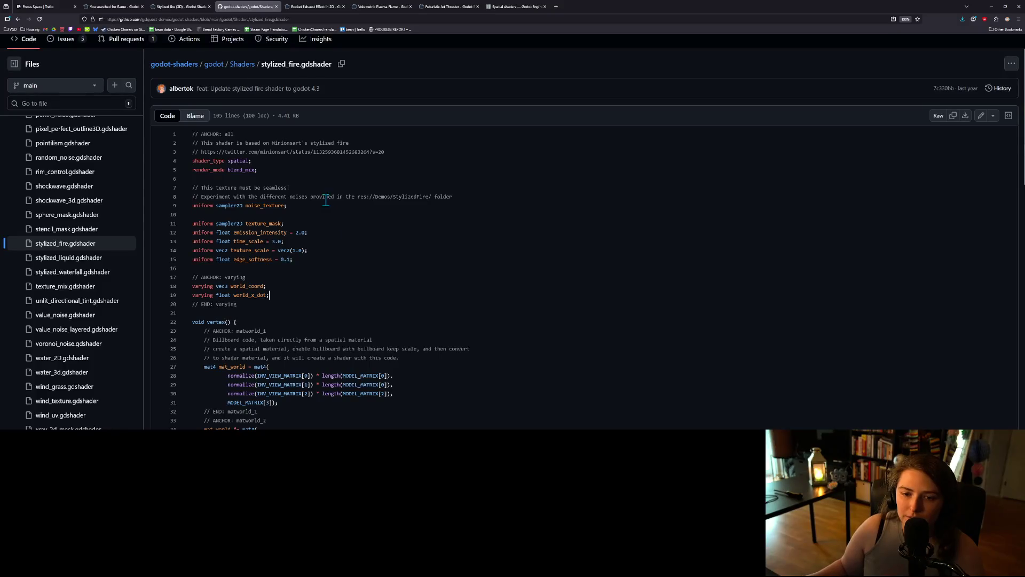
scroll(320, 229, down, 3)
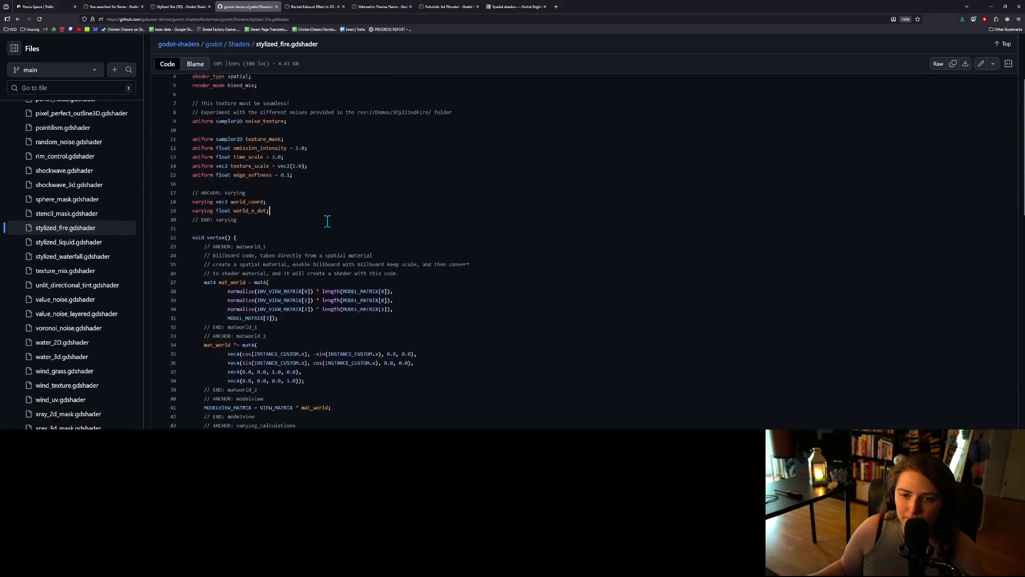
scroll(327, 216, down, 2)
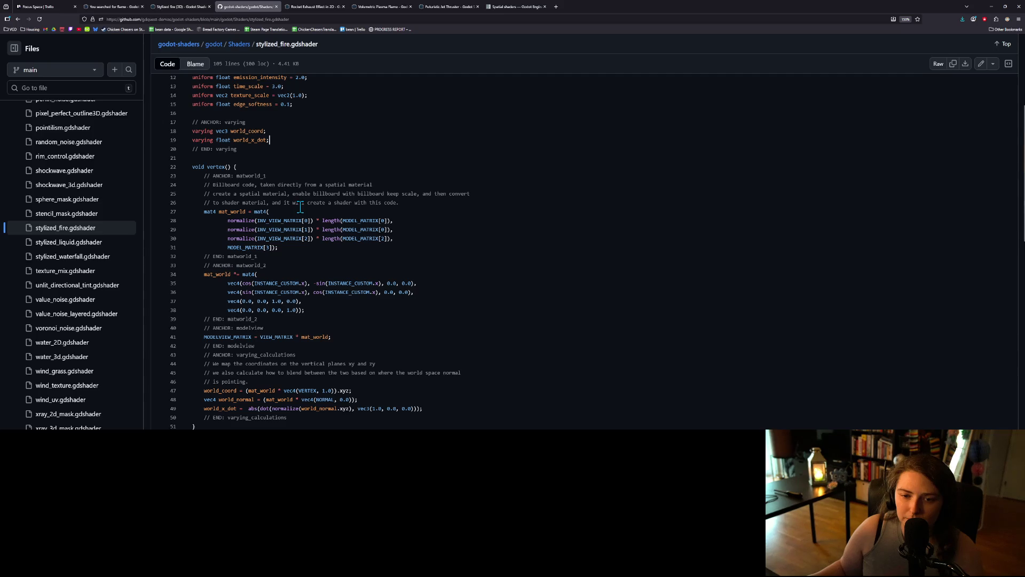
scroll(309, 207, down, 1)
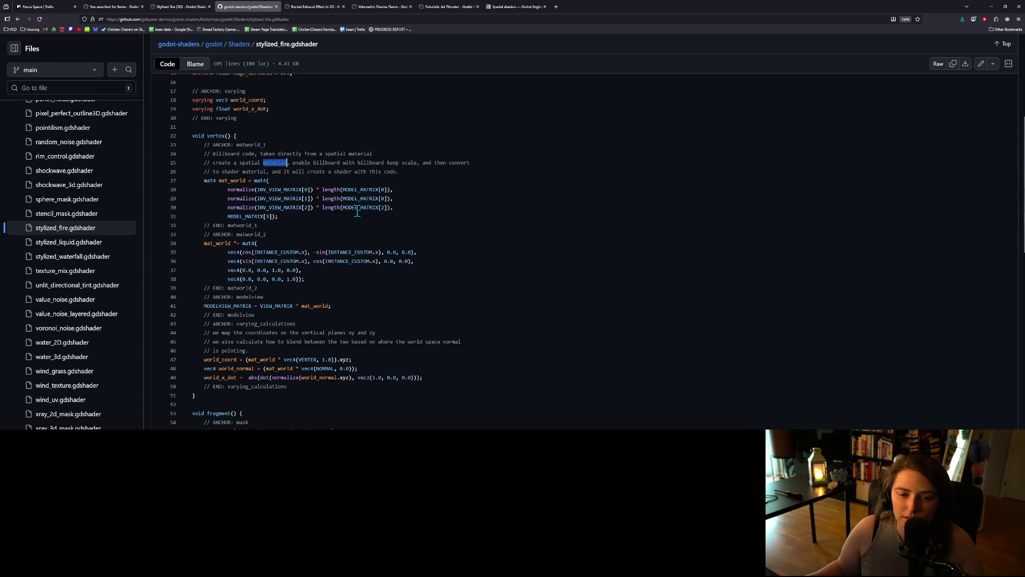
scroll(357, 212, down, 3)
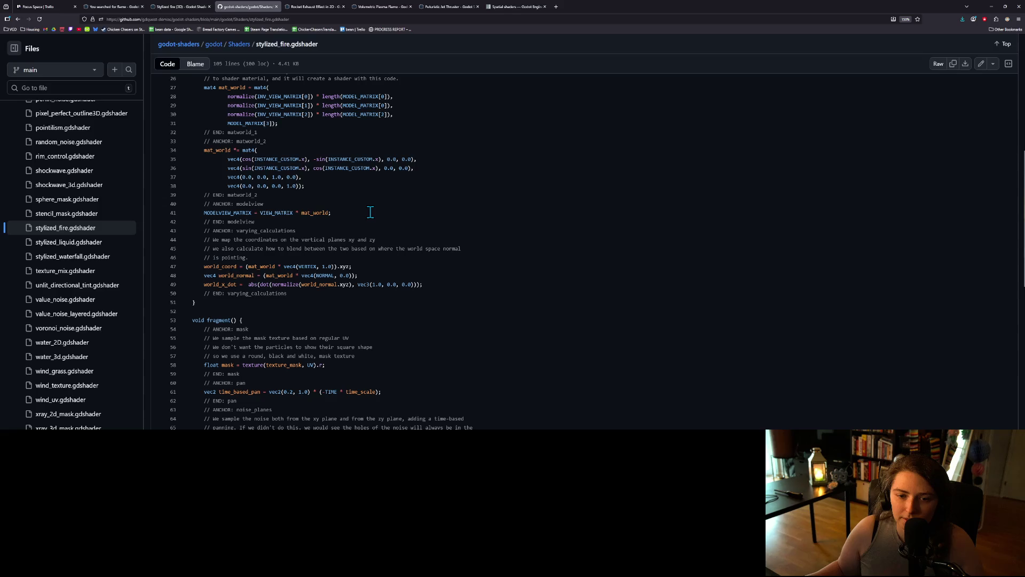
scroll(370, 212, down, 1)
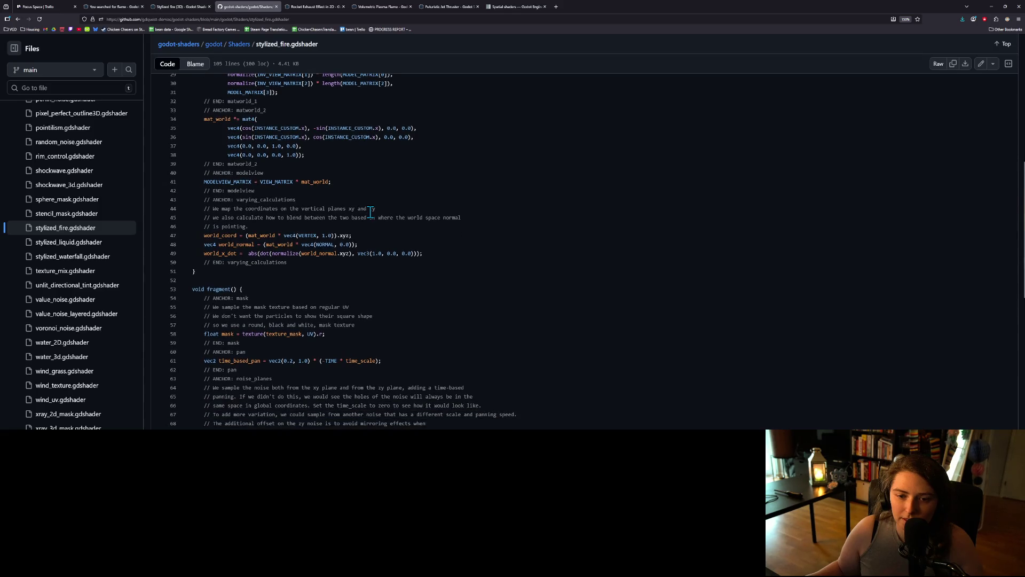
scroll(373, 213, down, 4)
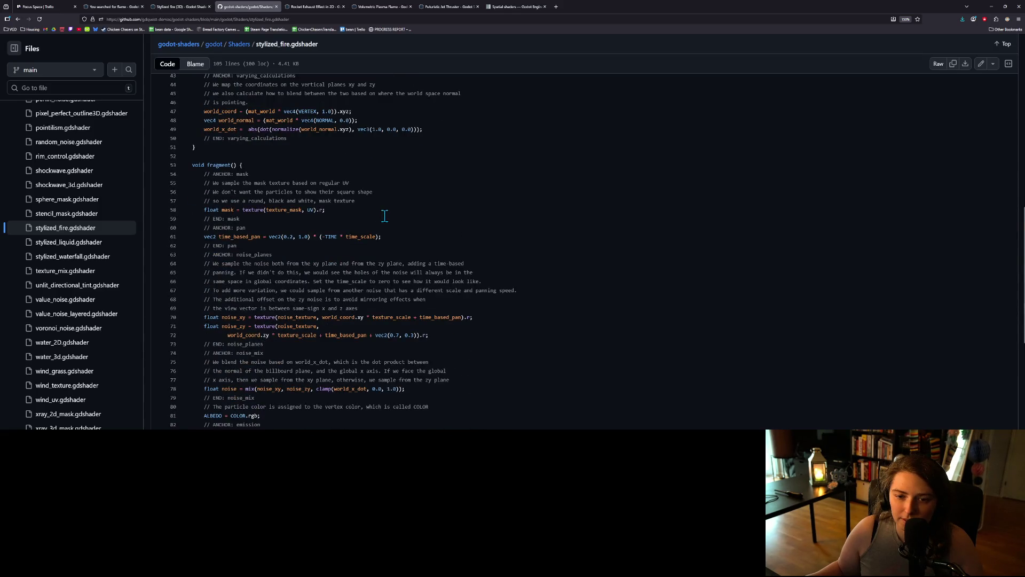
scroll(384, 216, down, 2)
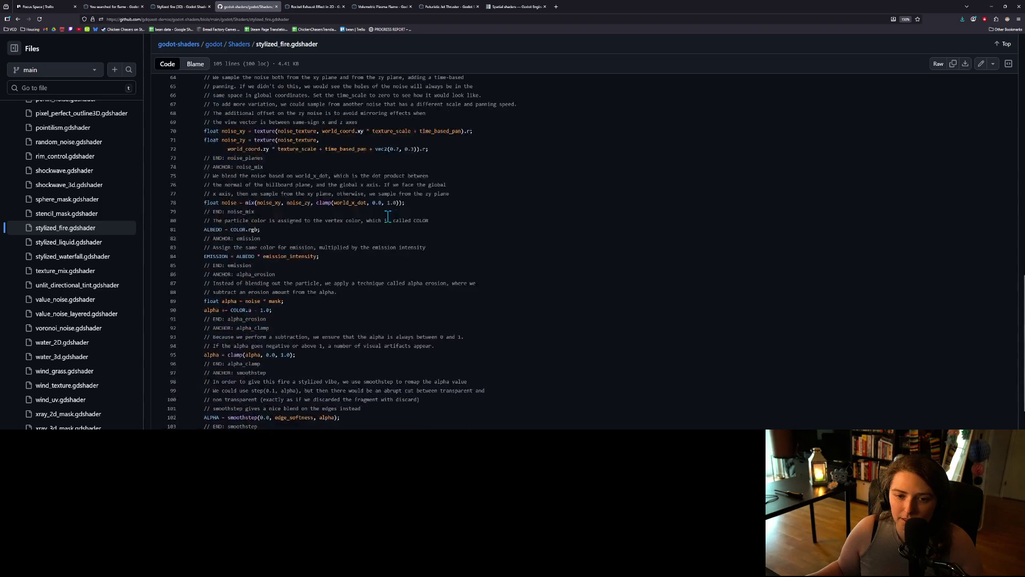
scroll(388, 215, down, 5)
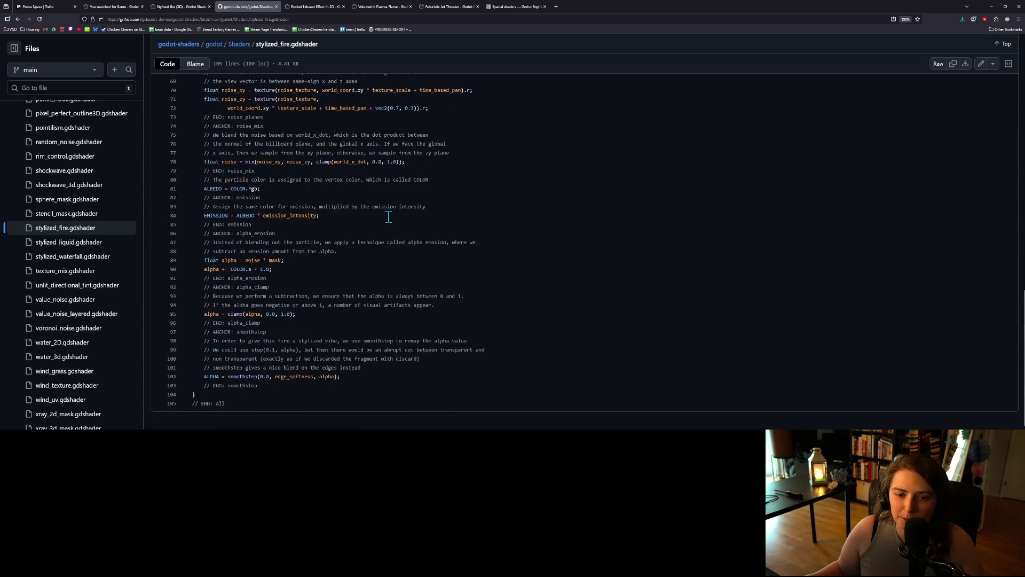
click(992, 6)
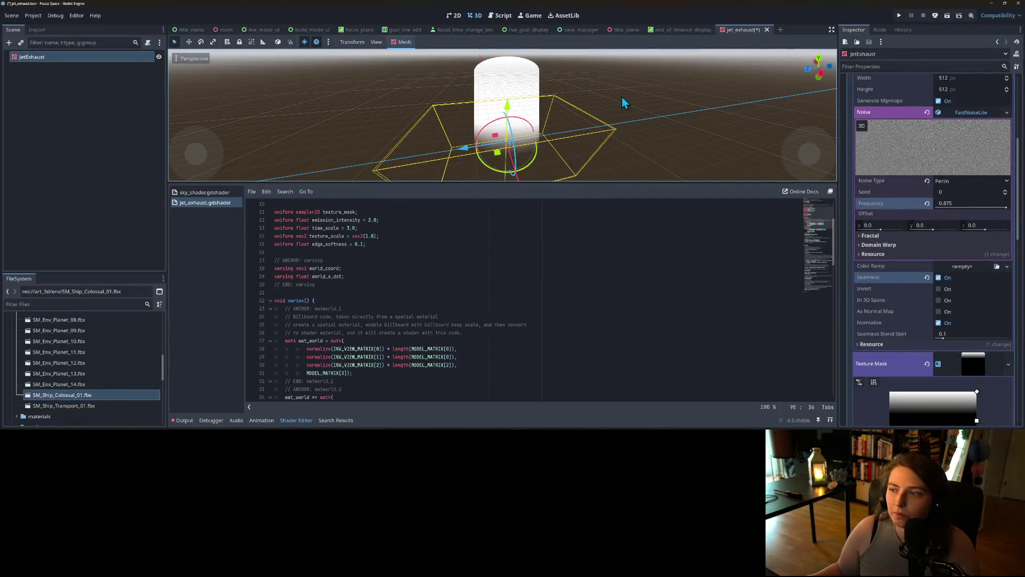
Replace JetExhaust's cylinder mesh with a new PlaneMesh.
scroll(934, 152, up, 5)
click(1009, 96)
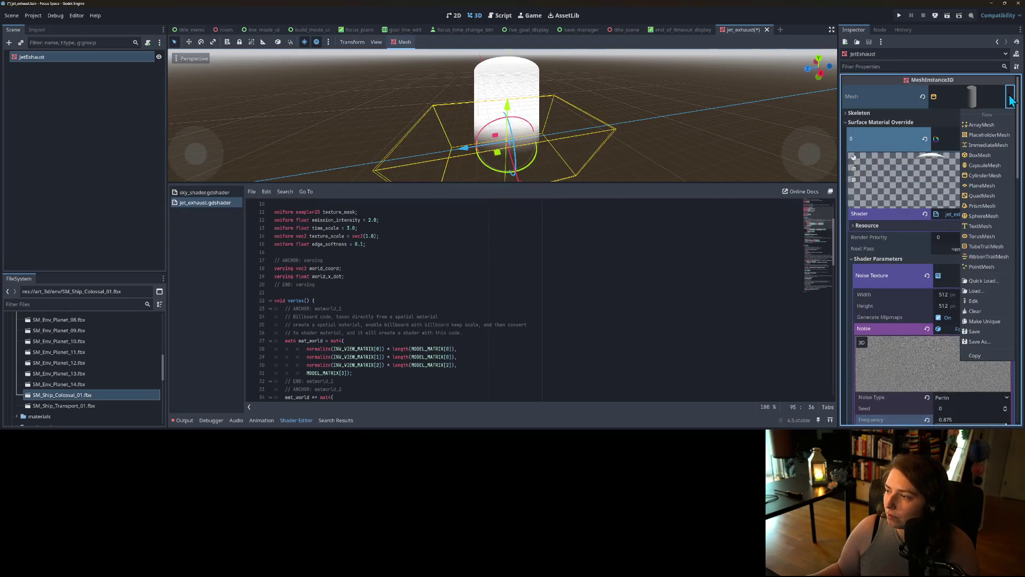
click(982, 186)
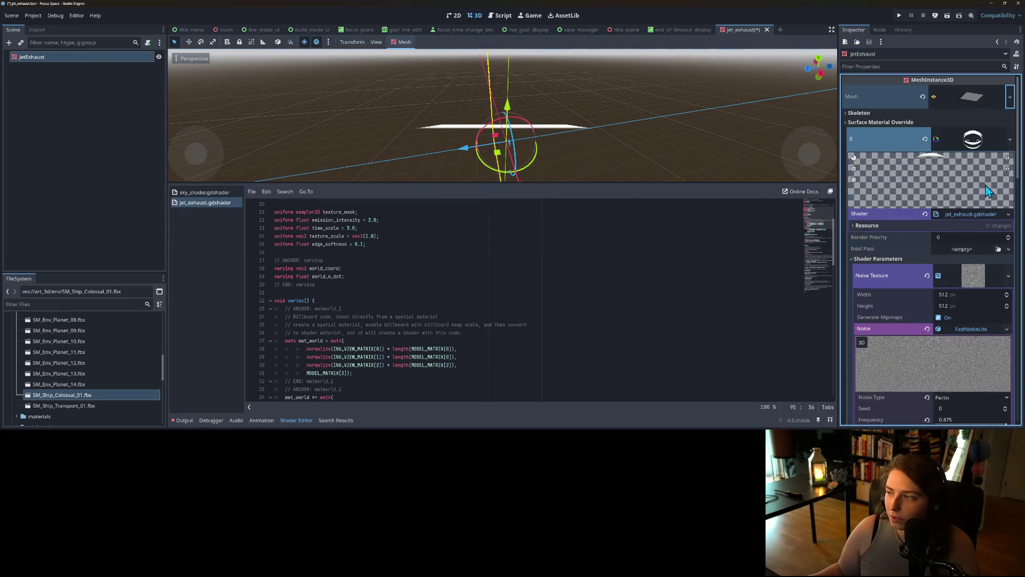
Try a 1 × 1 QuadMesh and inspect its size, then revert to a 2 × 2 m PlaneMesh.
click(1009, 97)
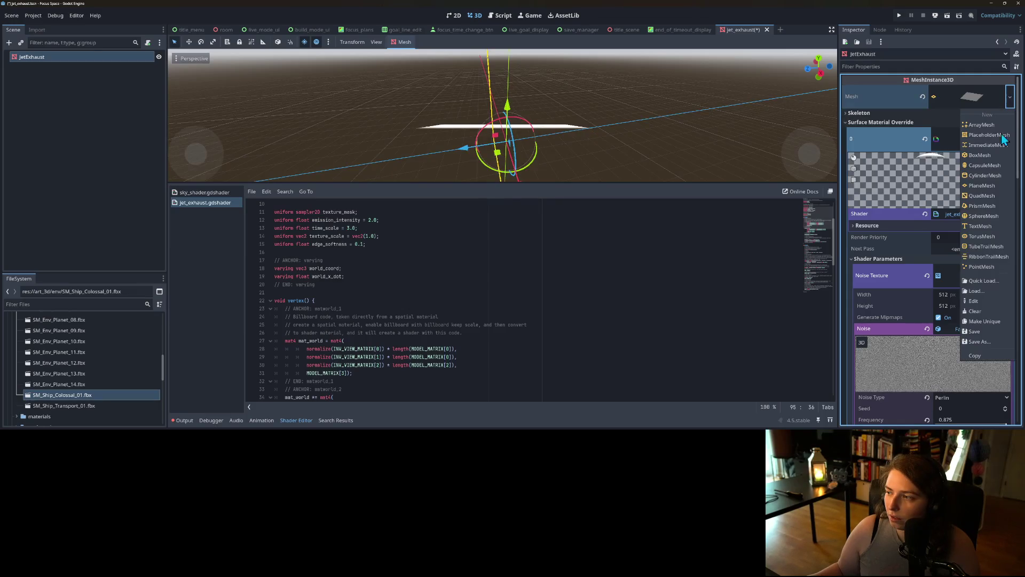
click(983, 197)
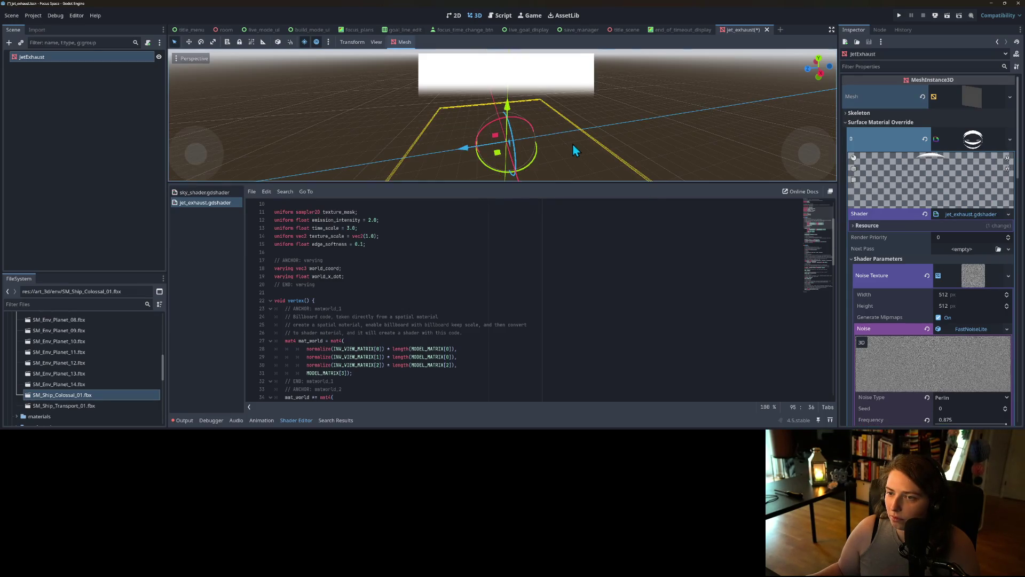
scroll(560, 136, down, 2)
scroll(546, 129, up, 2)
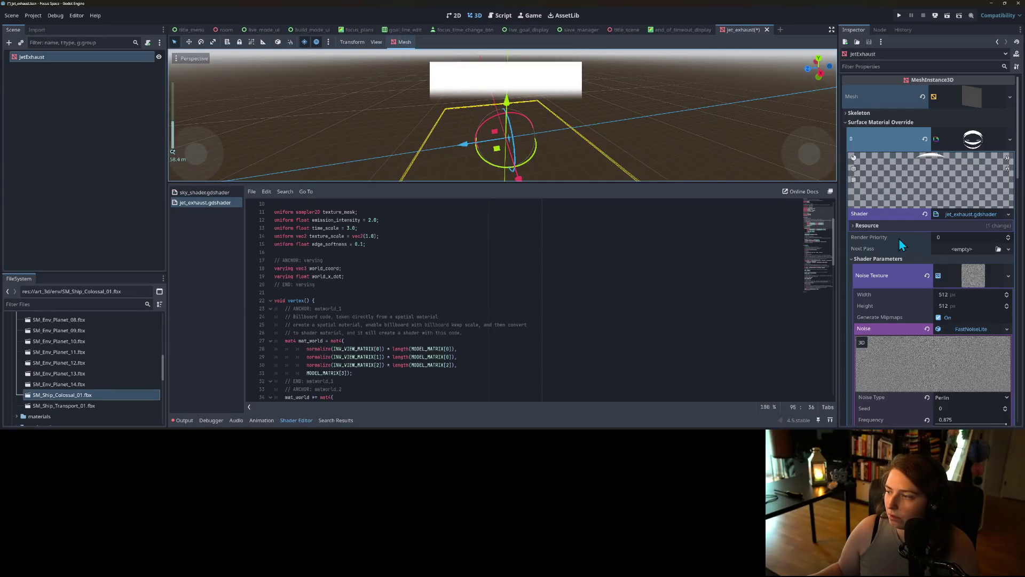
click(974, 97)
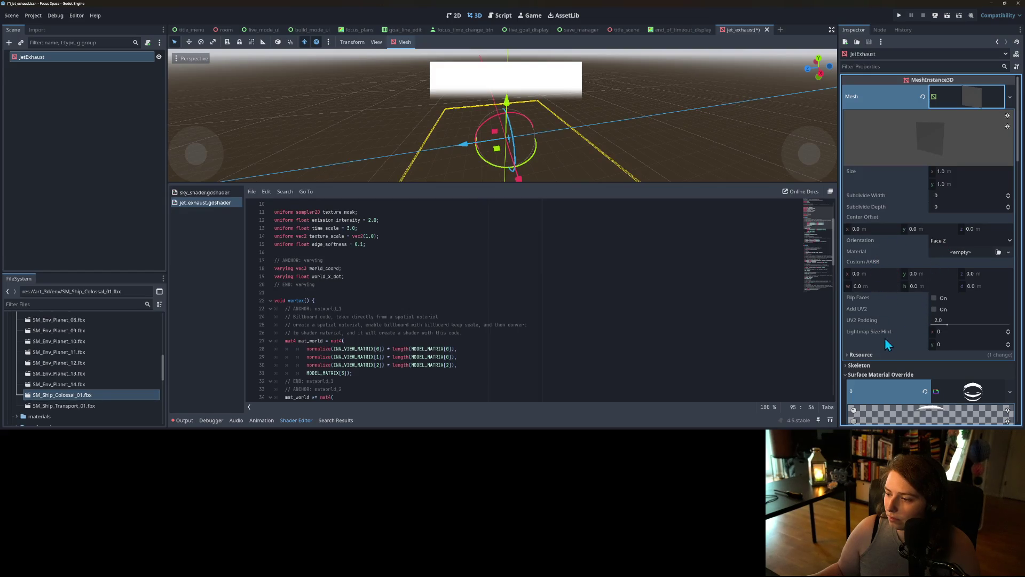
click(1009, 96)
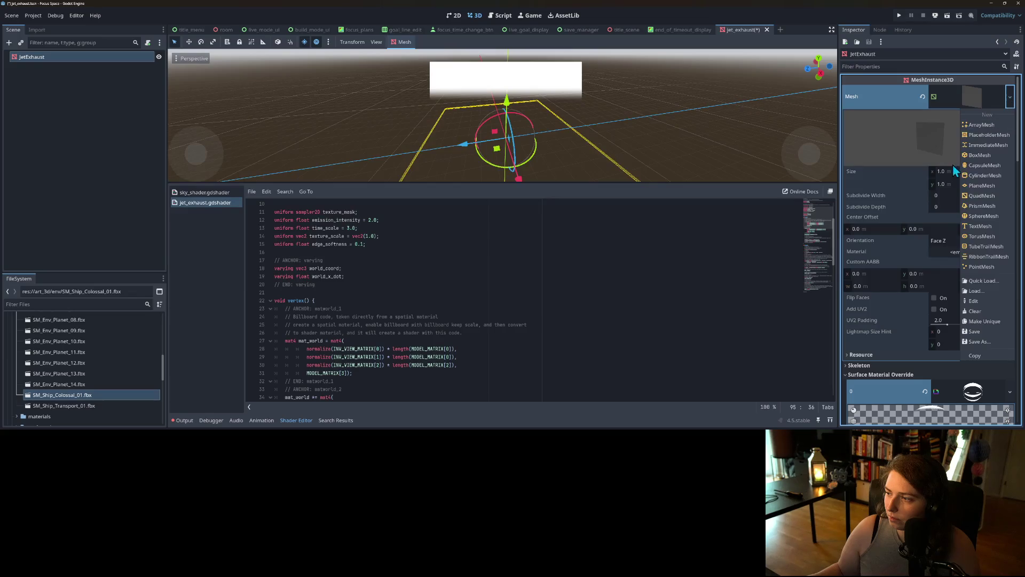
click(983, 187)
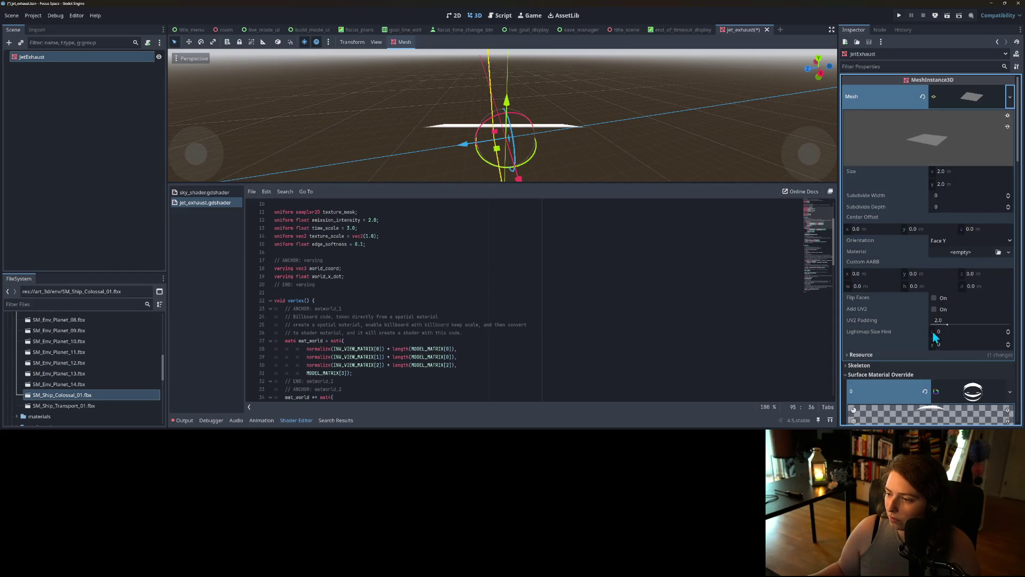
Make JetExhaust's mesh a RibbonTrailMesh and keep its shape as Cross.
click(1008, 99)
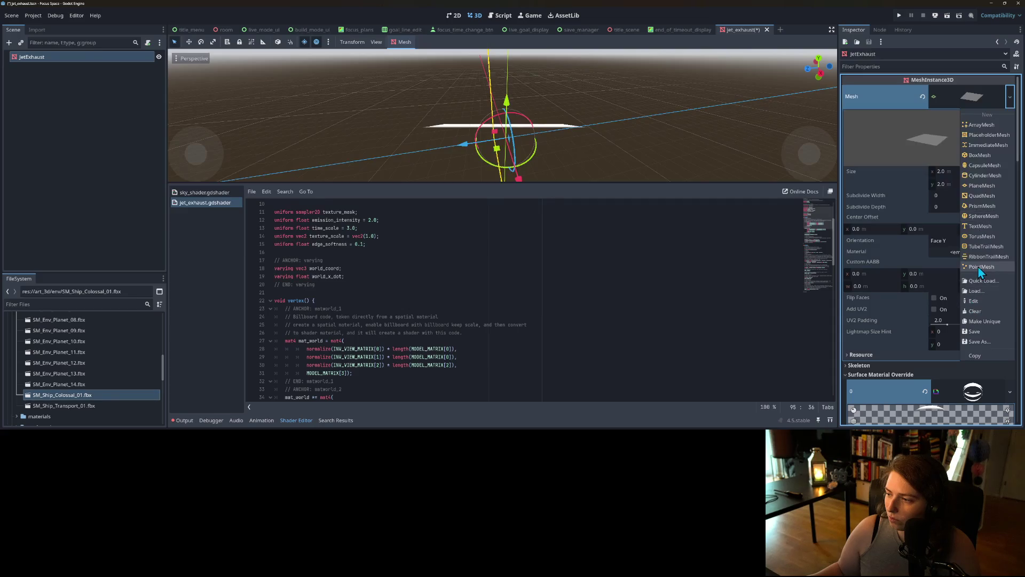
click(989, 257)
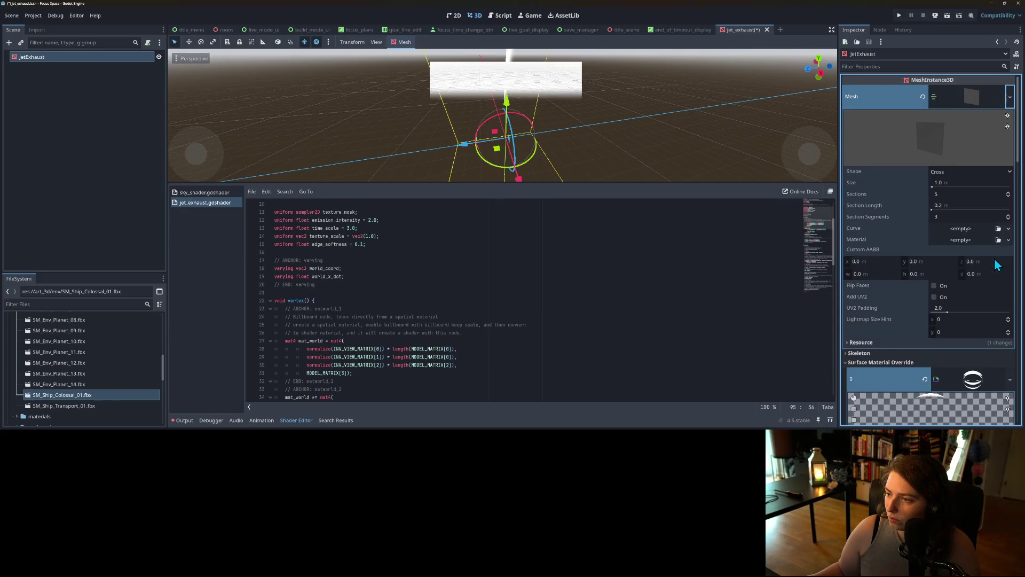
scroll(541, 111, down, 4)
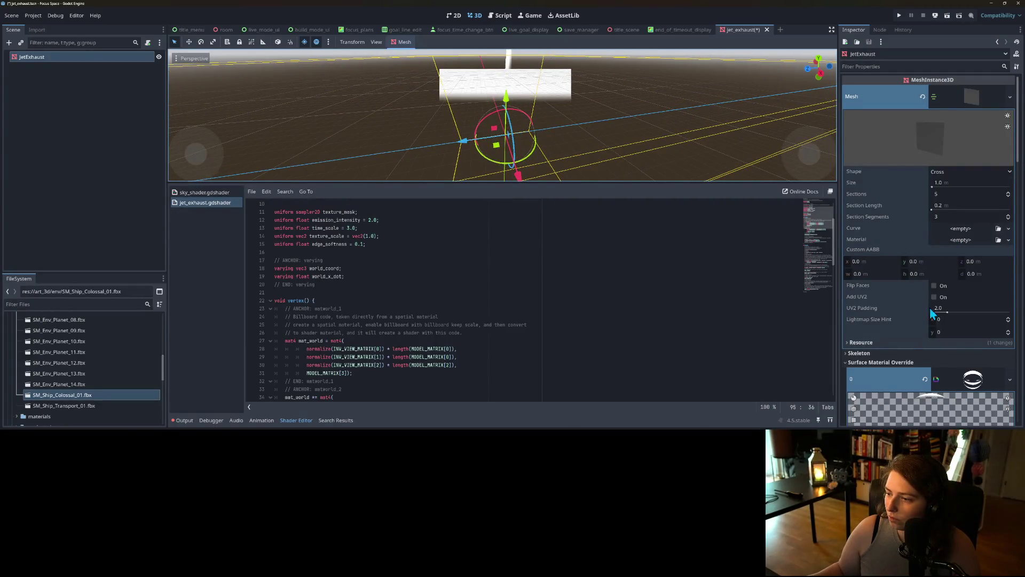
click(963, 174)
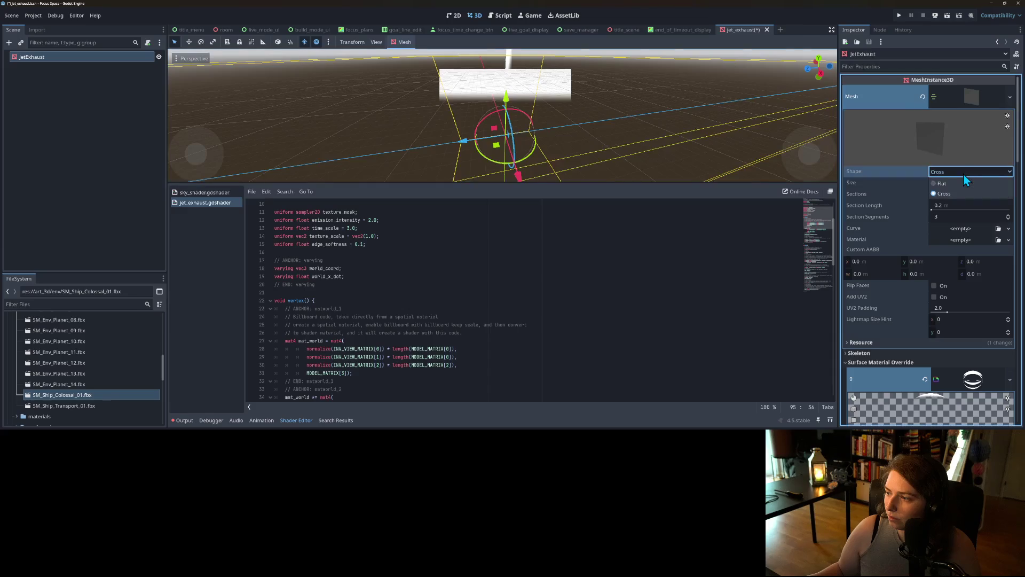
click(960, 174)
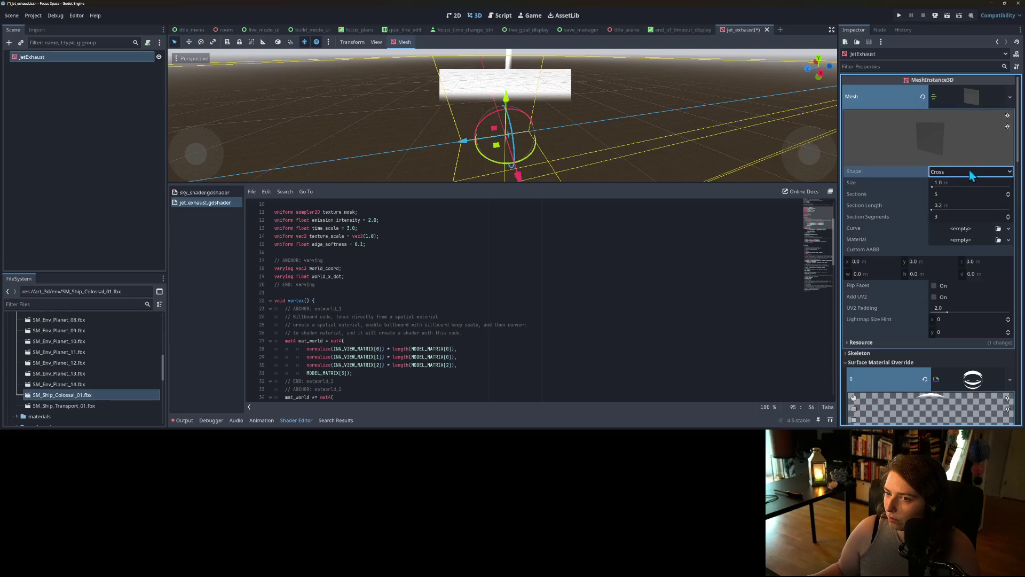
Dismiss the mesh menu and switch back to the stylized fire shader in the browser.
click(1010, 96)
key(Escape)
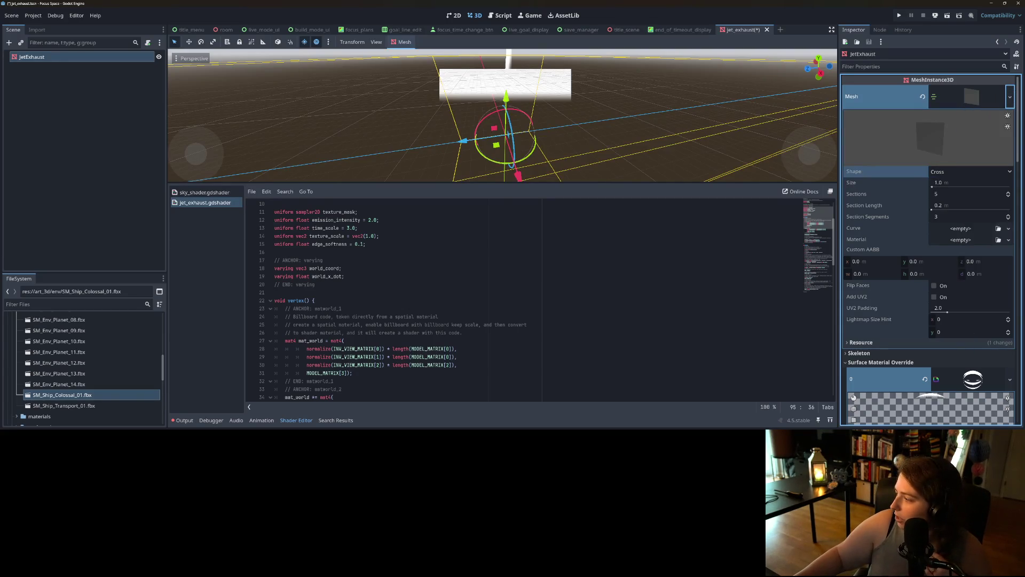
key(alt+Tab)
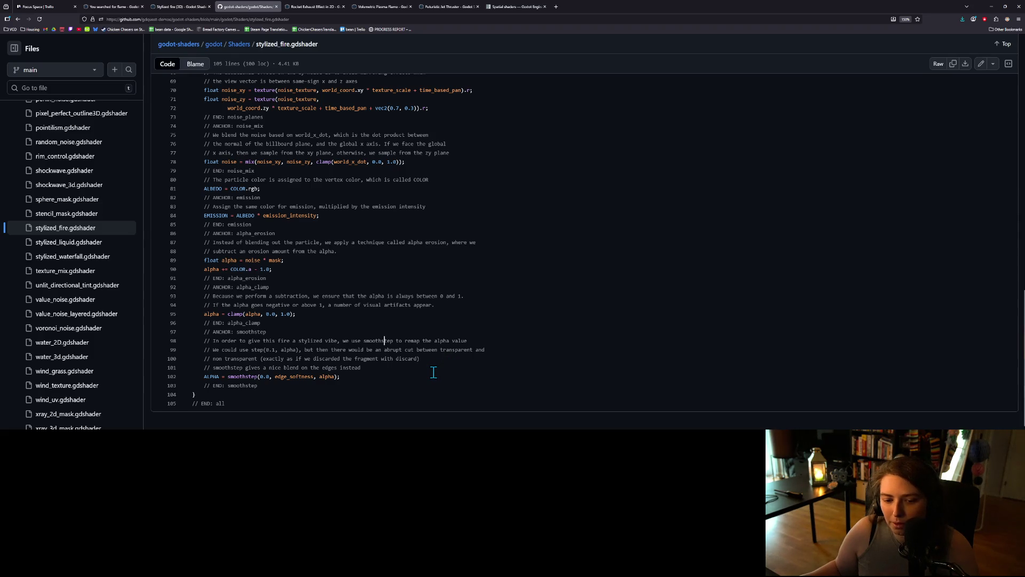
Return to the top of stylized_fire.gdshader and look up vec2 references in the code.
scroll(433, 372, up, 5)
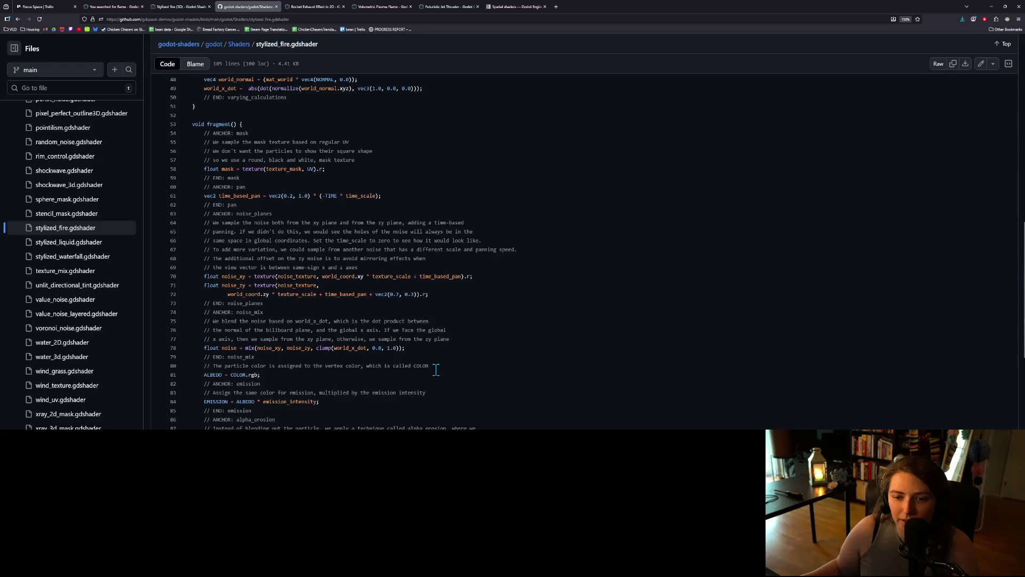
scroll(424, 366, up, 2)
scroll(424, 363, up, 6)
scroll(424, 363, up, 7)
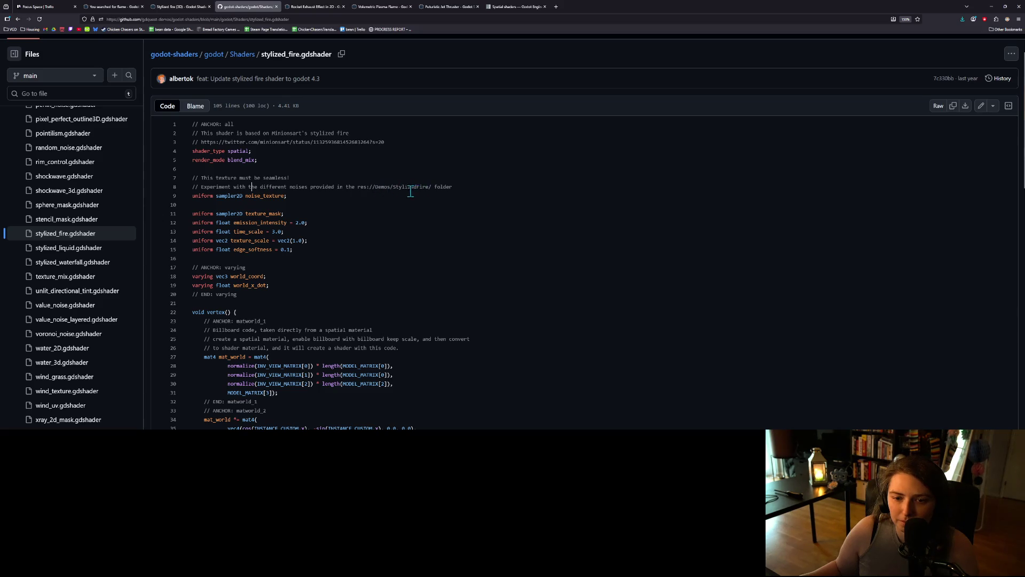
click(283, 240)
click(303, 266)
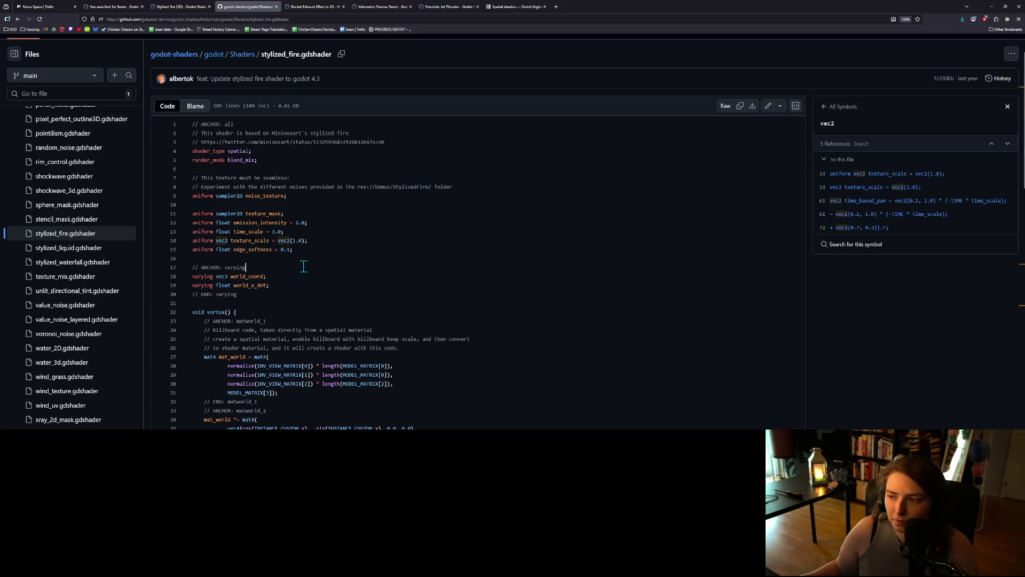
Select the twitter.com link in the header comment and open it in a new tab.
scroll(301, 289, down, 2)
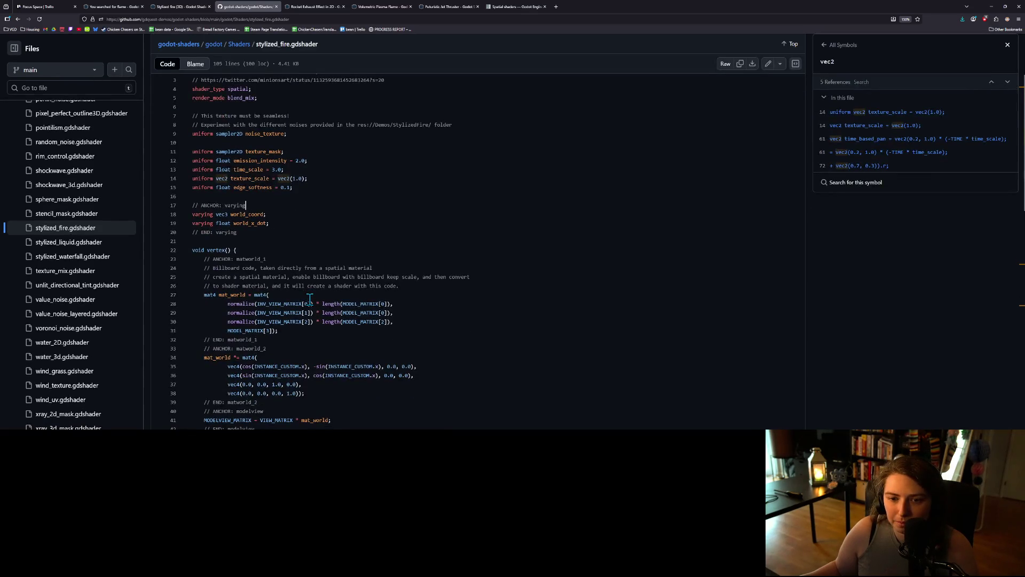
scroll(310, 299, up, 2)
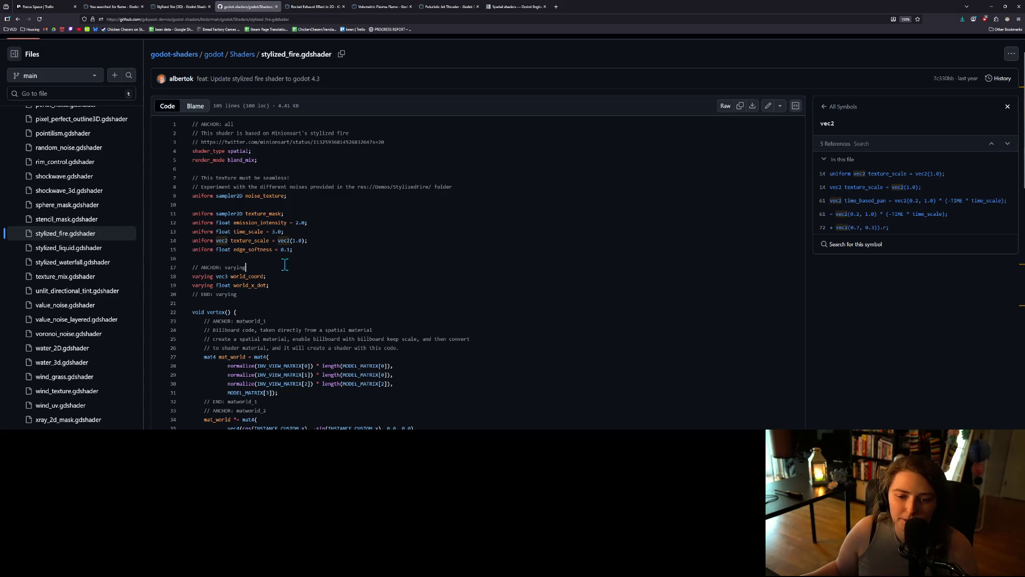
scroll(307, 280, down, 5)
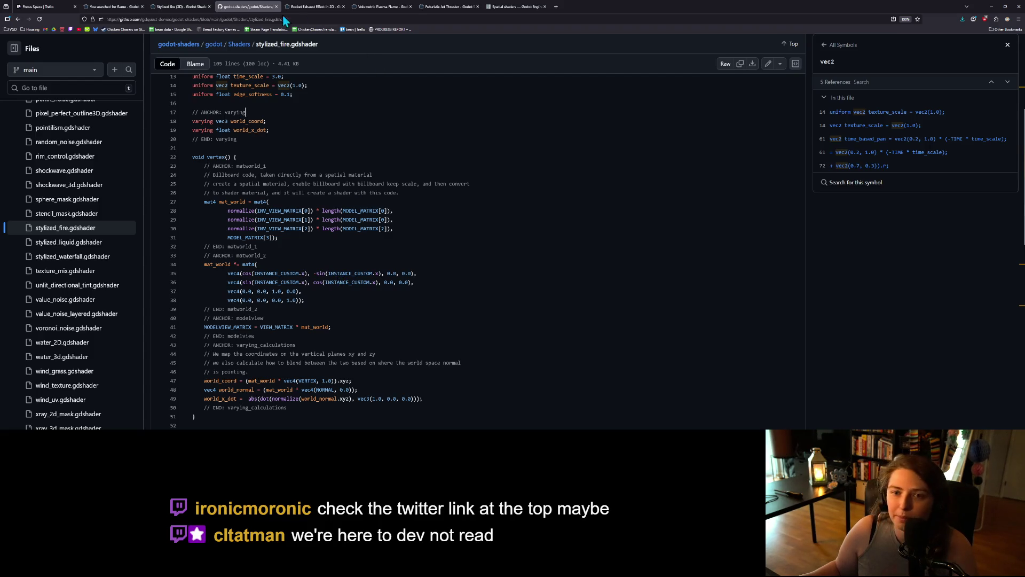
scroll(358, 240, up, 5)
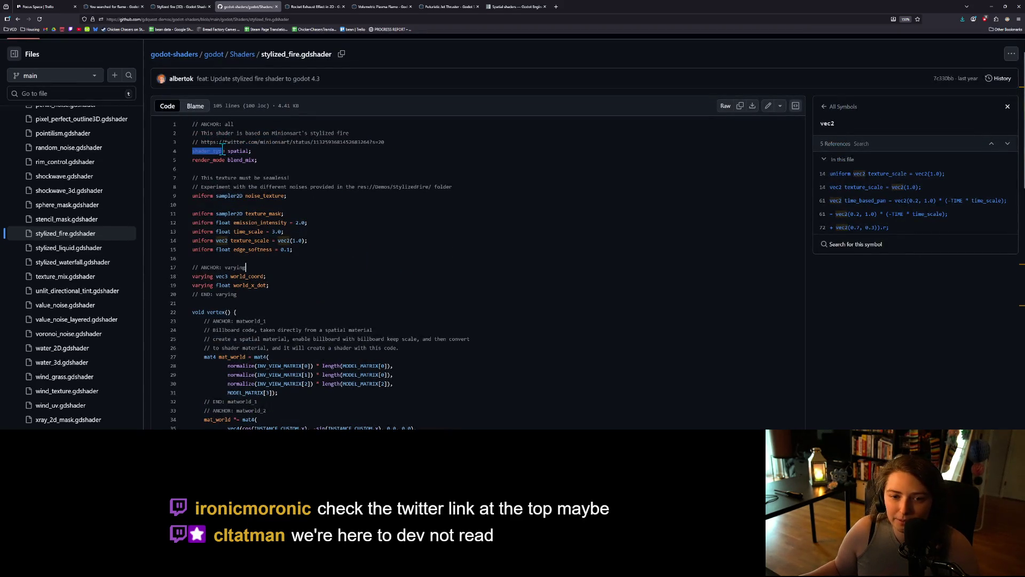
drag(383, 142, 202, 142)
drag(280, 139, 555, 6)
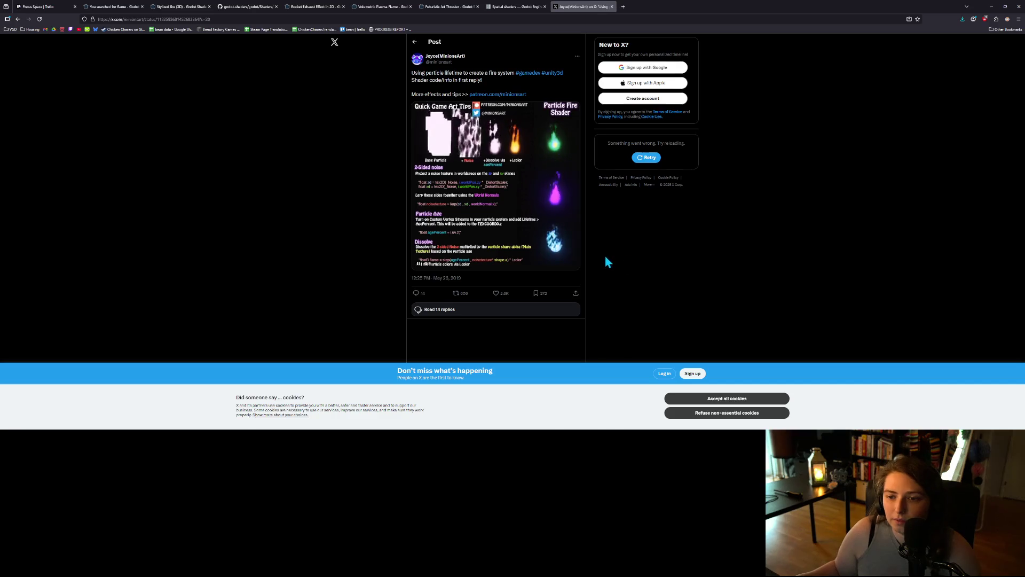
Zoom the X fire shader post to 120%, try reading replies, dismiss the login prompt, close the tab.
key(ctrl+plus)
key(ctrl+plus)
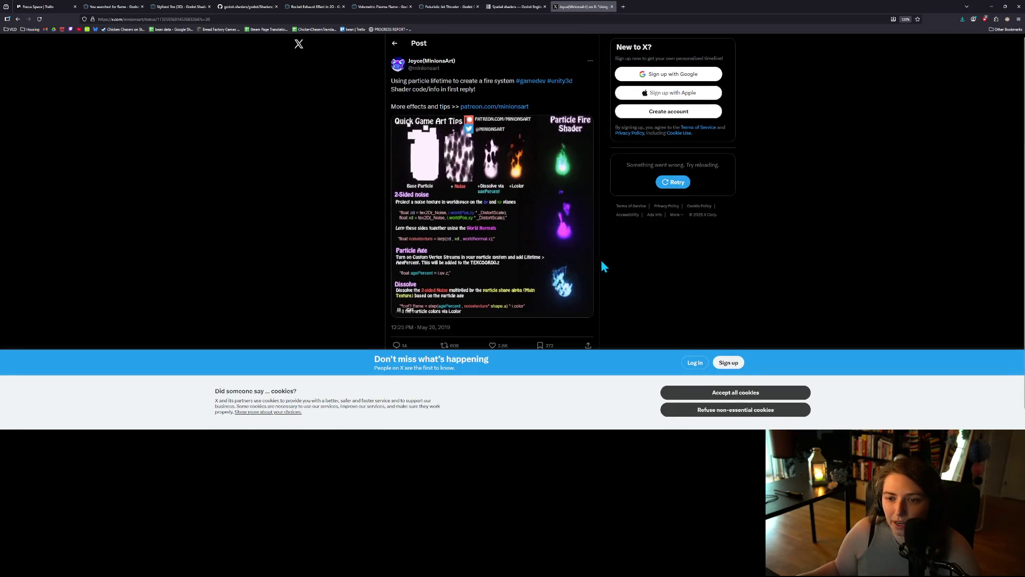
scroll(600, 261, down, 1)
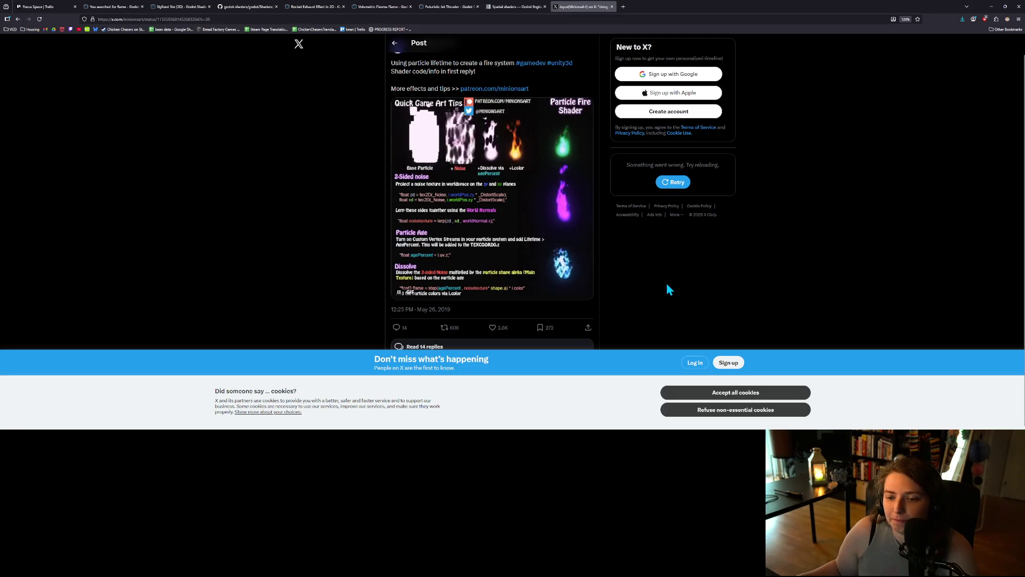
click(537, 345)
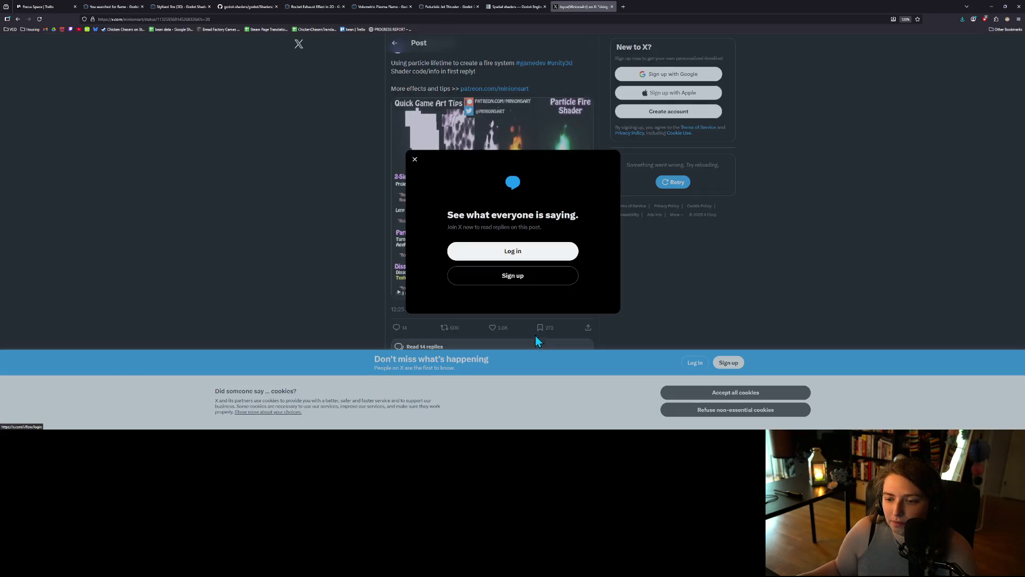
click(415, 161)
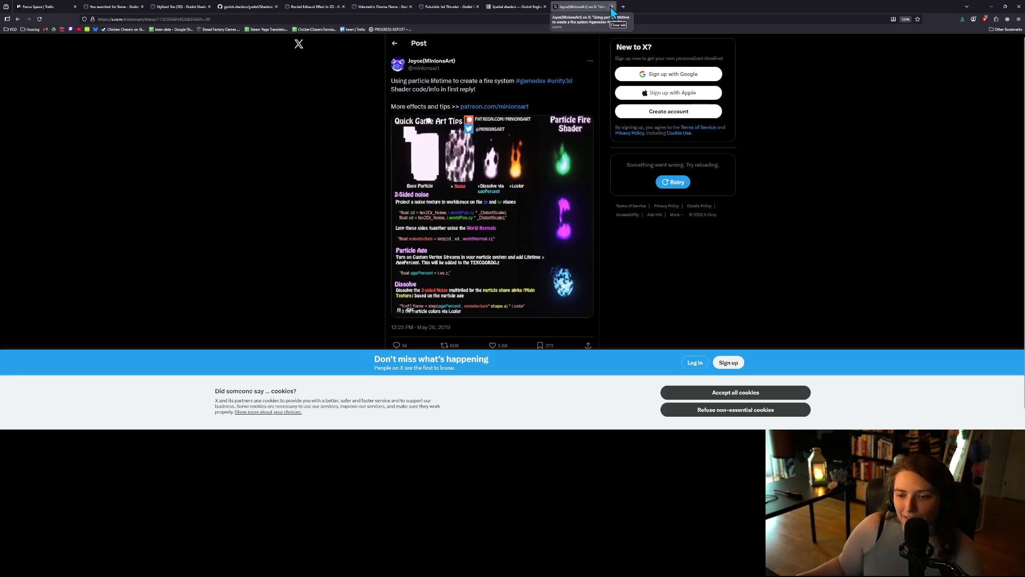
click(612, 7)
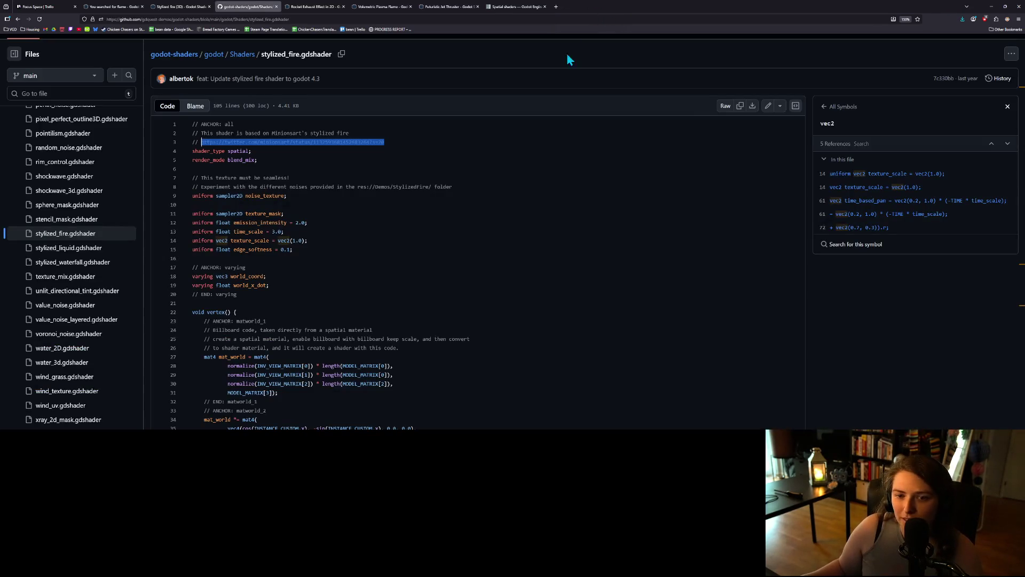
Open the StylizedFire demo folder from GitHub's Files sidebar.
click(413, 170)
scroll(77, 234, up, 10)
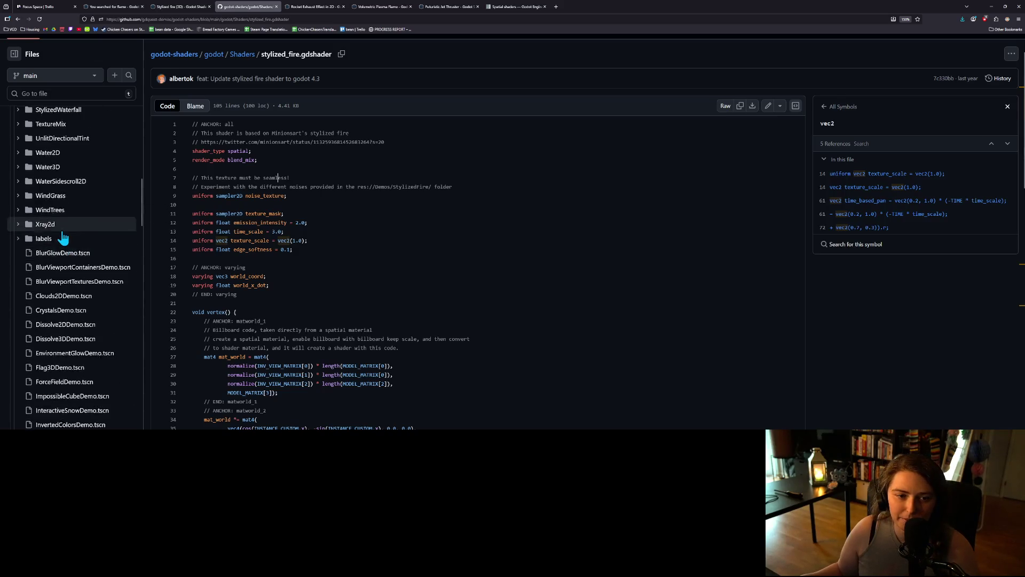
scroll(72, 241, up, 5)
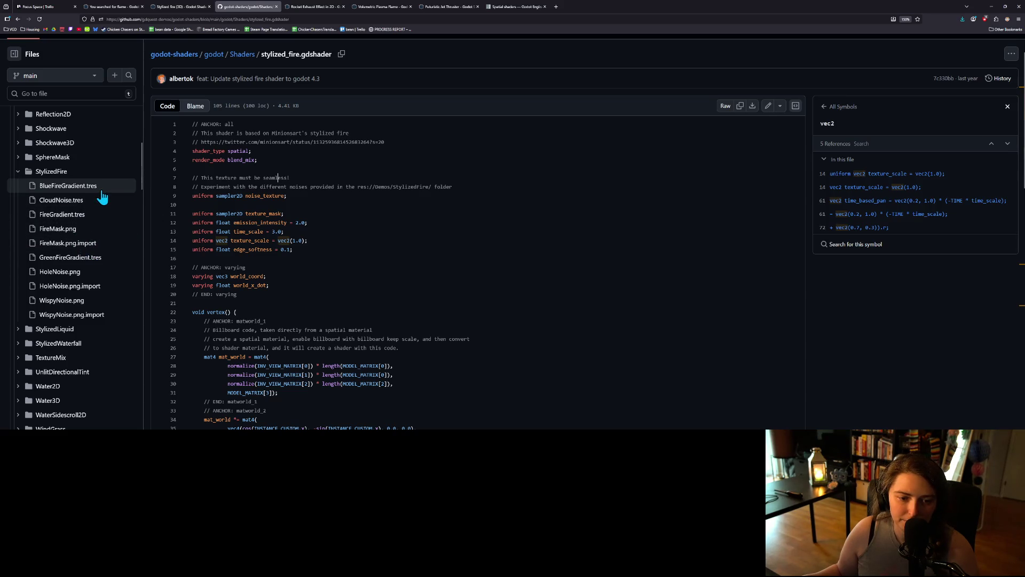
click(56, 172)
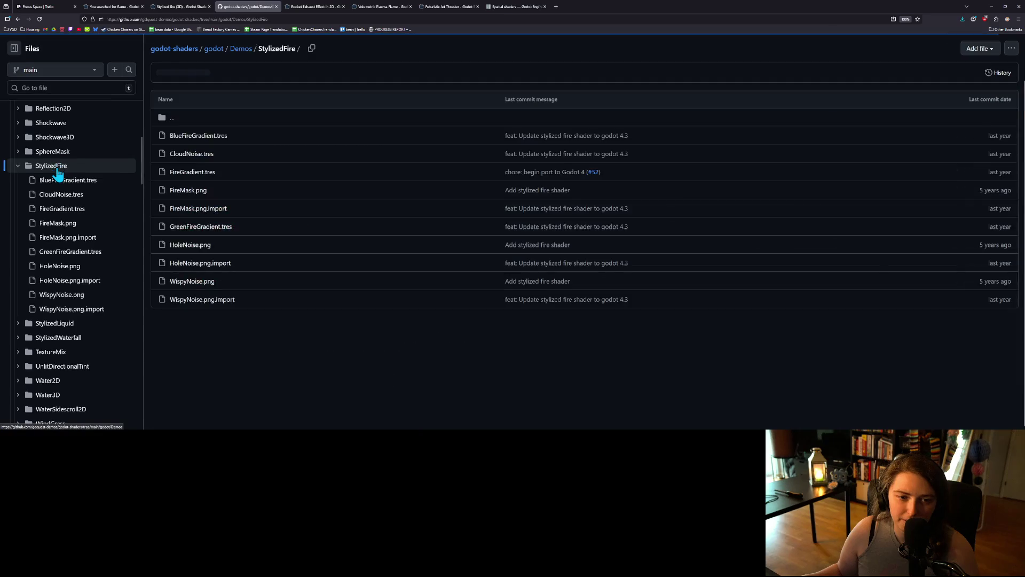
Check the folder's More options and Add file menus, then dismiss them.
click(1011, 49)
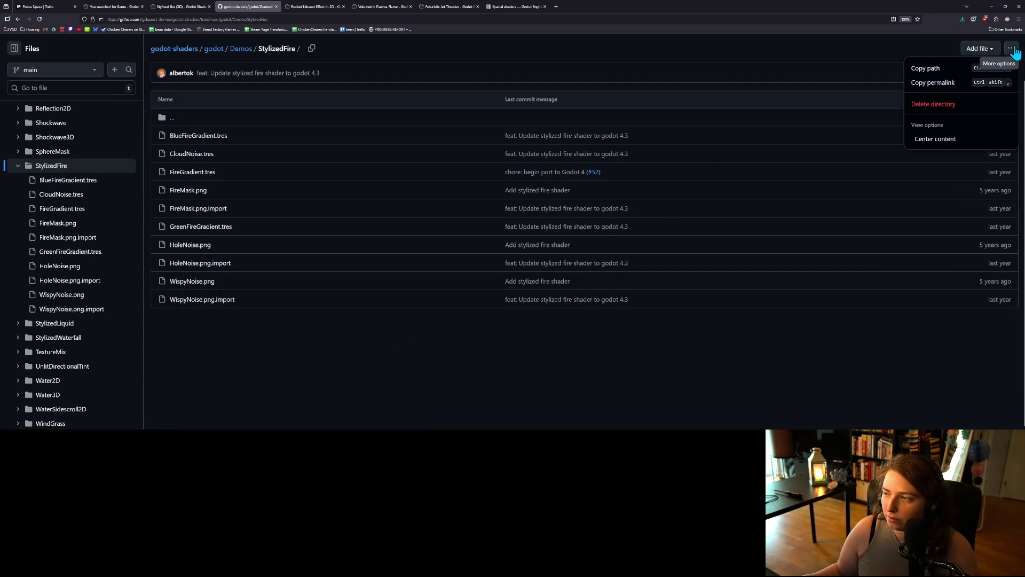
click(1013, 49)
click(995, 49)
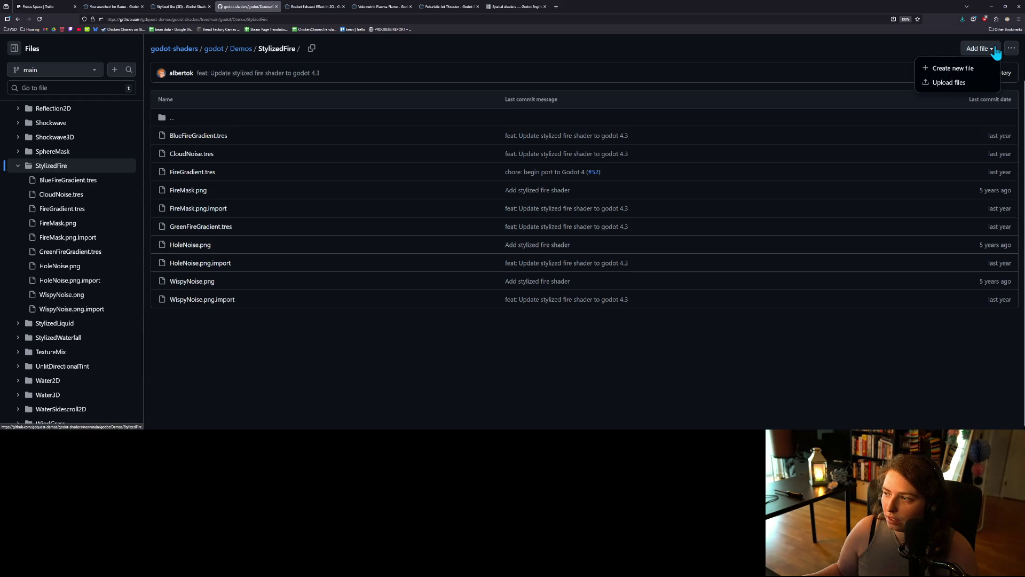
scroll(692, 210, up, 2)
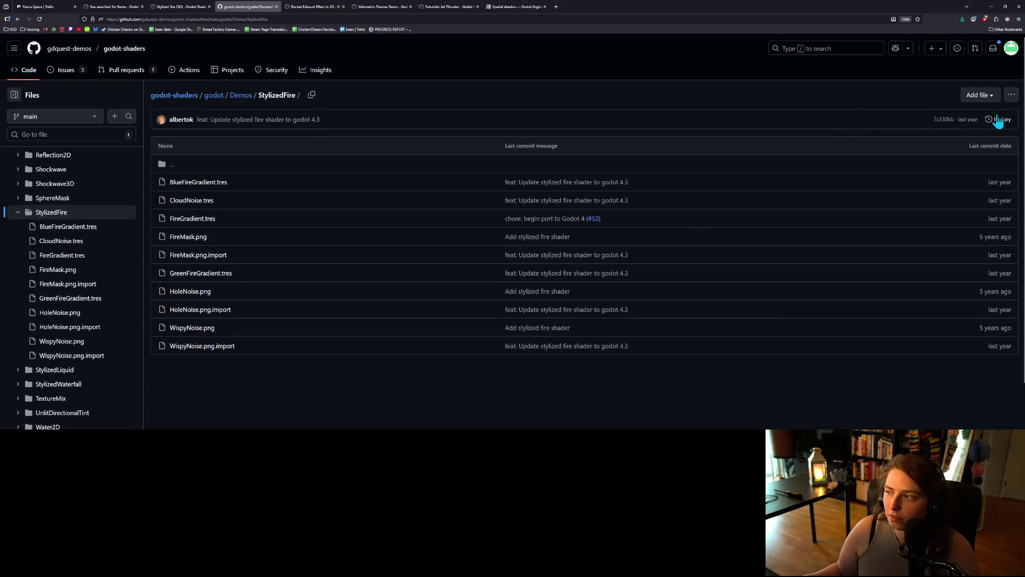
click(1012, 96)
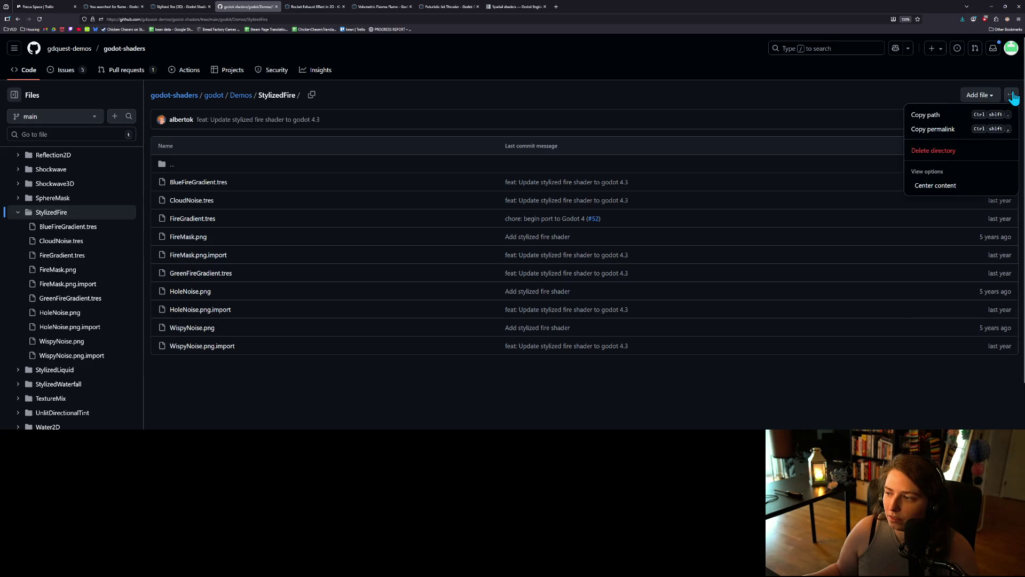
click(1012, 95)
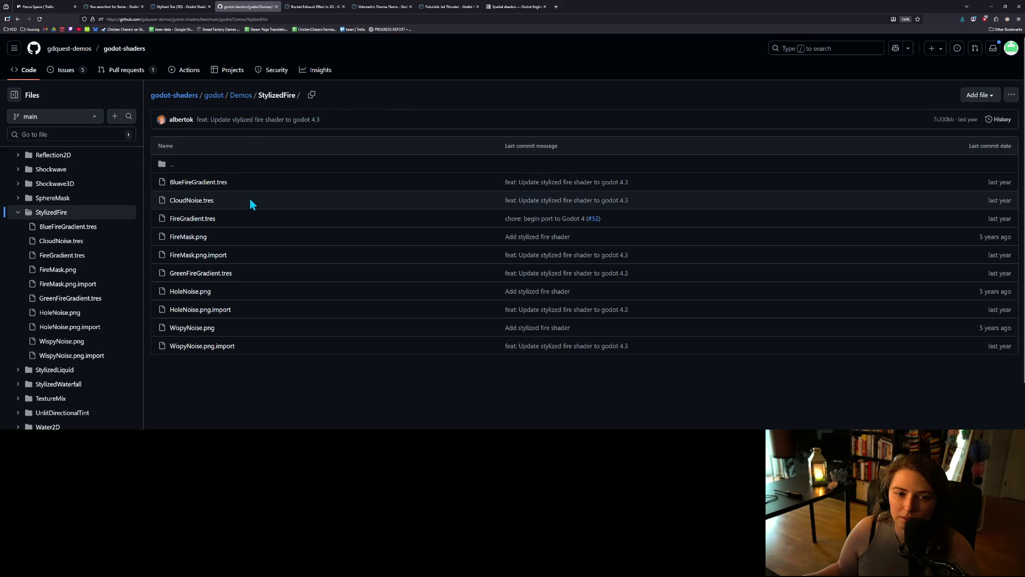
Copy all eight lines of BlueFireGradient.tres, then minimize the browser.
click(219, 191)
mouse_move(295, 230)
mouse_down()
mouse_move(205, 187)
mouse_move(193, 167)
mouse_up()
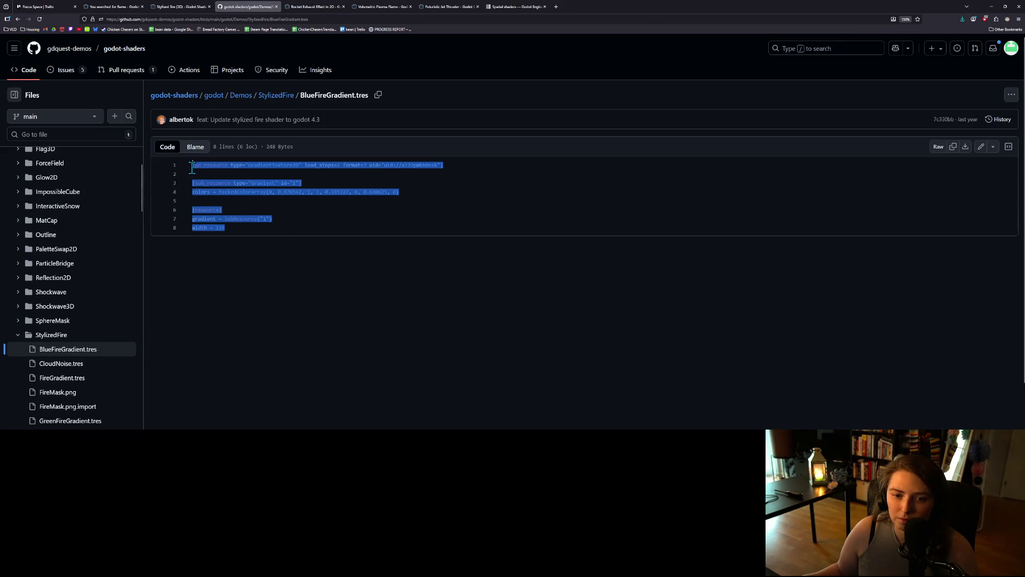
click(380, 226)
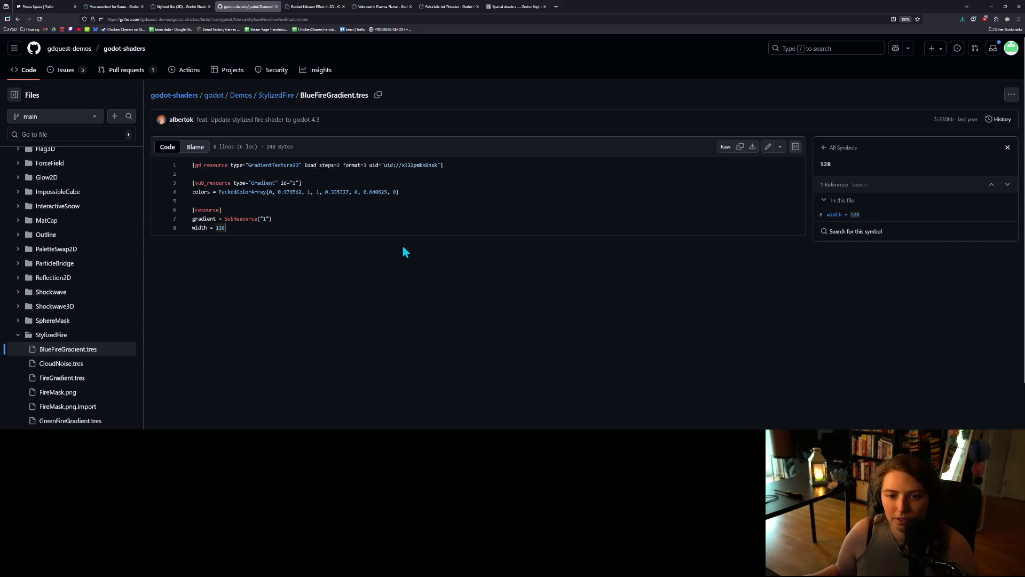
click(991, 7)
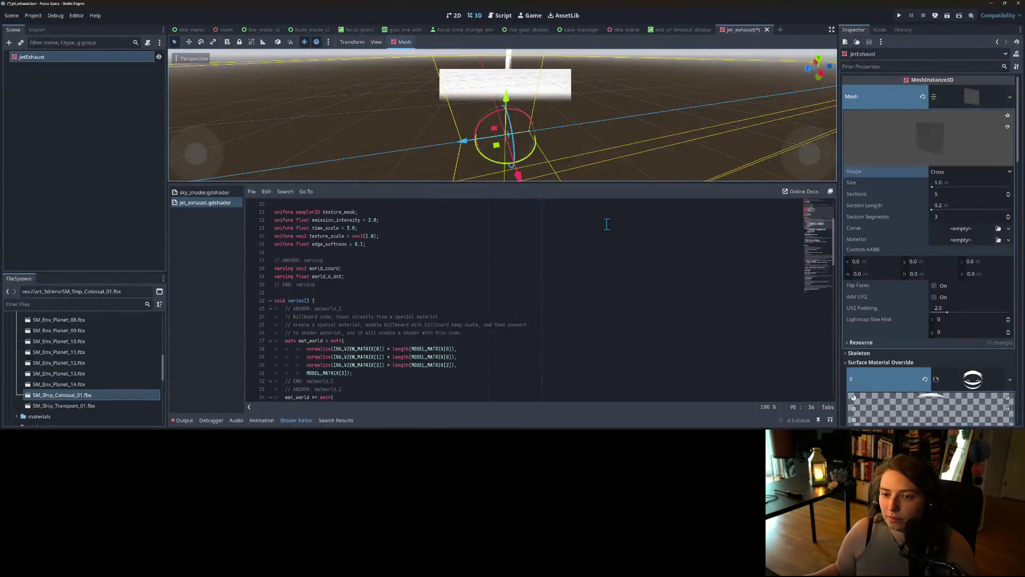
Save the jet_exhaust scene and locate it in the FileSystem dock from the JetExhaust node.
click(62, 93)
key(ctrl+s)
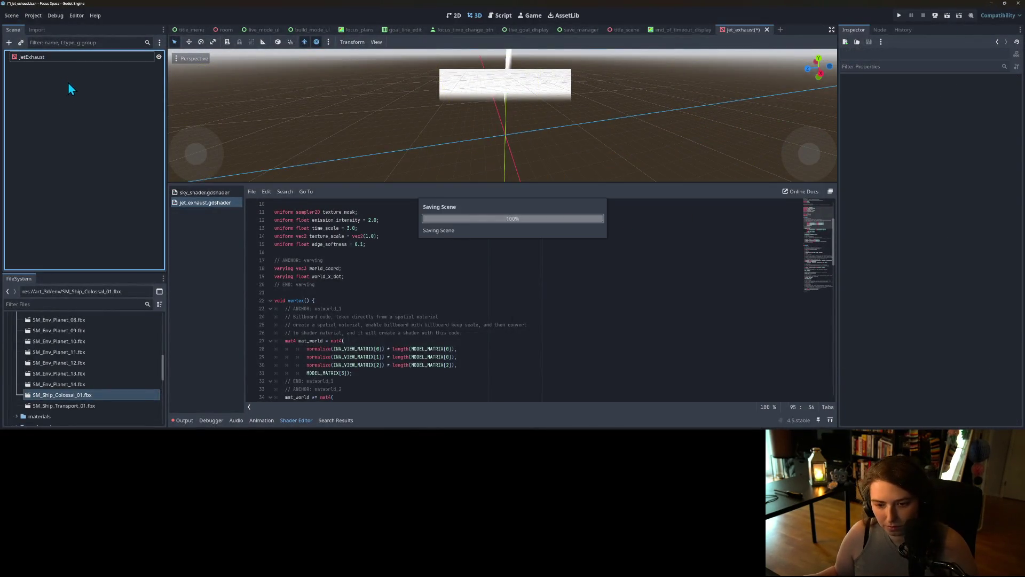
click(344, 289)
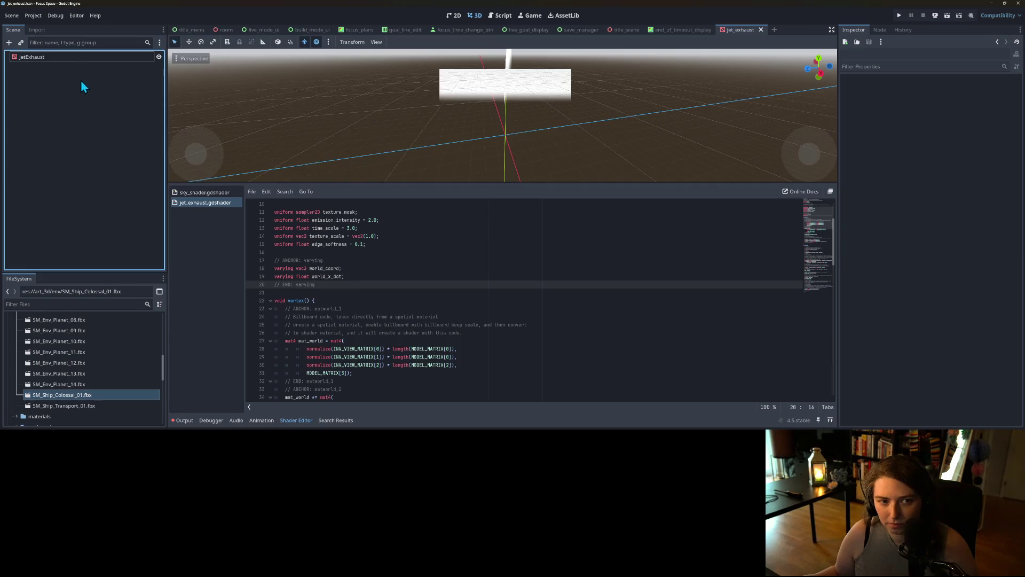
click(75, 59)
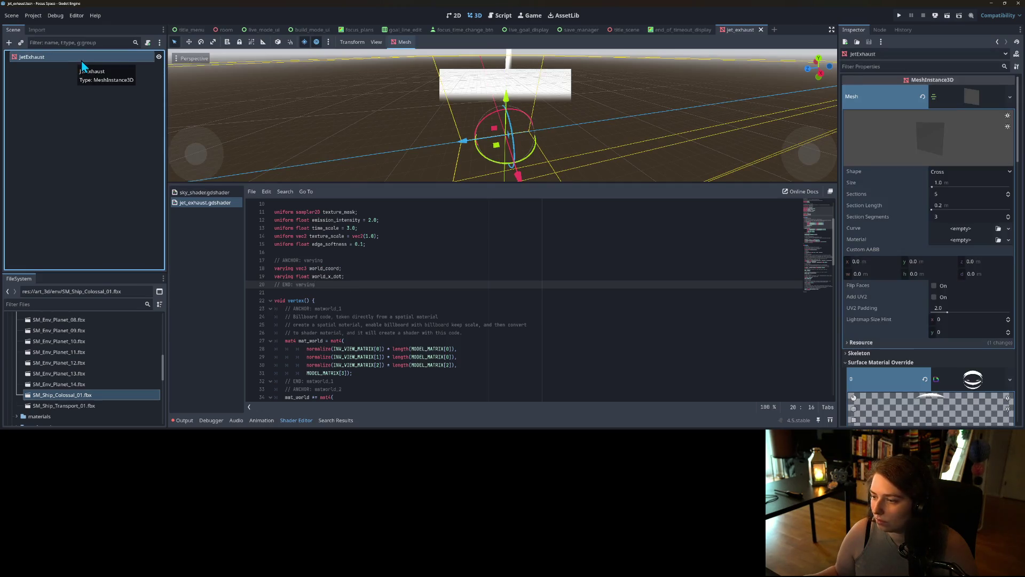
right_click(82, 60)
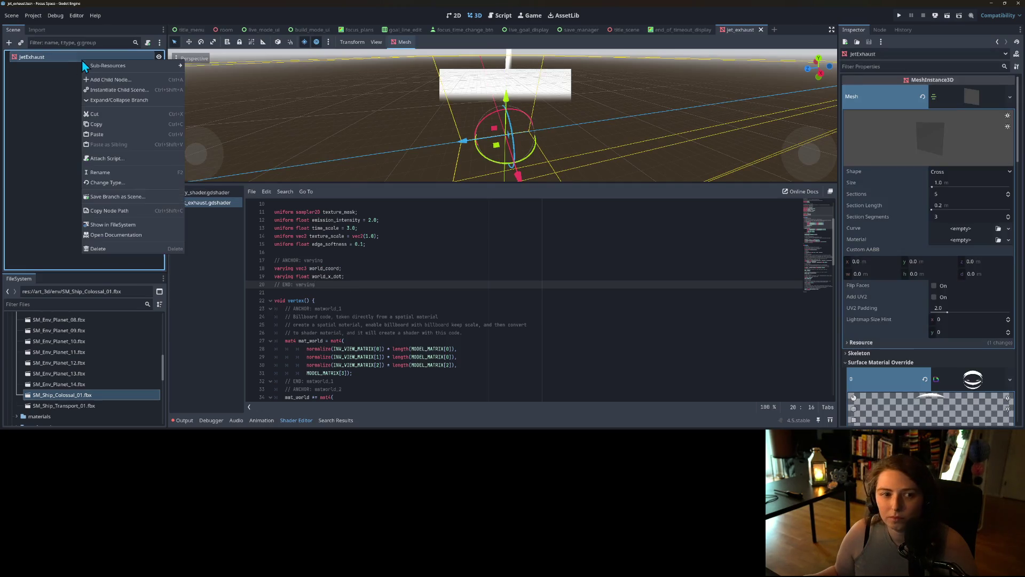
click(113, 224)
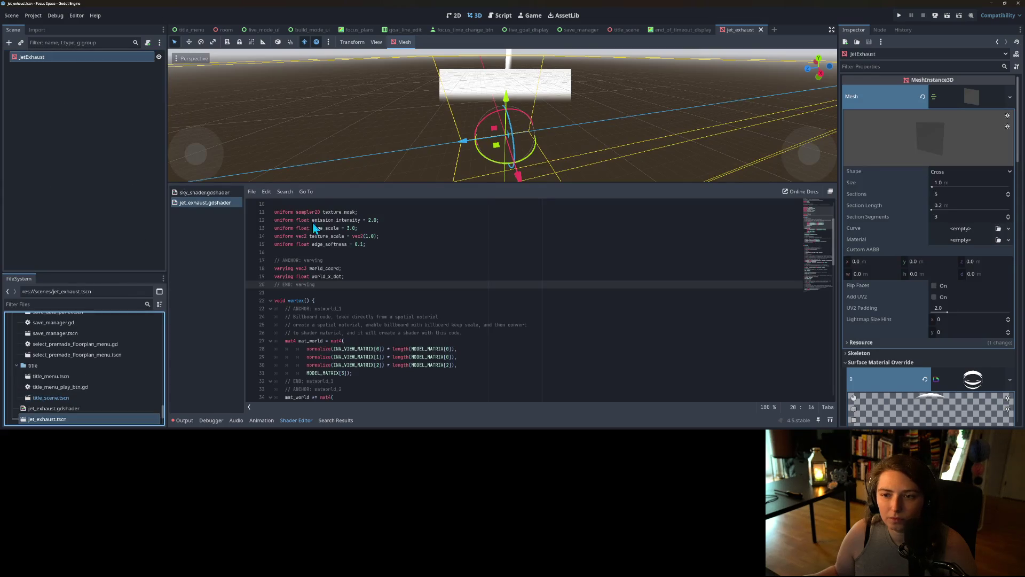
Reveal jet_exhaust.tscn in the system file manager.
right_click(90, 59)
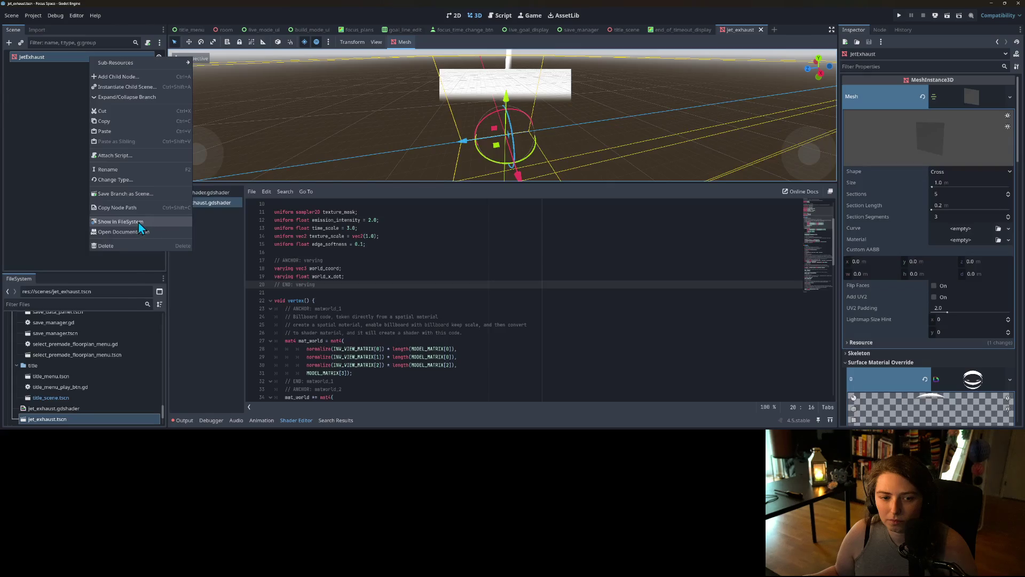
click(49, 223)
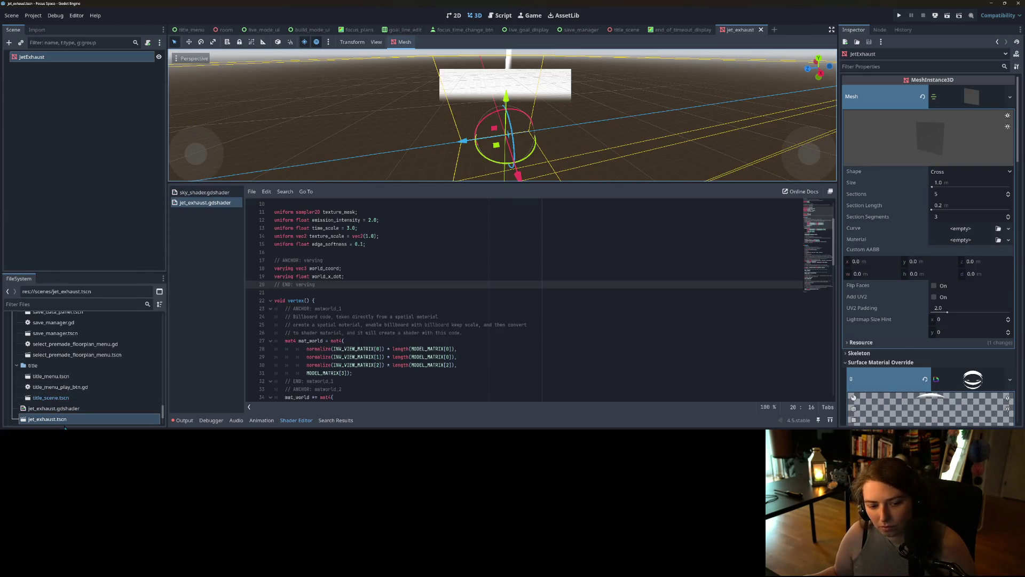
right_click(67, 420)
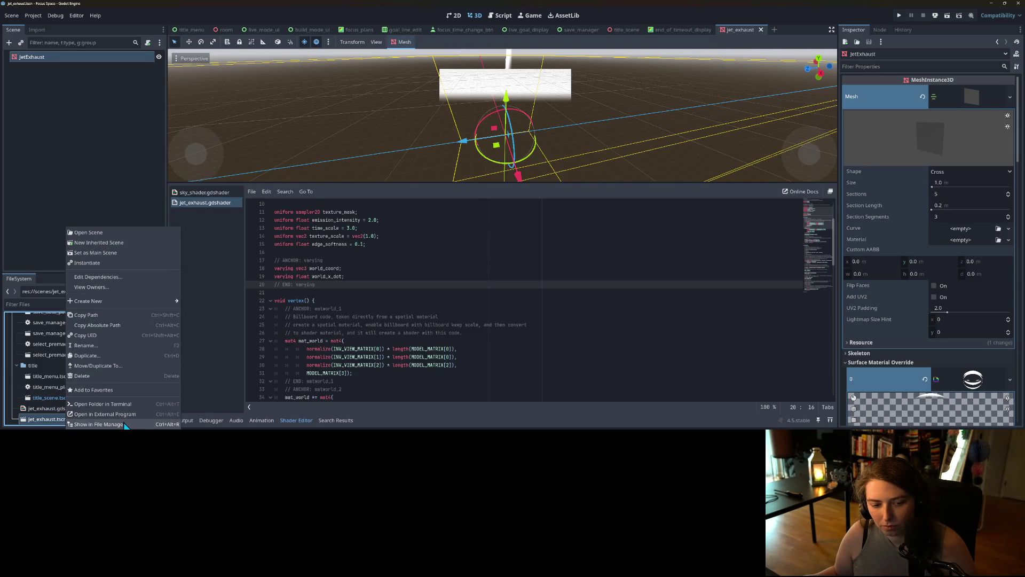
click(98, 424)
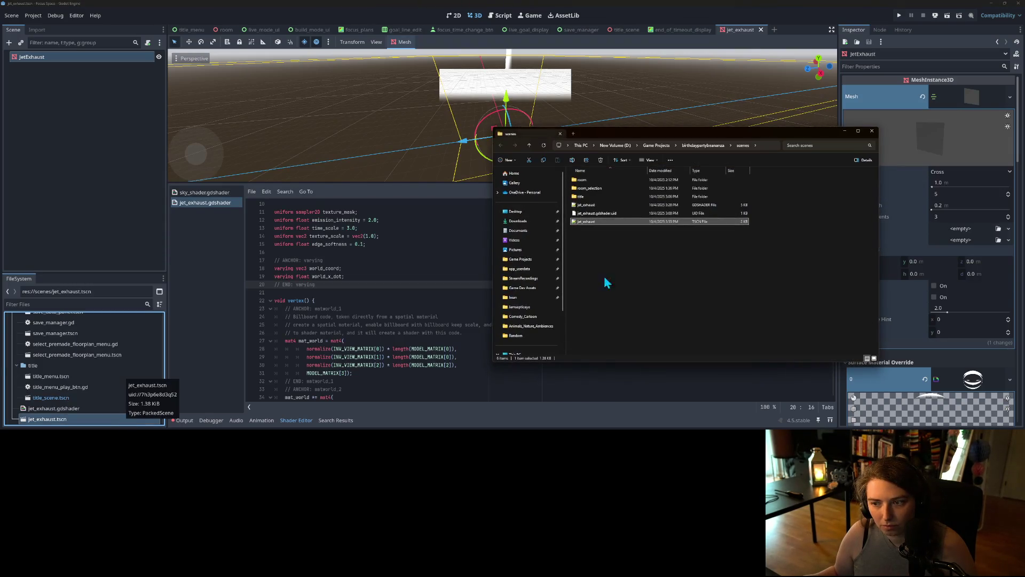
Open jet_exhaust.tscn in Notepad++ and paste the blue fire gradient after the GradientTexture2D block.
double_click(599, 226)
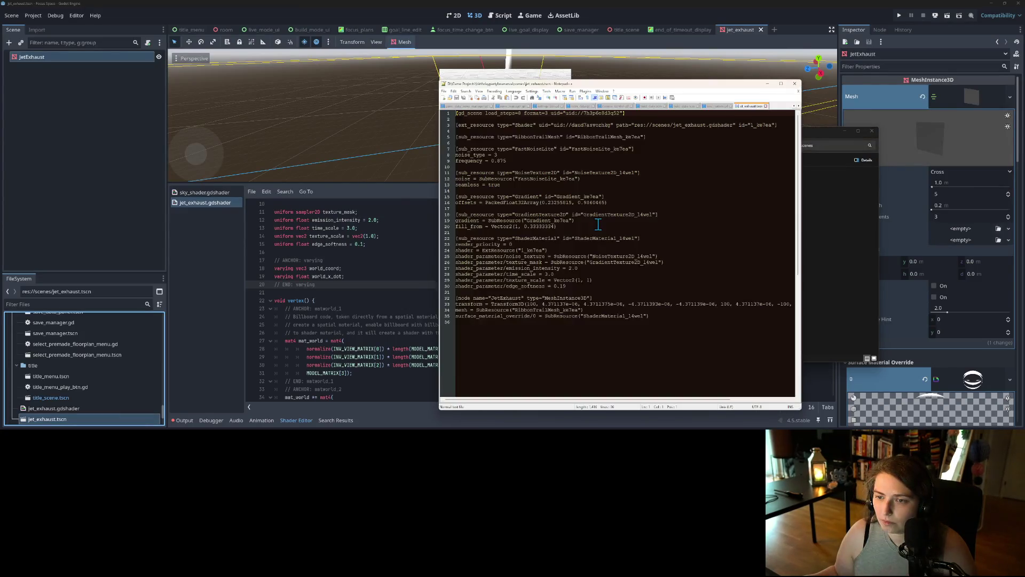
click(598, 225)
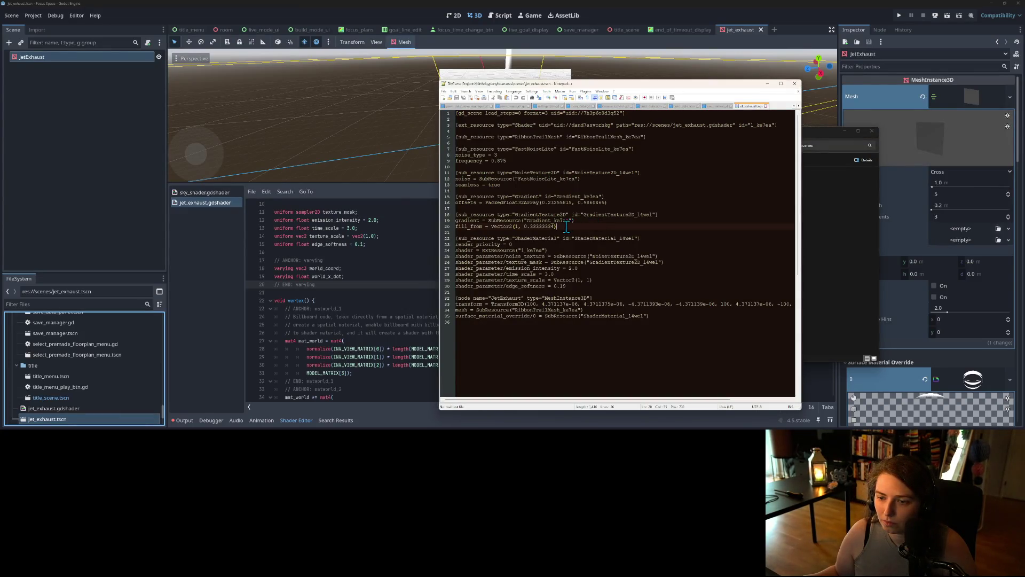
drag(565, 226, 447, 213)
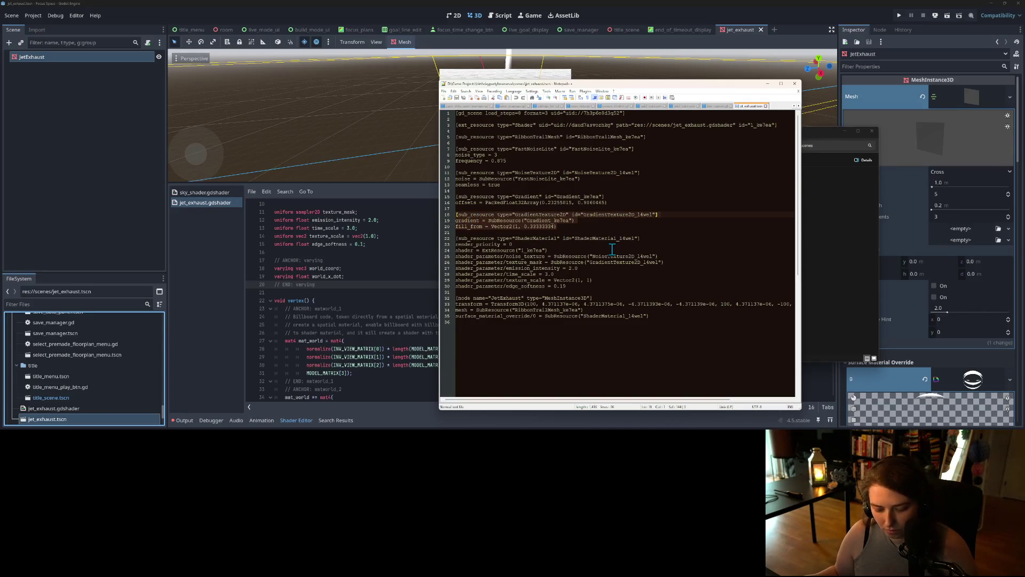
text([gd_resource type="GradientTexture2D" load_steps=2 format=3 uid="uid://xl22pmkk0nsk"]  [sub_resource type="Gradient" id="1"] colors = PackedColorArray(0, 0.976562, 1, 1, 0.335327, 0, 0.640625, 0)  [resource] gradient = SubResource("1") width = 128)
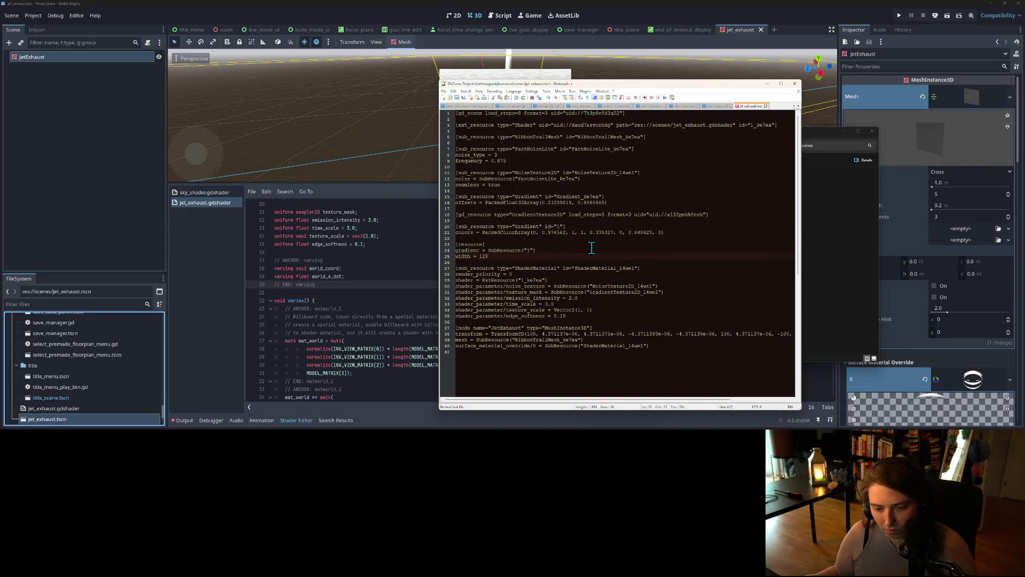
key(ctrl+z)
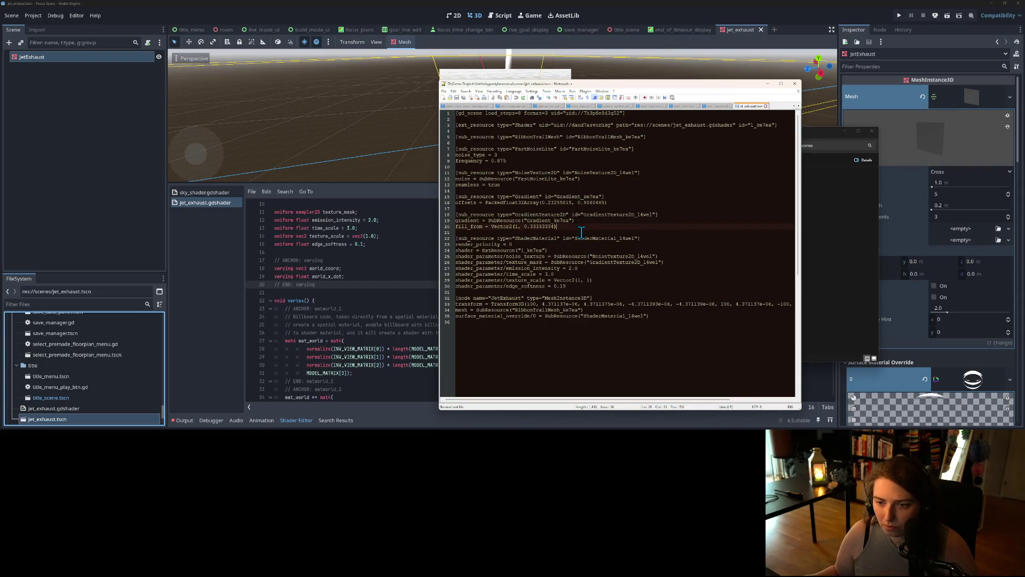
key(ctrl+v)
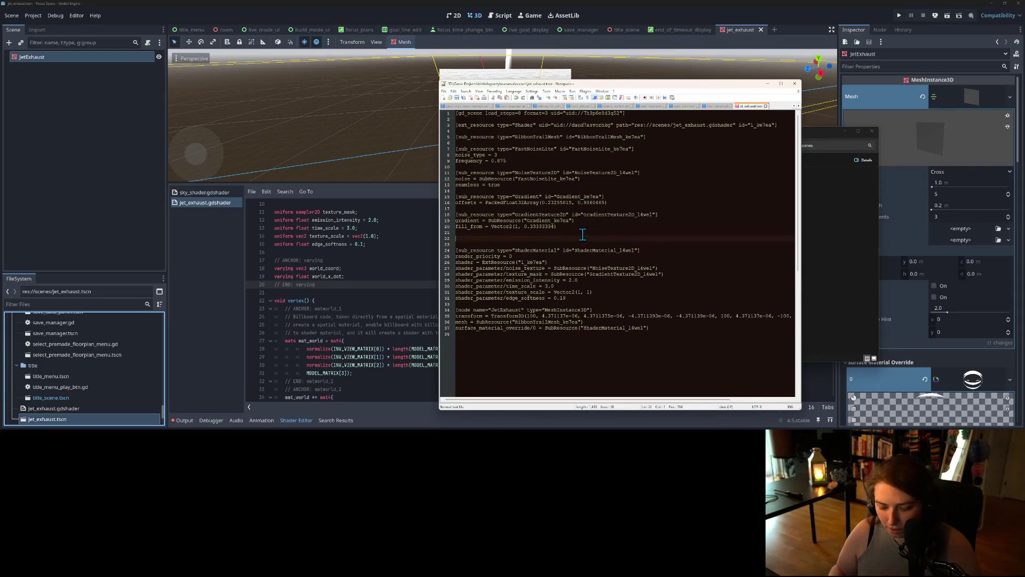
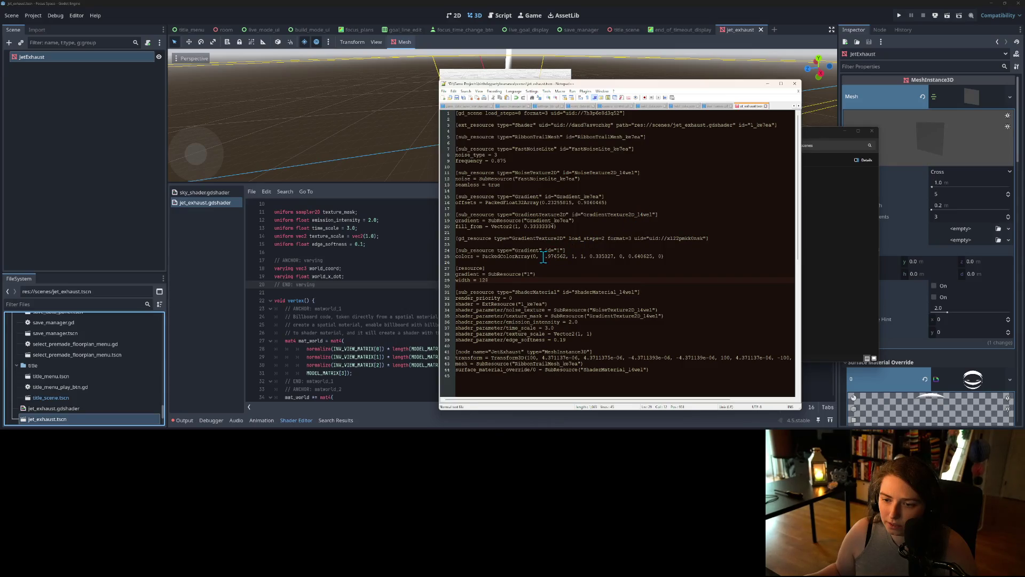
Delete the GradientTexture2D and Gradient sub-resource lines 21–29 from jet_exhaust.tscn in Notepad++.
drag(490, 286, 452, 234)
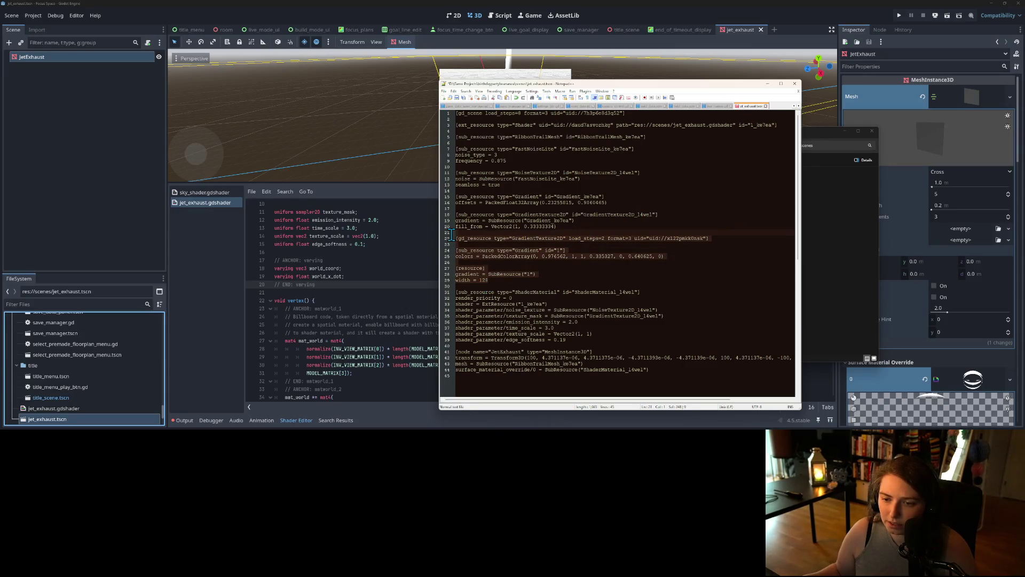
key(Delete)
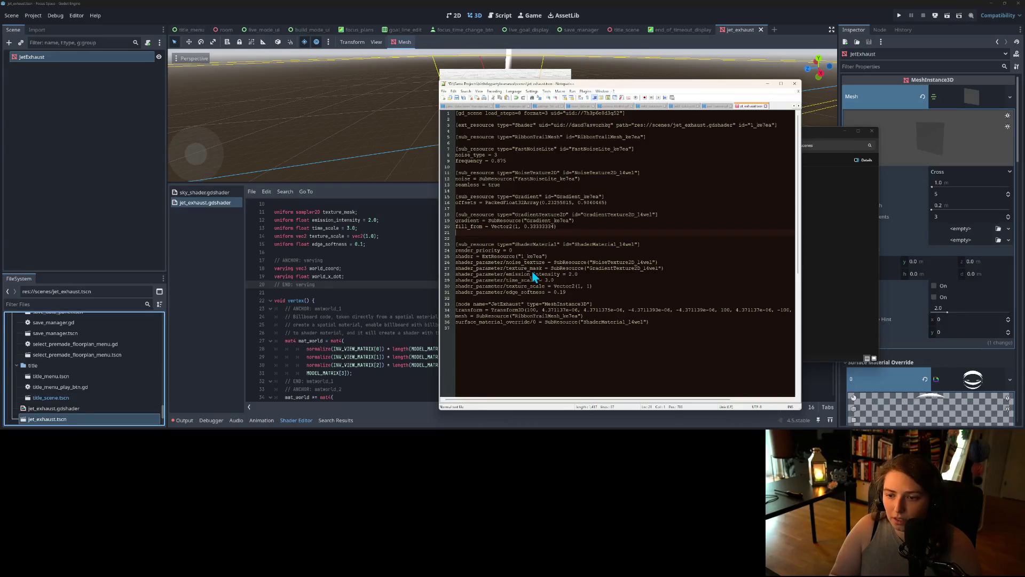
key(BackSpace)
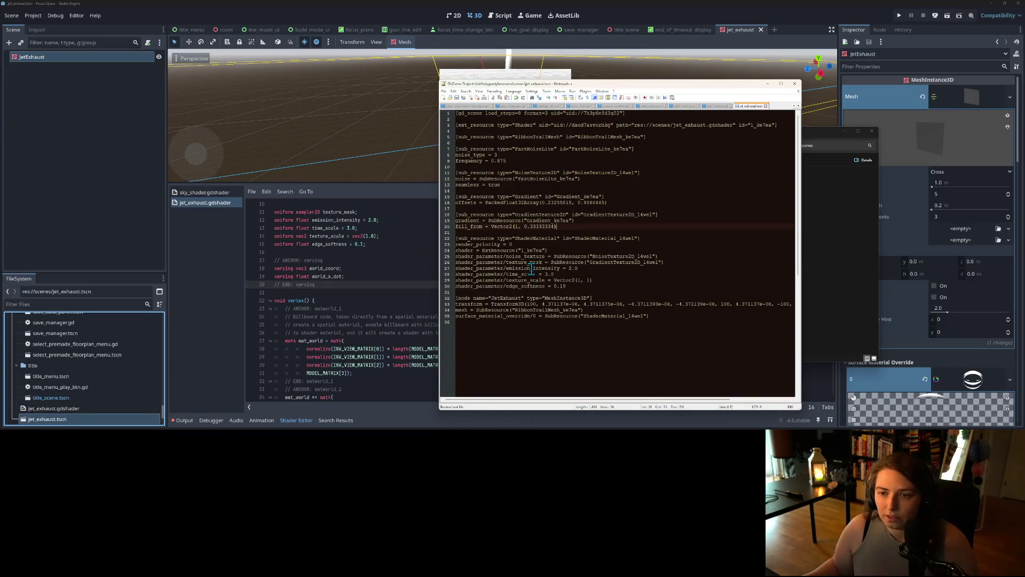
click(109, 166)
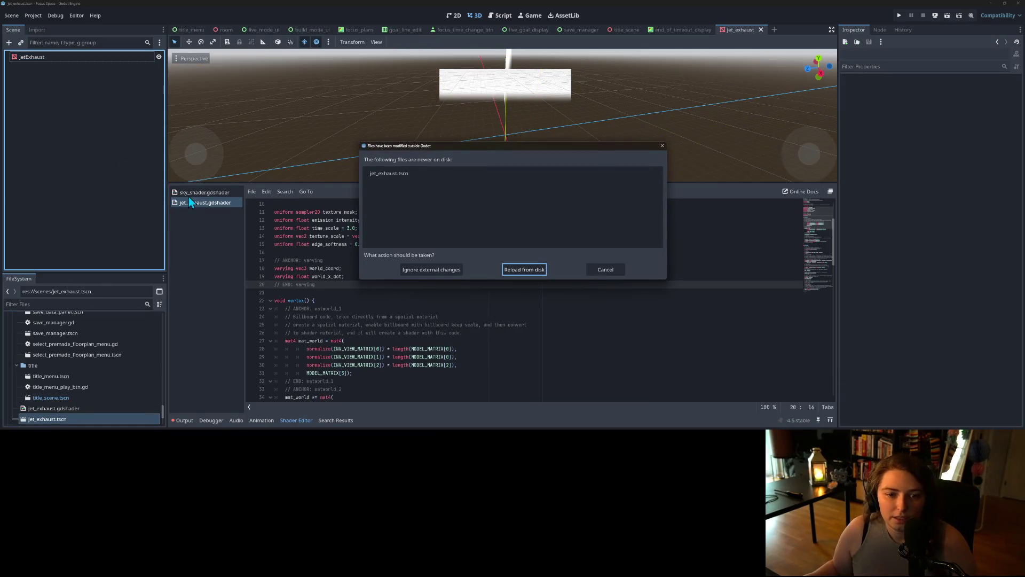
Reload the edited jet_exhaust scene from disk and enlarge the FileSystem dock.
click(522, 273)
click(70, 272)
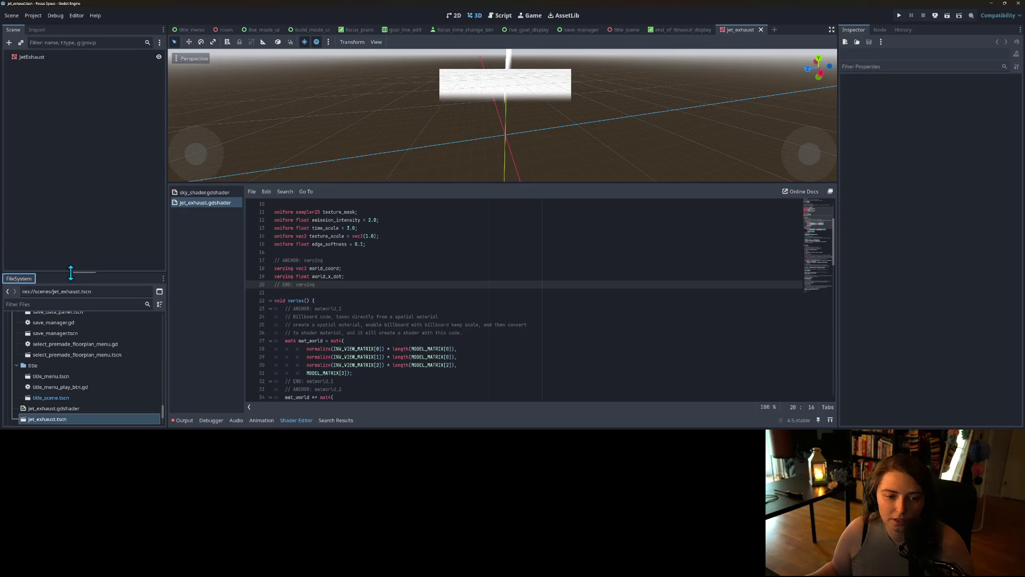
drag(71, 273, 83, 137)
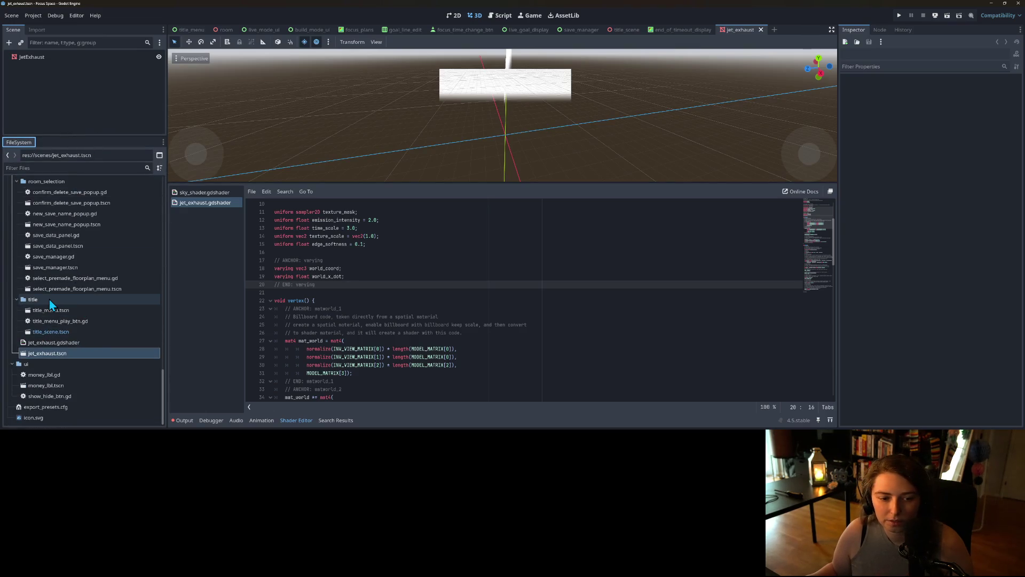
scroll(49, 298, up, 10)
scroll(47, 300, up, 10)
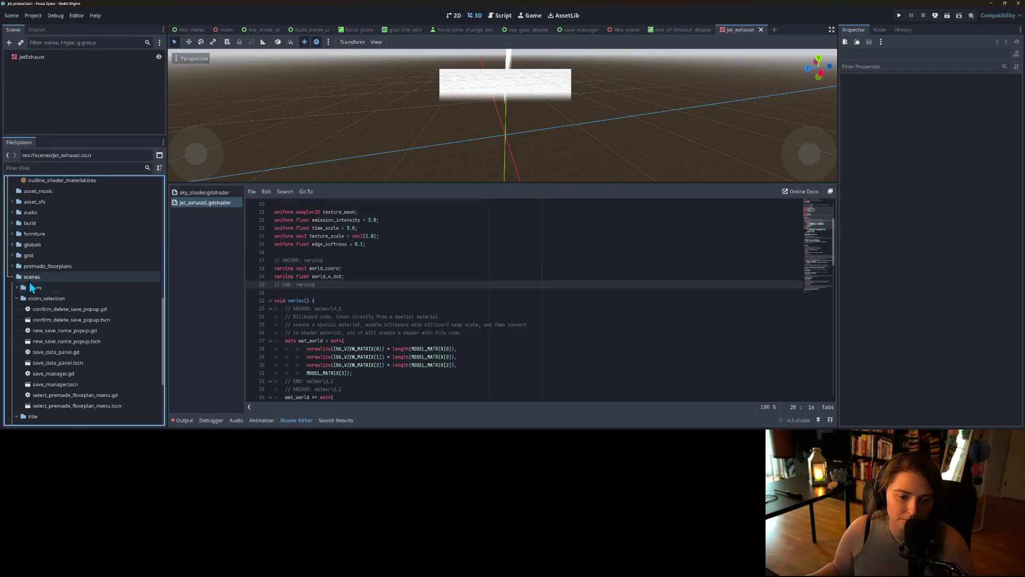
Create a new Gradient resource in the scenes folder saved as blue_flame.tres.
right_click(29, 276)
mouse_move(66, 277)
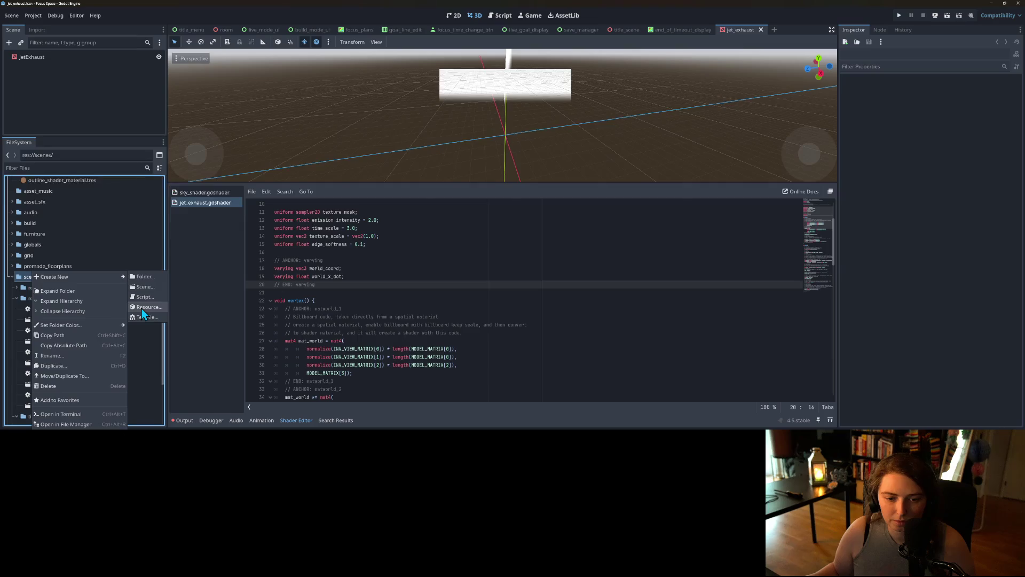
click(141, 308)
text(grad)
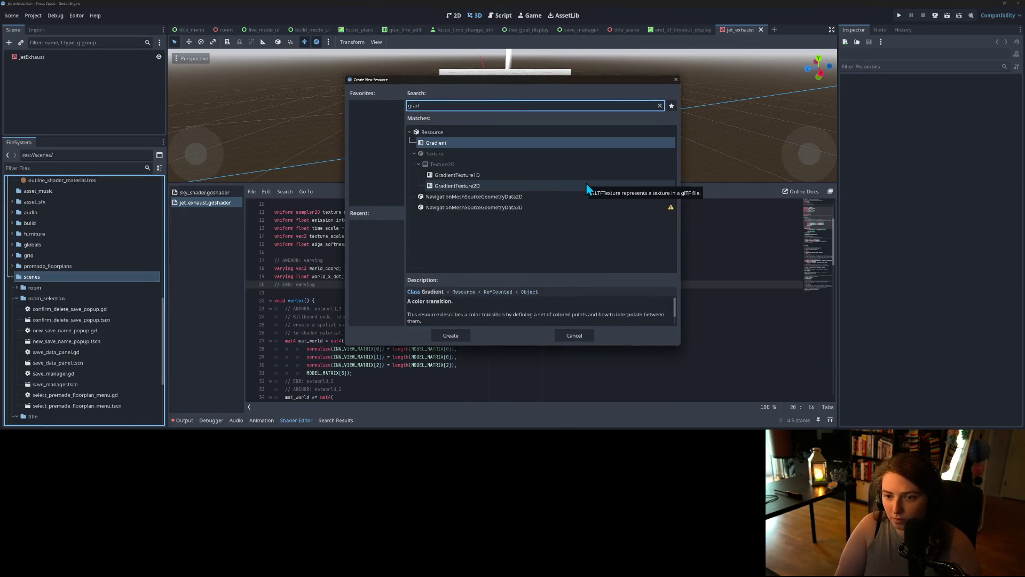
key(Return)
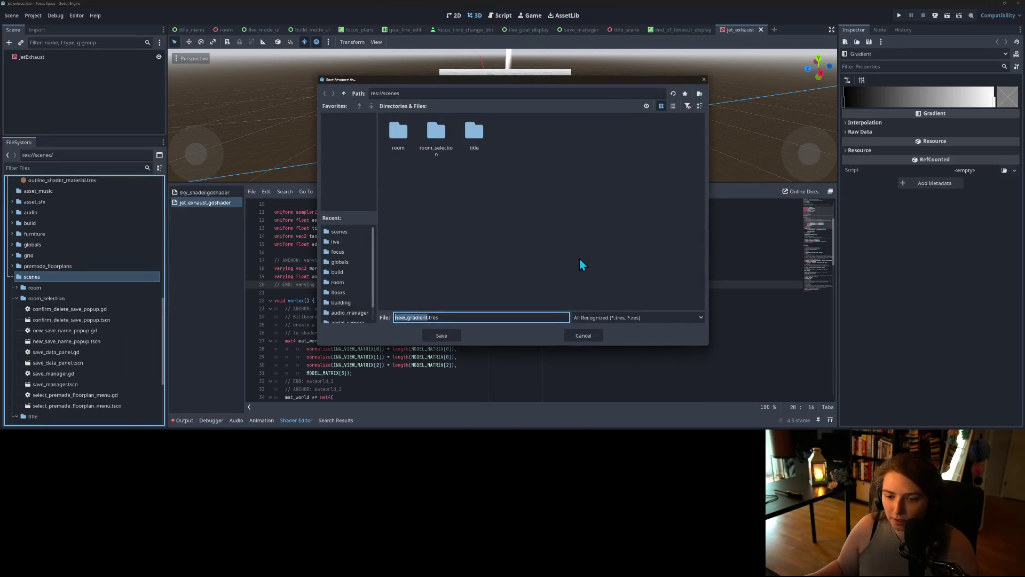
text(blue_flame)
key(Return)
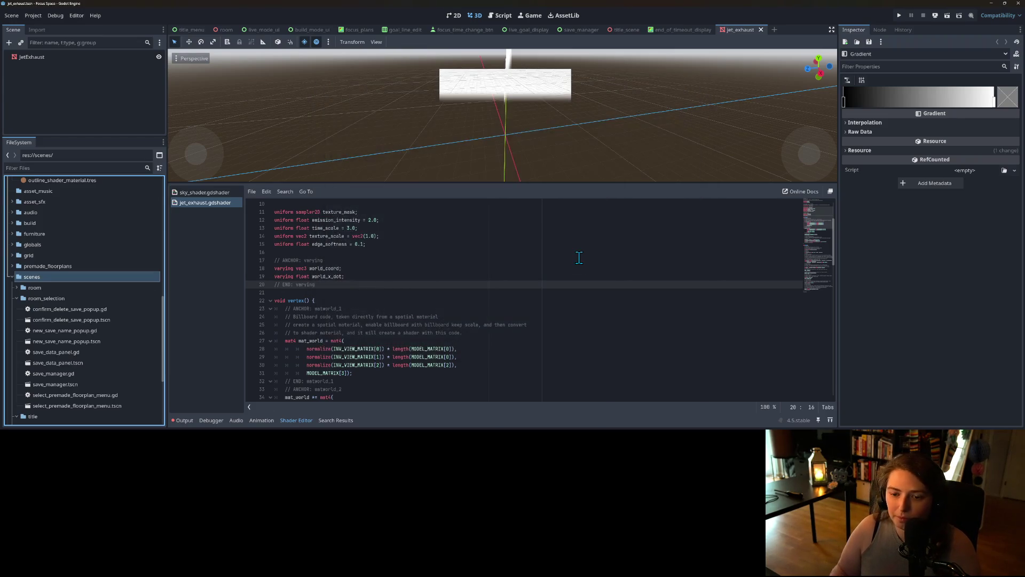
scroll(75, 374, down, 5)
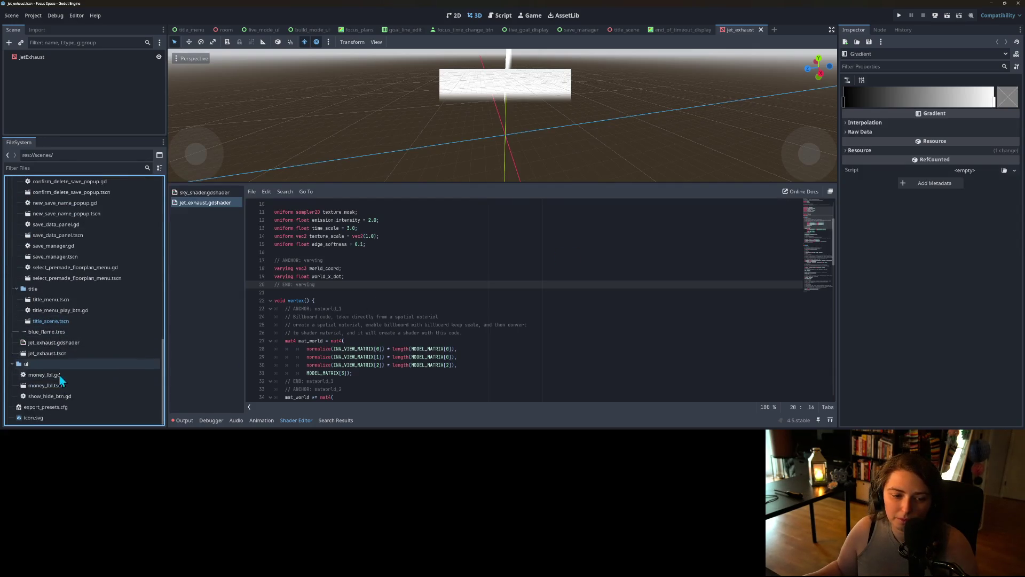
Open blue_flame.tres in Notepad++ and replace its contents with the width-128 GradientTexture2D text.
right_click(47, 334)
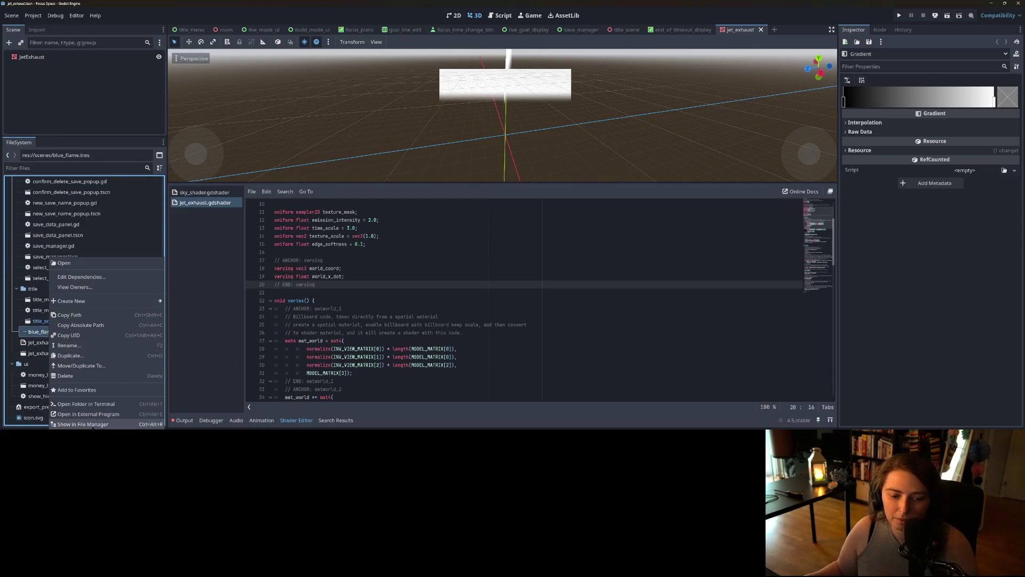
click(98, 416)
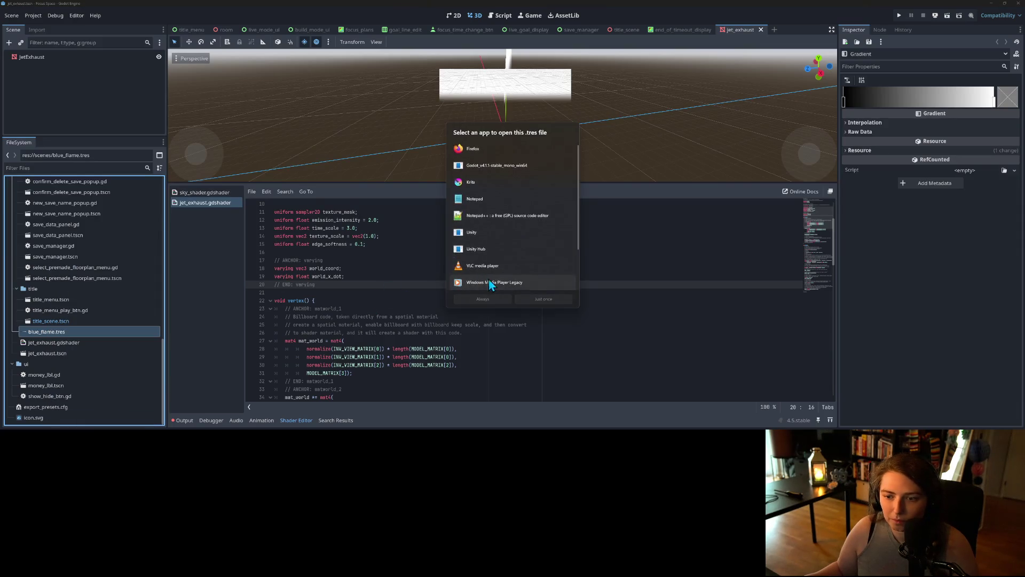
click(488, 301)
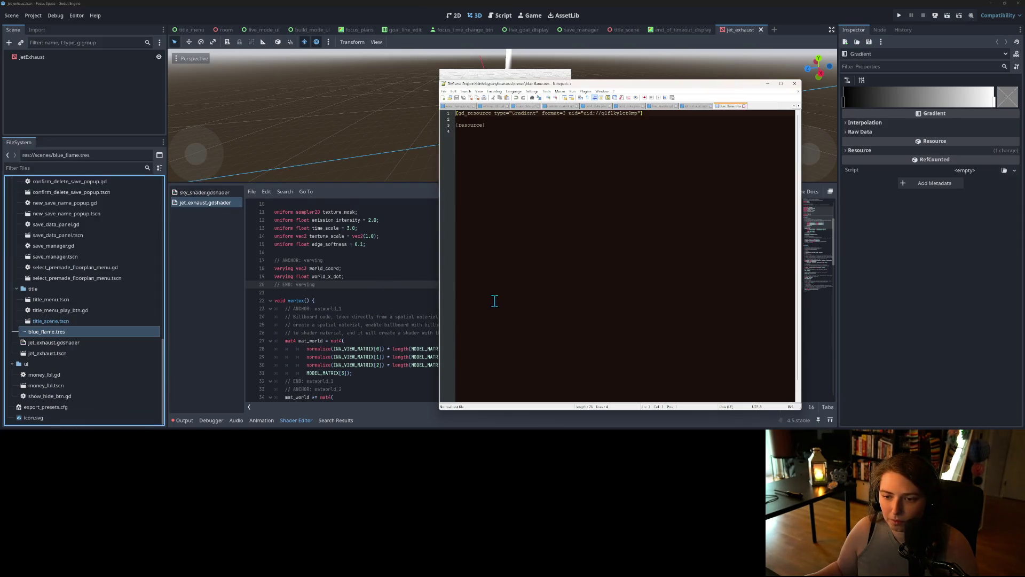
key(ctrl+a)
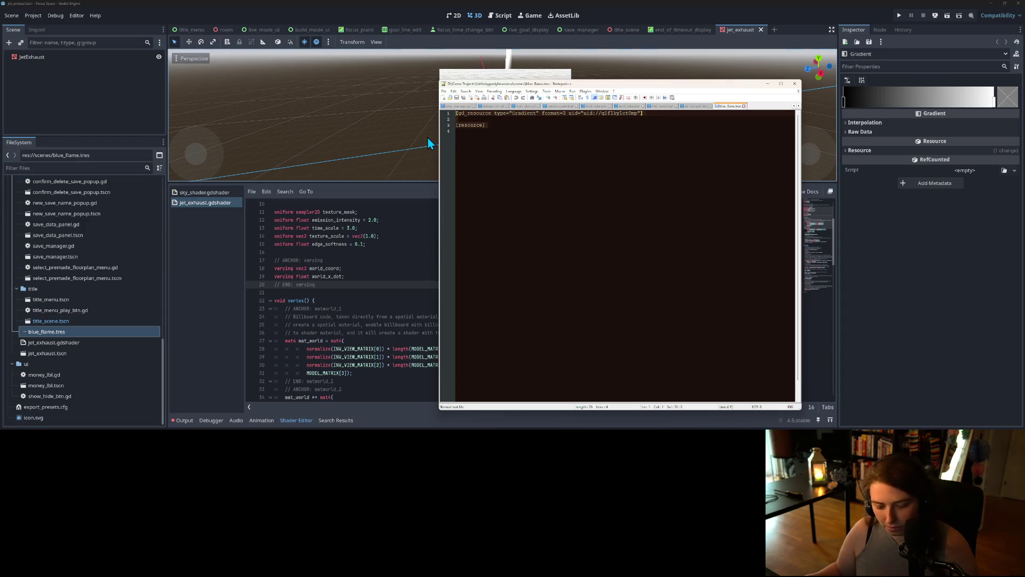
text([gd_resource type="GradientTexture2D" load_steps=2 format=3 uid="uid://xl22pmkk0nsk"]  [sub_resource type="Gradient" id="1"] colors = PackedColorArray(0, 0.976562, 1, 1, 0.335327, 0, 0.640625, 0)  [resource] gradient = SubResource("1") width = 128)
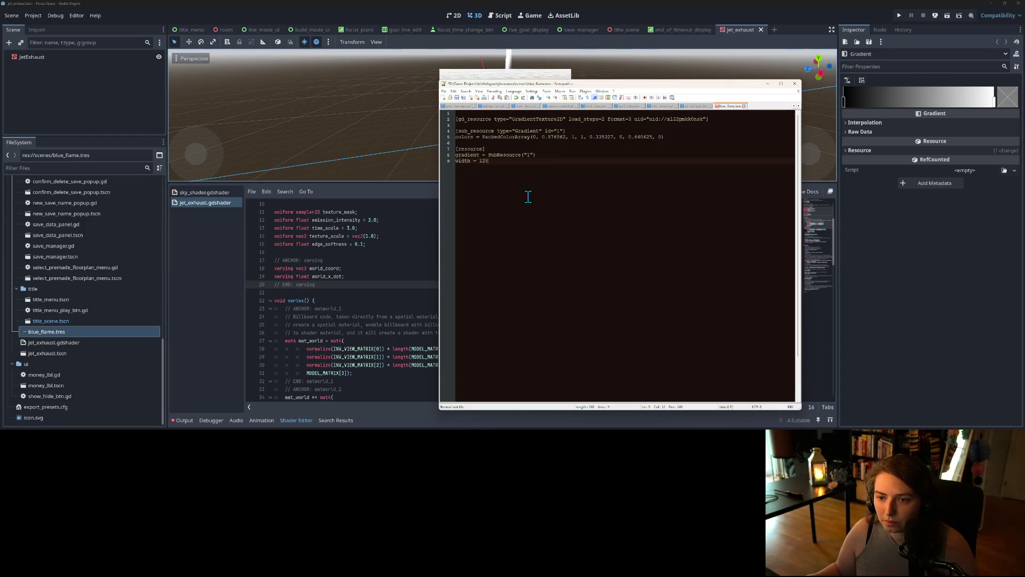
click(342, 8)
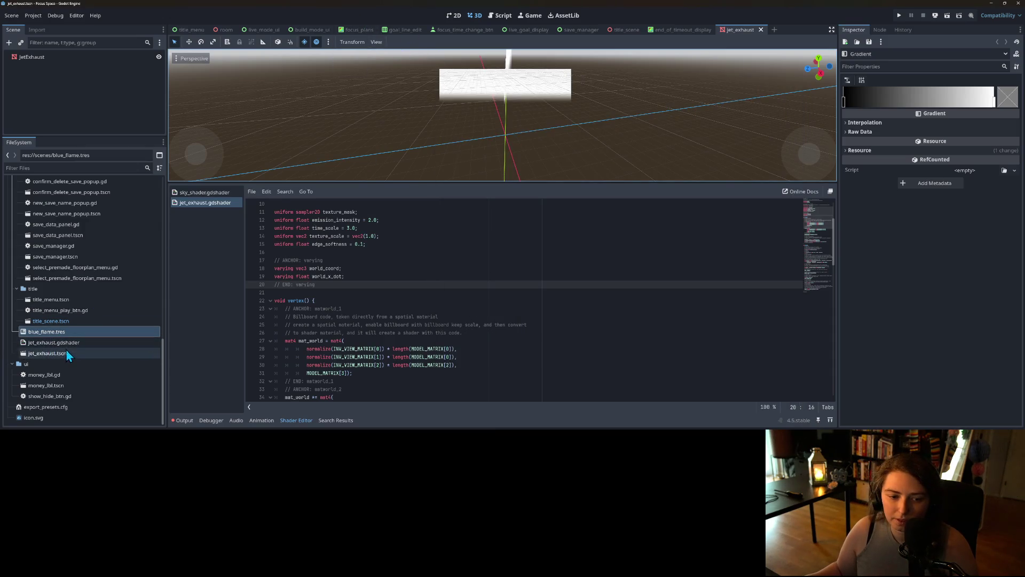
Assign blue_flame.tres to the JetExhaust shader's Noise Texture parameter.
click(82, 57)
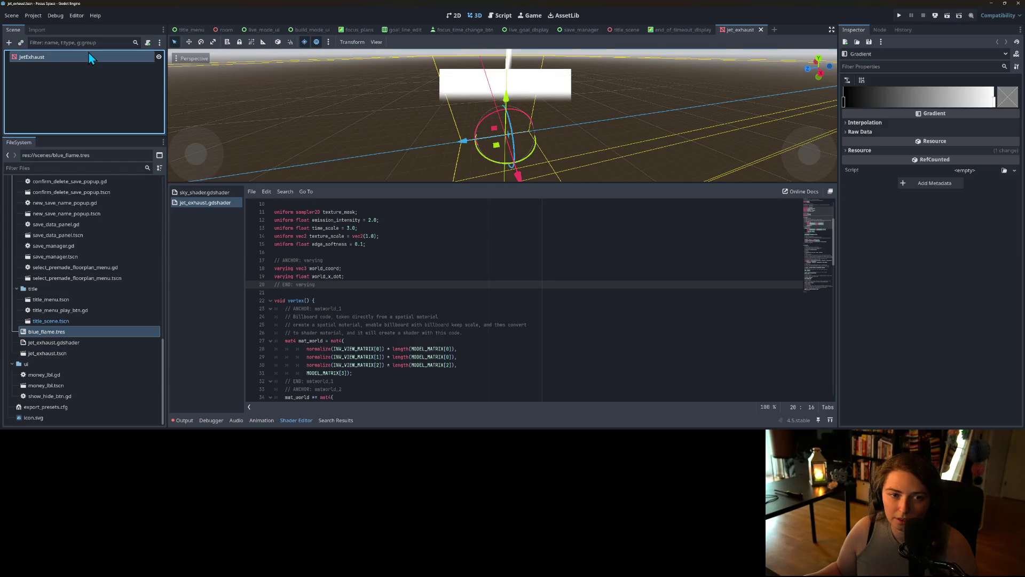
scroll(928, 380, down, 10)
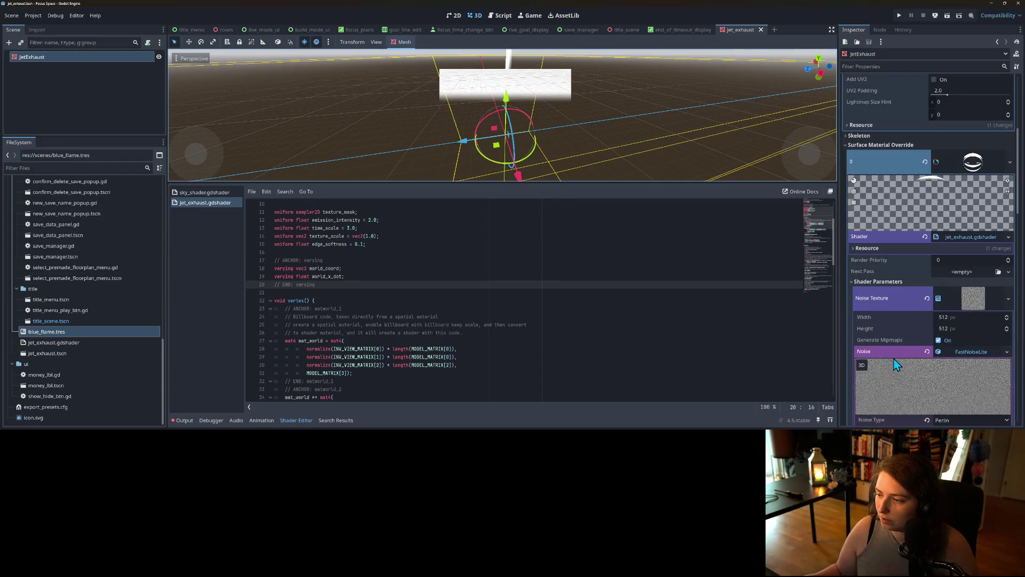
mouse_move(53, 332)
mouse_down()
mouse_move(944, 282)
mouse_move(883, 260)
mouse_move(953, 259)
mouse_up()
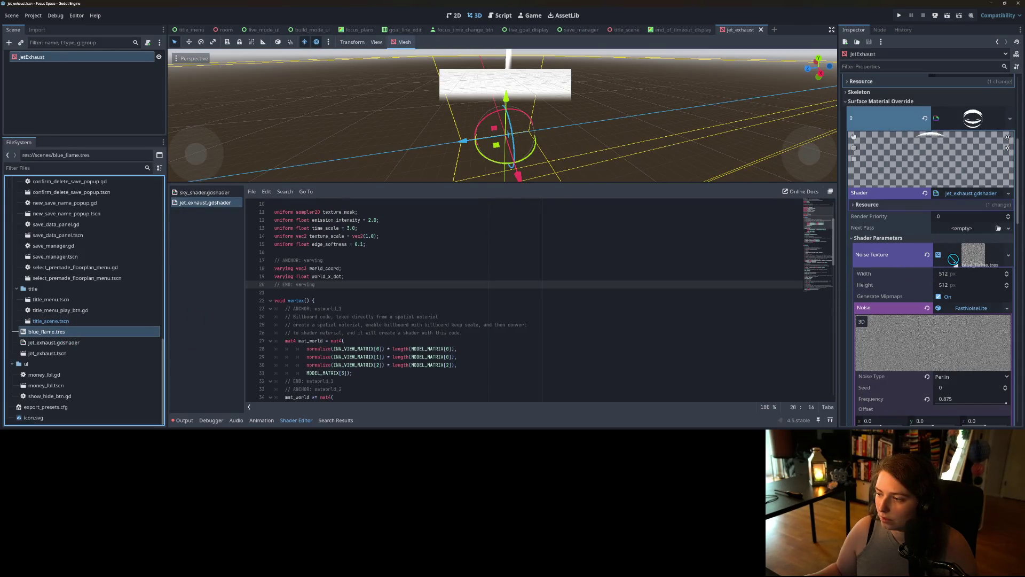
click(1008, 261)
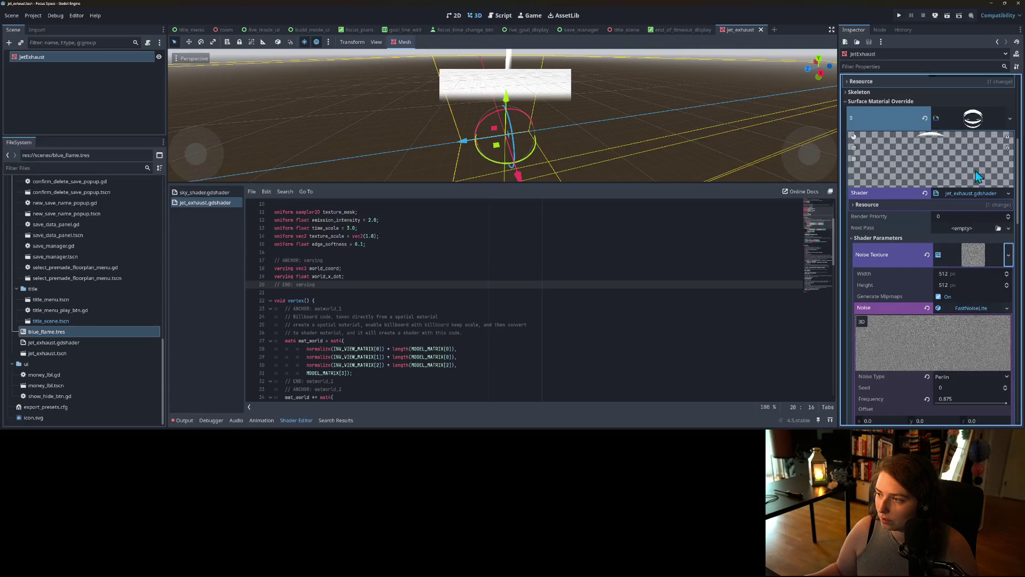
click(961, 259)
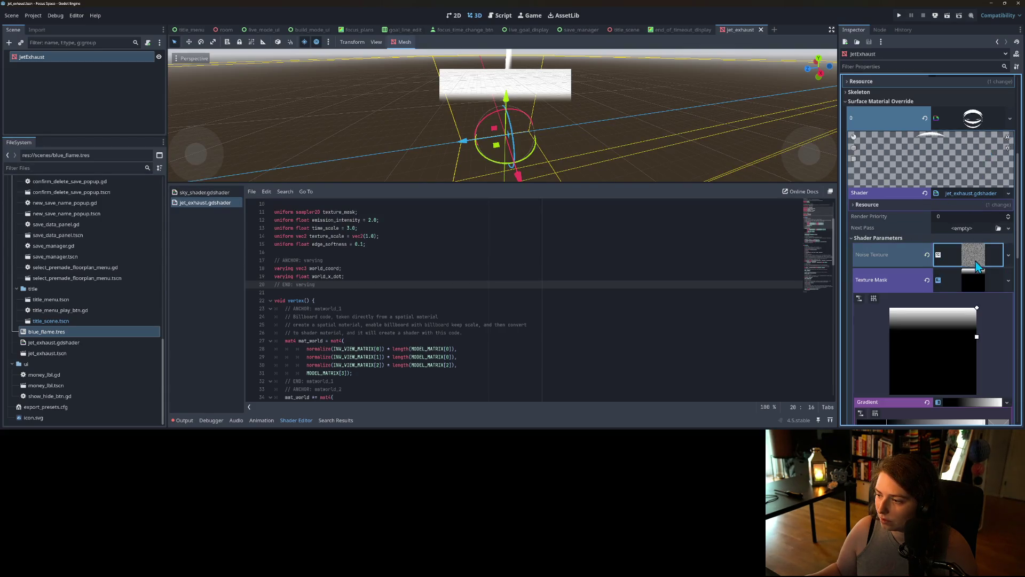
click(1008, 257)
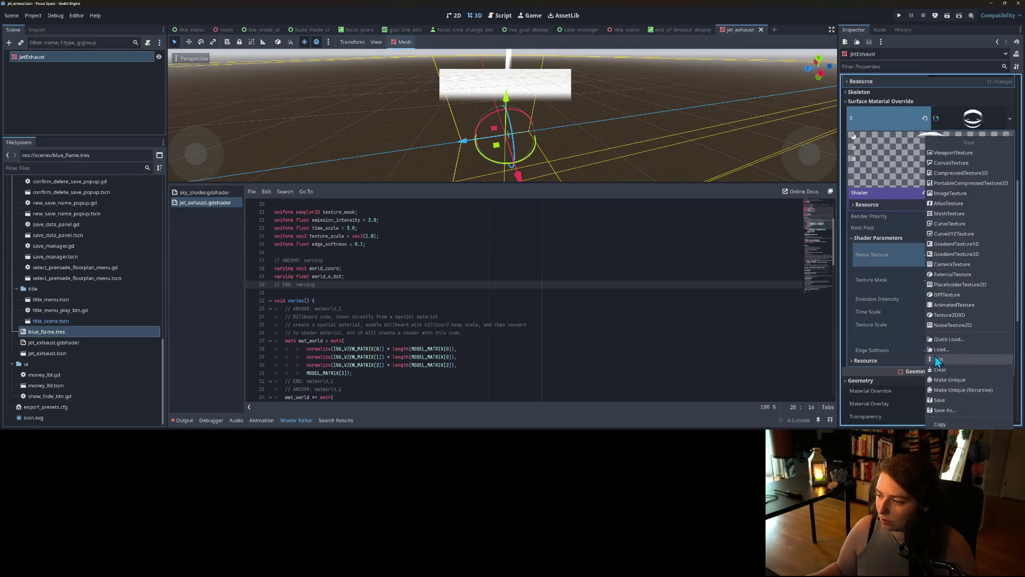
click(888, 292)
Quick Load a texture into the Texture Mask slot and dismiss the resulting warning.
click(1008, 282)
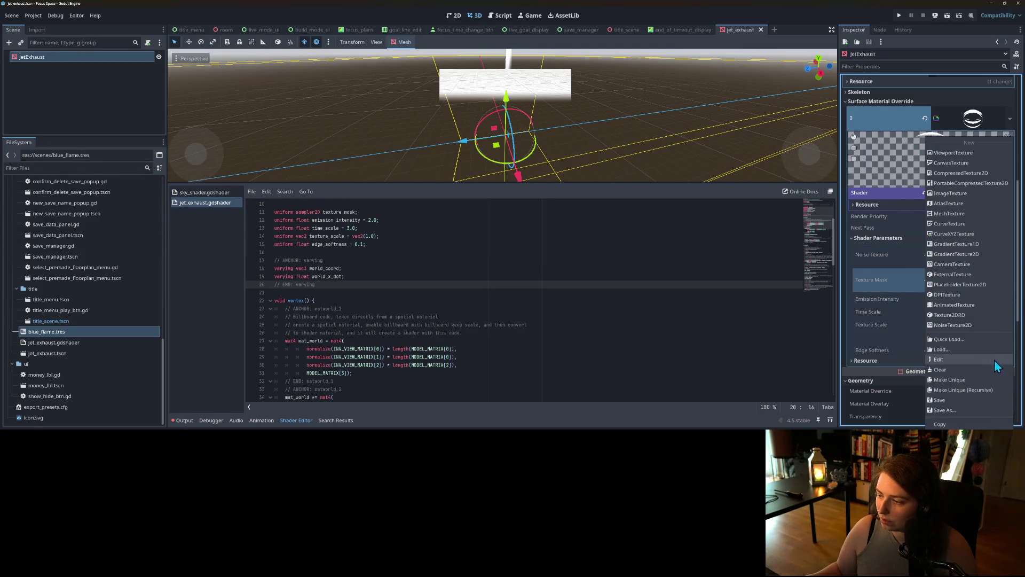
click(966, 341)
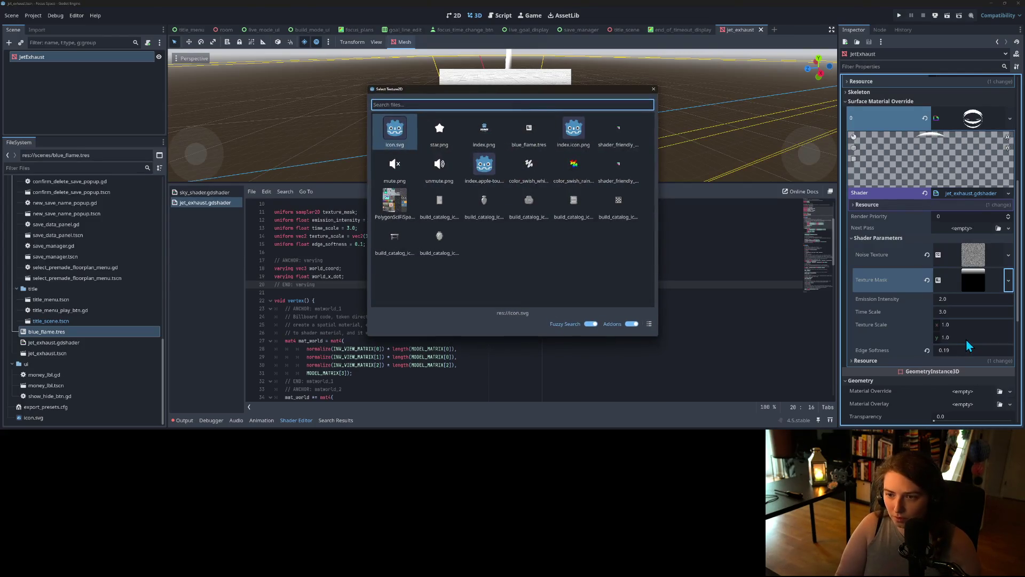
double_click(550, 145)
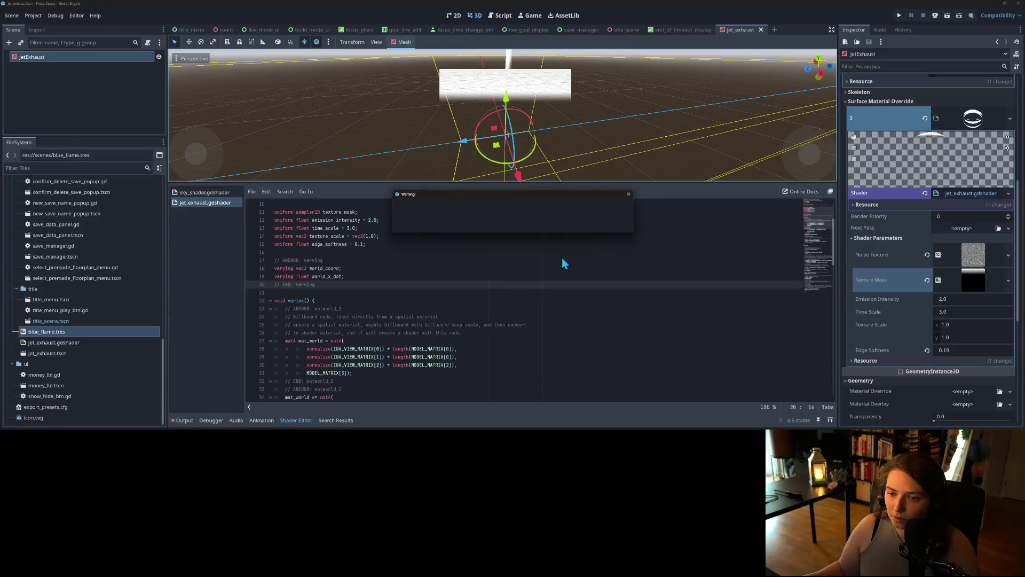
click(629, 194)
click(629, 194)
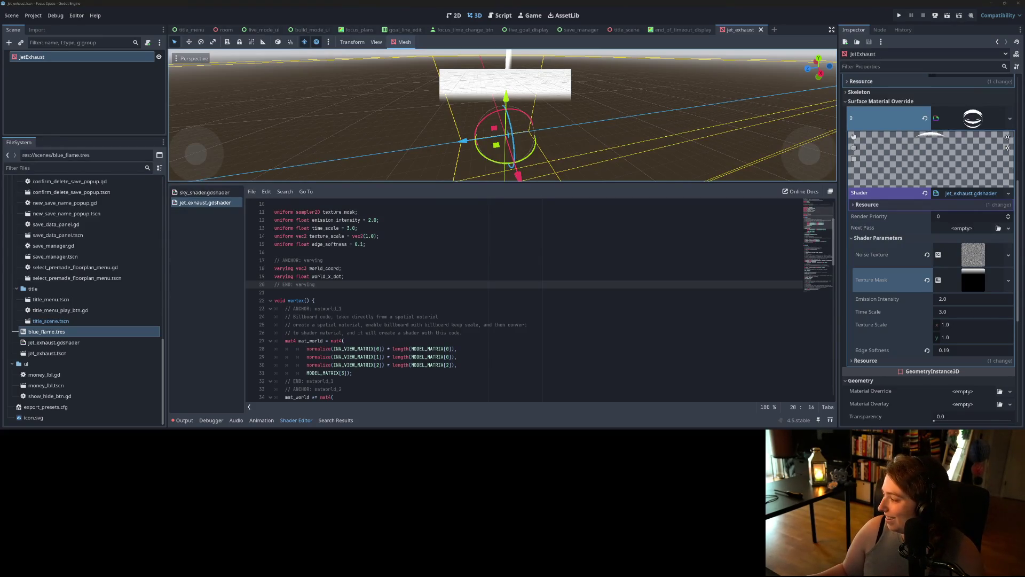
key(alt+Tab)
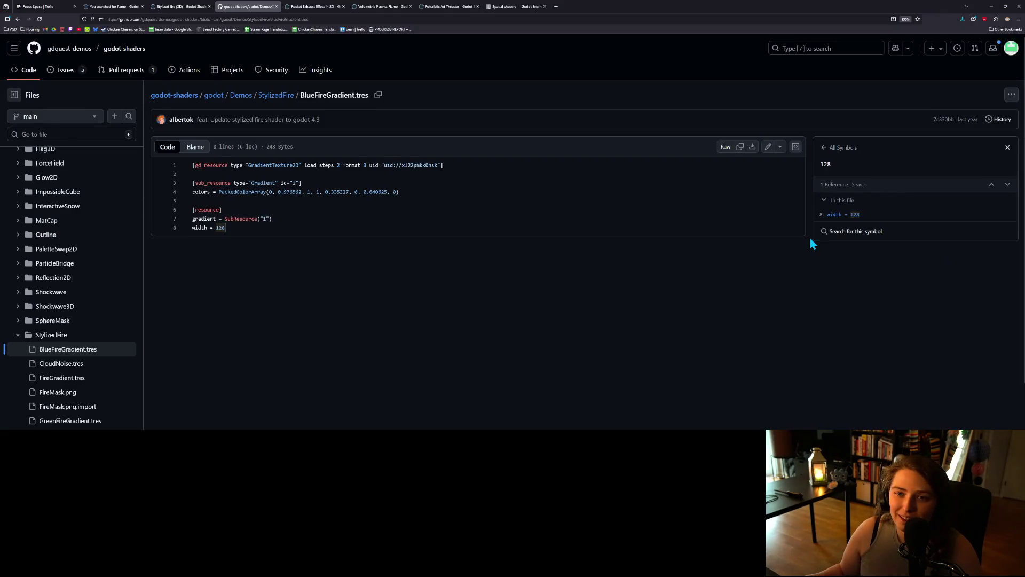
Read the Futuristic Jet Thruster page's setup instructions and shader code, then minimize the browser.
click(438, 5)
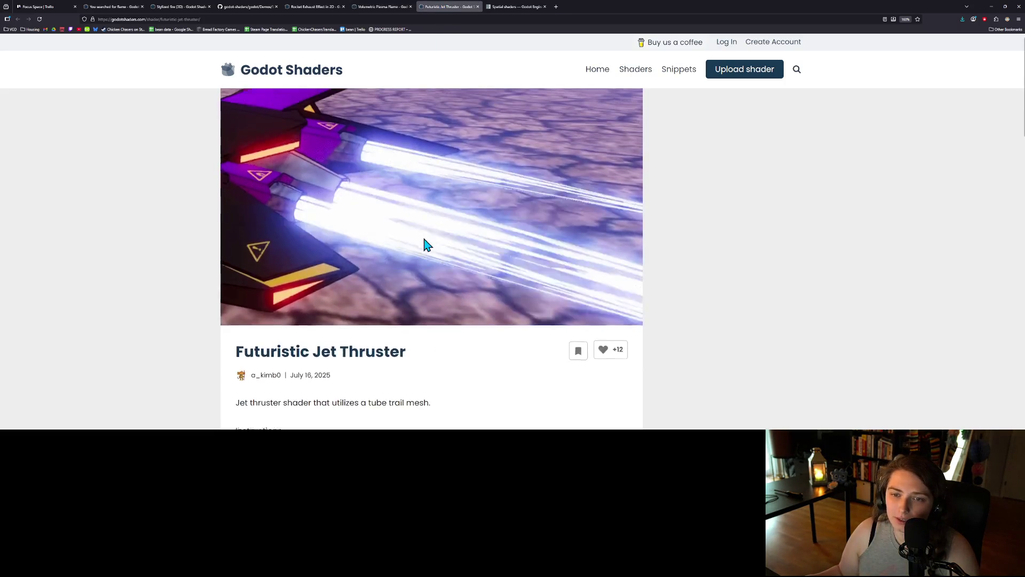
scroll(423, 244, down, 4)
scroll(428, 245, down, 1)
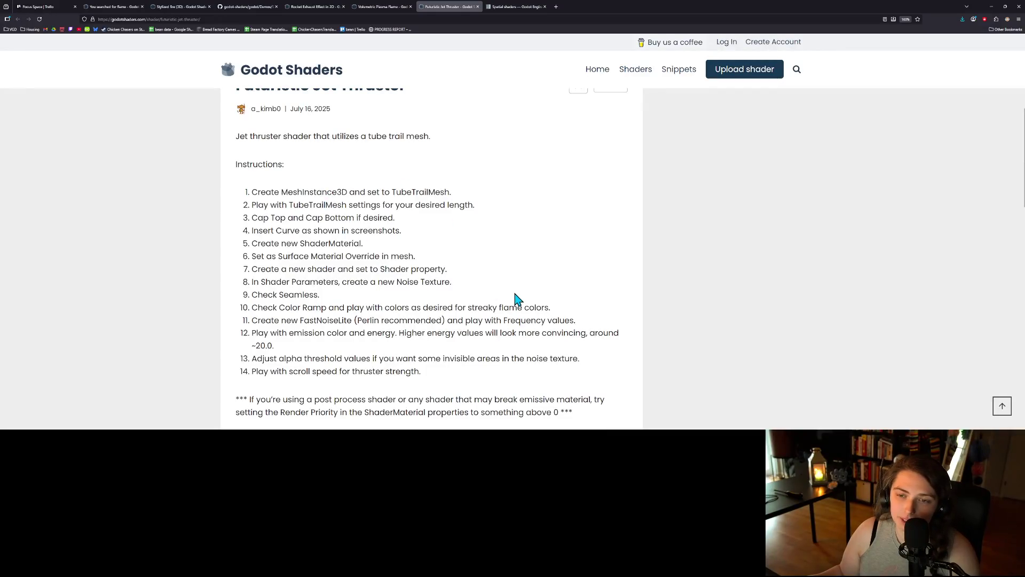
scroll(385, 215, down, 1)
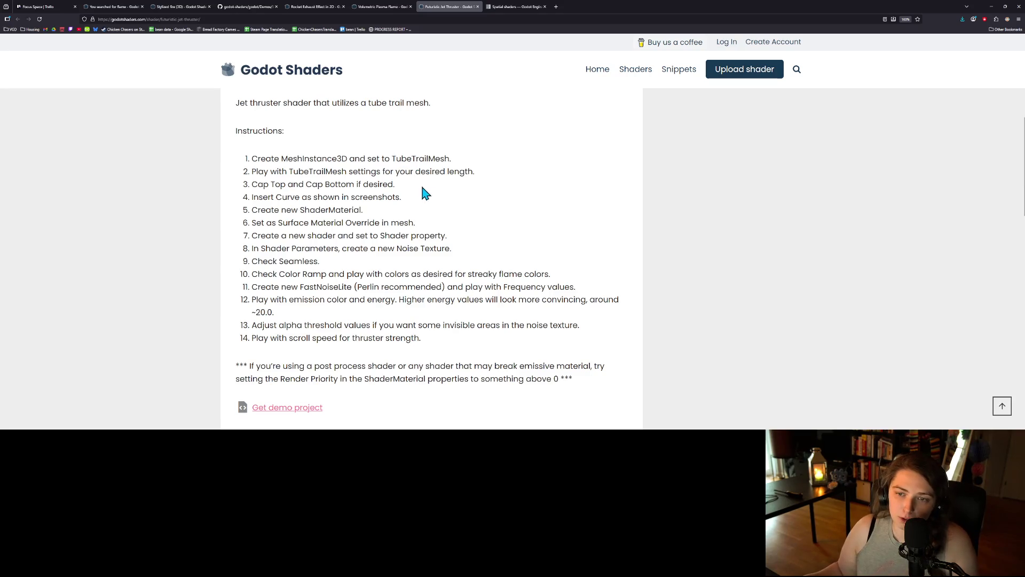
scroll(333, 225, down, 2)
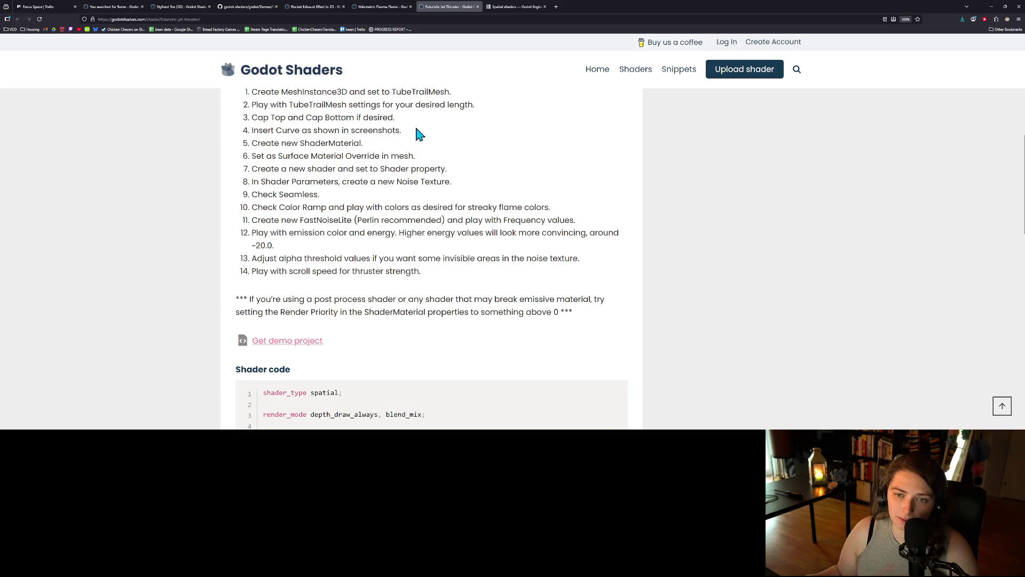
scroll(288, 171, down, 1)
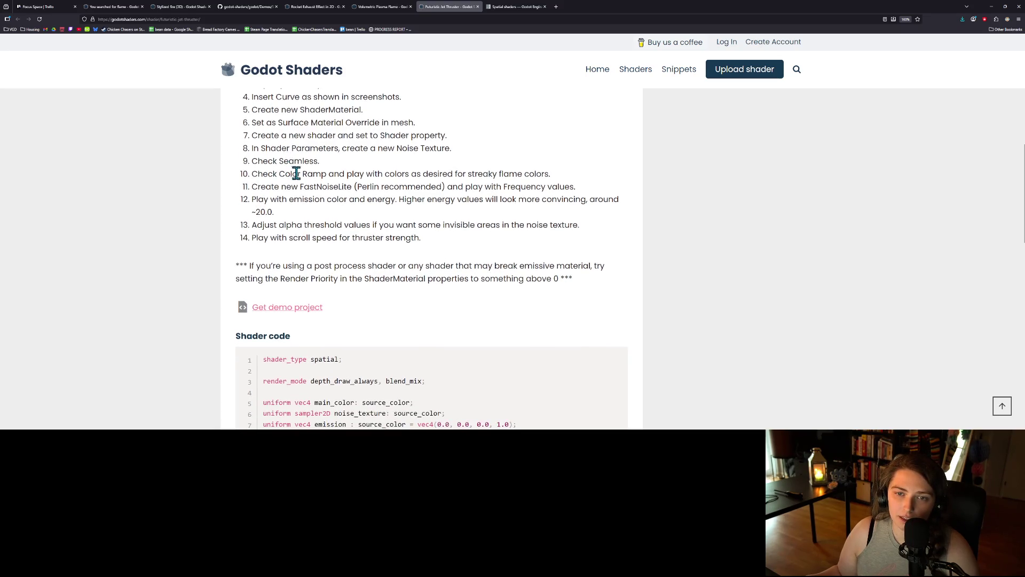
scroll(344, 211, down, 1)
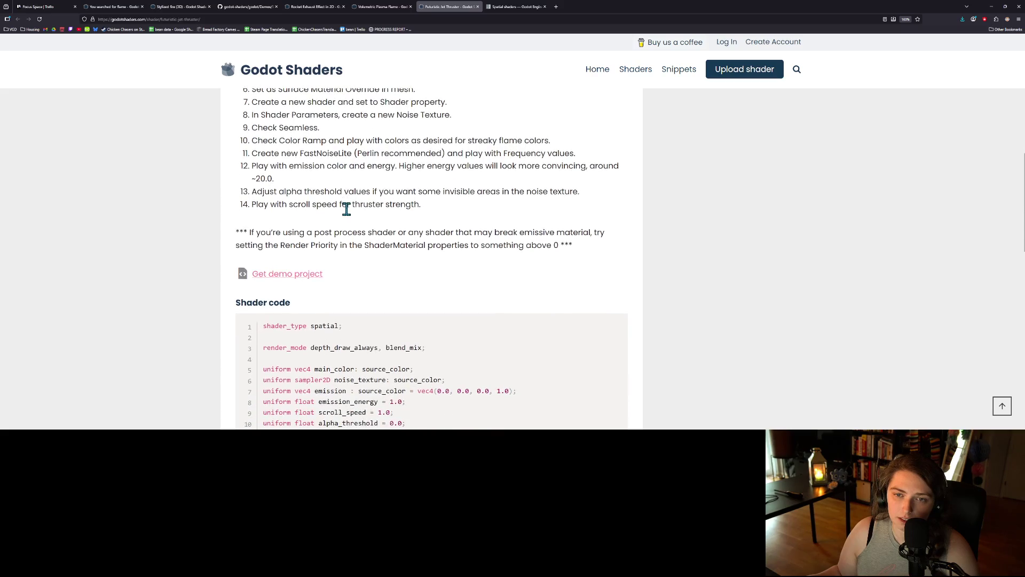
scroll(409, 245, down, 3)
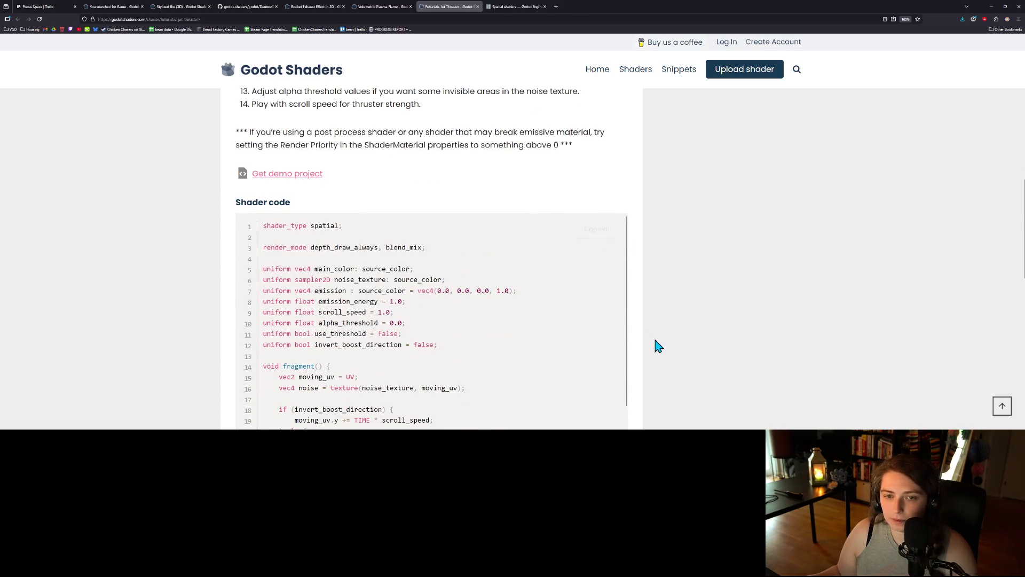
scroll(656, 345, up, 5)
scroll(657, 345, up, 5)
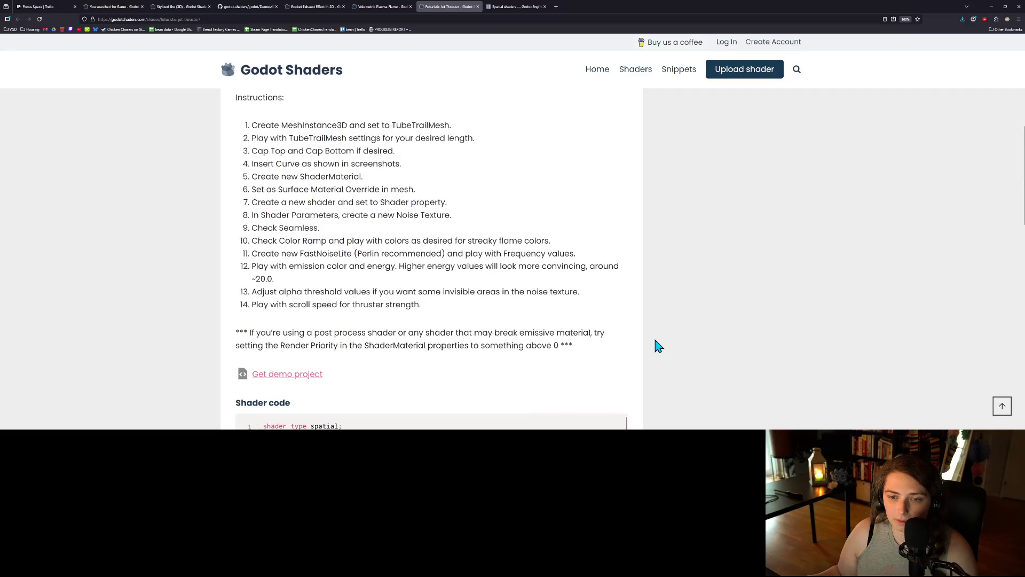
scroll(657, 345, up, 5)
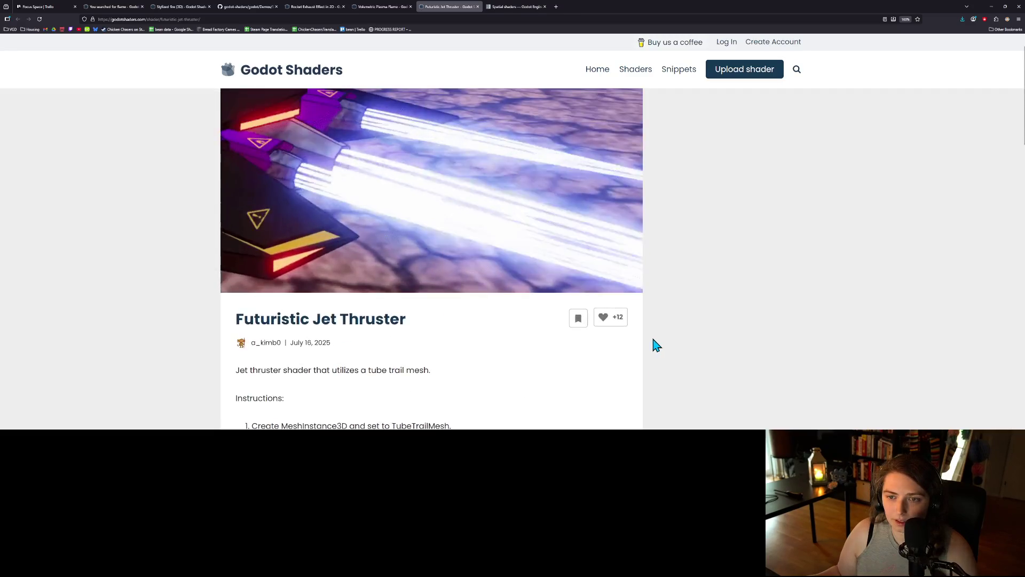
click(990, 7)
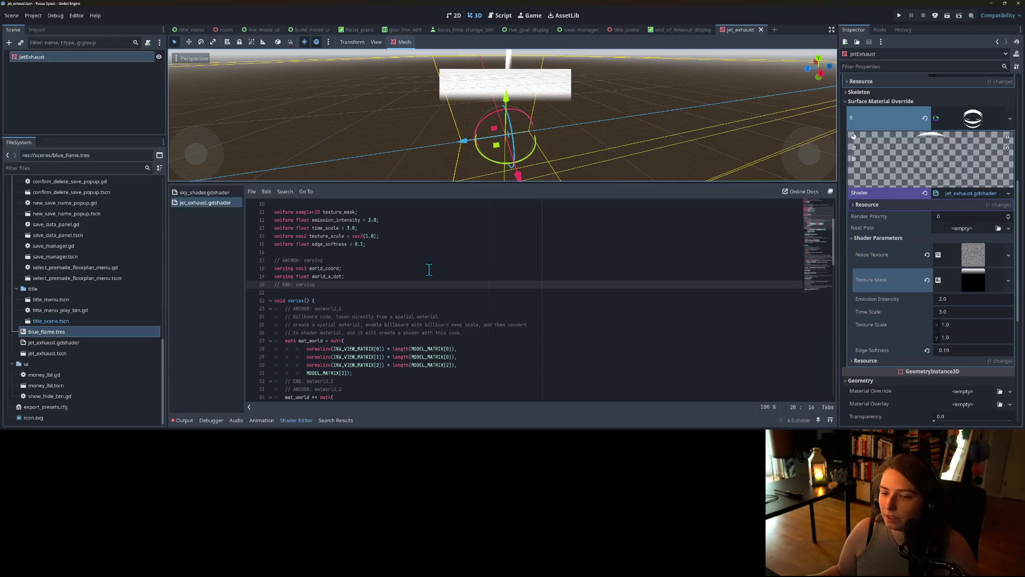
Comment out the billboard vertex code on lines 34–51 of jet_exhaust.gdshader with Ctrl+K.
mouse_move(281, 296)
mouse_down()
mouse_move(374, 373)
mouse_move(427, 395)
mouse_move(438, 328)
mouse_move(454, 343)
mouse_up()
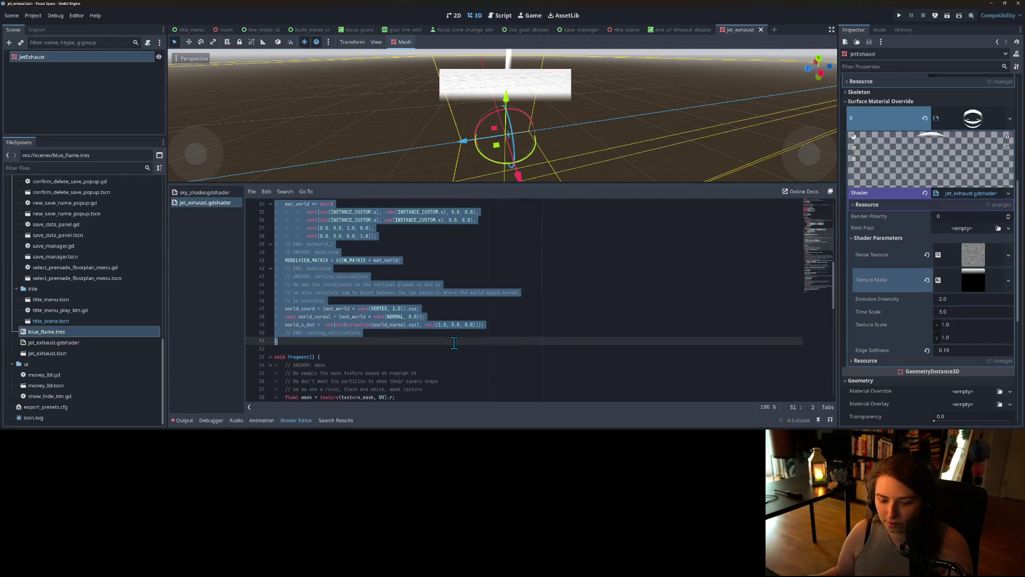
key(ctrl+k)
click(380, 315)
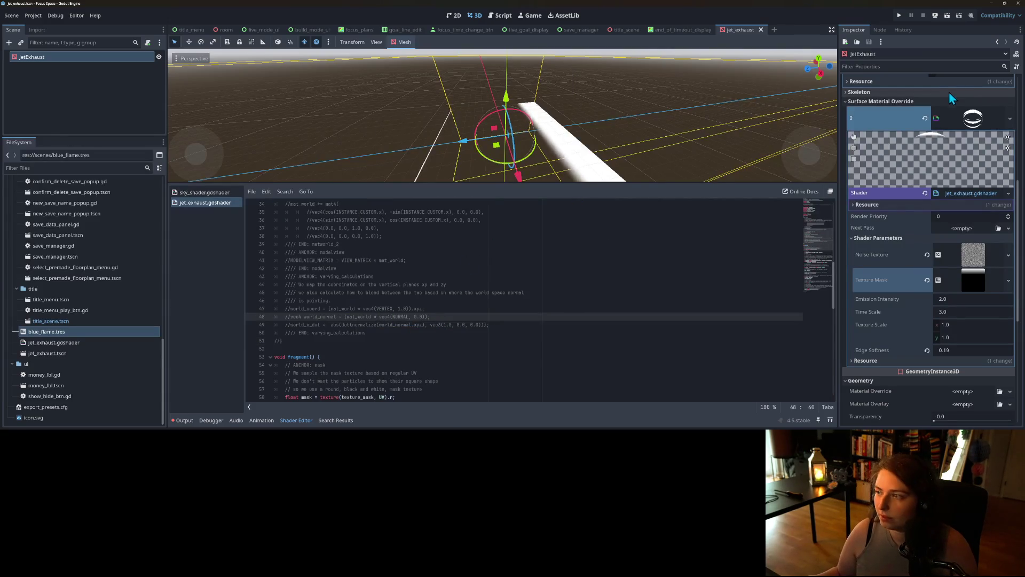
Replace the JetExhaust mesh with a CylinderMesh of top and bottom radius 0.175.
scroll(967, 123, up, 3)
scroll(968, 120, up, 2)
click(1010, 97)
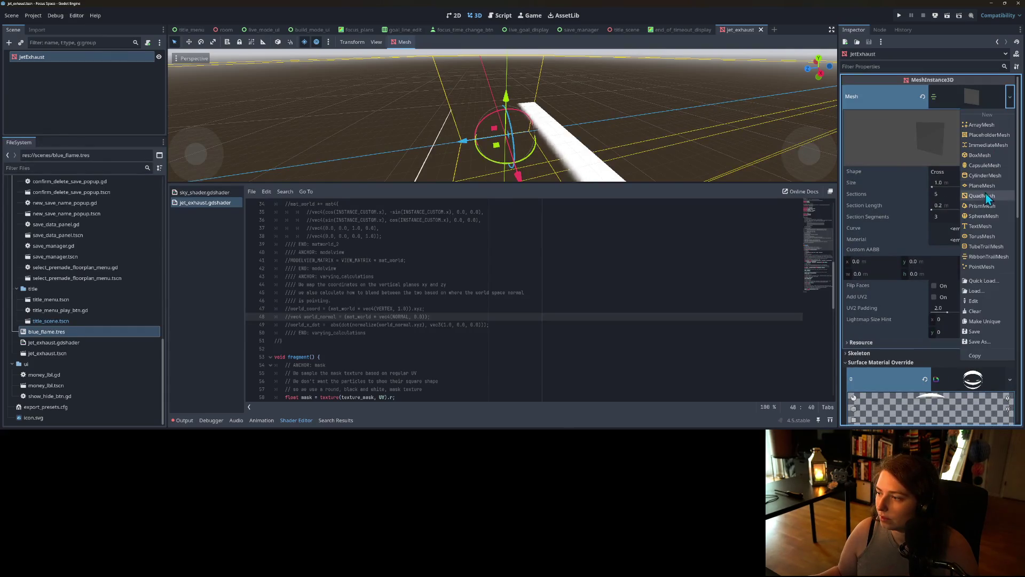
click(984, 174)
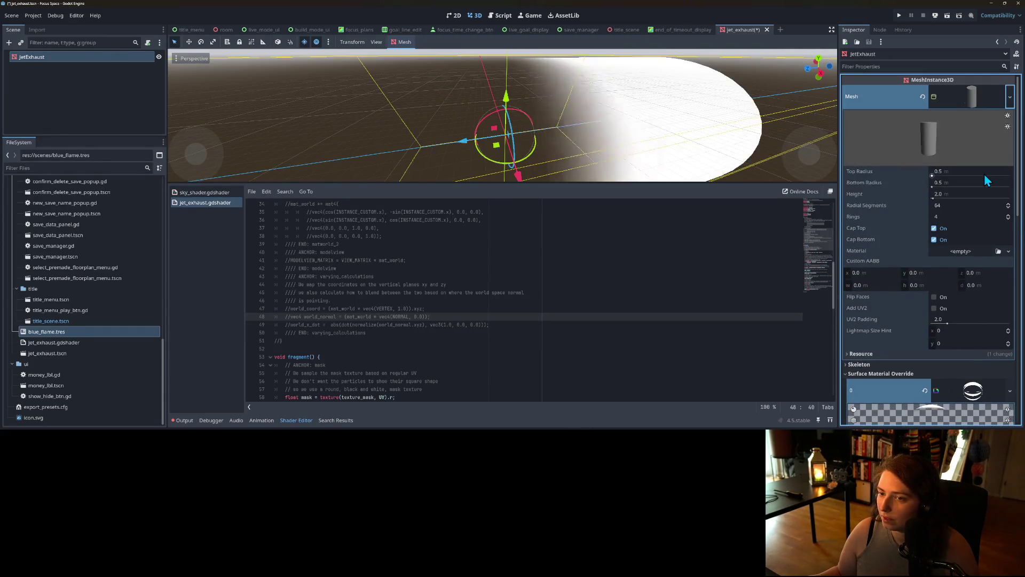
click(954, 170)
text(.17)
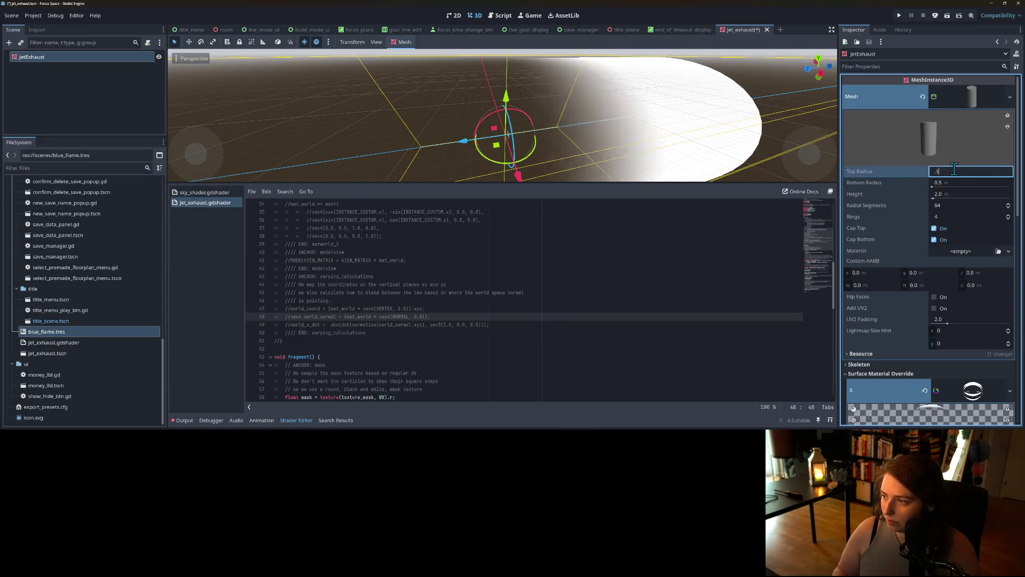
text(5)
key(Return)
click(954, 182)
key(BackSpace)
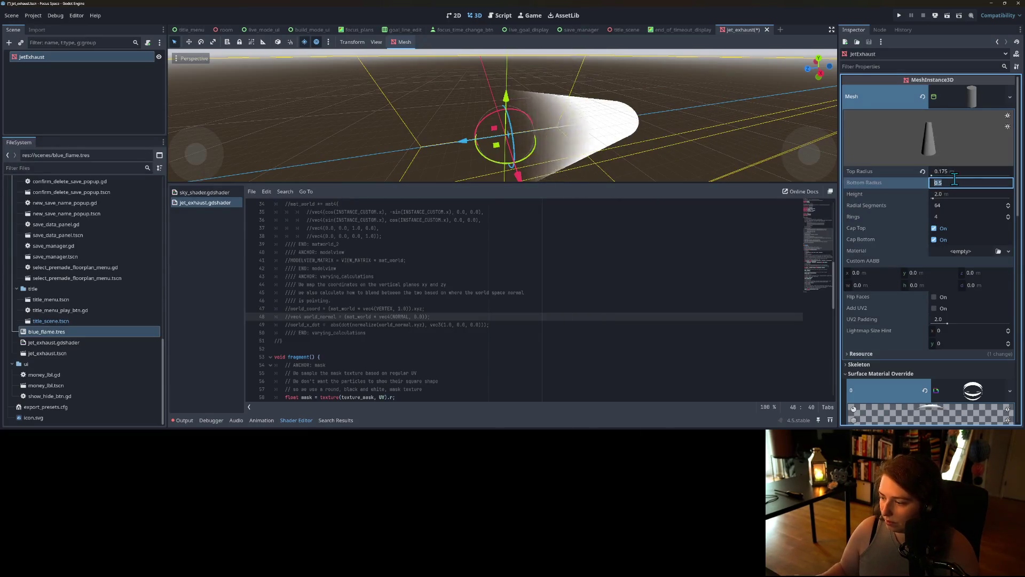
text(.175)
key(Return)
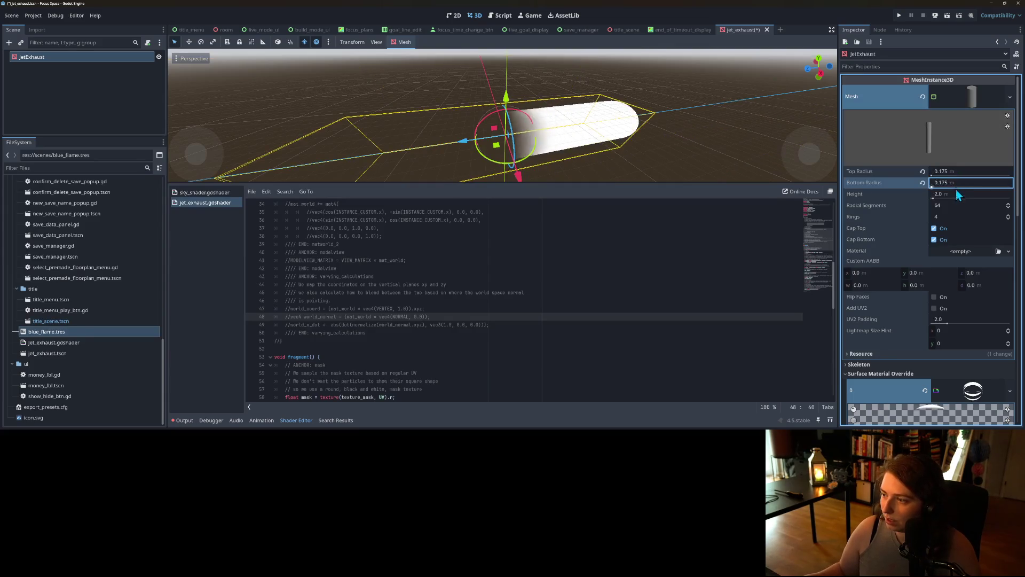
Set the cylinder height to 0.75.
click(960, 196)
text(5)
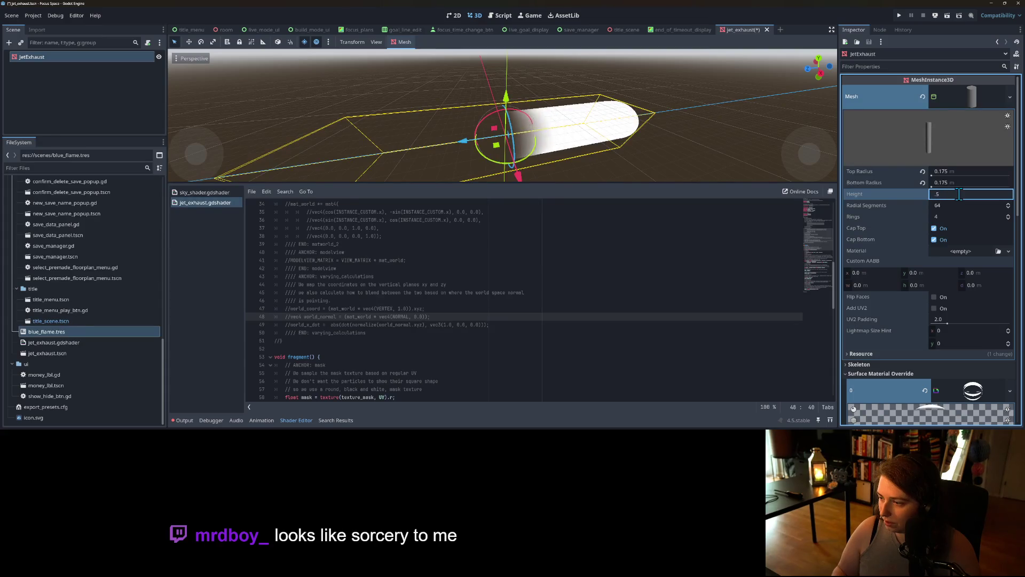
key(Return)
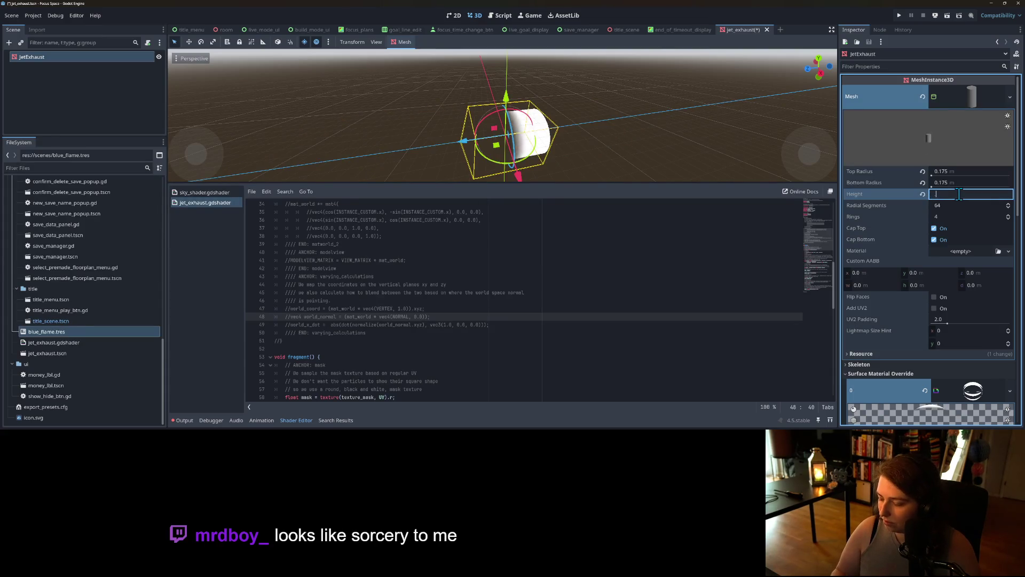
text(.75)
key(Return)
scroll(702, 152, up, 4)
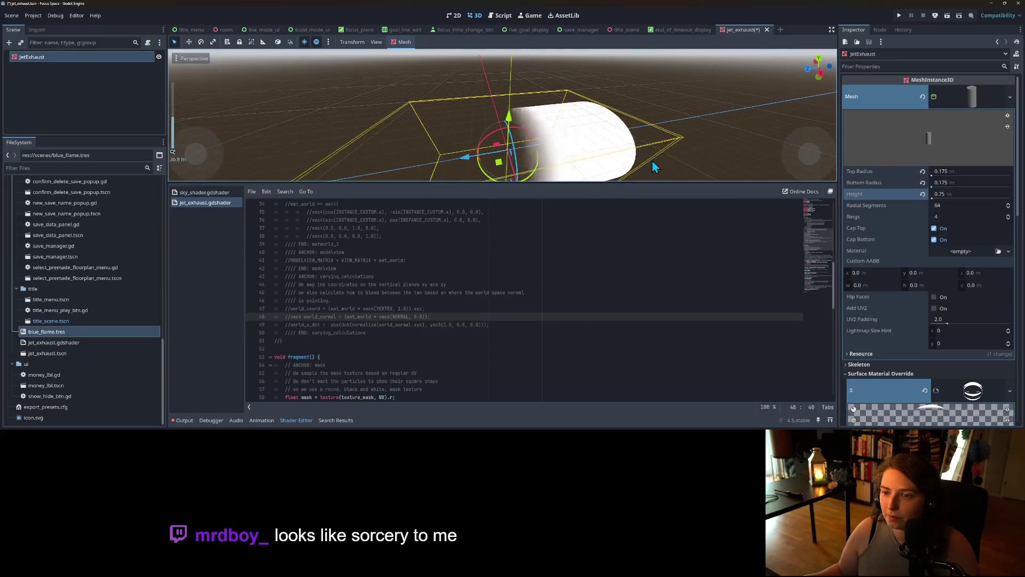
scroll(939, 304, down, 3)
scroll(940, 305, down, 3)
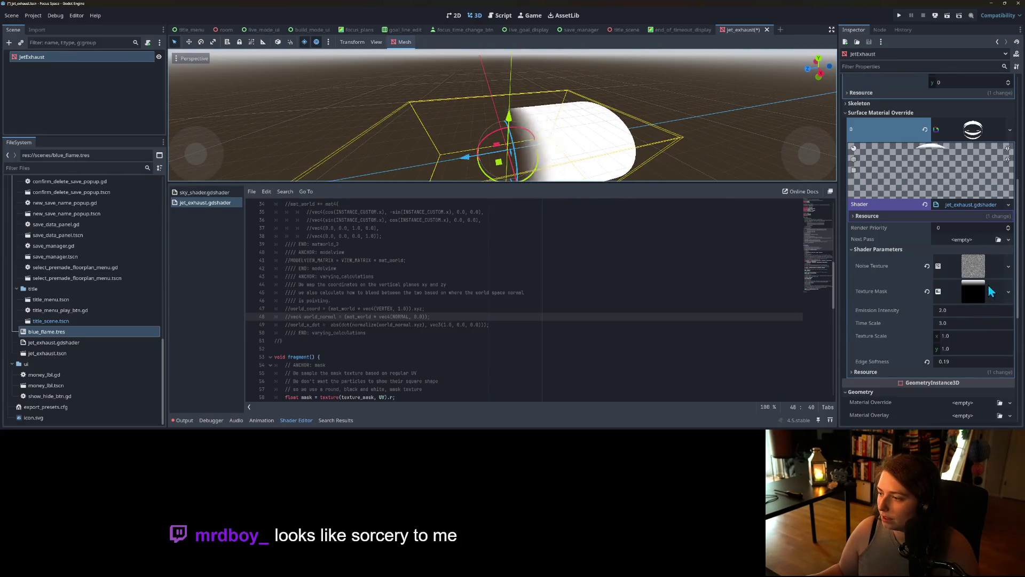
click(1008, 290)
Drag the Texture Mask's lower gradient stop down to lengthen its white part.
click(901, 291)
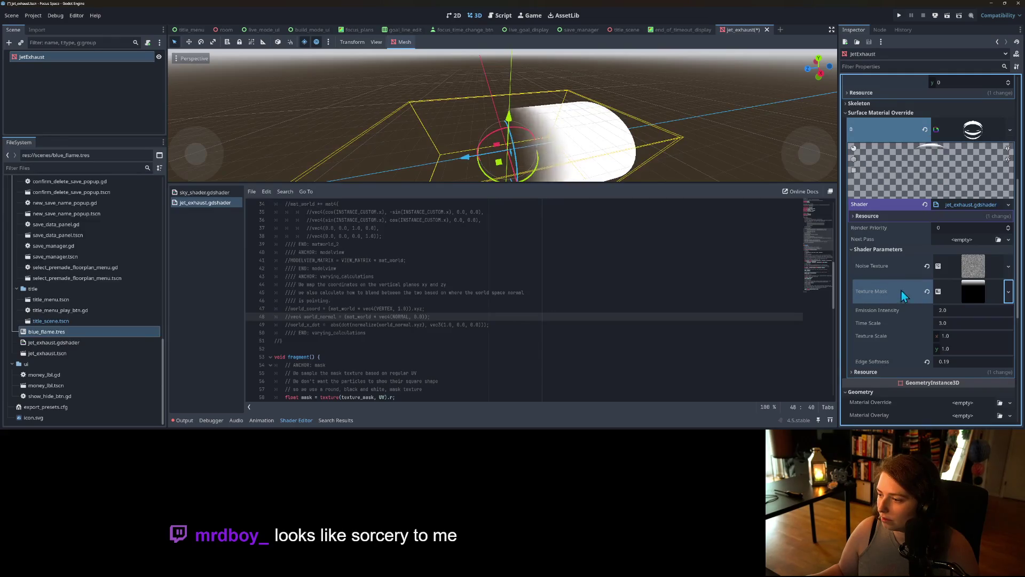
click(969, 293)
drag(969, 346, 979, 370)
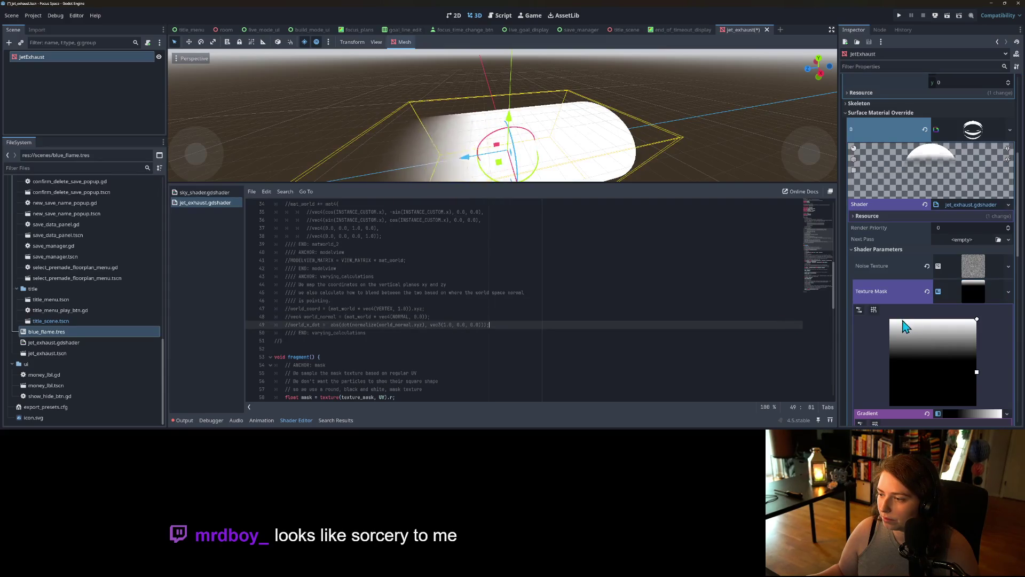
Add a new StandardMaterial3D as Material Overlay with Transparency Blend Mode set to Multiply.
click(973, 130)
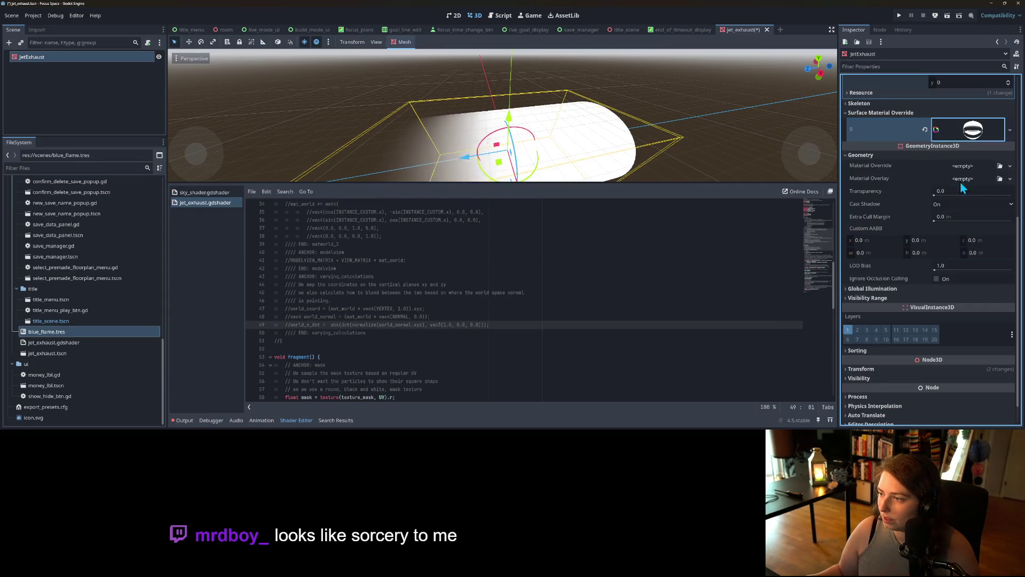
click(1010, 179)
click(996, 201)
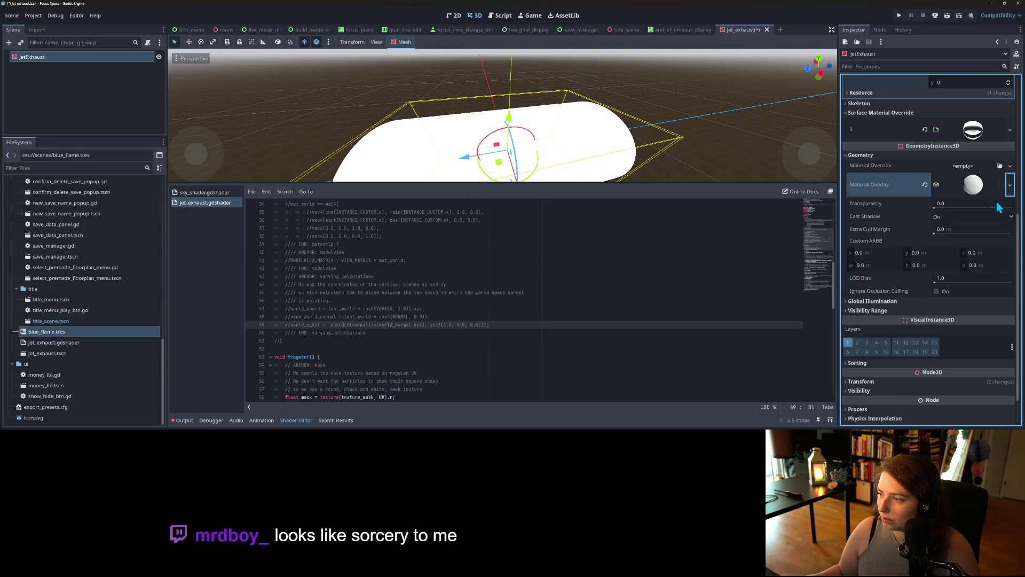
click(964, 188)
scroll(941, 273, down, 3)
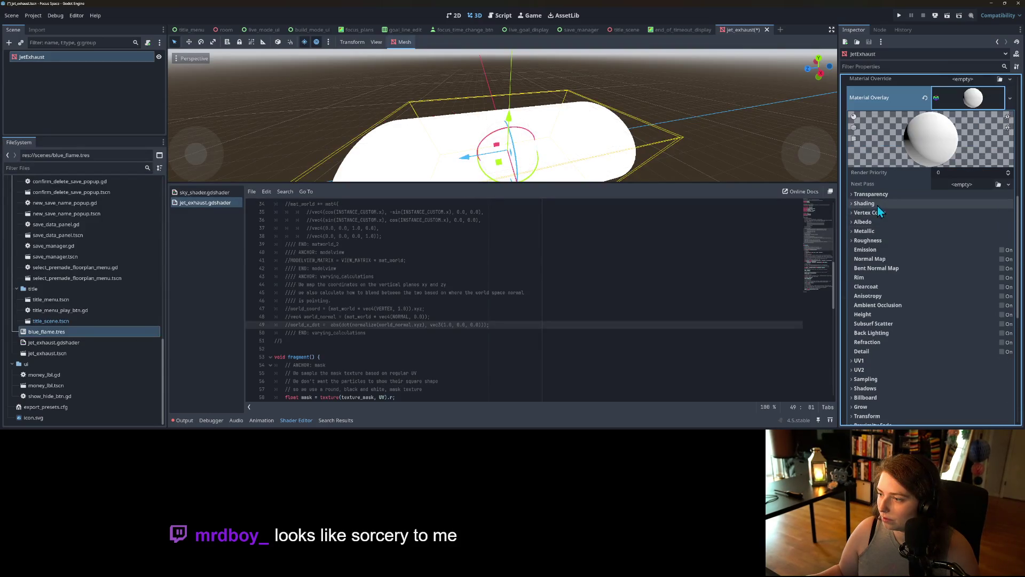
click(869, 194)
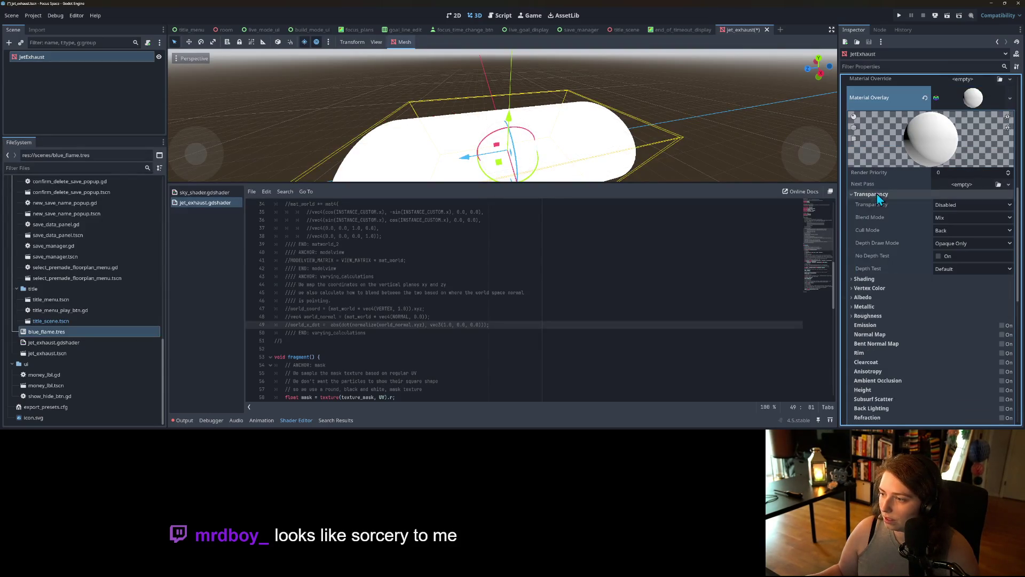
click(954, 209)
click(954, 217)
click(955, 217)
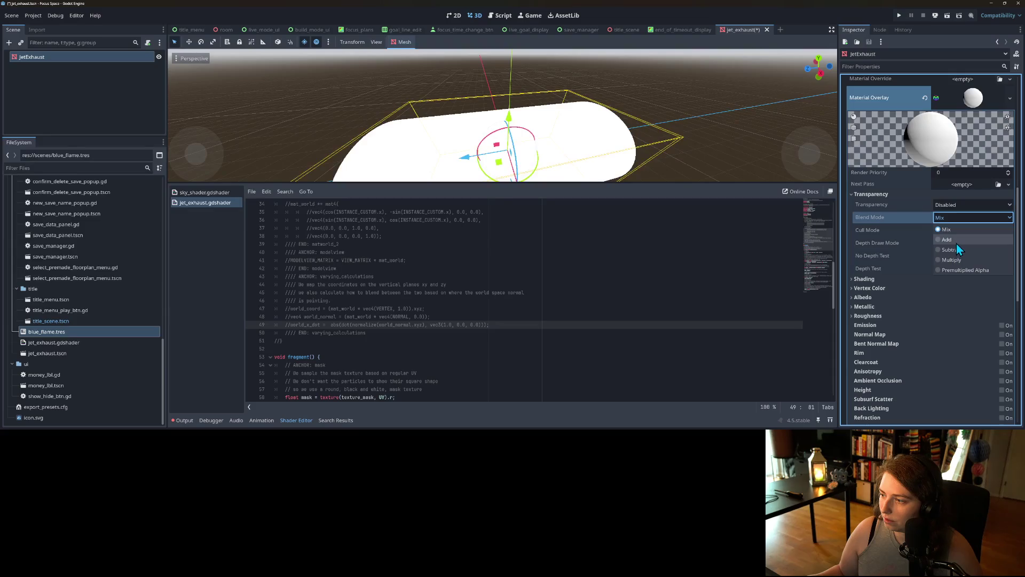
click(956, 262)
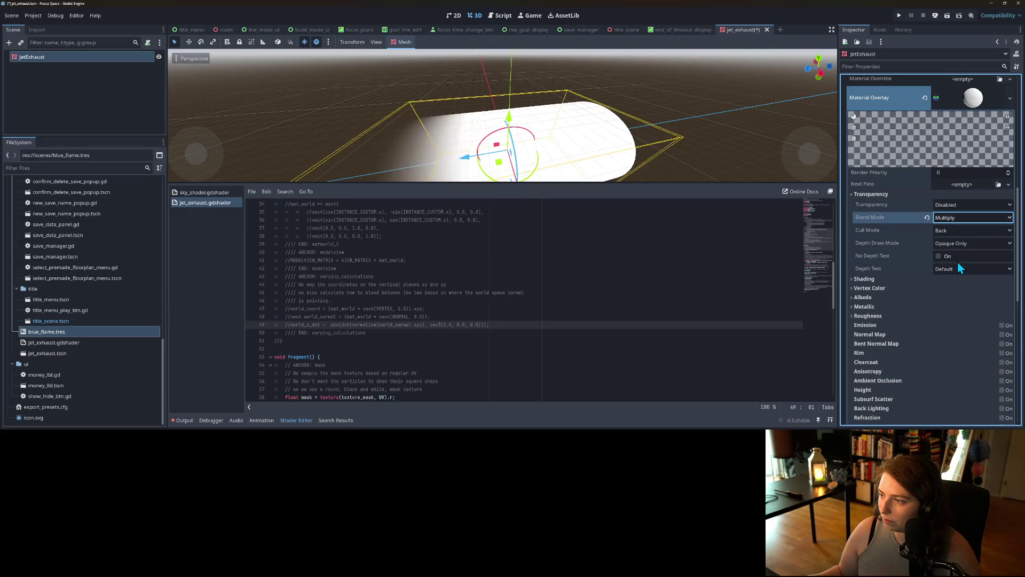
scroll(902, 261, down, 2)
click(871, 254)
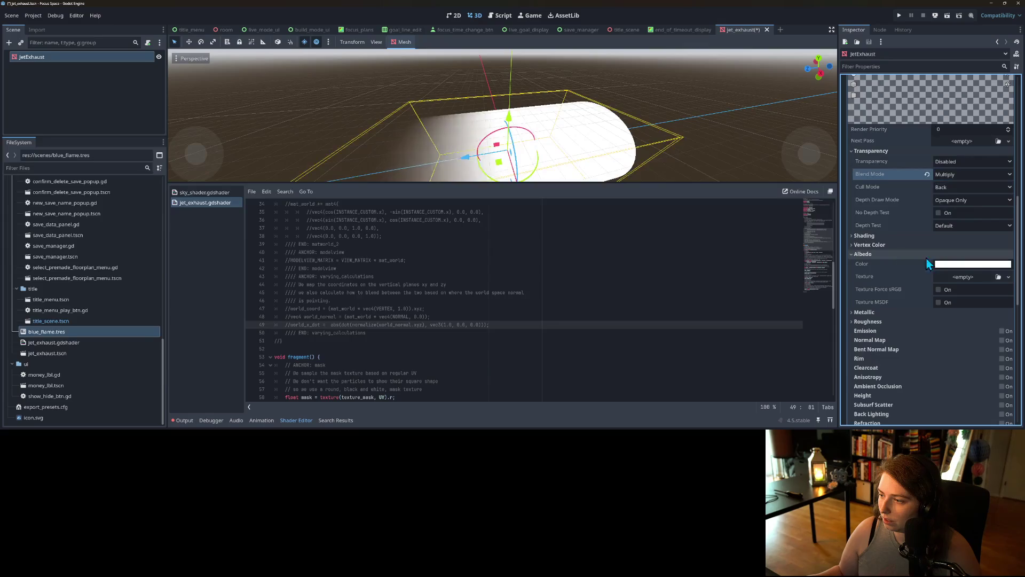
Pick a blue albedo colour for the overlay material.
click(993, 264)
drag(982, 90, 951, 48)
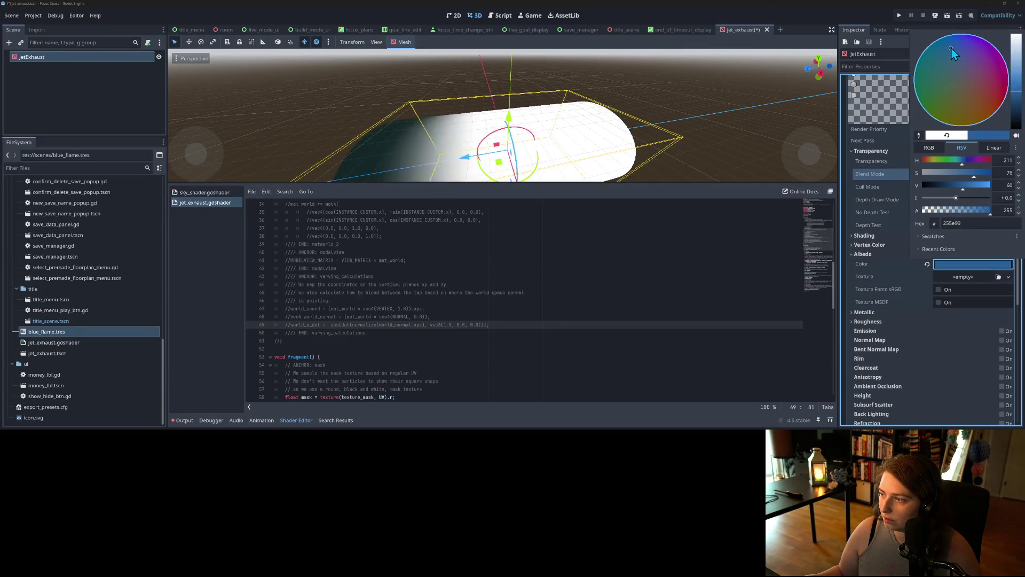
click(901, 264)
scroll(640, 164, down, 2)
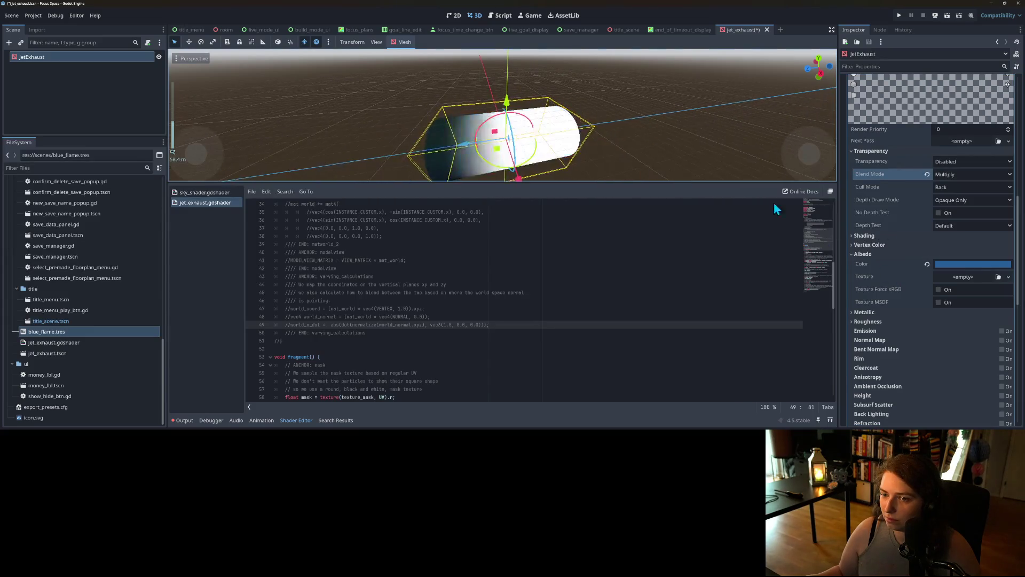
Try the Add, Mix, Subtract and Premultiplied Alpha blend modes, settling on Multiply.
click(957, 174)
click(959, 195)
click(956, 175)
click(960, 185)
click(960, 176)
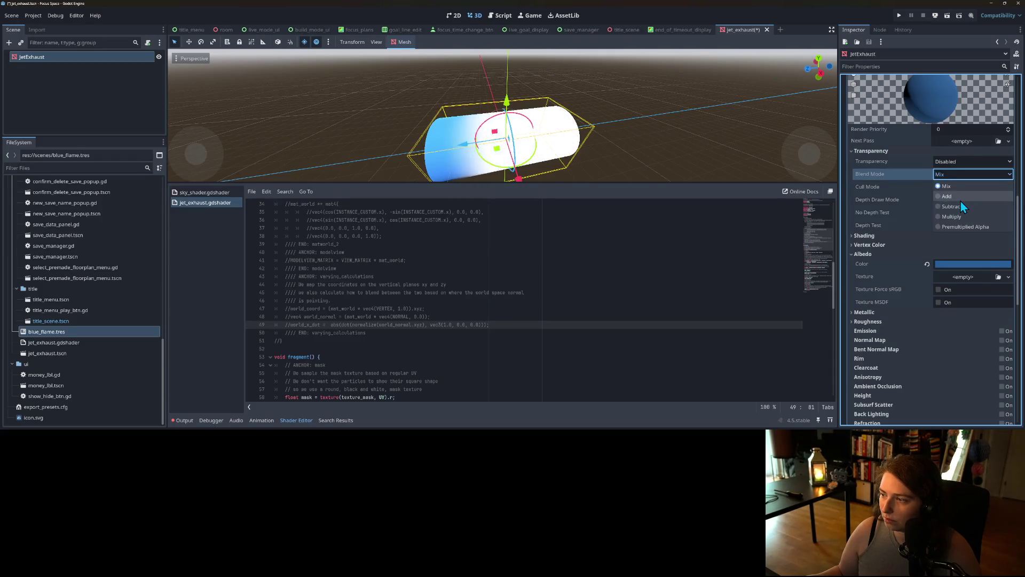
click(960, 207)
click(959, 175)
click(965, 226)
click(956, 174)
click(959, 187)
click(954, 178)
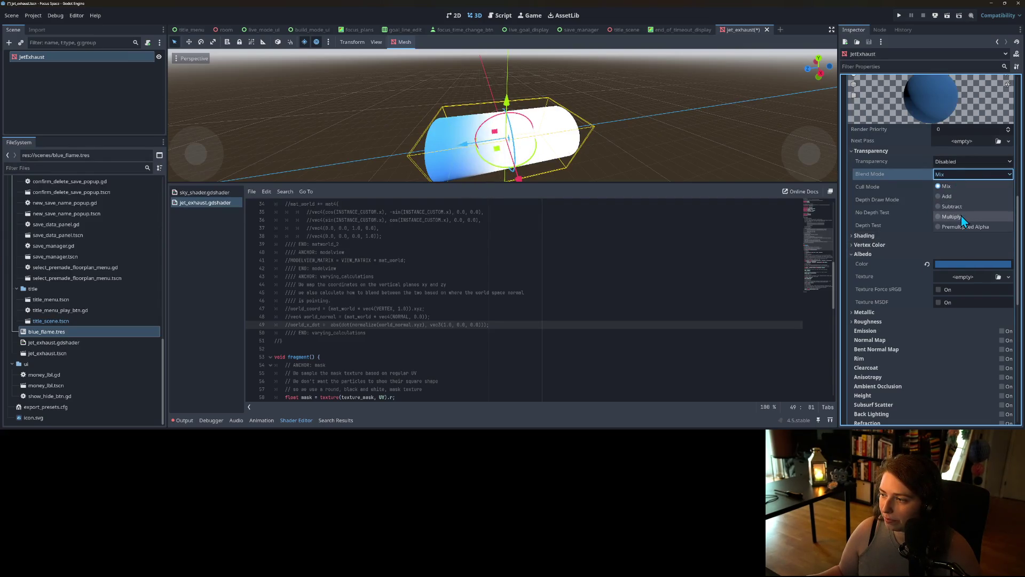
click(960, 214)
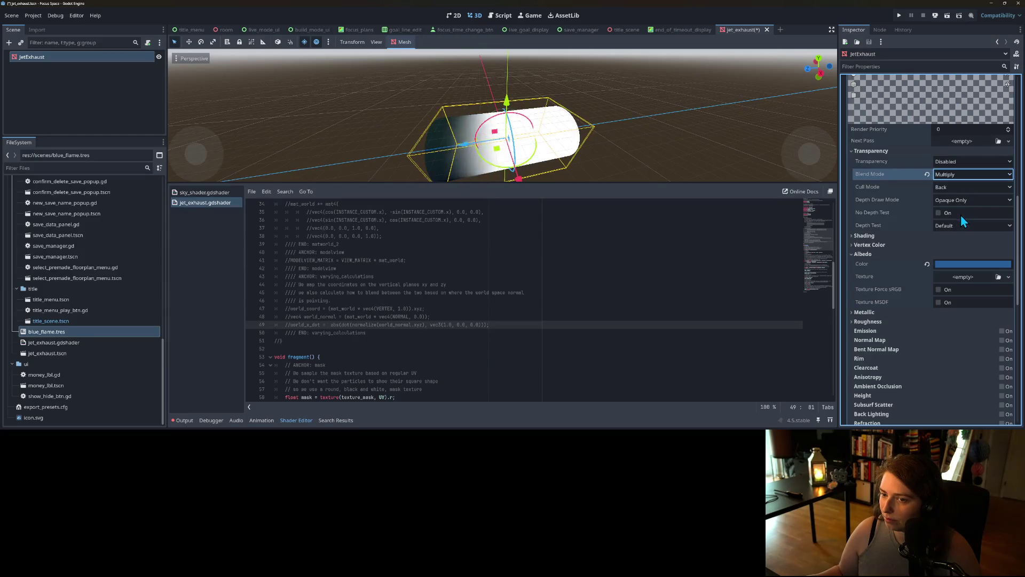
Set the albedo colour to opaque blue 255d99 with alpha 255.
click(977, 264)
mouse_move(989, 210)
mouse_down()
mouse_move(925, 216)
mouse_move(938, 218)
mouse_up()
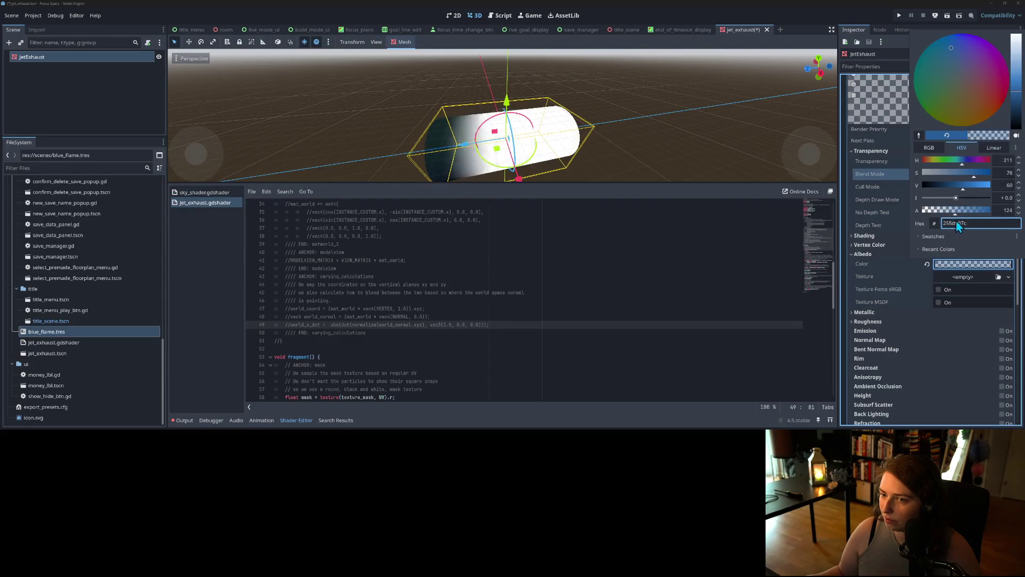
key(BackSpace)
key(Return)
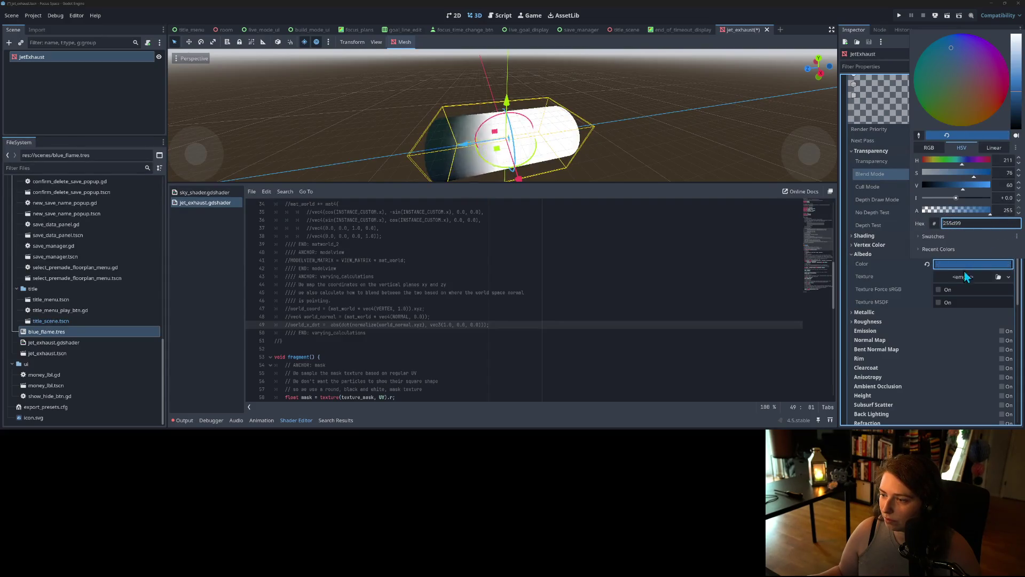
click(895, 267)
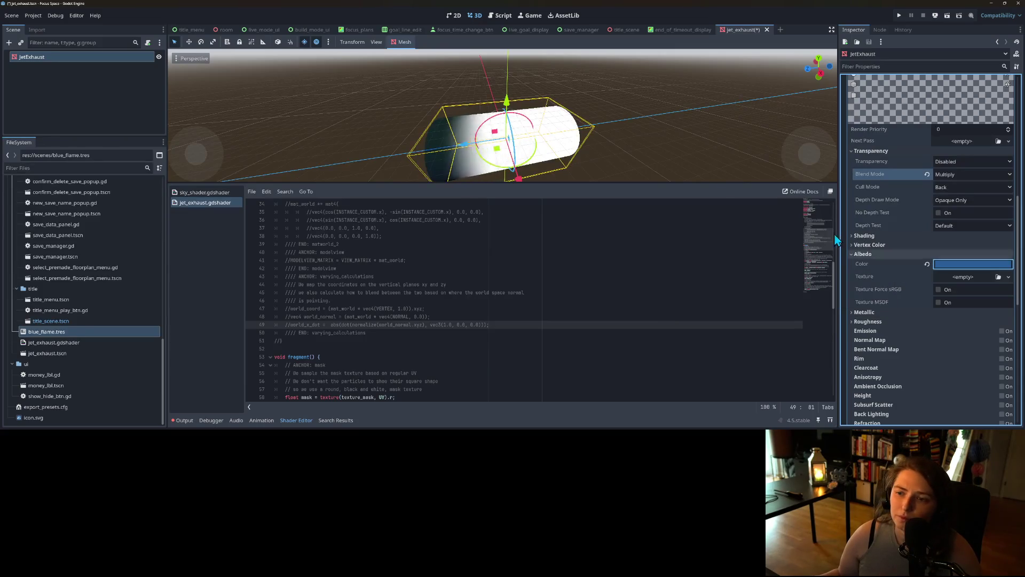
Enlarge and orient the 3D view on the capsule, then set the overlay's transparency to Alpha.
mouse_move(603, 184)
mouse_down()
mouse_move(599, 227)
mouse_move(561, 283)
mouse_up()
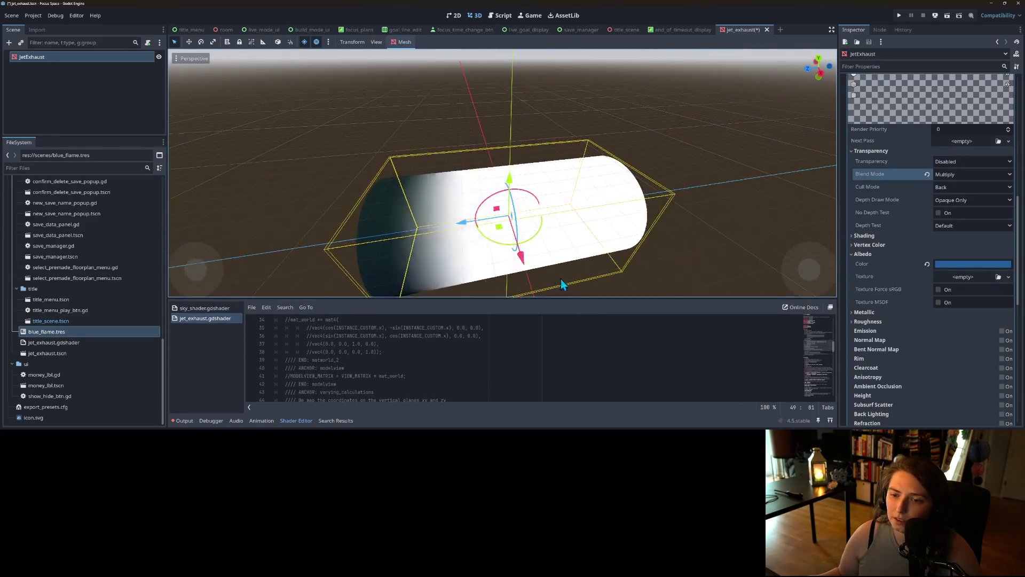
scroll(558, 272, down, 5)
key(KP_3)
mouse_move(594, 239)
mouse_down()
mouse_move(620, 292)
mouse_move(601, 274)
mouse_up()
scroll(609, 262, up, 3)
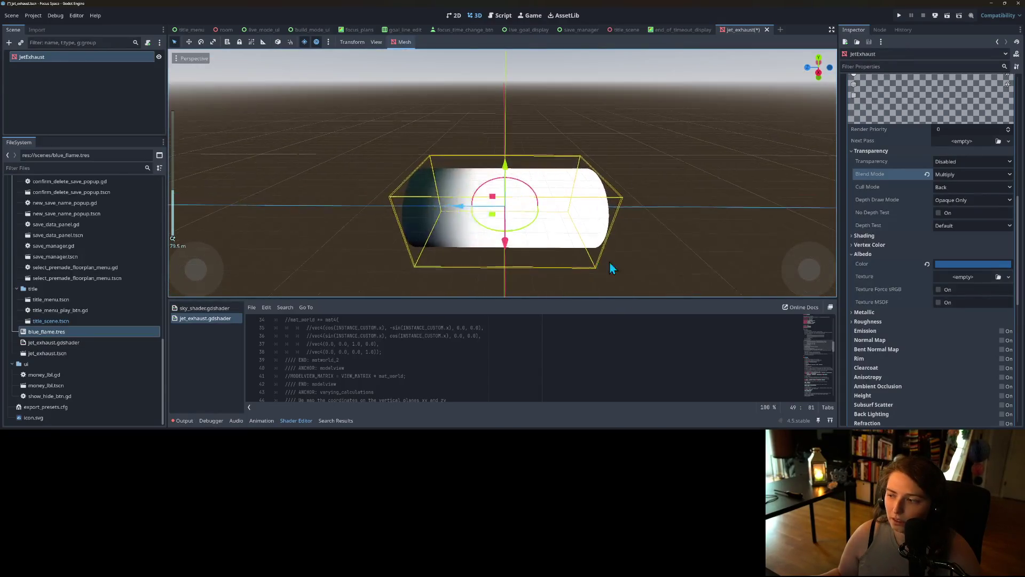
scroll(610, 262, up, 2)
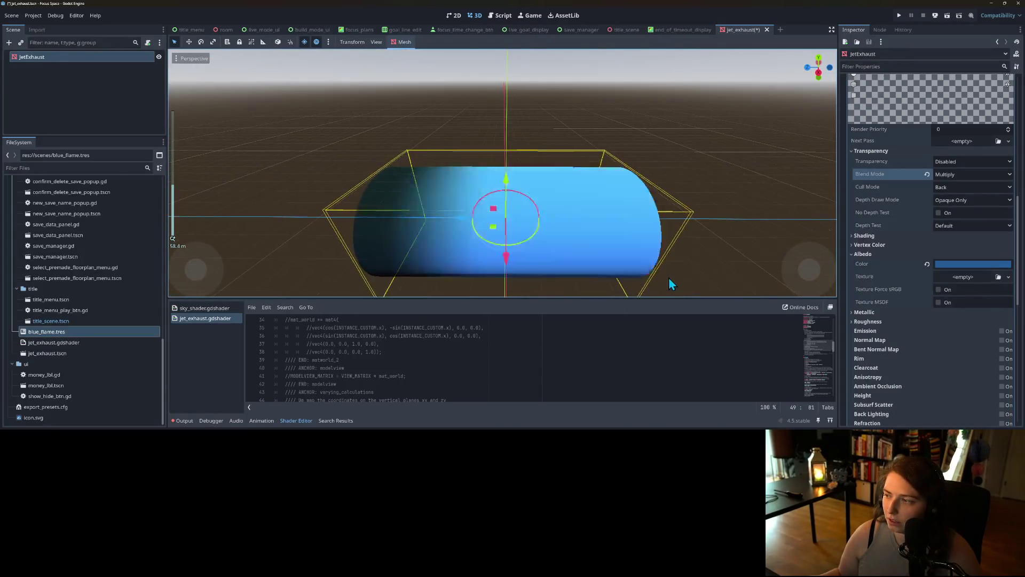
click(959, 188)
click(962, 165)
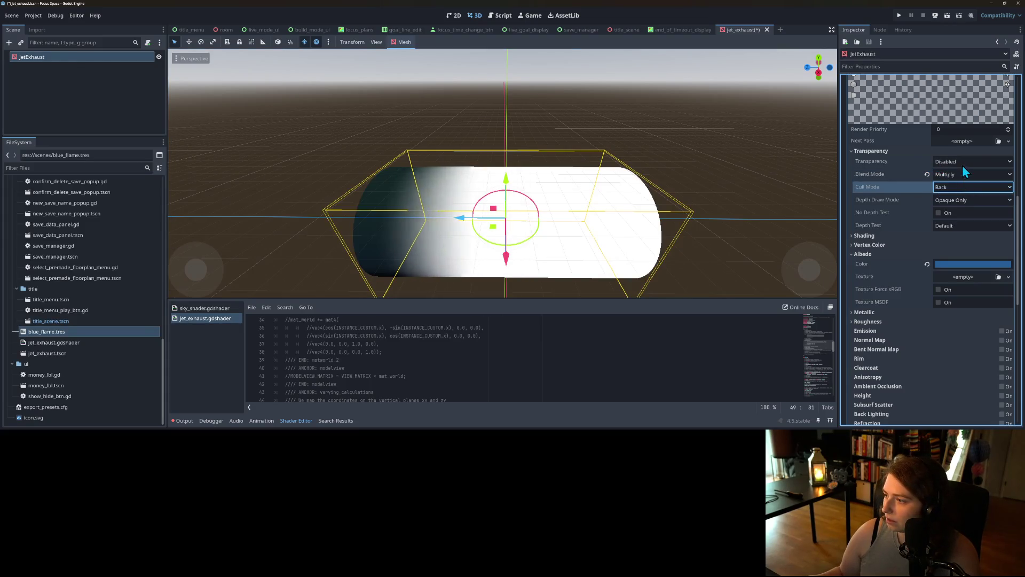
click(962, 163)
click(960, 185)
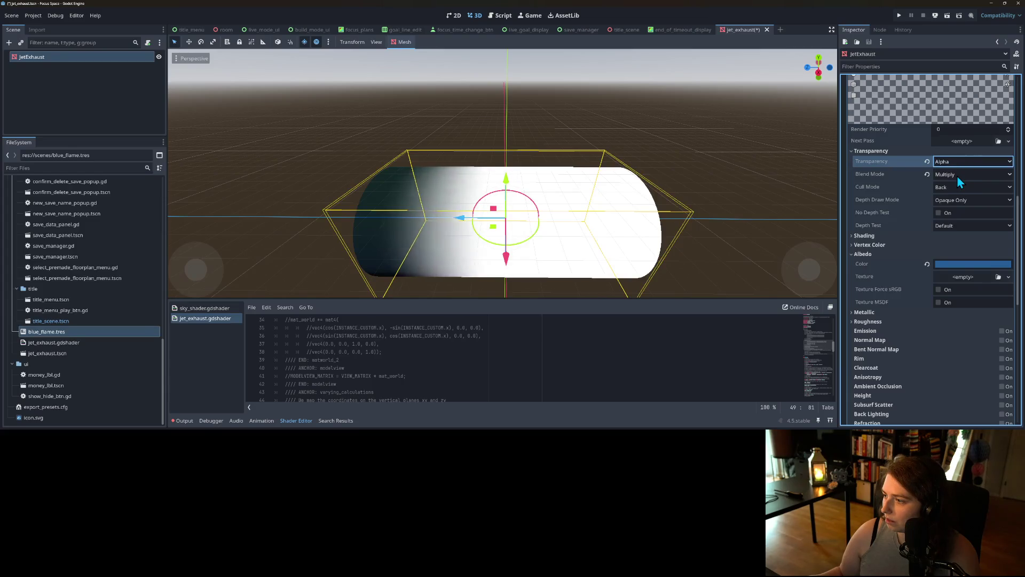
Try Add blend mode with a semi-transparent albedo, then return the blend mode to Multiply.
click(956, 177)
click(956, 196)
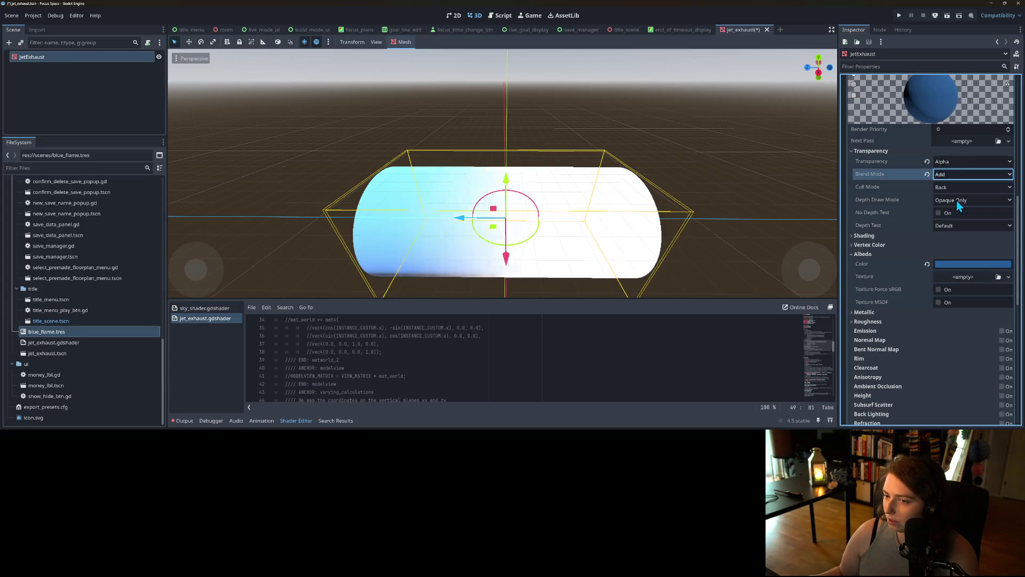
click(978, 261)
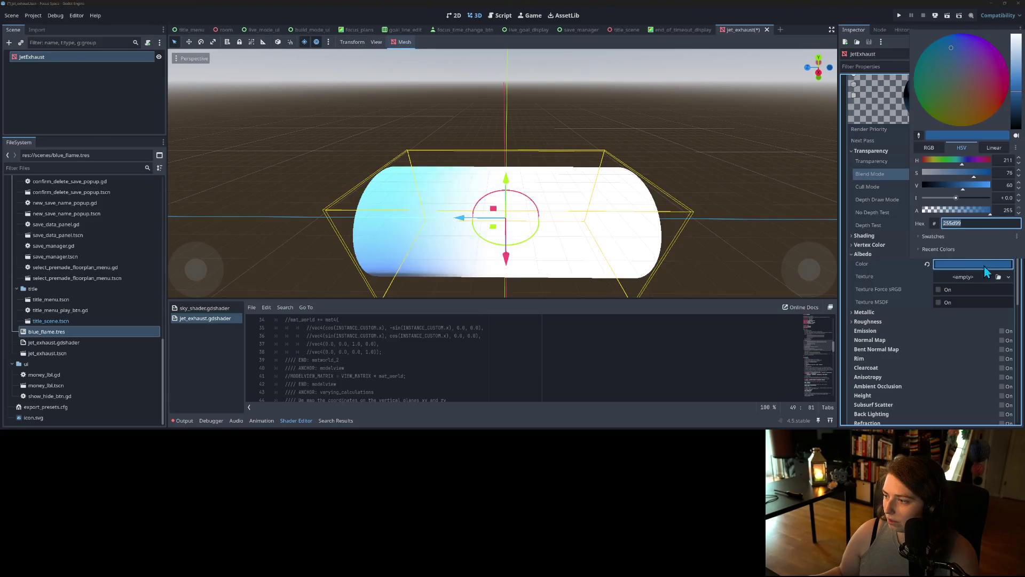
click(943, 211)
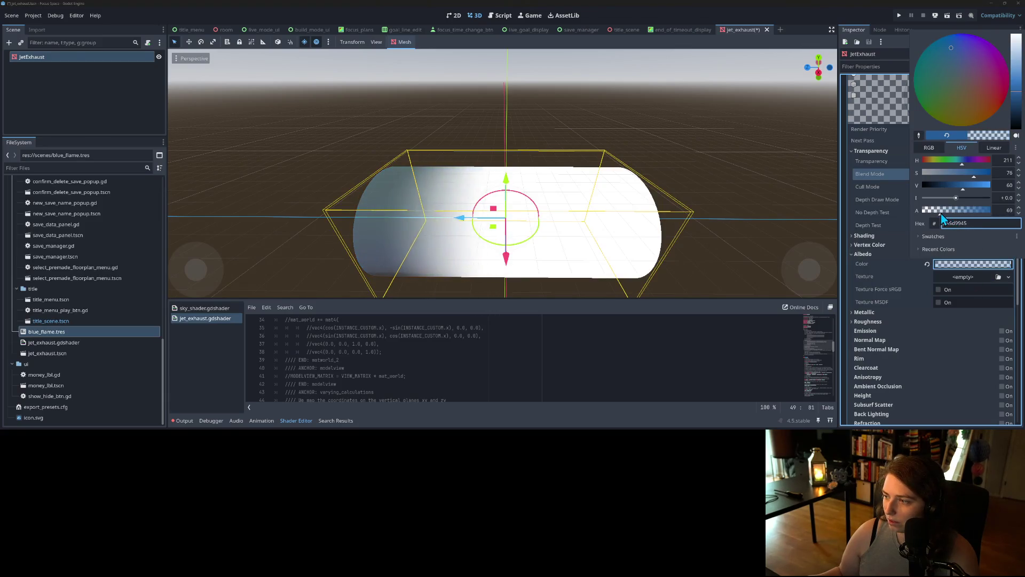
click(952, 271)
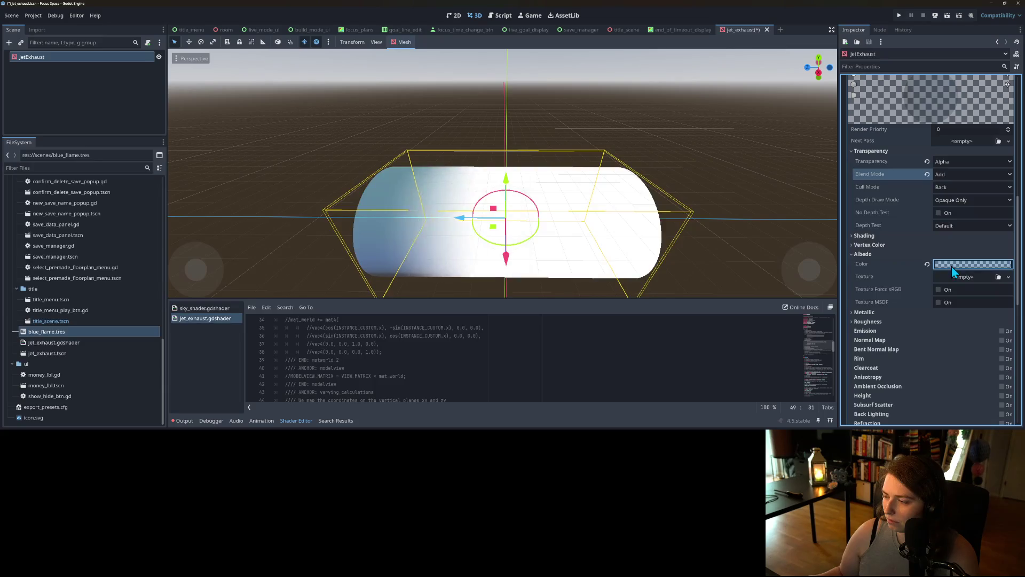
click(951, 267)
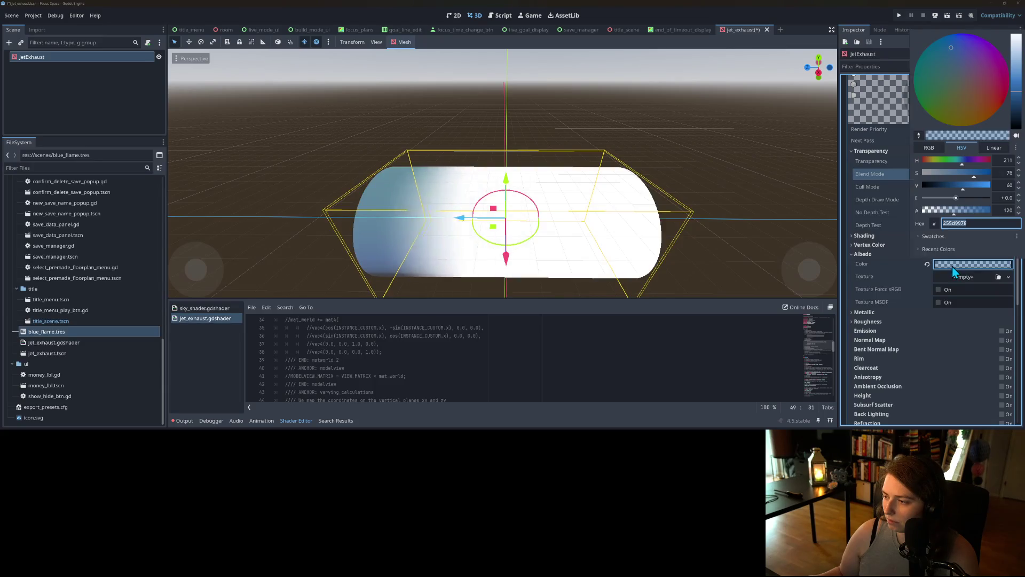
click(906, 266)
click(954, 176)
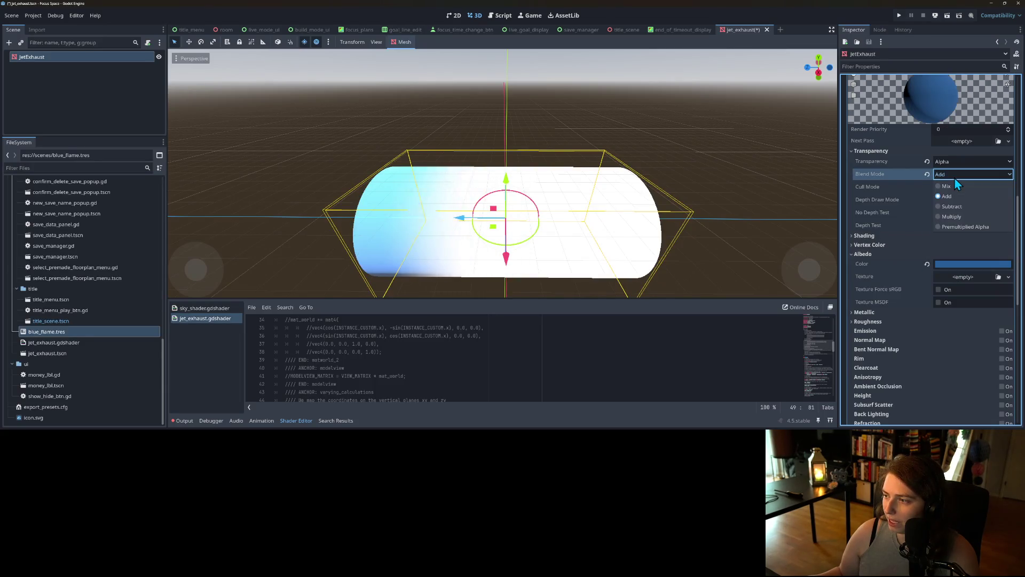
click(954, 216)
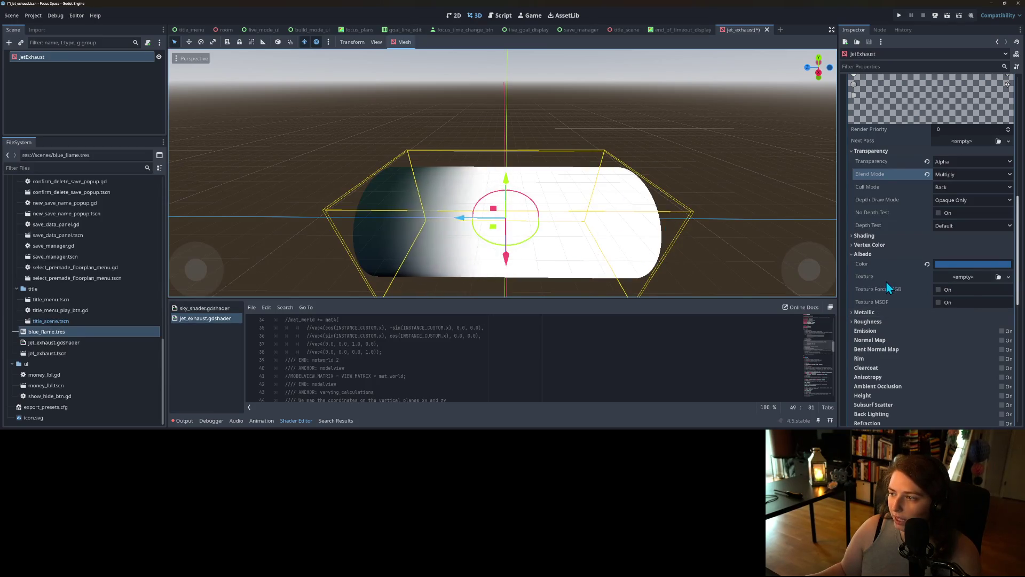
Raise render priority to 1 and test depth draw Always and No Depth Test, reverting both.
scroll(889, 285, up, 5)
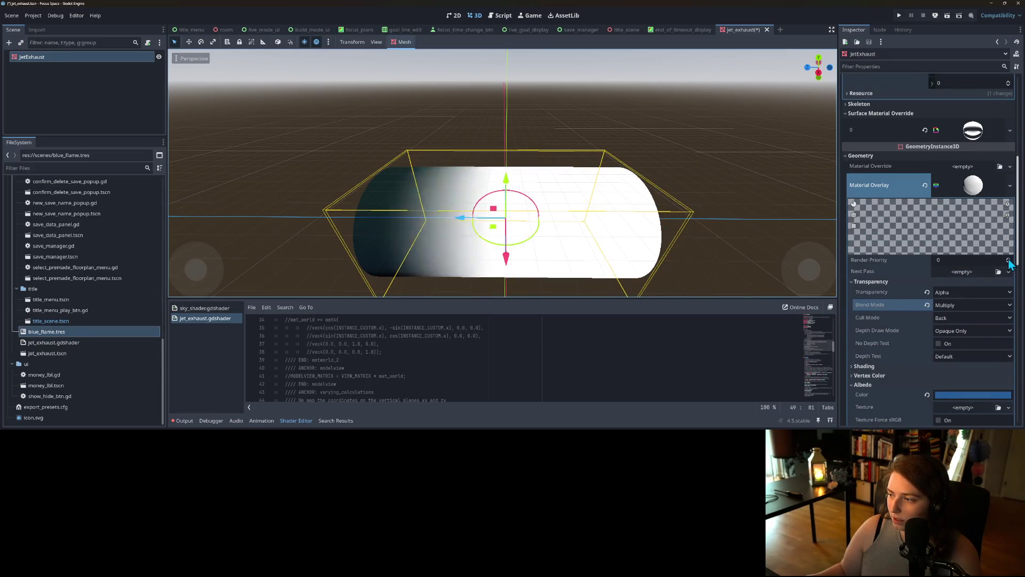
click(1009, 259)
scroll(927, 320, down, 3)
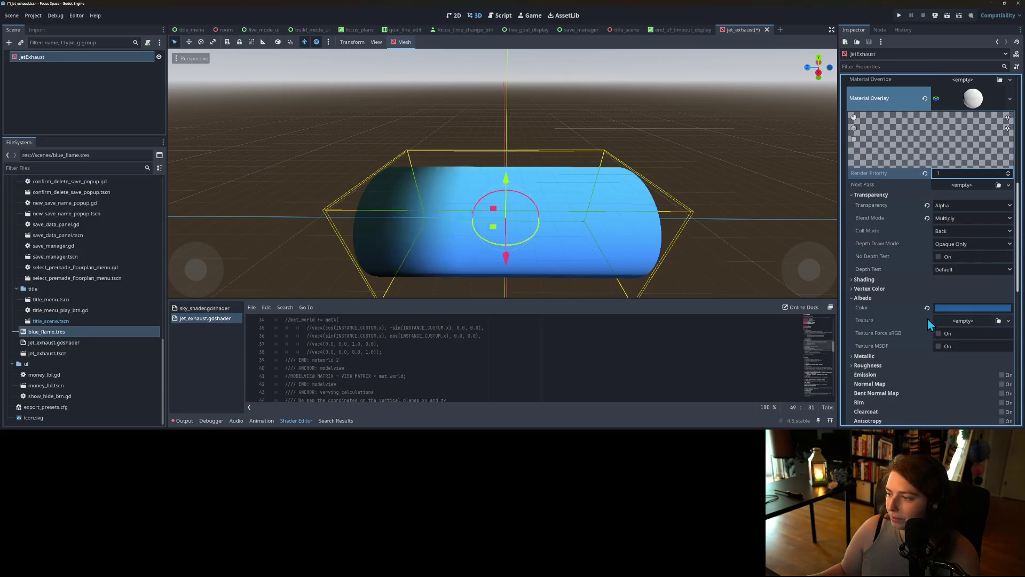
click(953, 244)
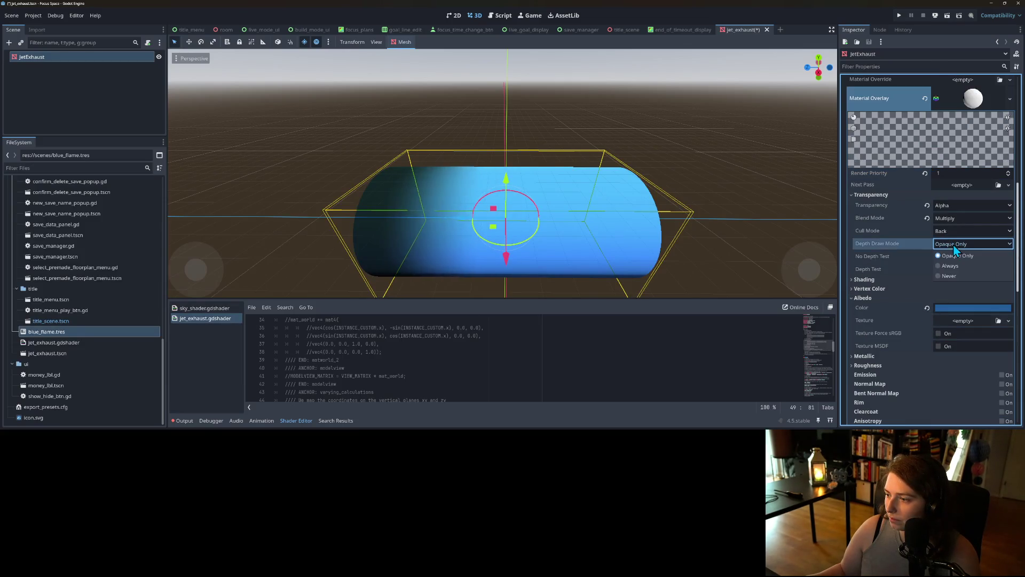
click(958, 276)
click(959, 241)
click(957, 264)
click(925, 244)
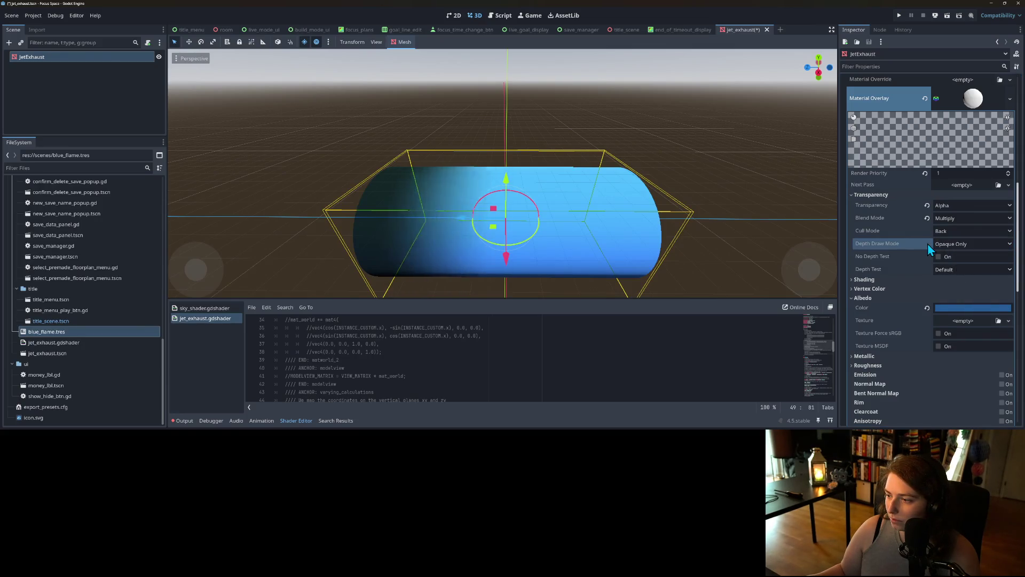
click(938, 256)
click(939, 257)
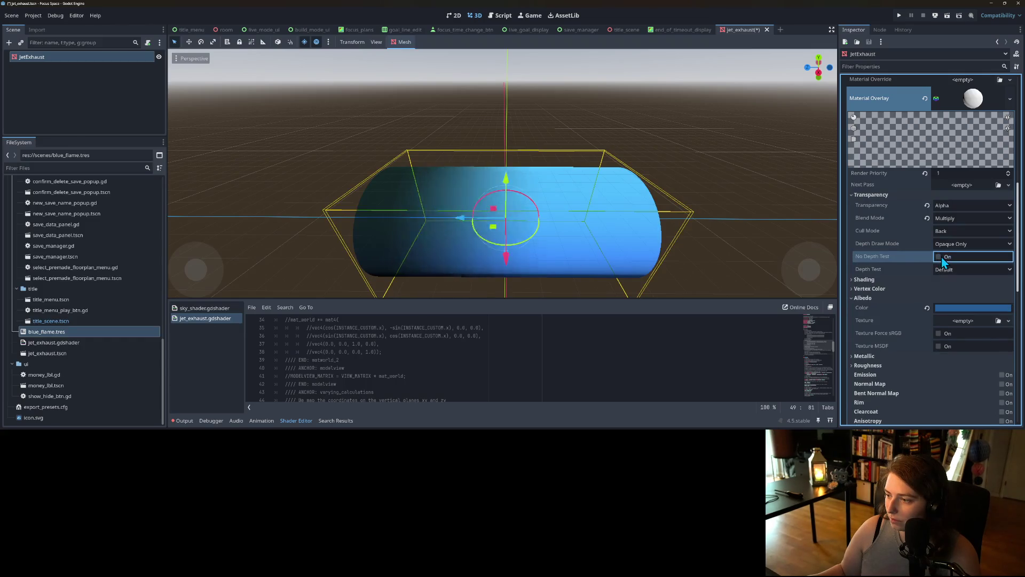
Make the overlay material's albedo colour fully transparent.
click(955, 205)
click(956, 217)
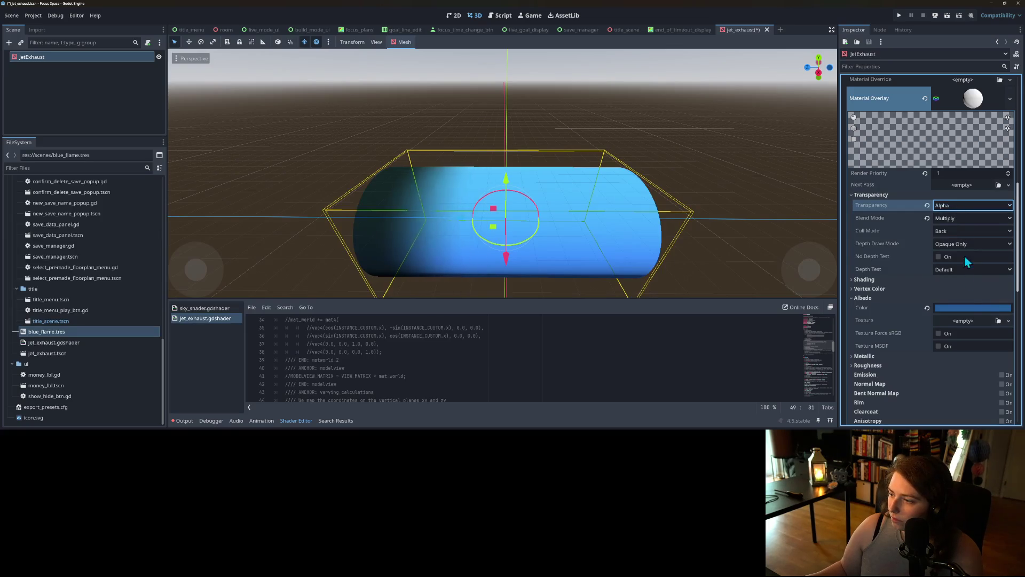
click(969, 308)
drag(967, 254, 923, 254)
click(890, 322)
Clear Geometry > Material Overlay on JetExhaust to <empty>.
scroll(616, 226, down, 3)
scroll(607, 223, up, 3)
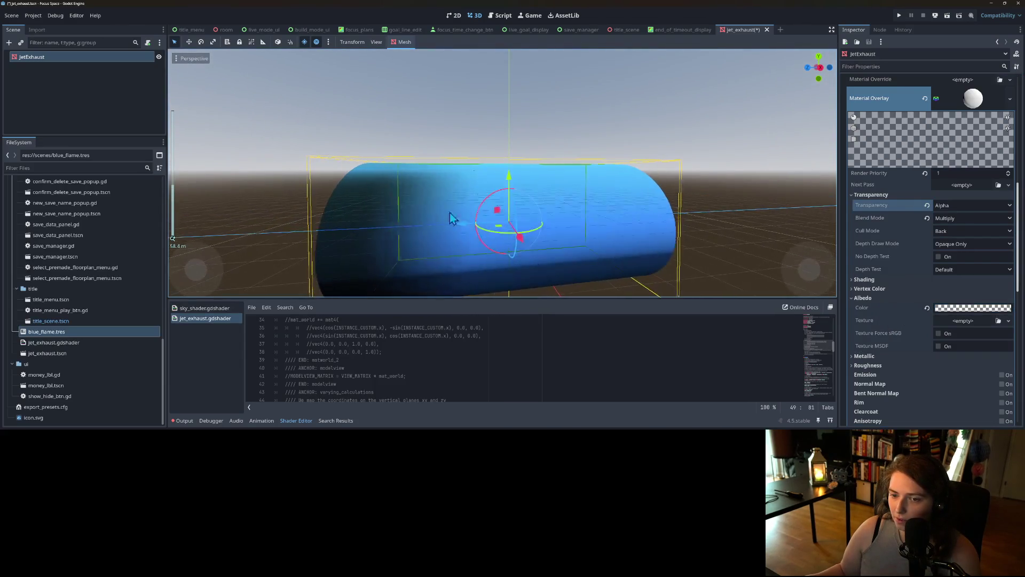
scroll(430, 201, down, 2)
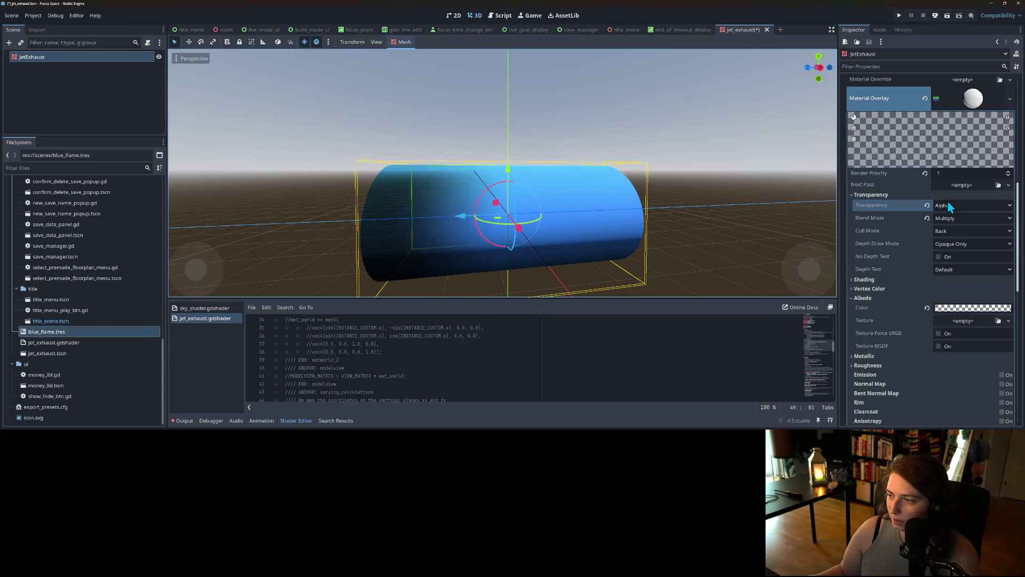
scroll(893, 294, up, 3)
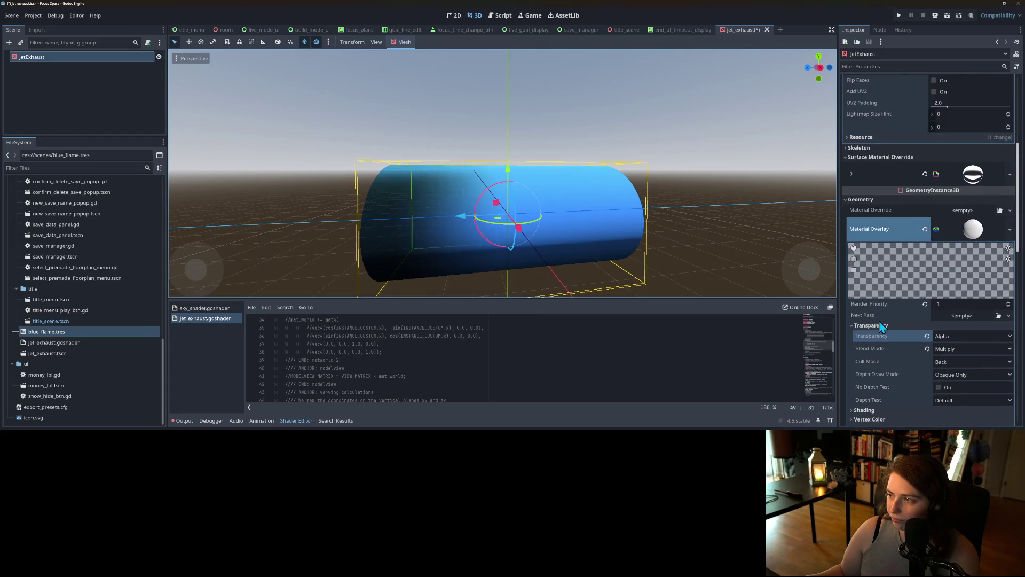
scroll(908, 345, down, 3)
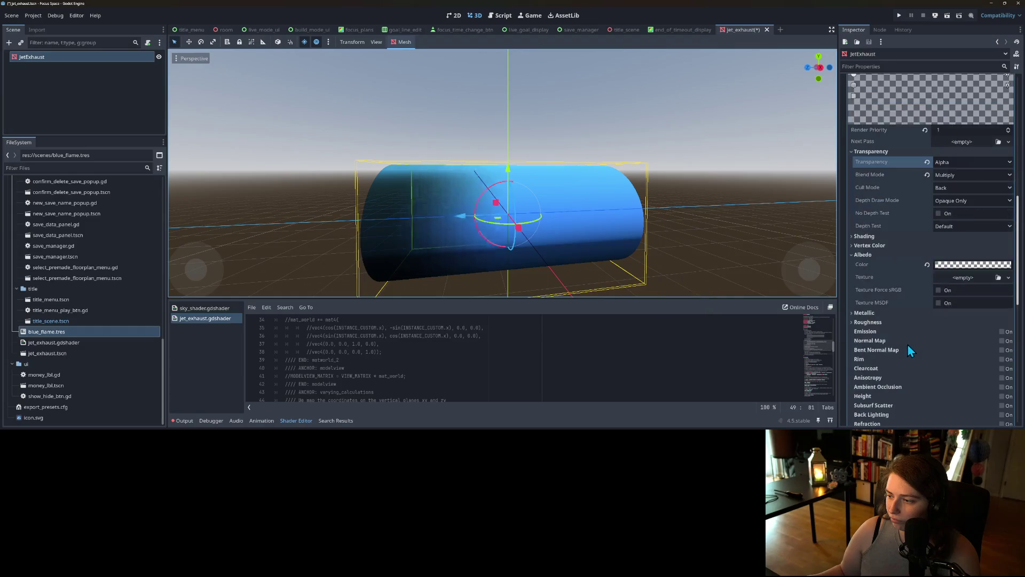
scroll(908, 344, up, 5)
click(925, 316)
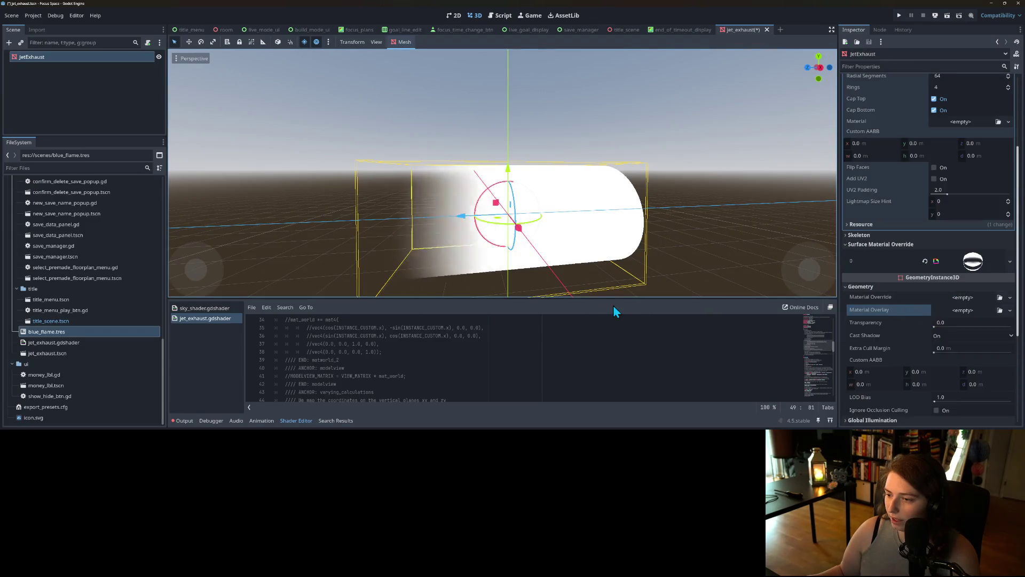
drag(609, 300, 614, 237)
scroll(534, 197, down, 5)
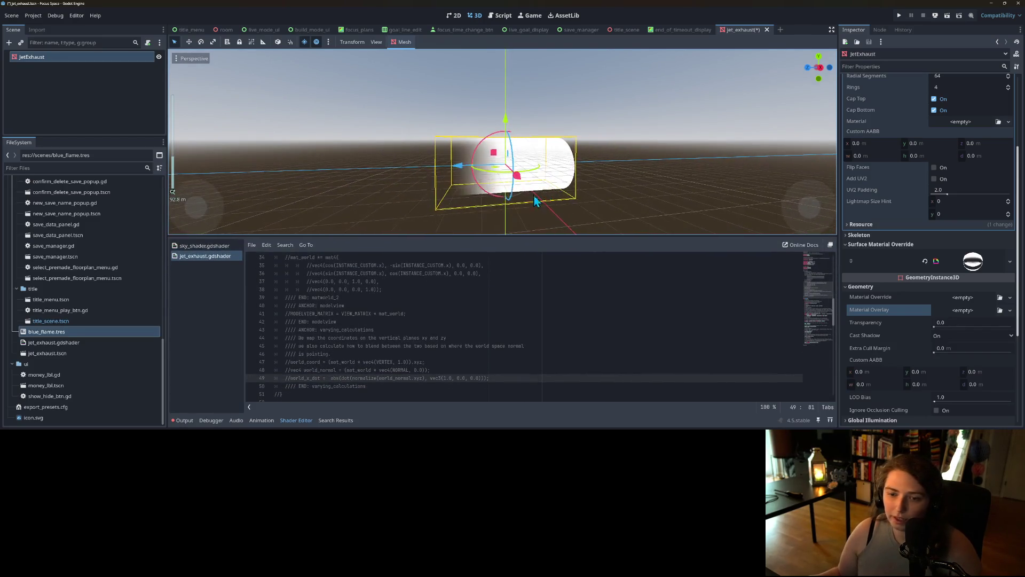
scroll(507, 332, up, 3)
scroll(507, 332, up, 5)
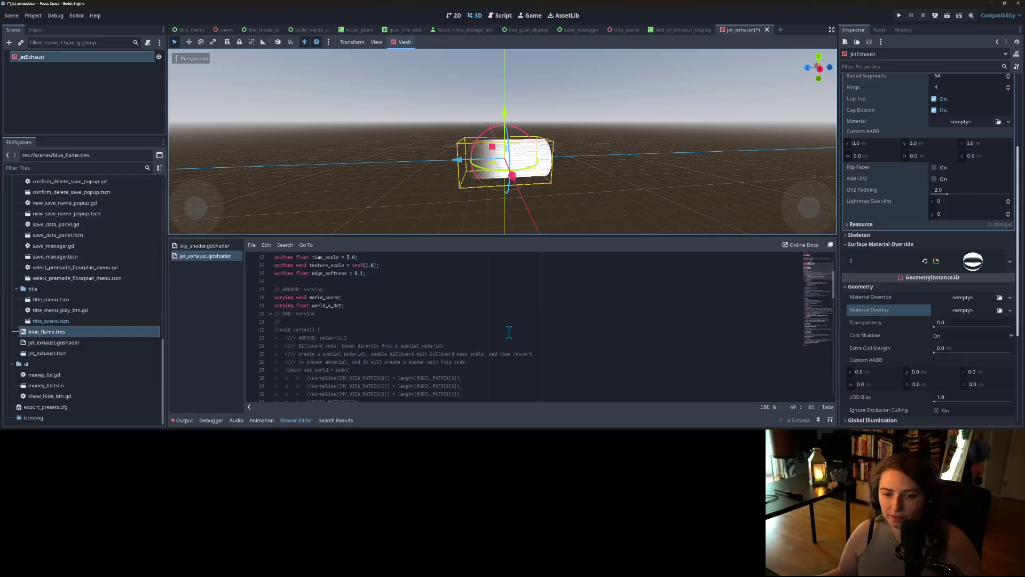
scroll(467, 346, up, 3)
scroll(467, 346, down, 4)
scroll(467, 346, down, 15)
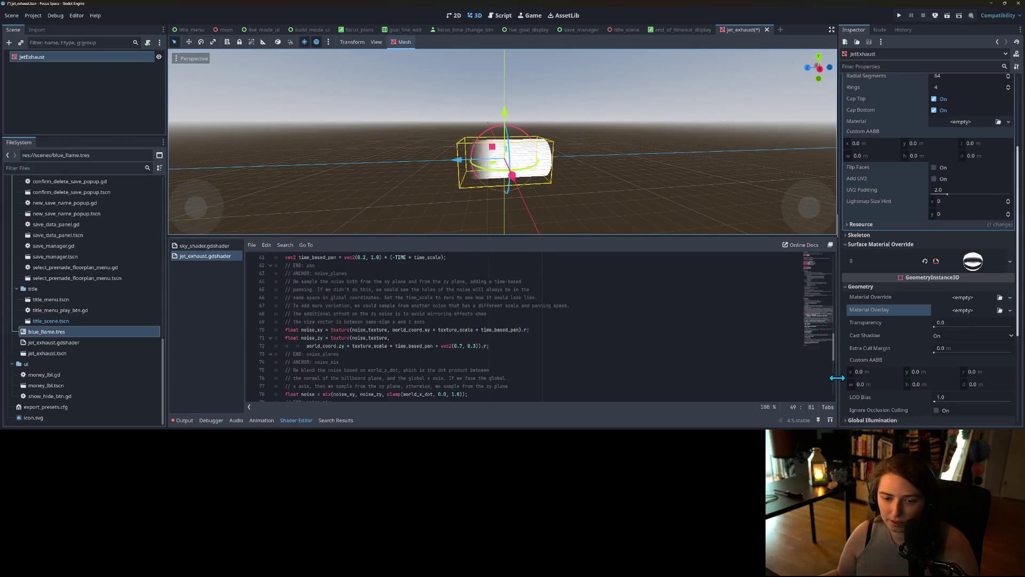
scroll(380, 341, down, 6)
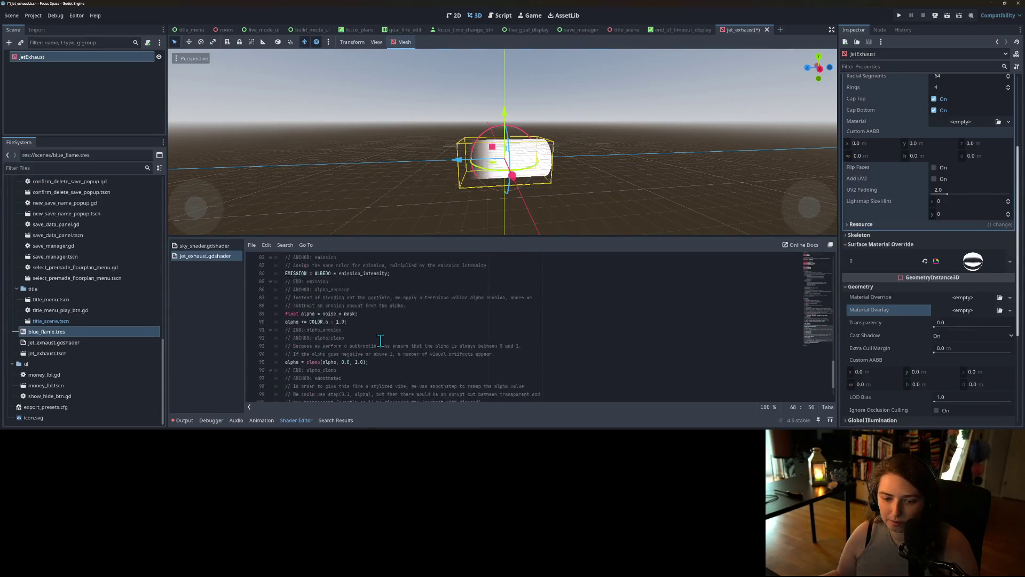
double_click(321, 297)
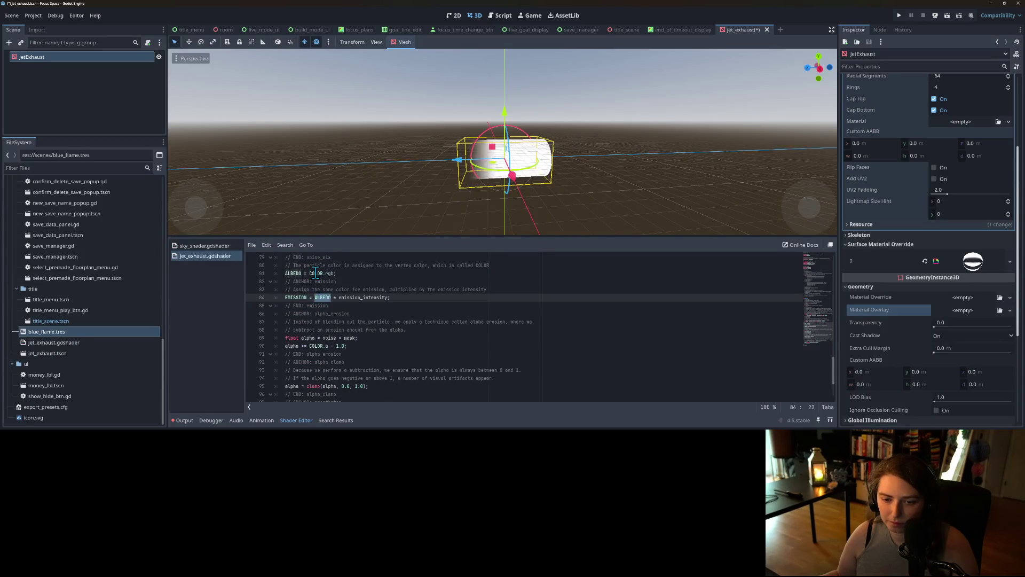
double_click(316, 274)
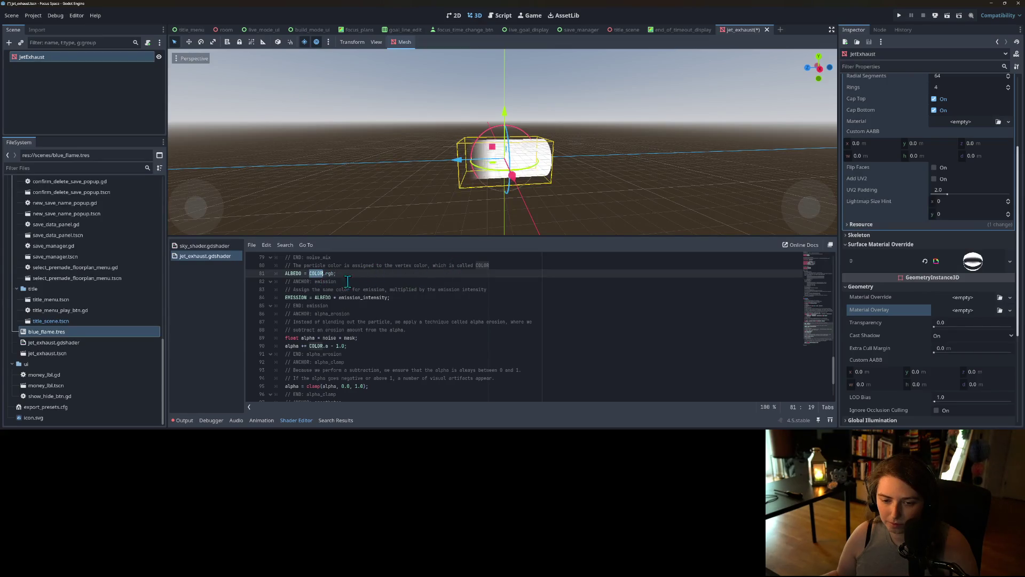
click(388, 281)
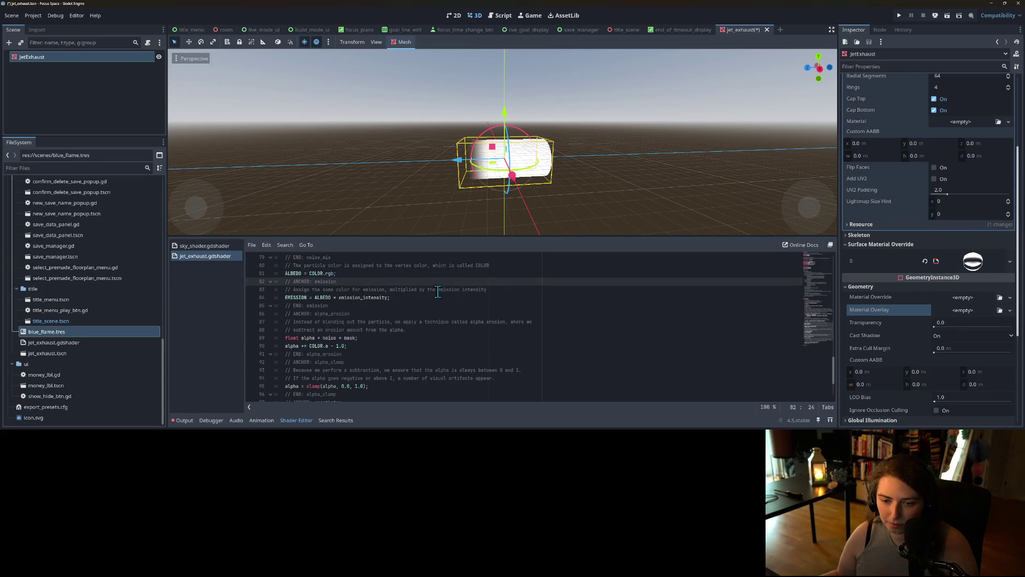
click(523, 289)
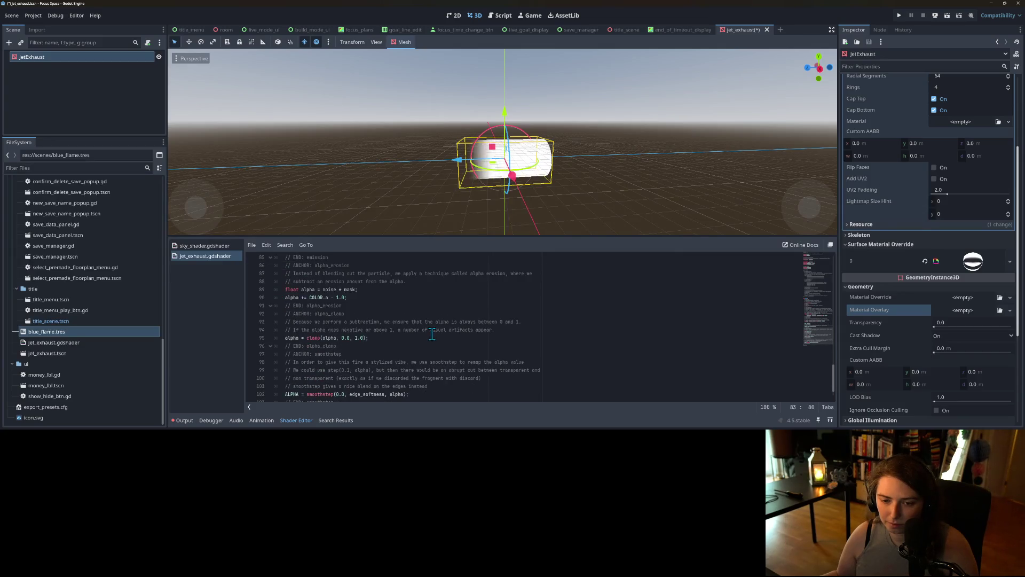
scroll(397, 348, down, 1)
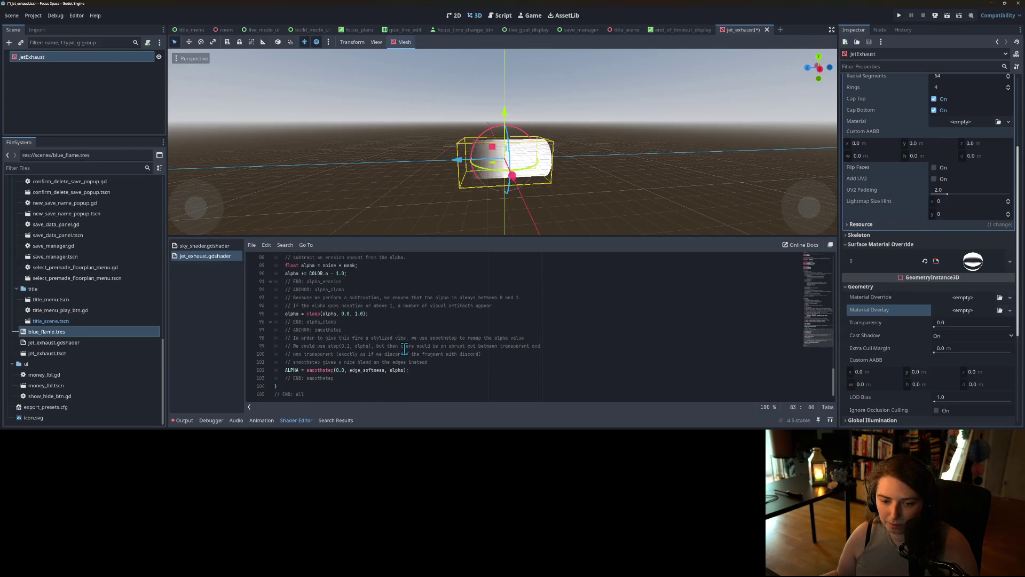
click(434, 371)
scroll(434, 379, up, 2)
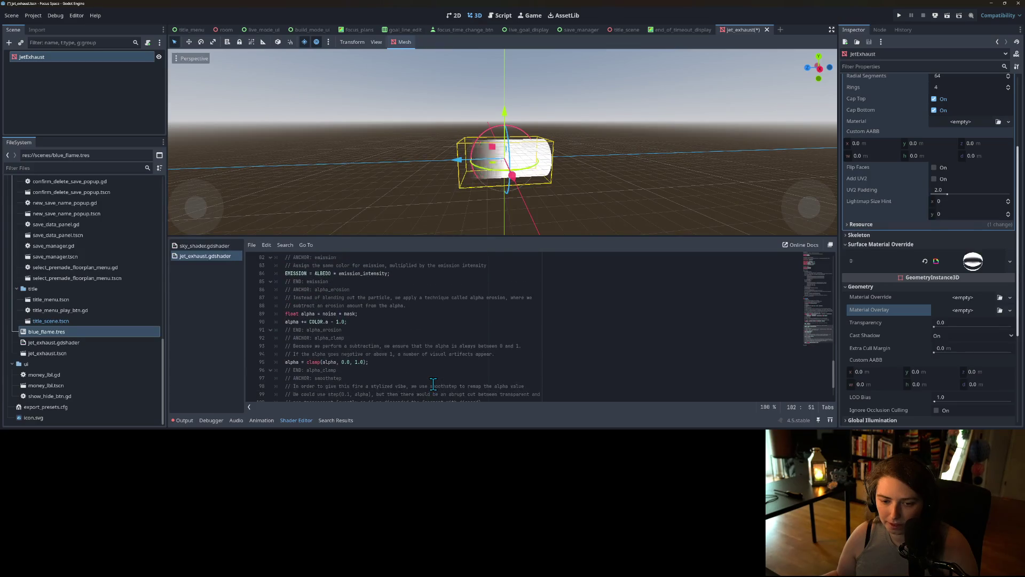
scroll(434, 383, up, 5)
double_click(296, 370)
double_click(318, 369)
scroll(347, 376, up, 17)
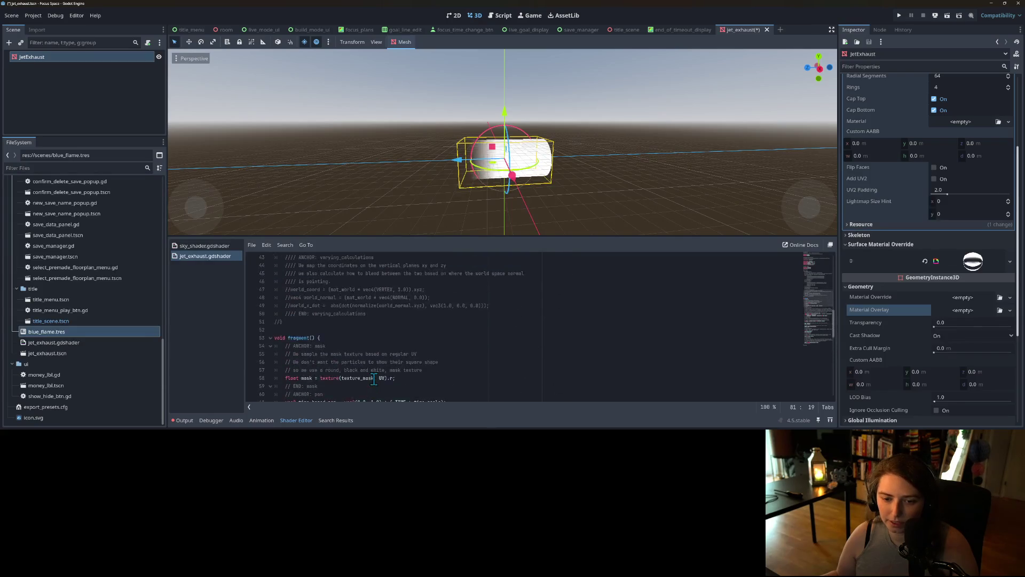
scroll(373, 379, up, 5)
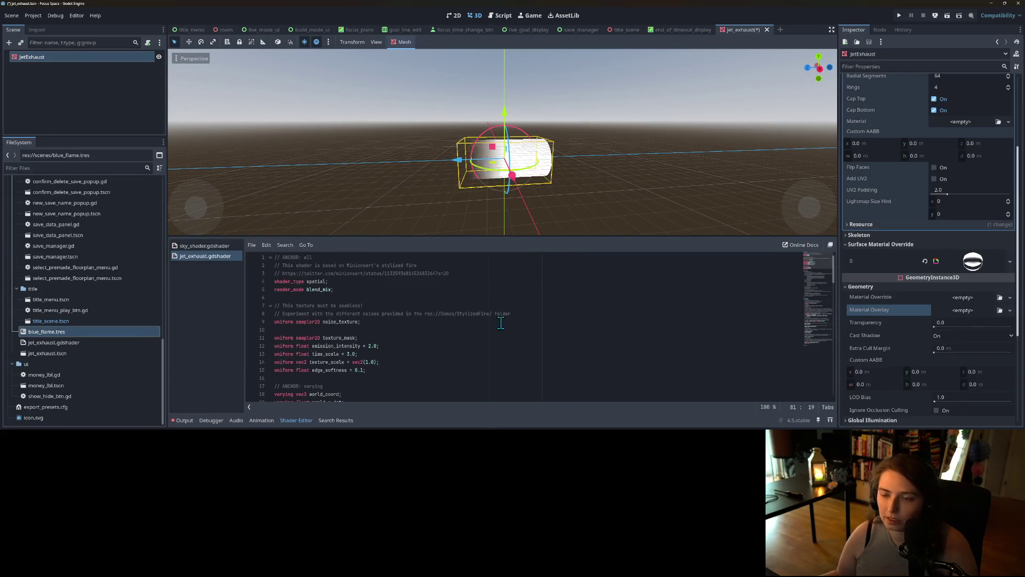
scroll(900, 201, up, 4)
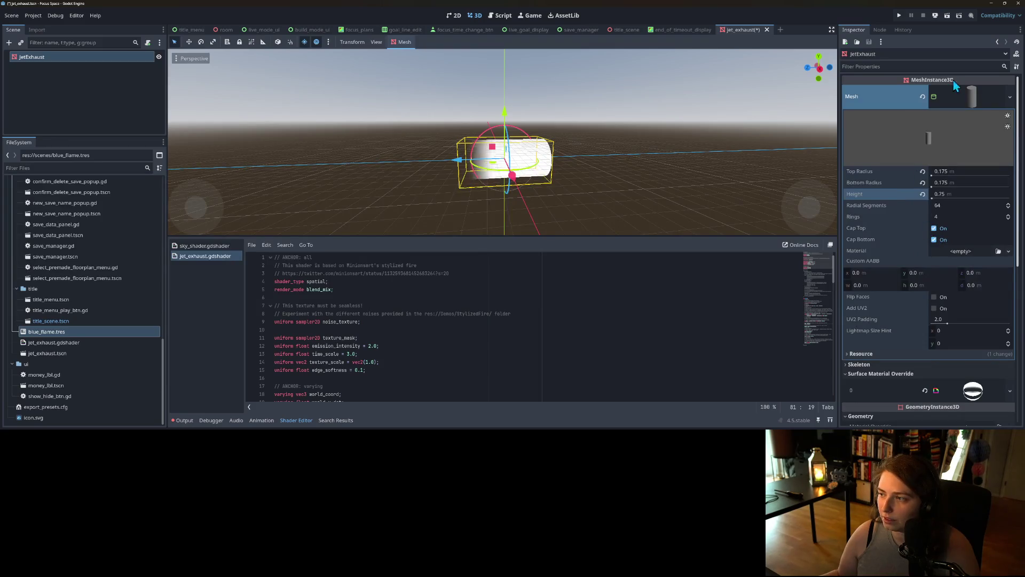
Clear surface material override slot 0 and assign a new StandardMaterial3D.
scroll(918, 268, down, 4)
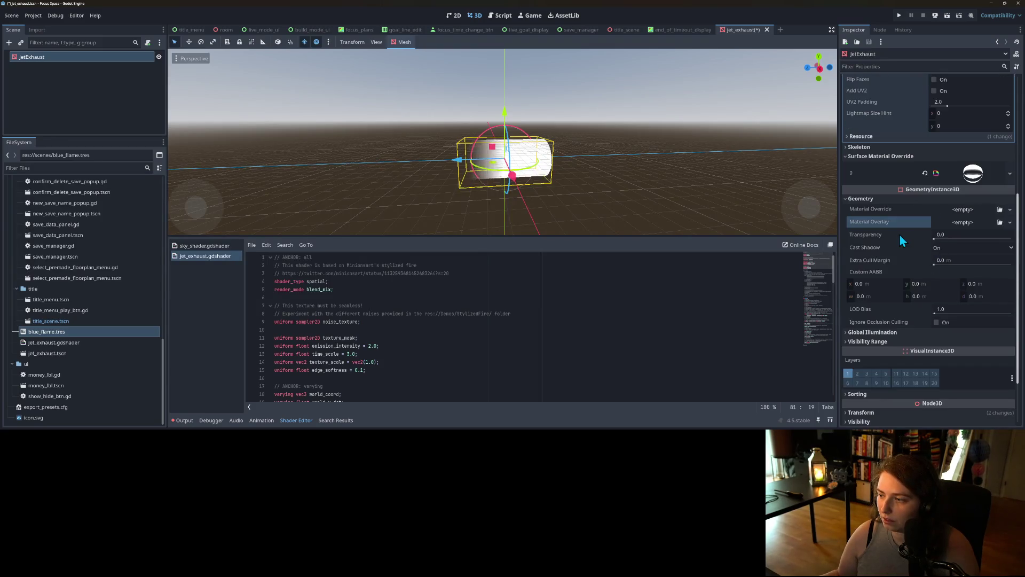
click(886, 256)
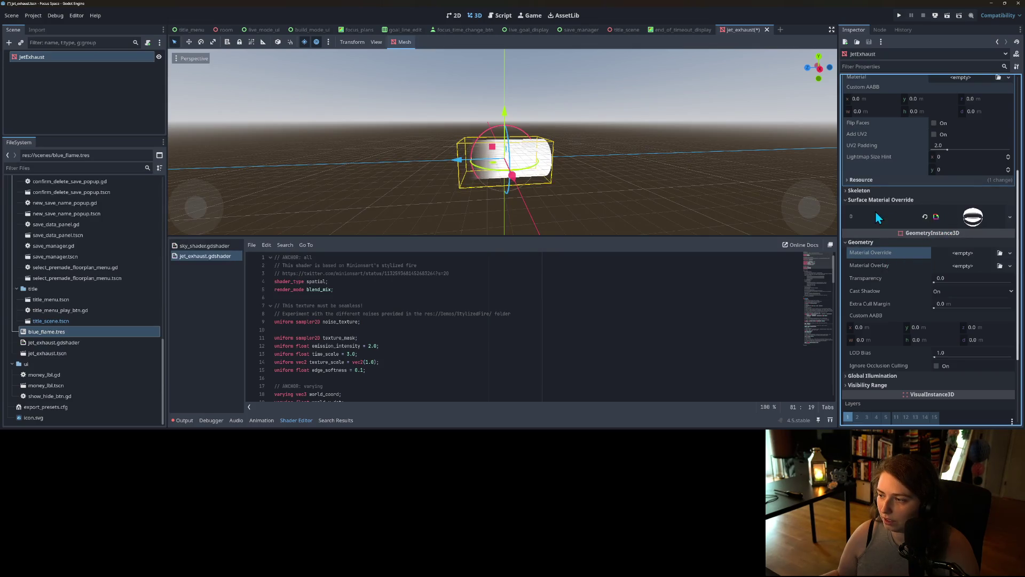
click(925, 216)
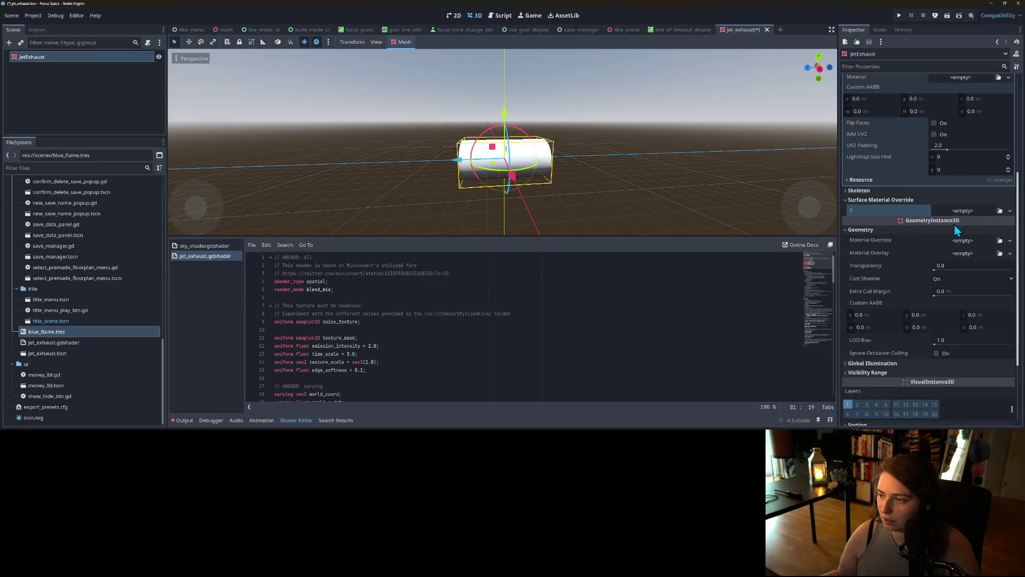
click(1010, 213)
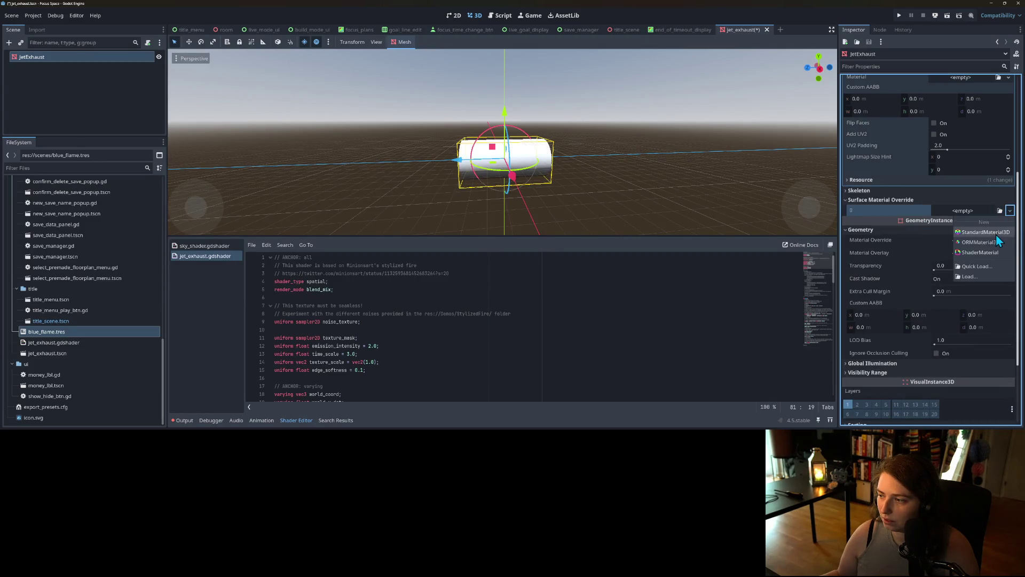
click(975, 238)
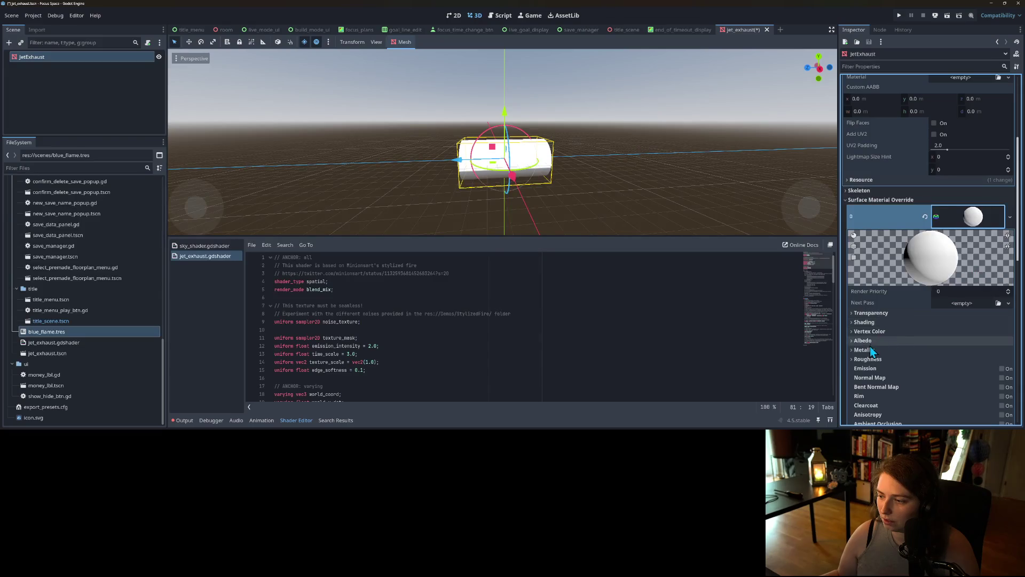
Set the new material's albedo colour to blue.
click(869, 342)
click(970, 351)
click(949, 132)
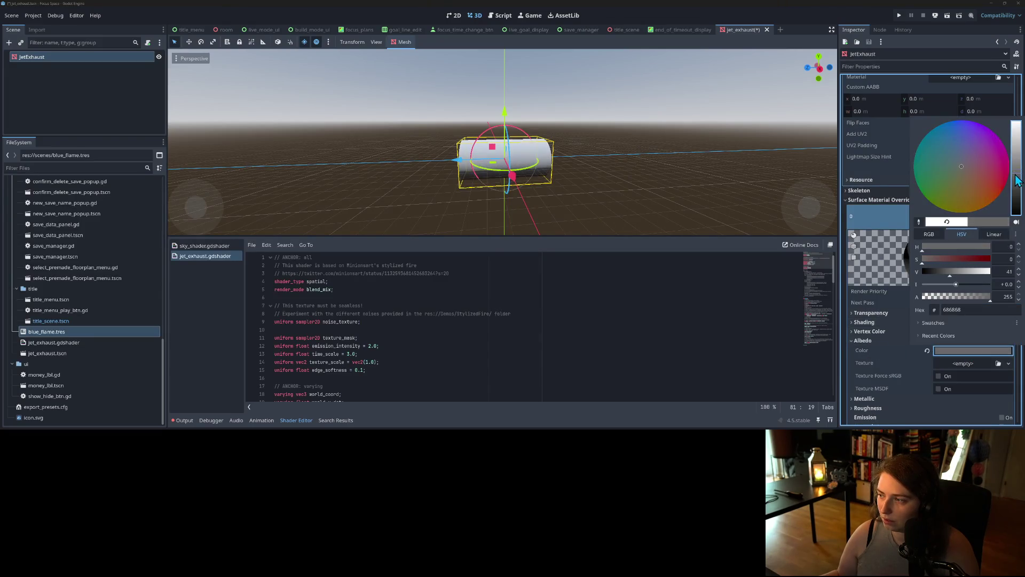
click(872, 302)
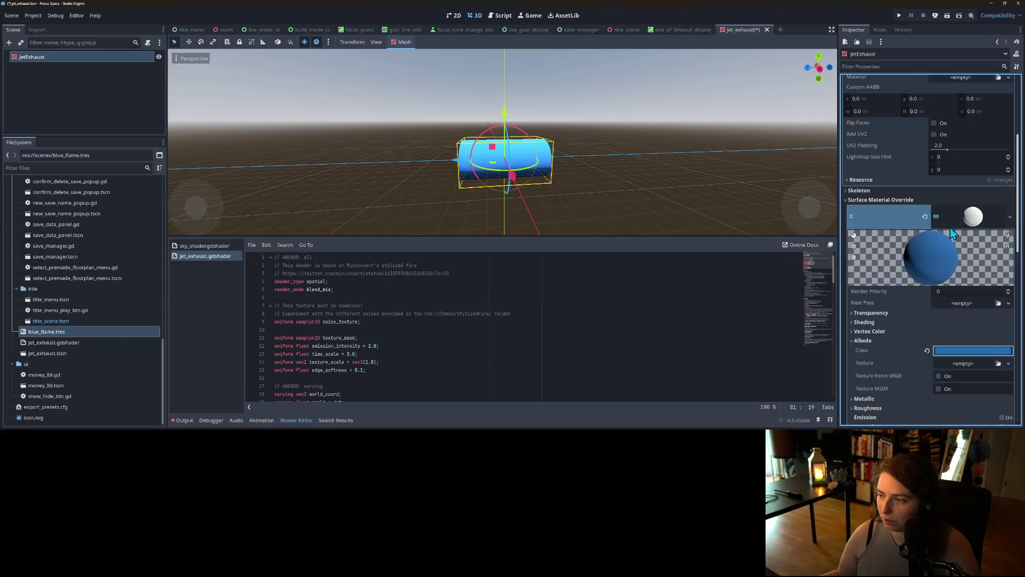
Paste the copied flame material into the material's Next Pass.
right_click(890, 303)
click(902, 316)
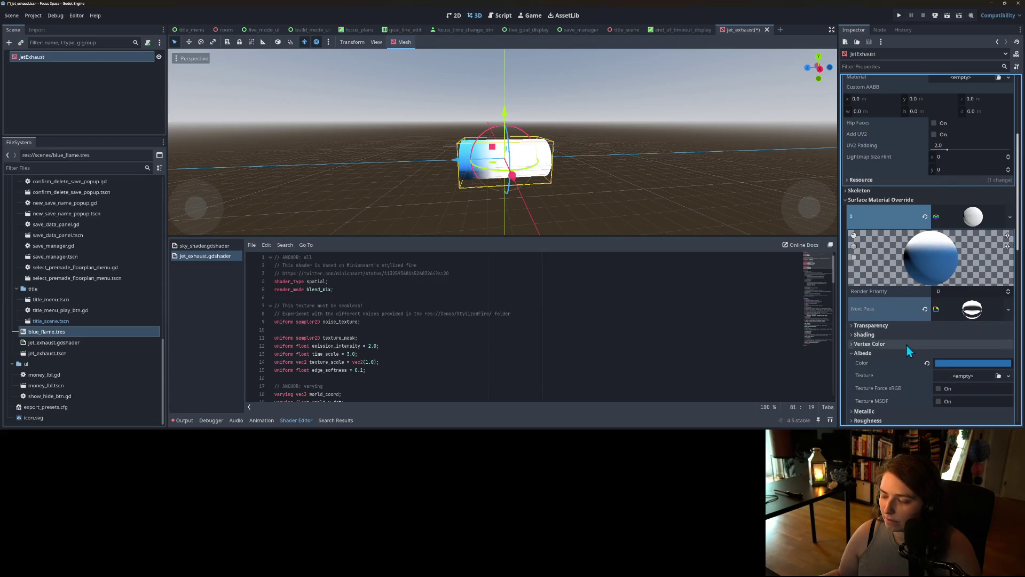
scroll(629, 330, down, 2)
scroll(629, 329, up, 2)
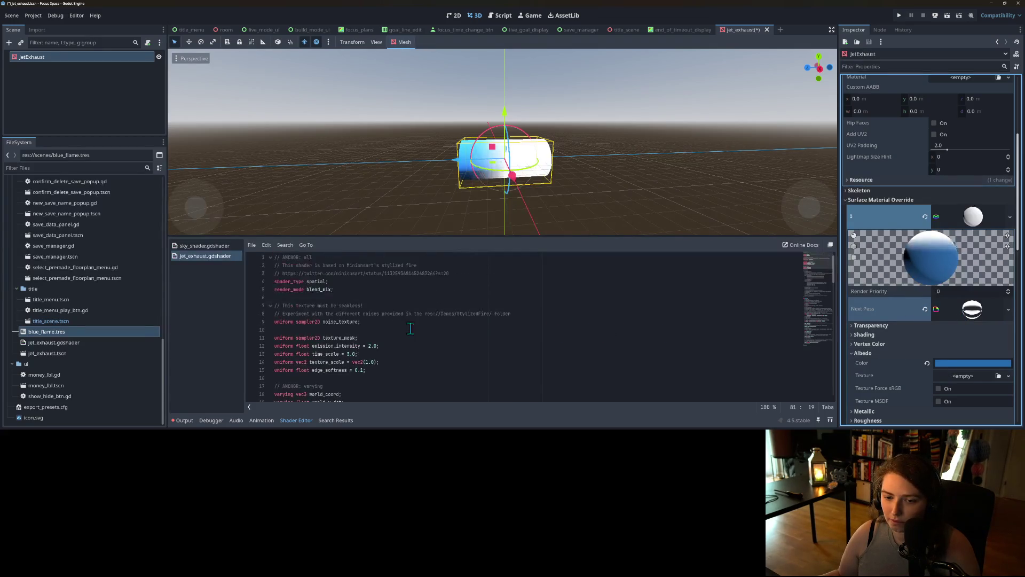
click(372, 289)
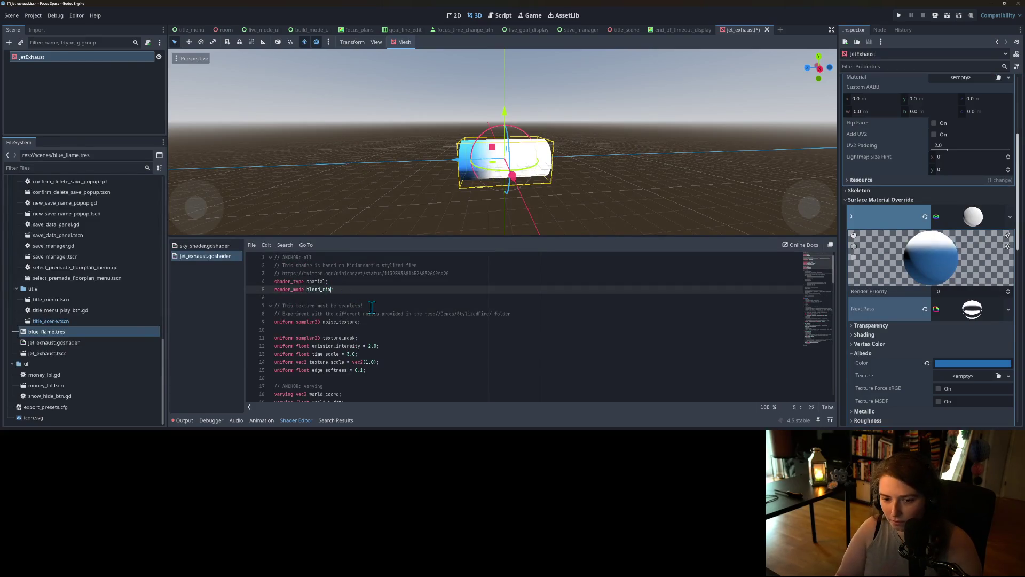
Try render_mode blend_multiply, then save the scene with blend_mix restored after the invalid-mode error.
key(BackSpace)
key(BackSpace)
text(ultiply)
key(ctrl+s)
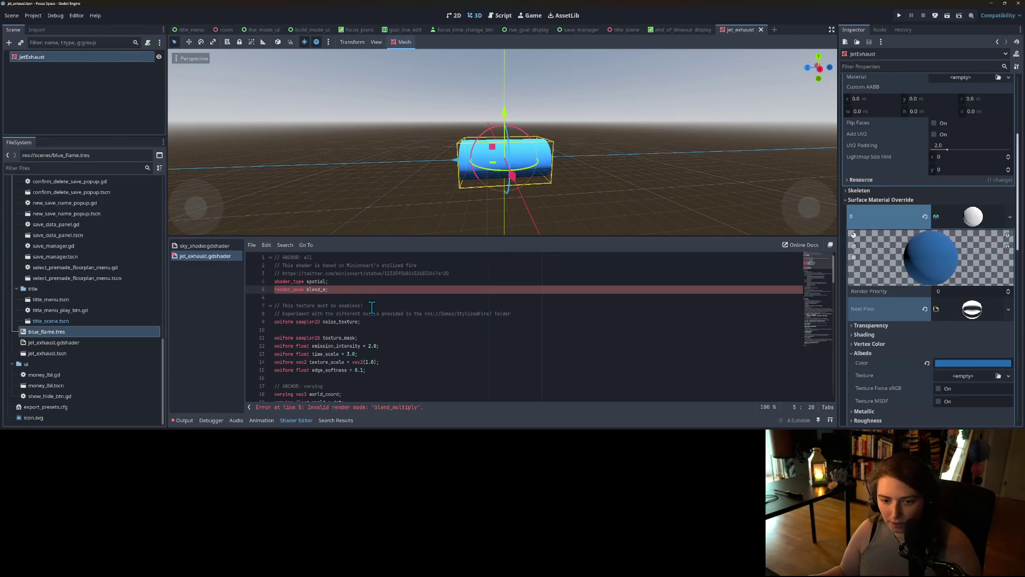
text(ix)
key(ctrl+s)
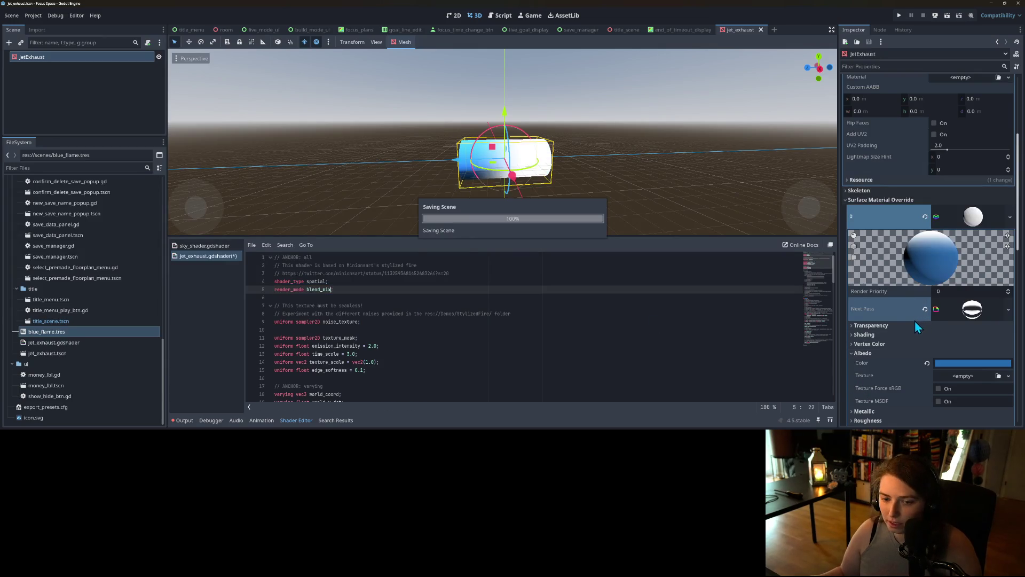
scroll(920, 337, down, 10)
scroll(923, 338, up, 10)
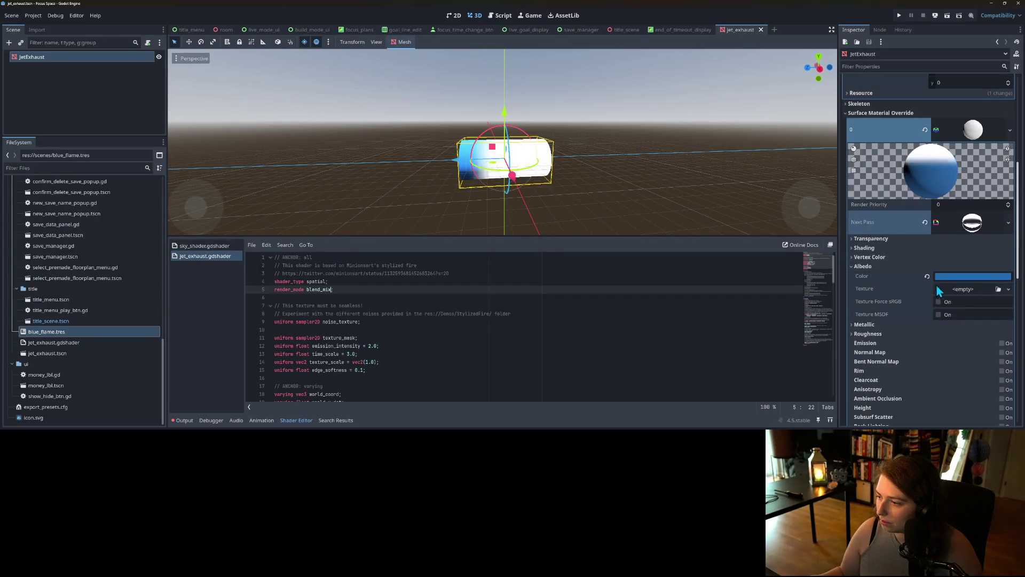
click(875, 239)
click(950, 252)
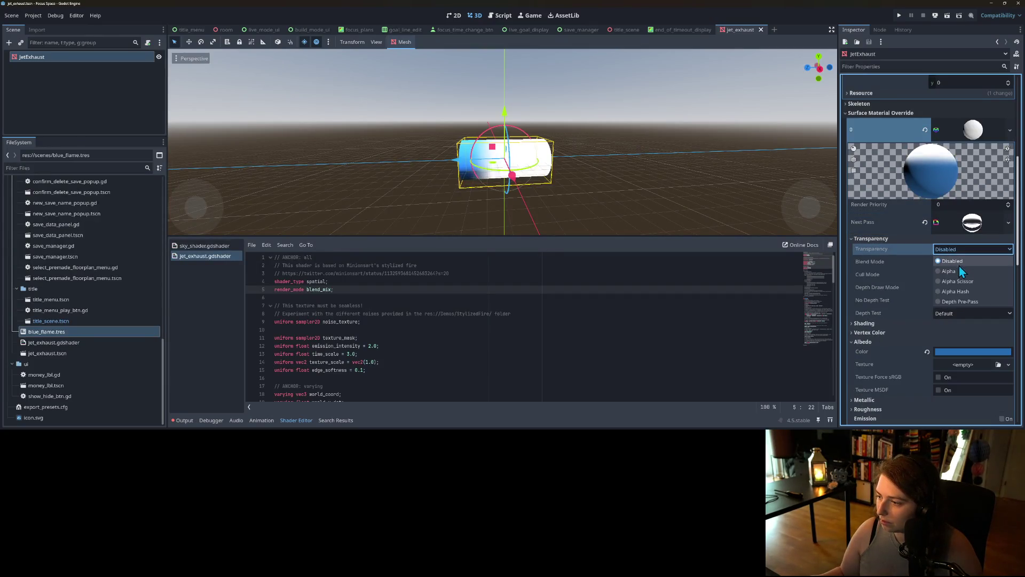
click(958, 270)
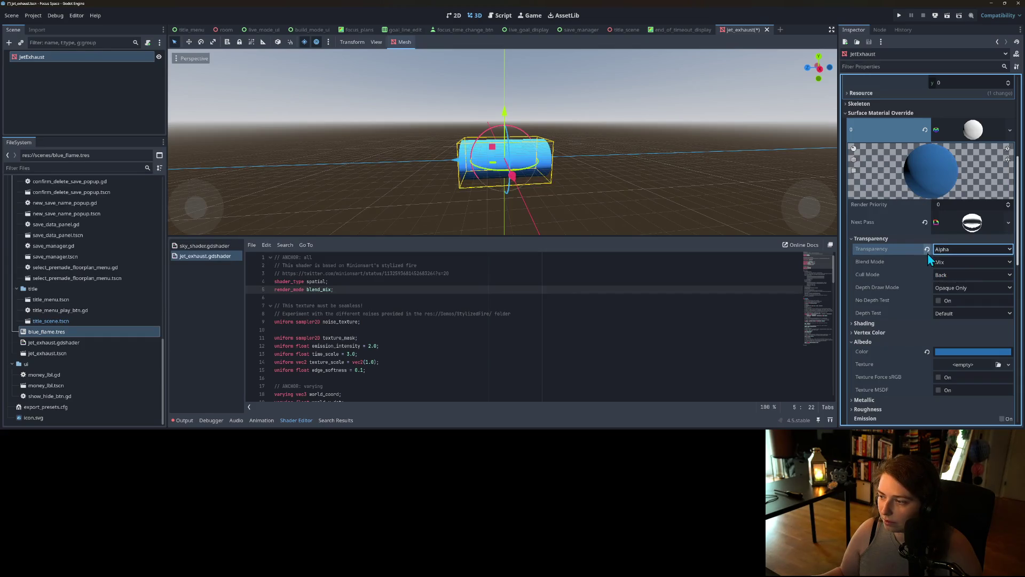
click(982, 226)
click(1007, 318)
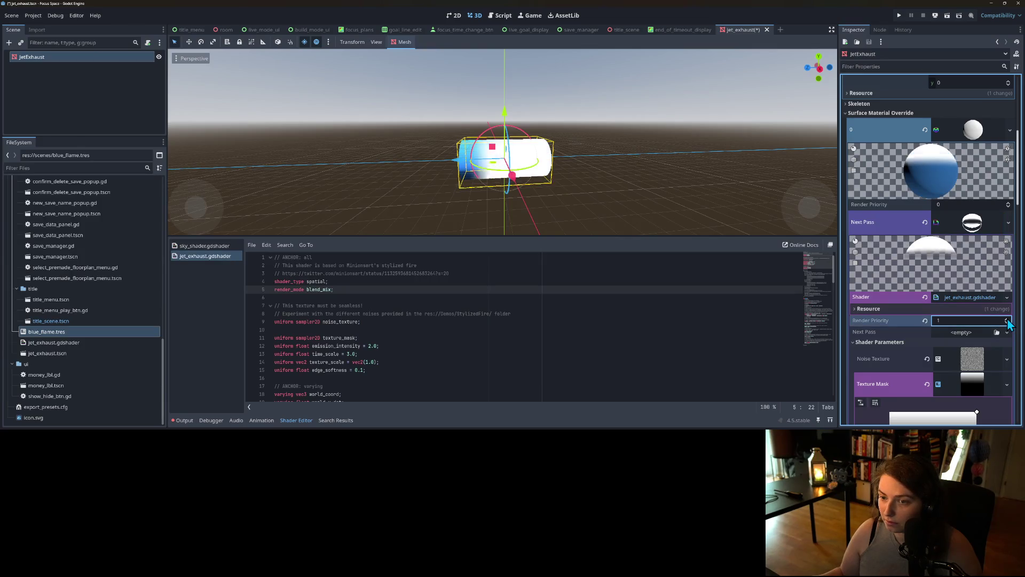
click(951, 229)
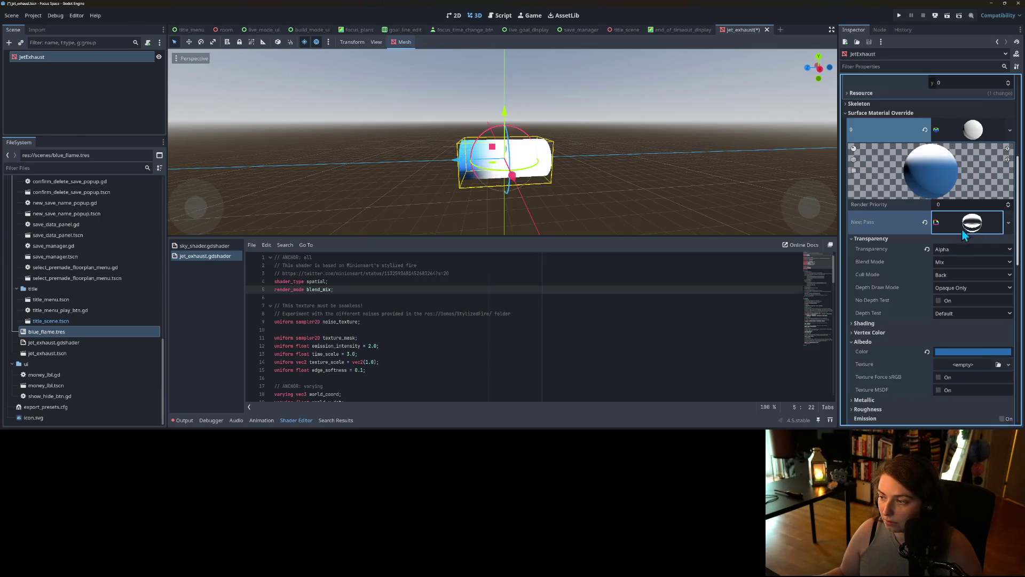
click(927, 249)
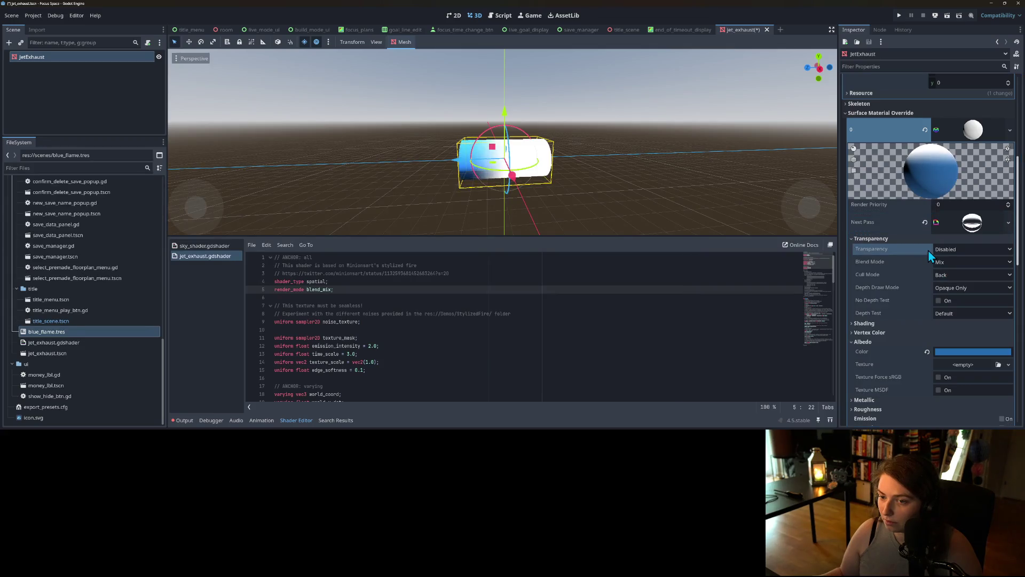
click(952, 261)
click(958, 302)
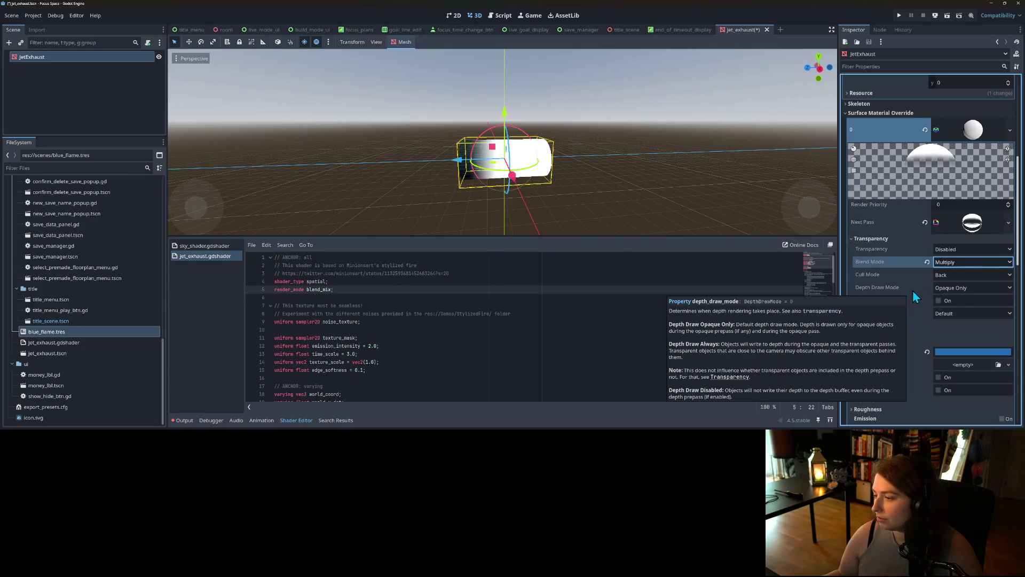
click(952, 260)
click(954, 283)
click(957, 263)
click(956, 271)
key(ctrl+s)
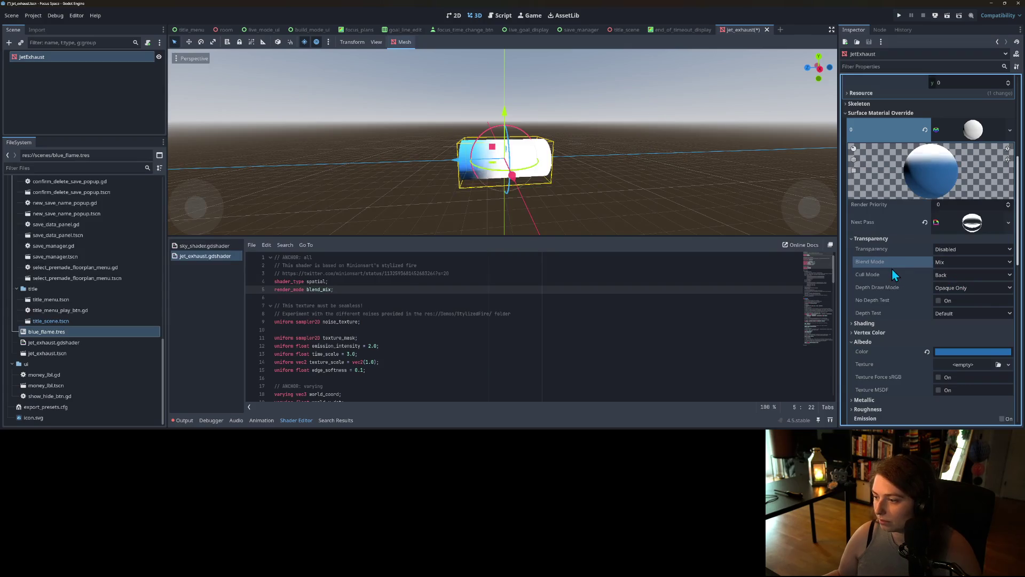
scroll(896, 290, down, 3)
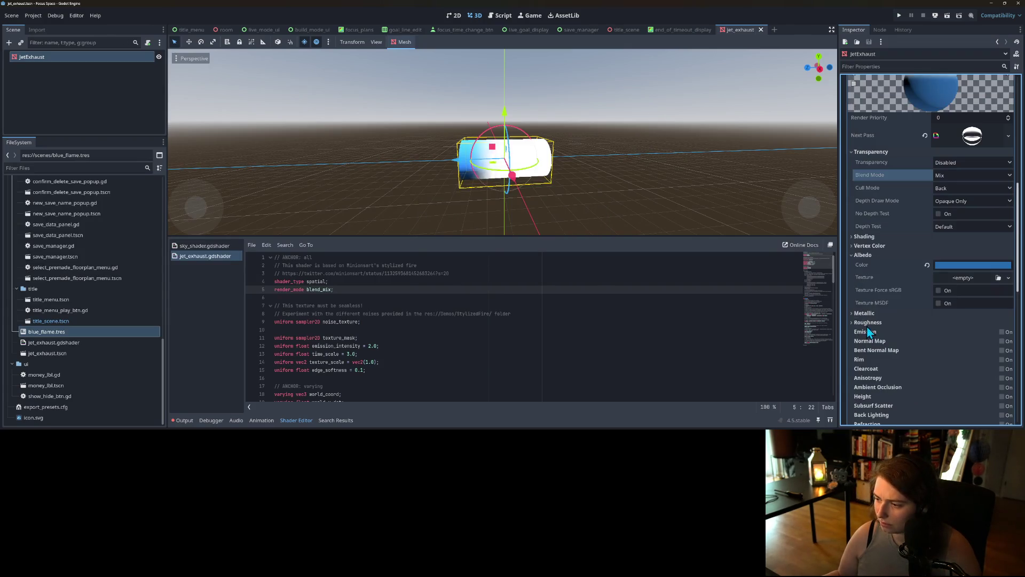
scroll(546, 200, up, 4)
scroll(555, 203, down, 3)
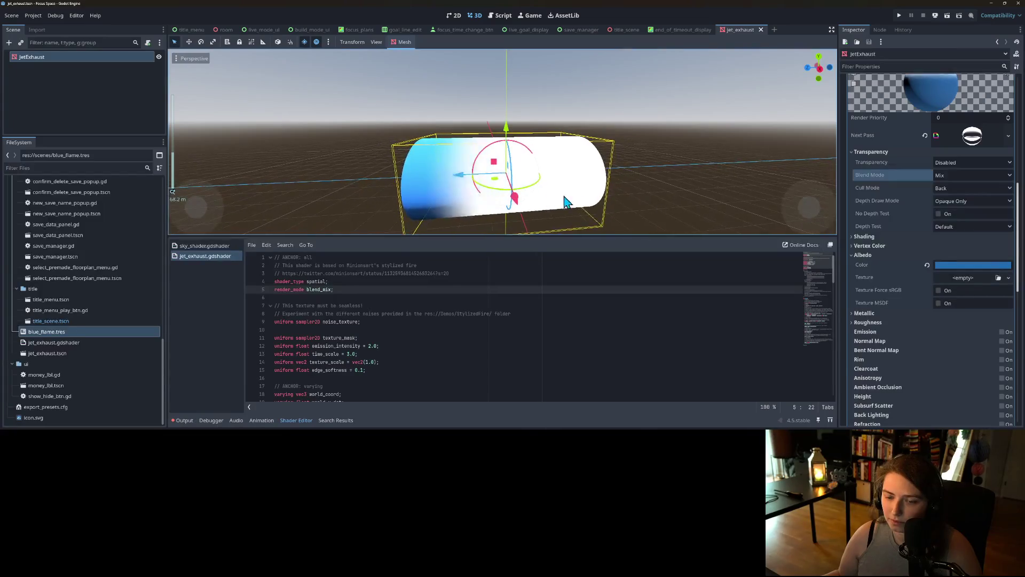
scroll(891, 294, up, 3)
scroll(891, 294, down, 4)
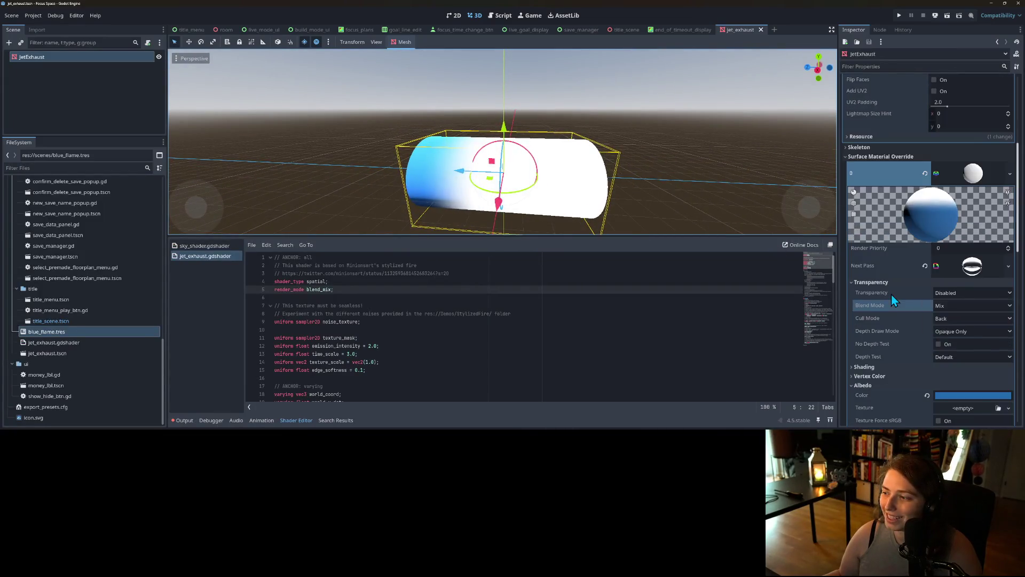
scroll(383, 324, down, 2)
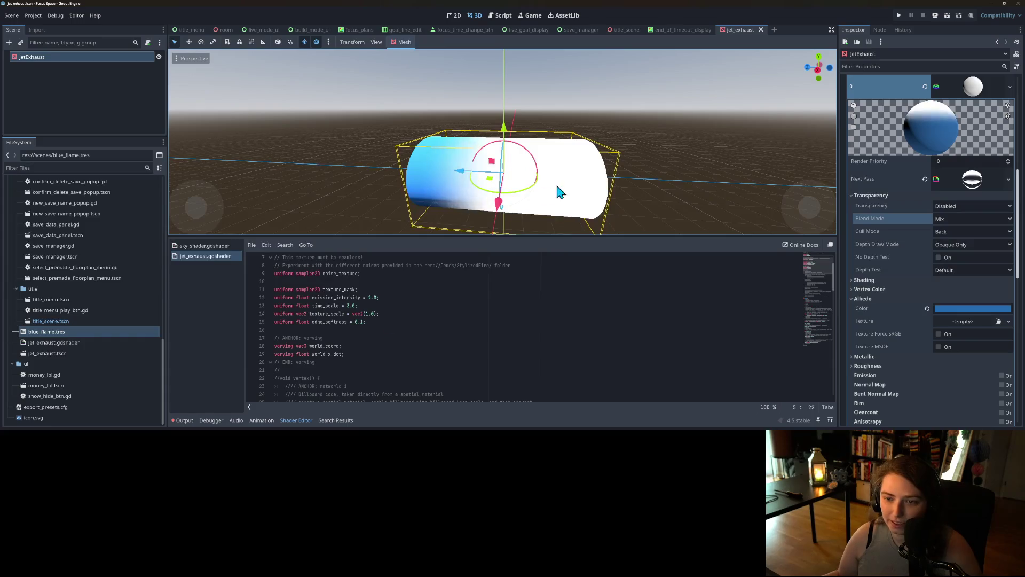
scroll(529, 214, down, 5)
scroll(535, 203, up, 4)
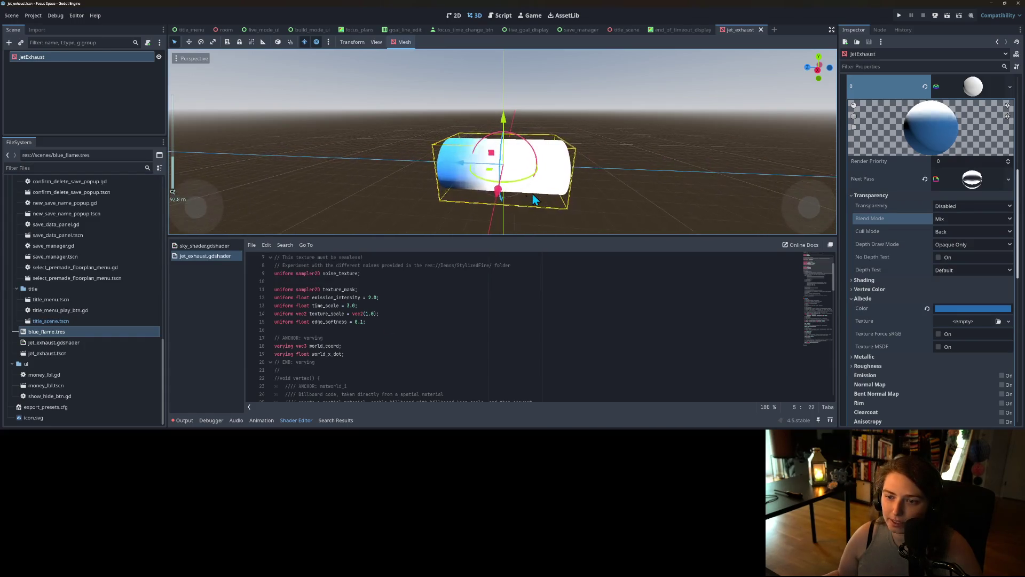
mouse_move(542, 198)
mouse_down()
mouse_move(570, 120)
mouse_move(554, 114)
mouse_move(521, 168)
mouse_up()
scroll(543, 201, up, 3)
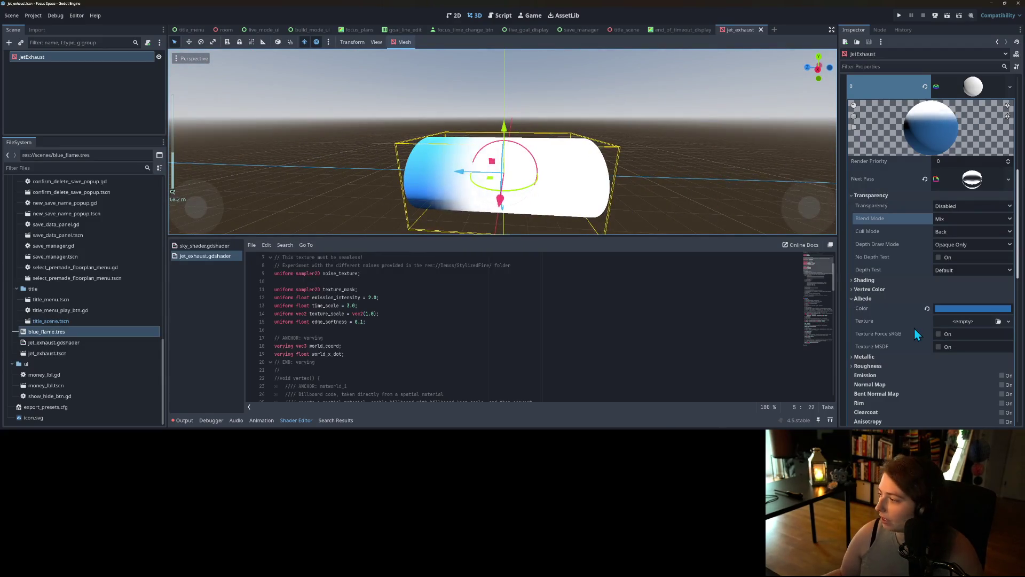
scroll(955, 310, down, 15)
scroll(953, 311, up, 12)
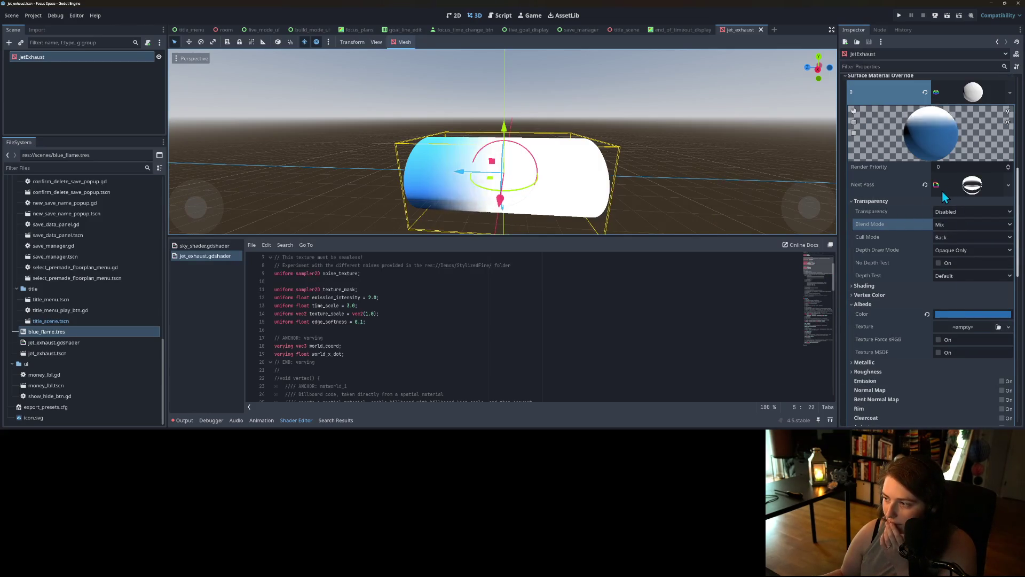
Expand the flame pass material and move the Texture Mask gradient's end point and black stop.
click(941, 188)
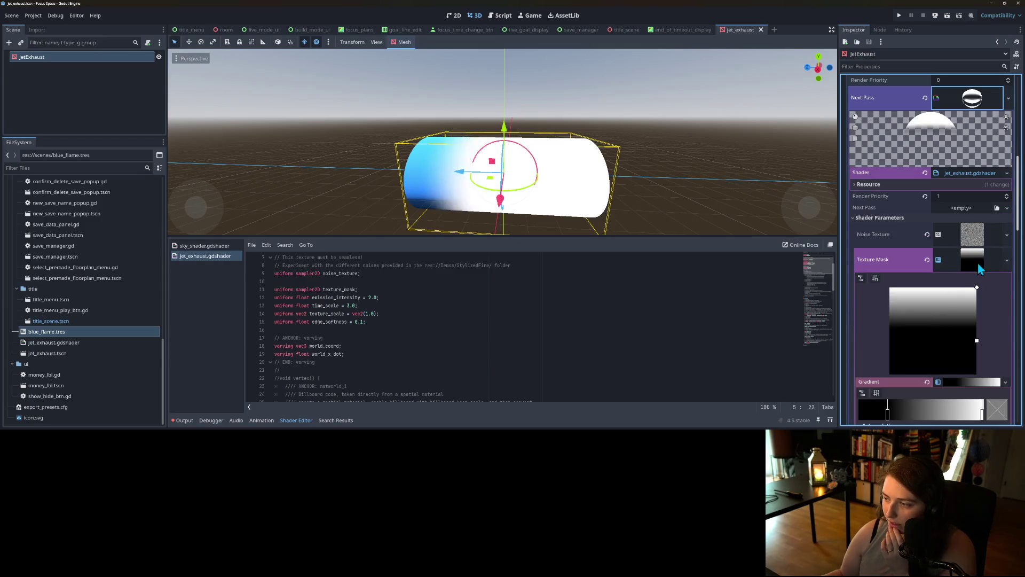
scroll(969, 289, down, 2)
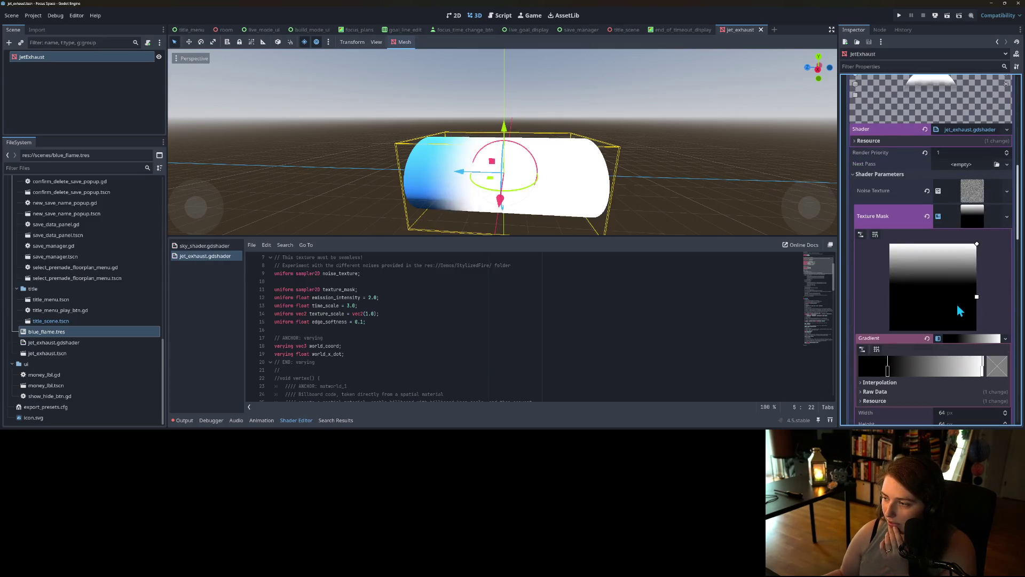
drag(977, 299, 976, 343)
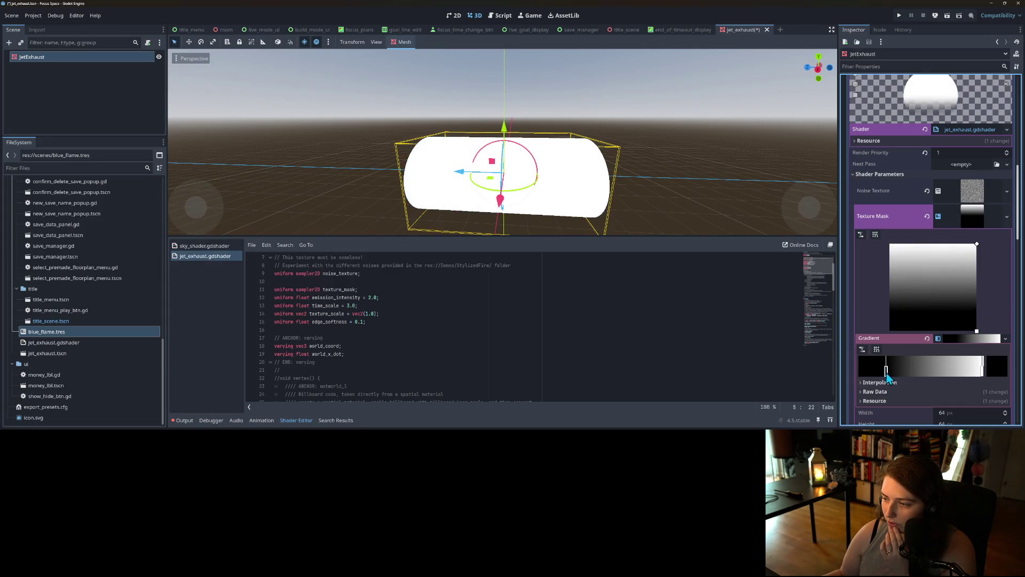
drag(887, 369, 848, 377)
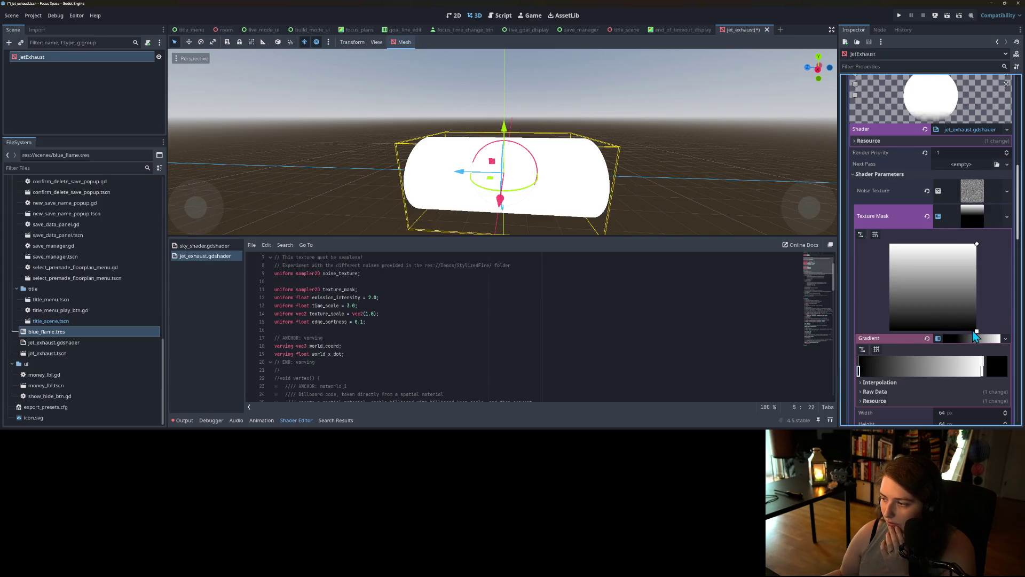
mouse_move(976, 330)
mouse_down()
mouse_move(953, 244)
mouse_move(970, 357)
mouse_move(977, 331)
mouse_up()
drag(958, 244, 988, 250)
Reposition the mask gradient's fill points near the top-right for a vertical fade.
scroll(618, 220, down, 3)
scroll(494, 187, up, 5)
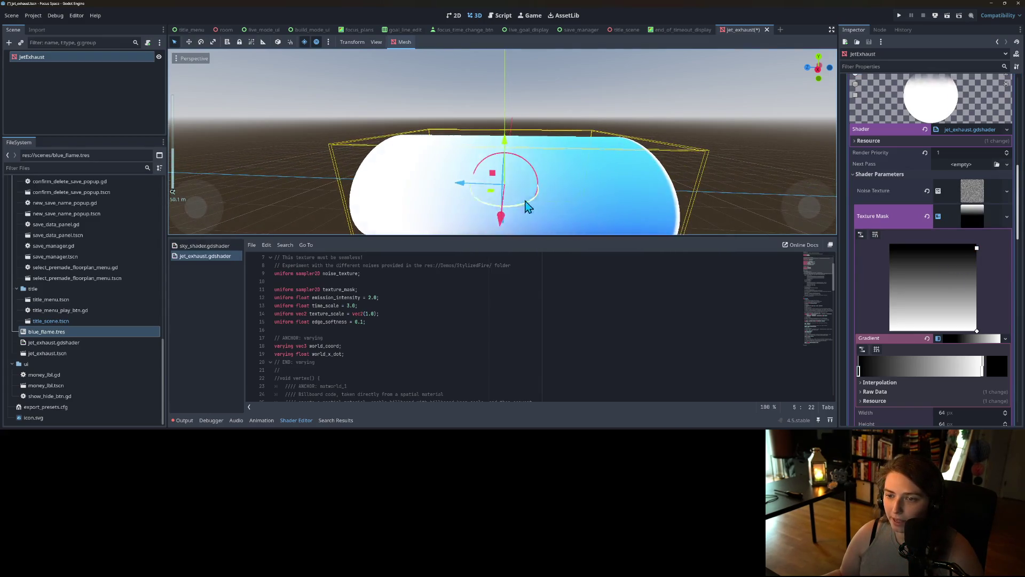
scroll(635, 170, down, 5)
scroll(631, 172, down, 2)
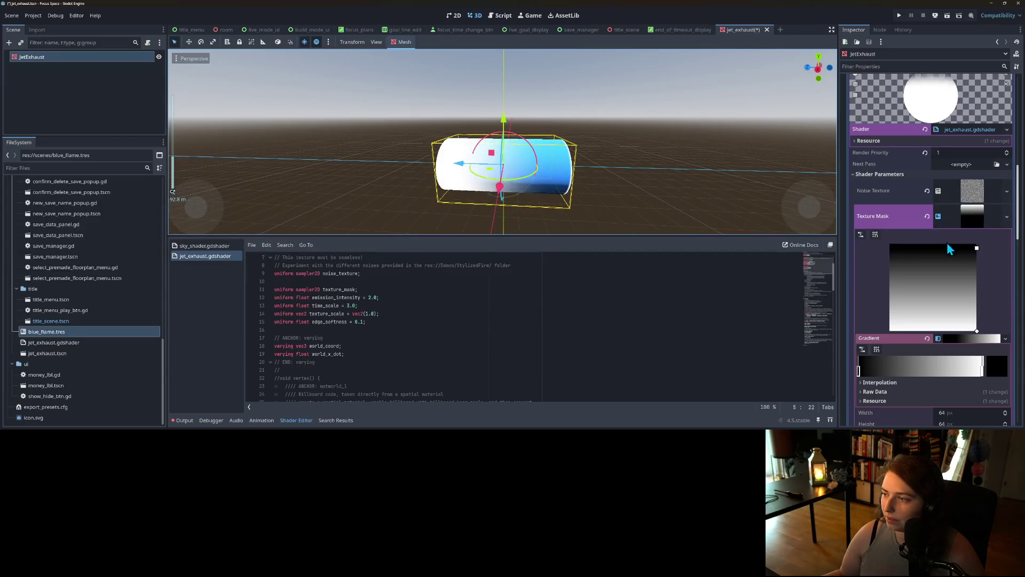
scroll(945, 248, up, 4)
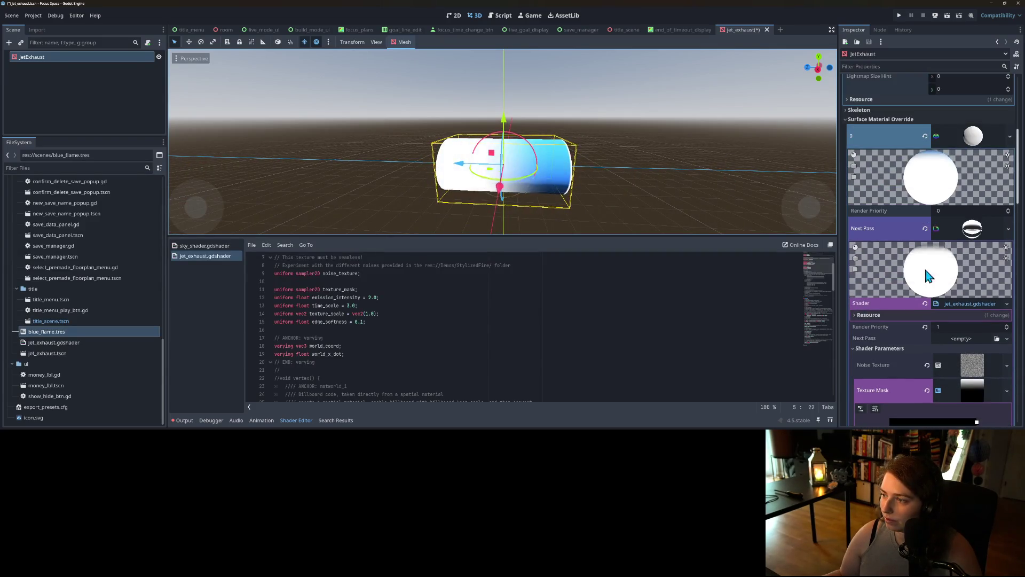
scroll(899, 299, down, 3)
scroll(895, 308, up, 3)
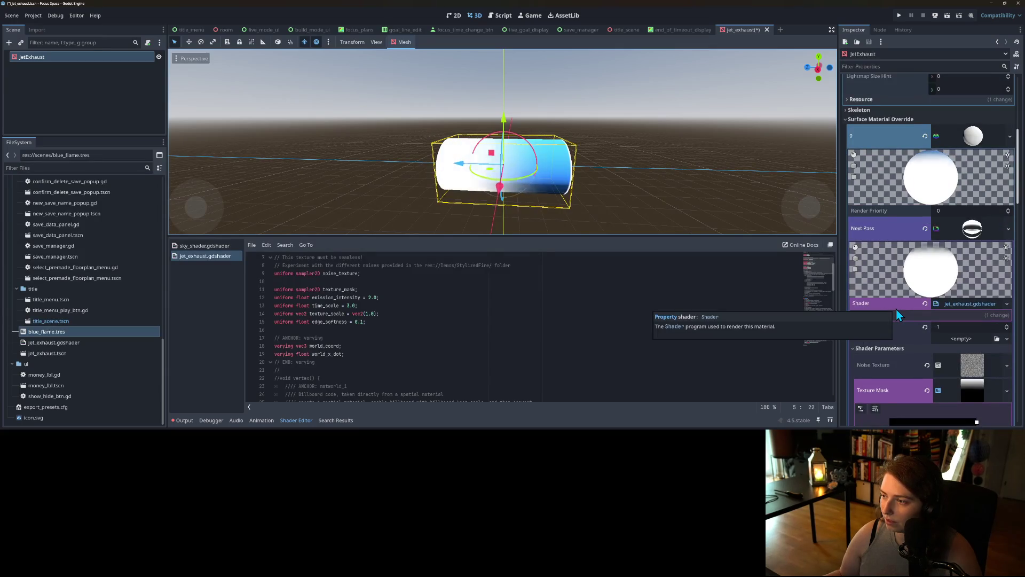
scroll(902, 309, down, 6)
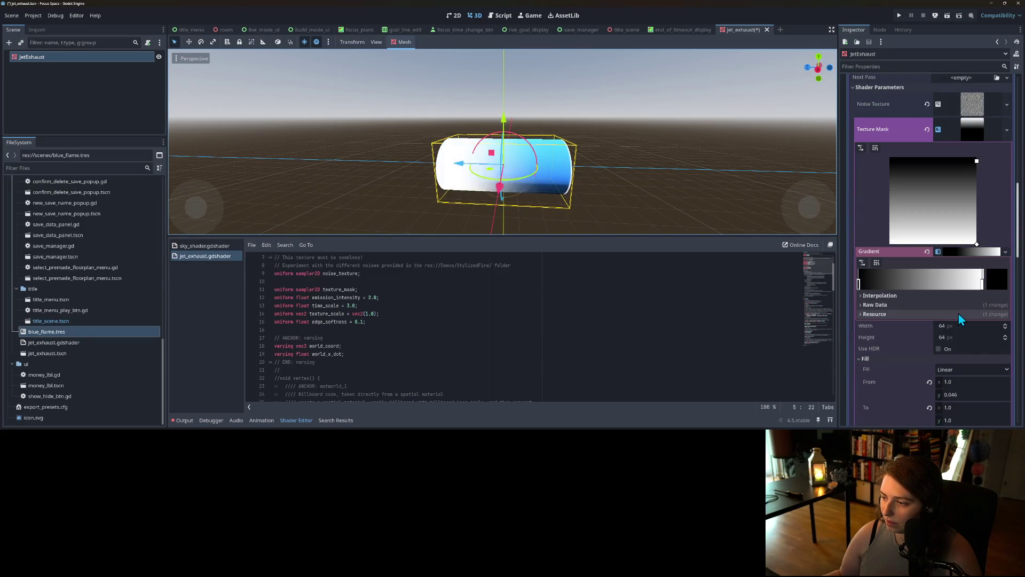
scroll(923, 312, down, 4)
scroll(924, 311, up, 4)
scroll(923, 309, up, 5)
scroll(981, 343, down, 4)
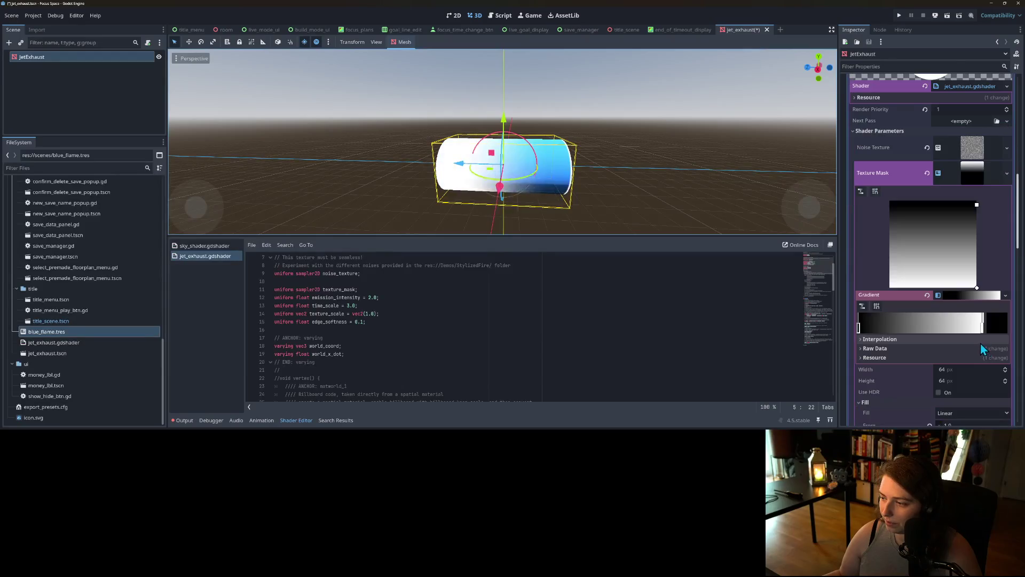
mouse_move(976, 286)
mouse_down()
mouse_move(968, 203)
mouse_move(976, 287)
mouse_up()
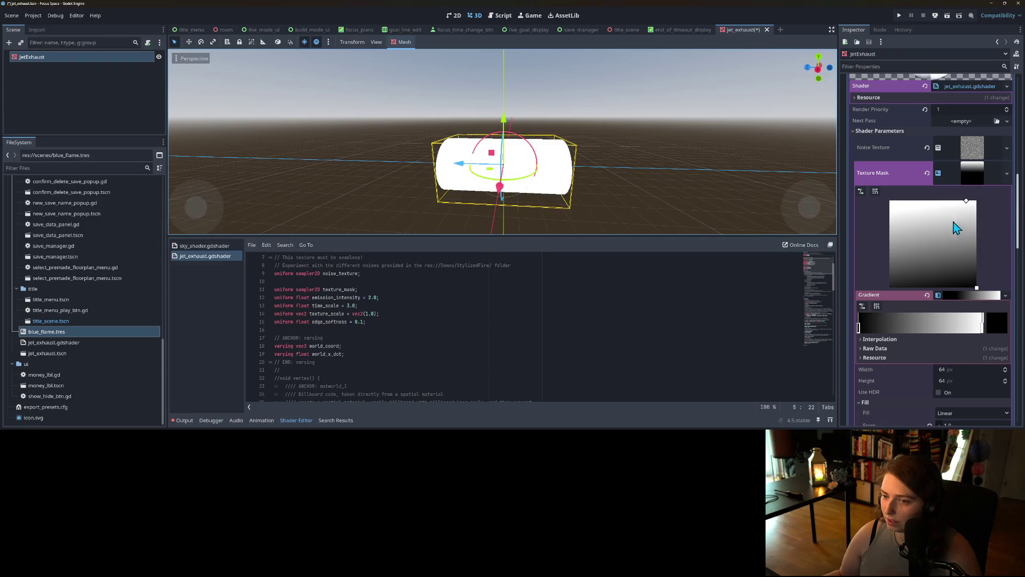
drag(966, 202, 989, 206)
scroll(972, 251, up, 4)
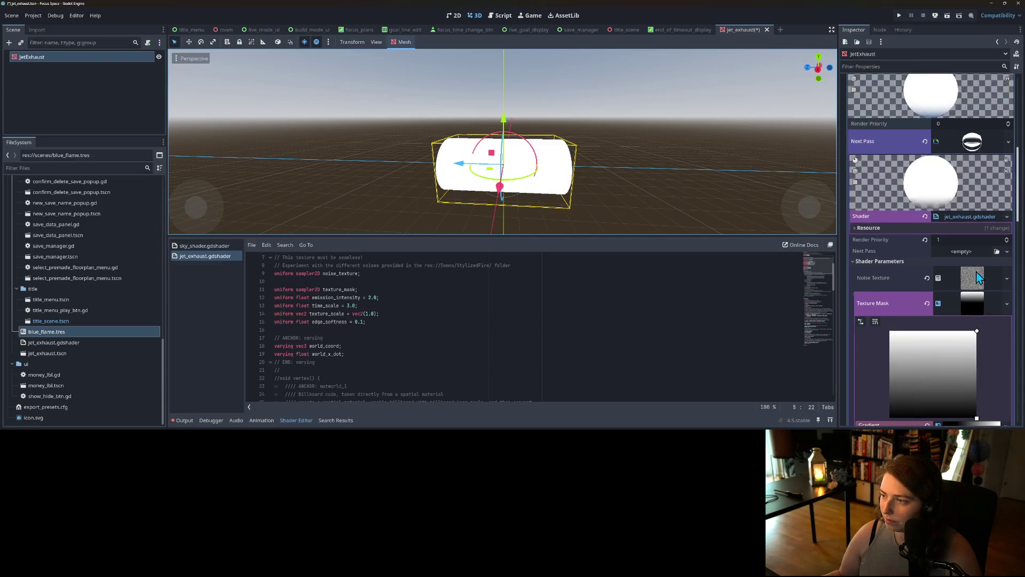
Expand the Noise Texture settings and try the Simplex and Simplex Smooth noise types.
scroll(963, 295, down, 2)
click(973, 246)
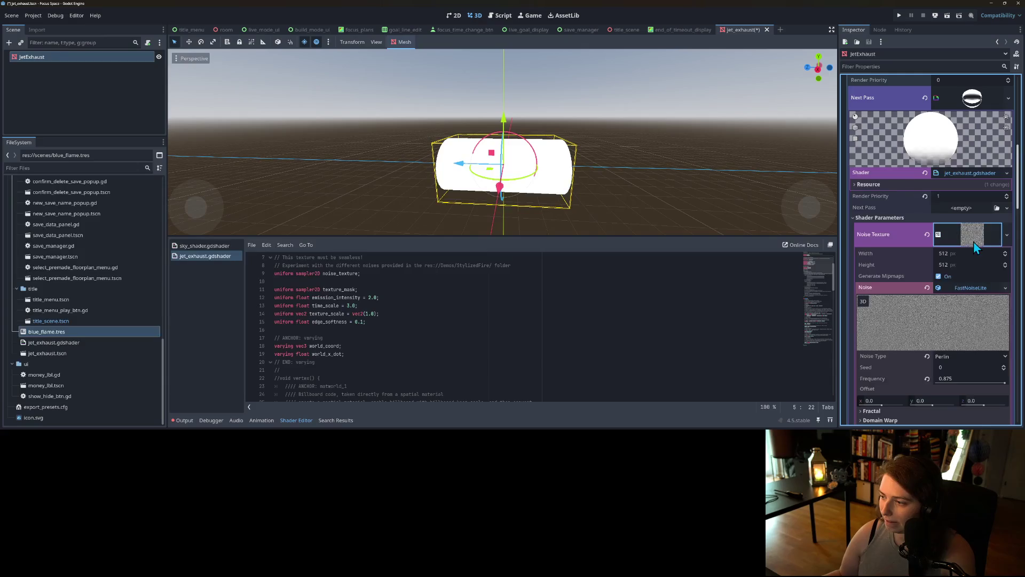
click(973, 242)
click(971, 257)
click(972, 235)
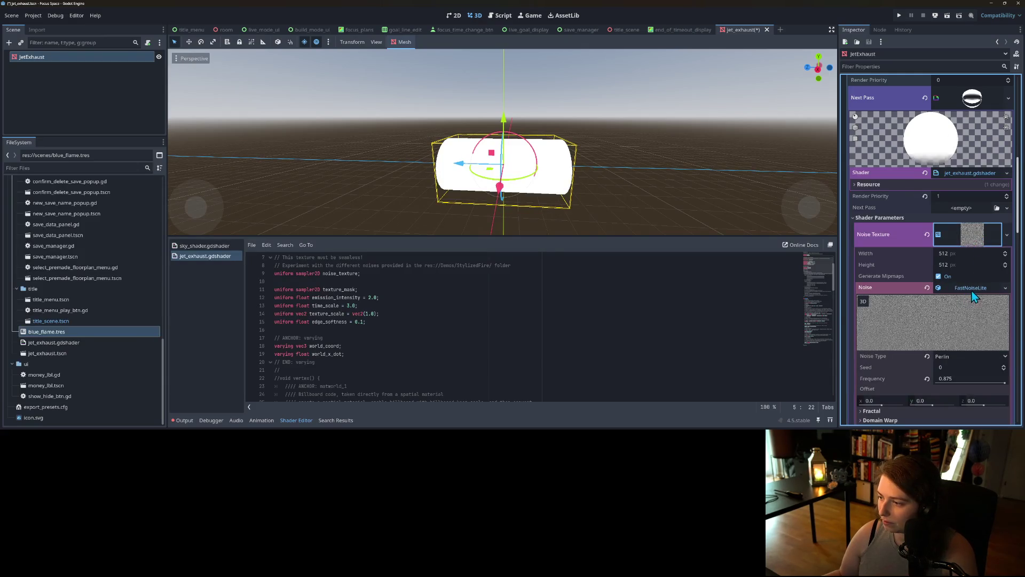
click(954, 359)
click(963, 368)
click(965, 356)
click(967, 377)
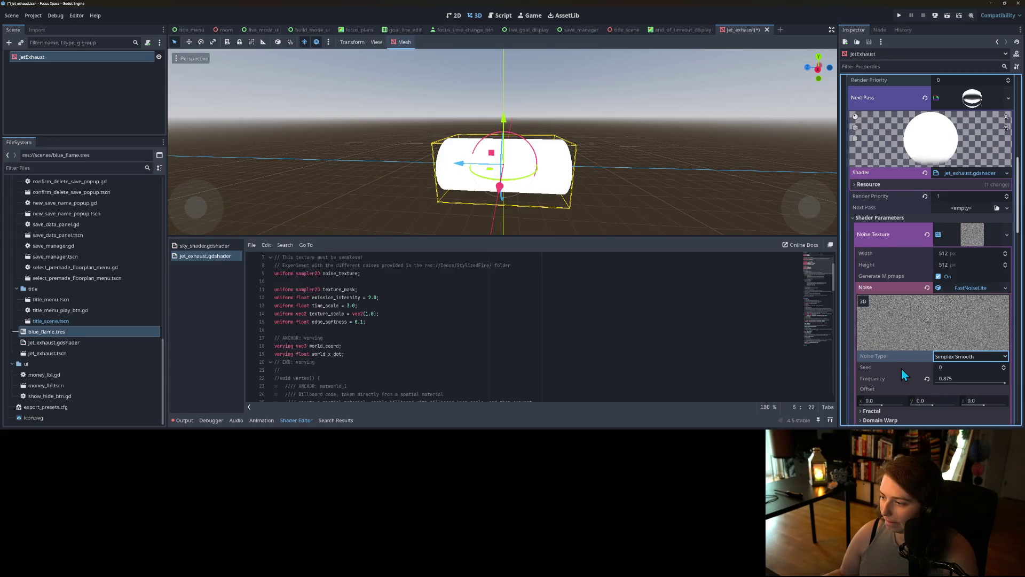
Try frequency 0.716 and Cellular, then settle on Perlin with frequency lowered to 0.0376.
scroll(902, 366, down, 2)
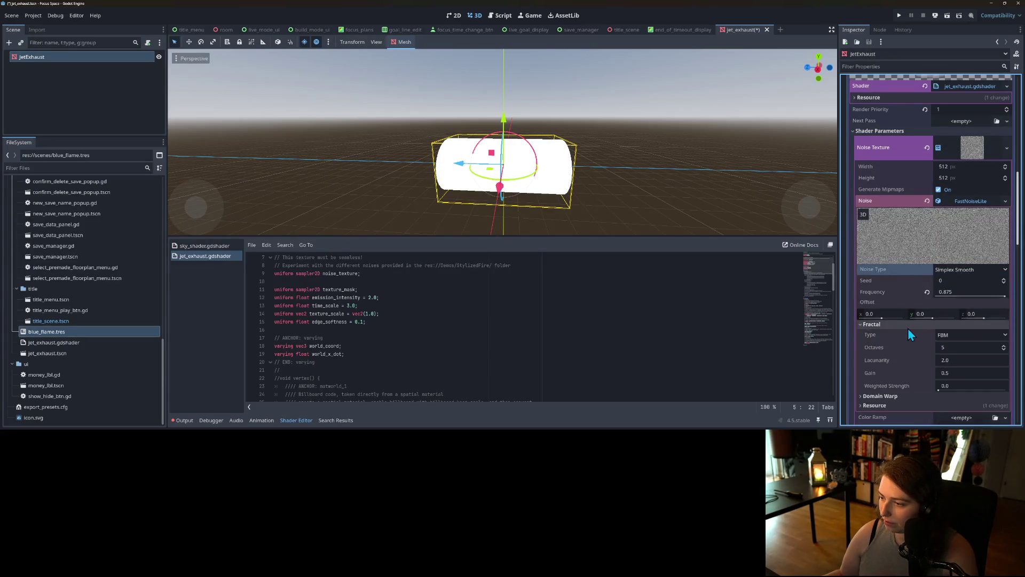
click(954, 294)
text(0.71)
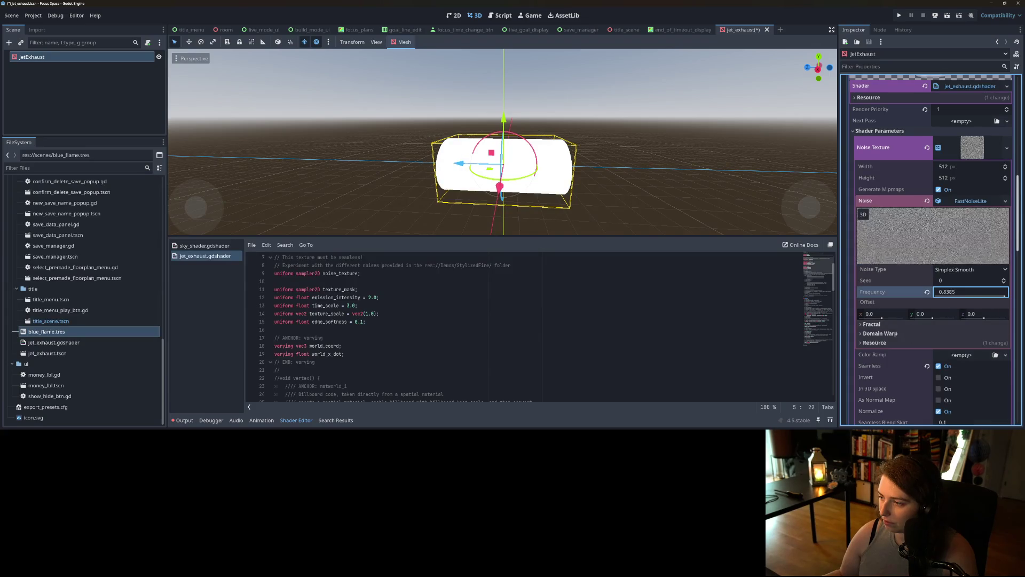
text(671)
click(968, 270)
click(957, 302)
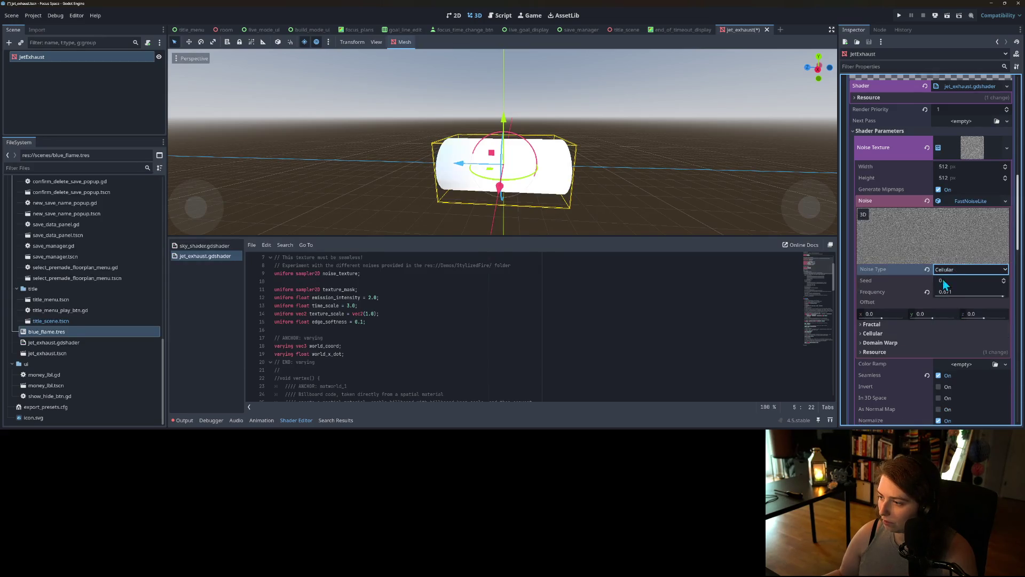
click(961, 269)
click(956, 315)
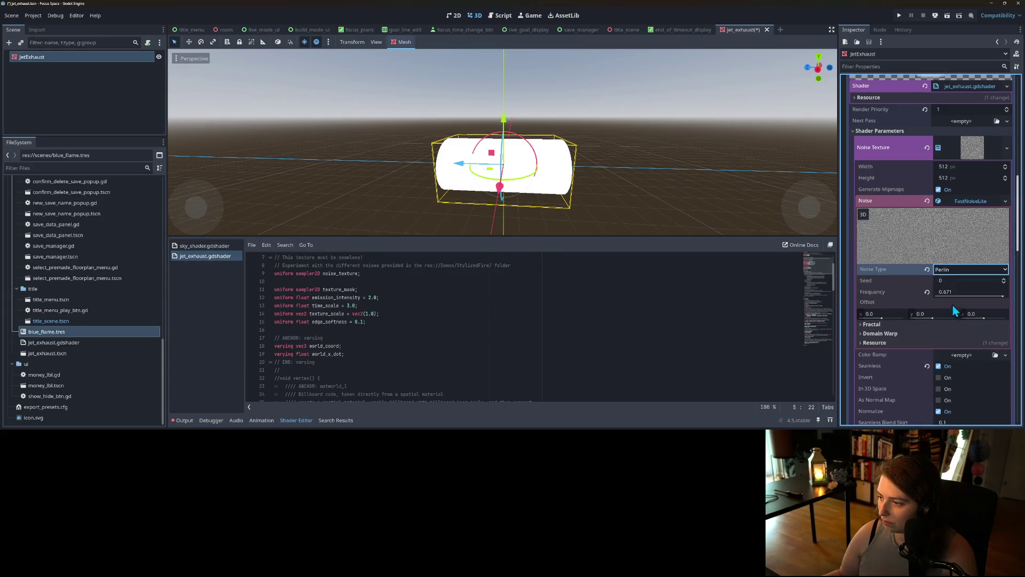
mouse_move(958, 294)
mouse_down()
mouse_move(908, 294)
mouse_move(984, 298)
mouse_up()
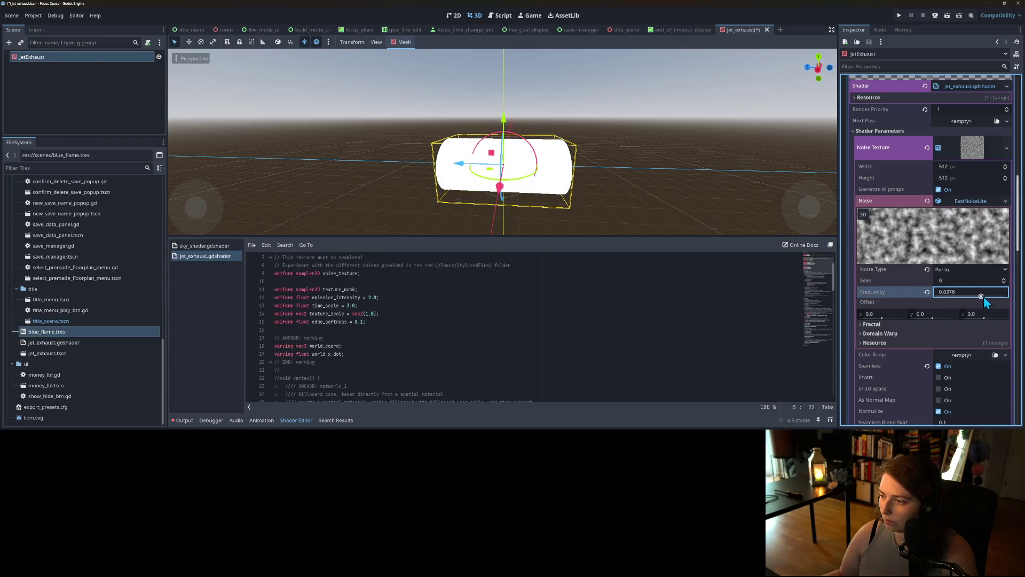
scroll(891, 292, down, 10)
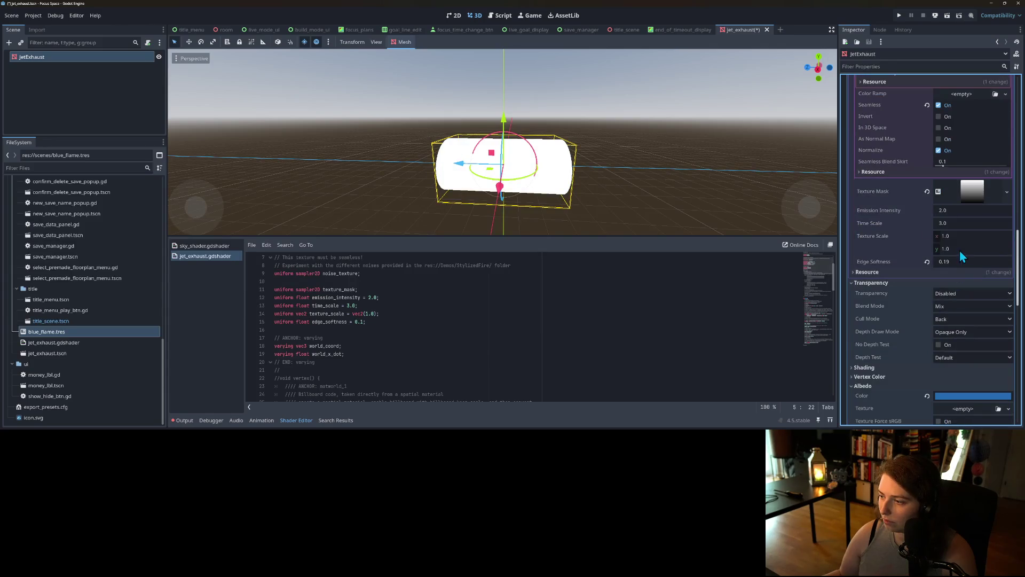
Reset and raise Edge Softness to 0.655, Emission Intensity to 3.995, and Time Scale to 0.42.
click(927, 262)
mouse_move(962, 264)
mouse_down()
mouse_move(993, 264)
mouse_move(984, 262)
mouse_up()
click(966, 222)
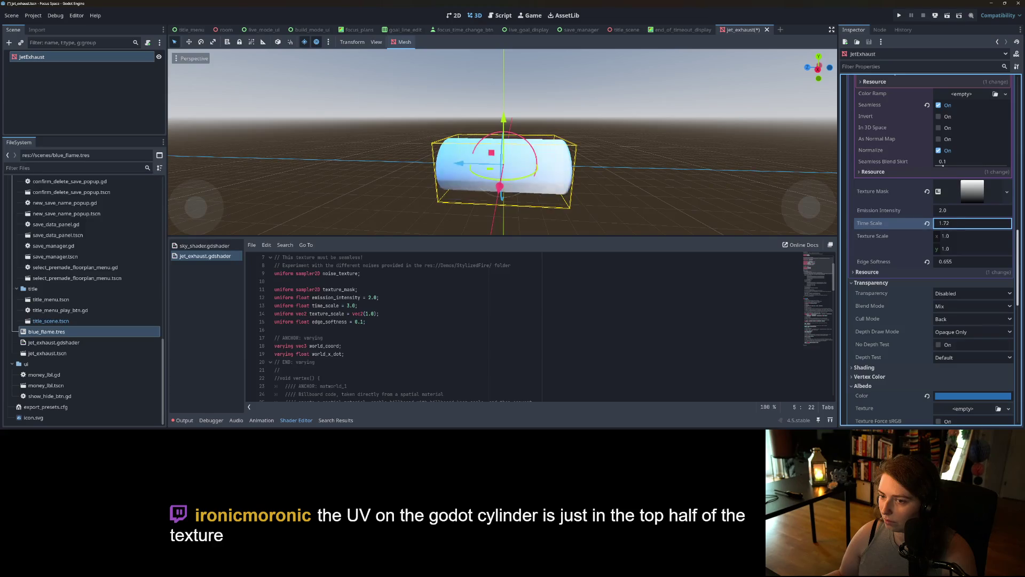
drag(973, 208, 985, 208)
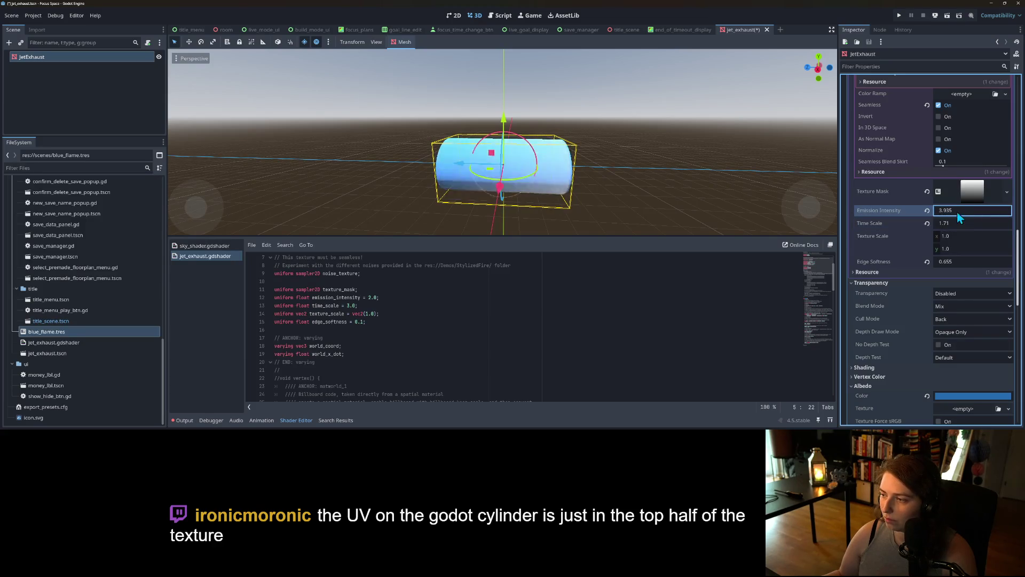
click(967, 225)
text(0.42)
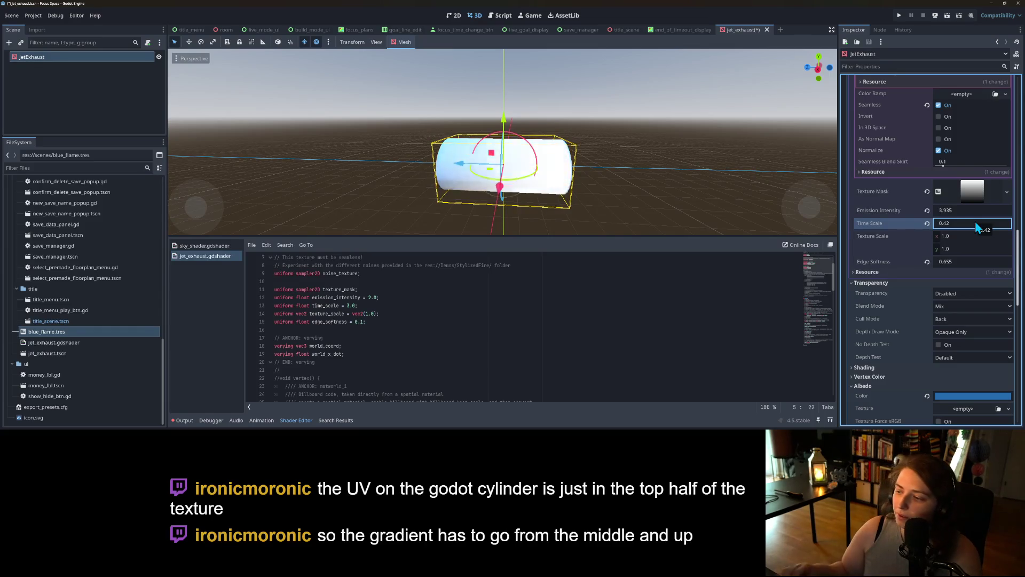
scroll(942, 237, up, 2)
click(979, 241)
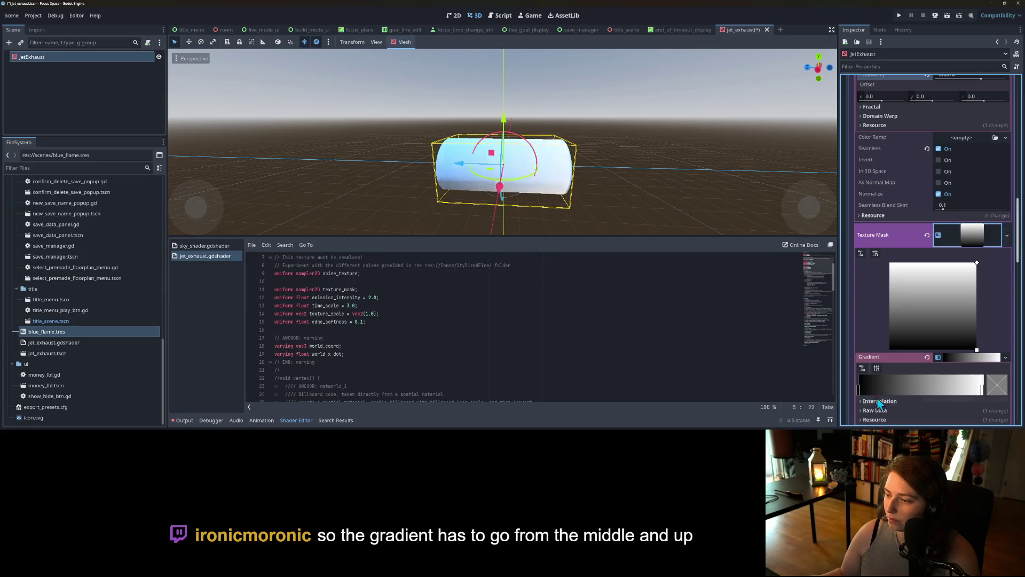
Drag the mask gradient's dark stop to the middle and uncheck Cap Top and Cap Bottom.
drag(863, 392, 935, 401)
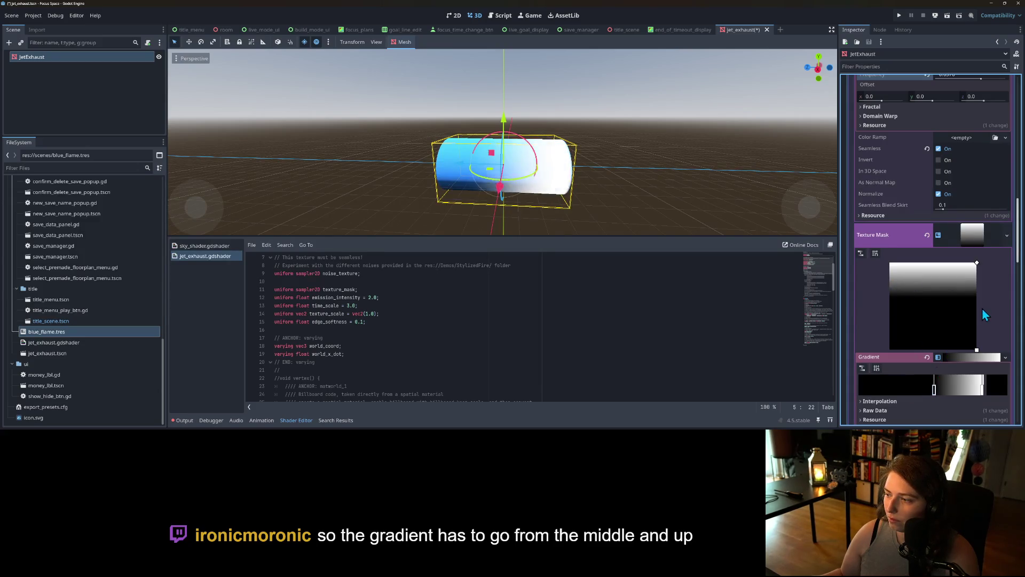
scroll(985, 315, up, 15)
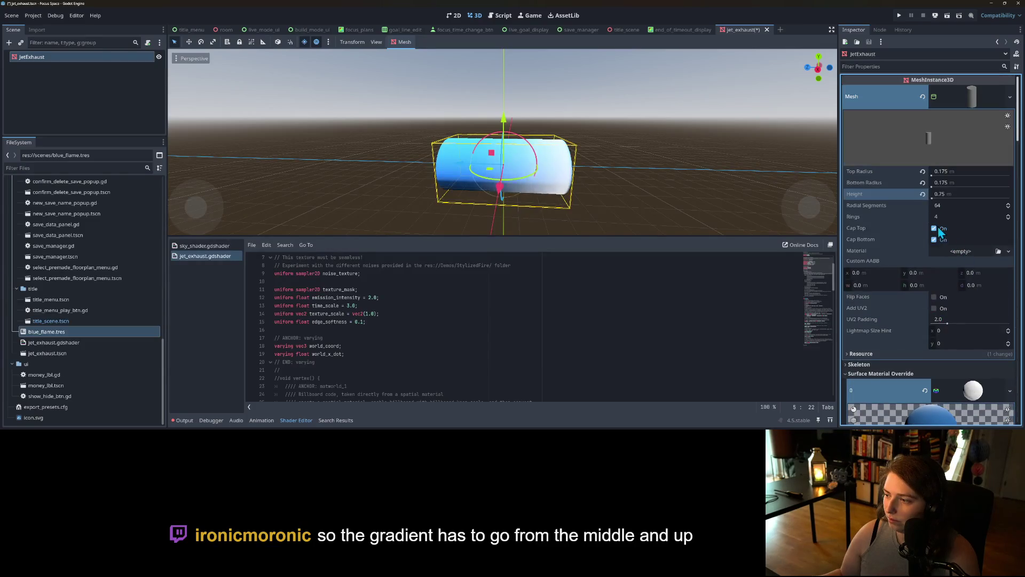
click(934, 228)
click(934, 240)
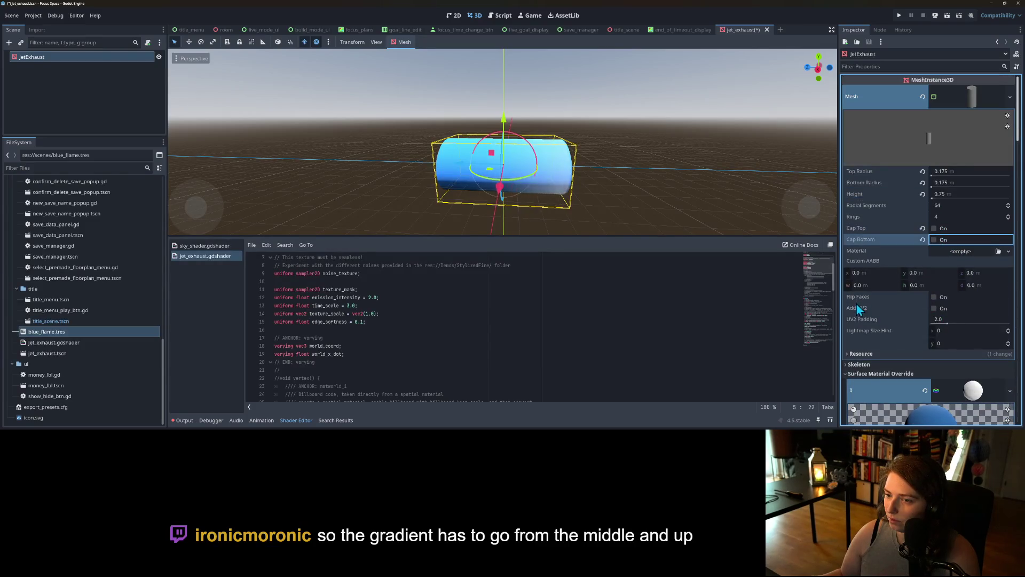
scroll(861, 308, down, 5)
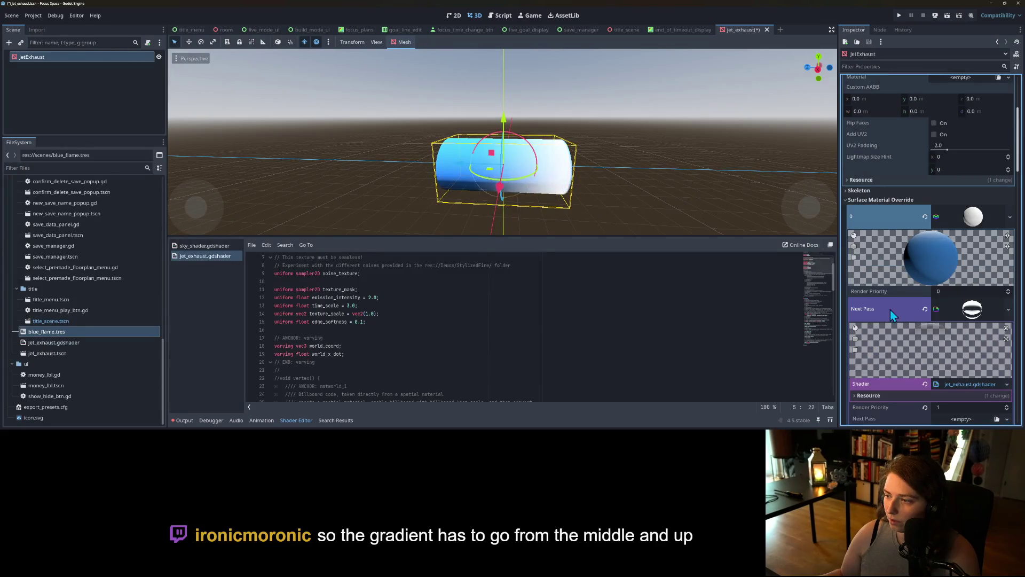
scroll(895, 307, down, 1)
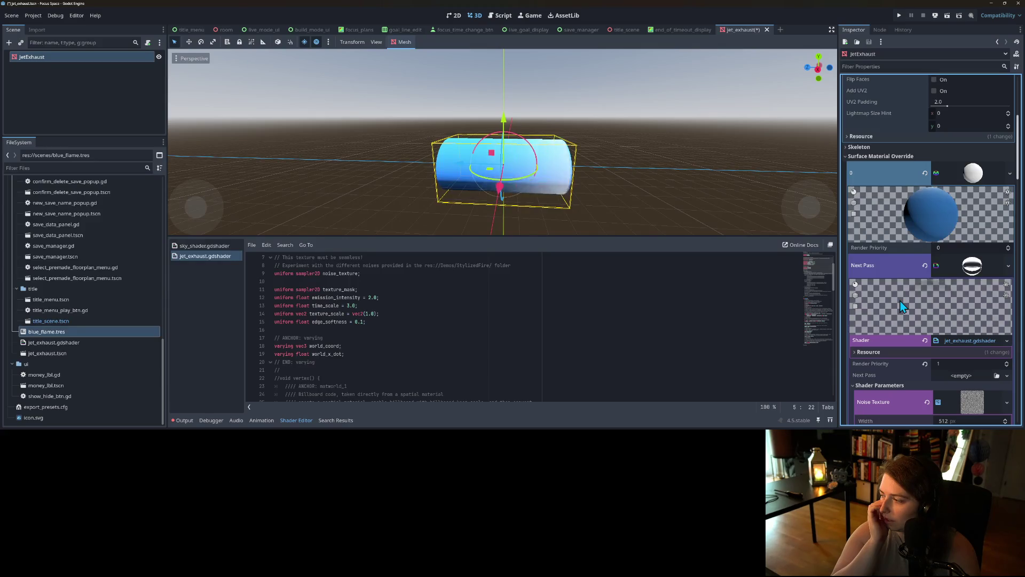
Adjust the Texture Mask gradient's dark and white stops to darken the mask.
scroll(918, 310, down, 5)
scroll(947, 326, down, 5)
scroll(948, 328, down, 5)
mouse_move(937, 341)
mouse_down()
mouse_move(963, 345)
mouse_move(860, 338)
mouse_up()
click(984, 340)
mouse_move(984, 345)
mouse_down()
mouse_move(893, 345)
mouse_move(985, 344)
mouse_up()
mouse_move(863, 340)
mouse_down()
mouse_move(946, 343)
mouse_move(938, 343)
mouse_up()
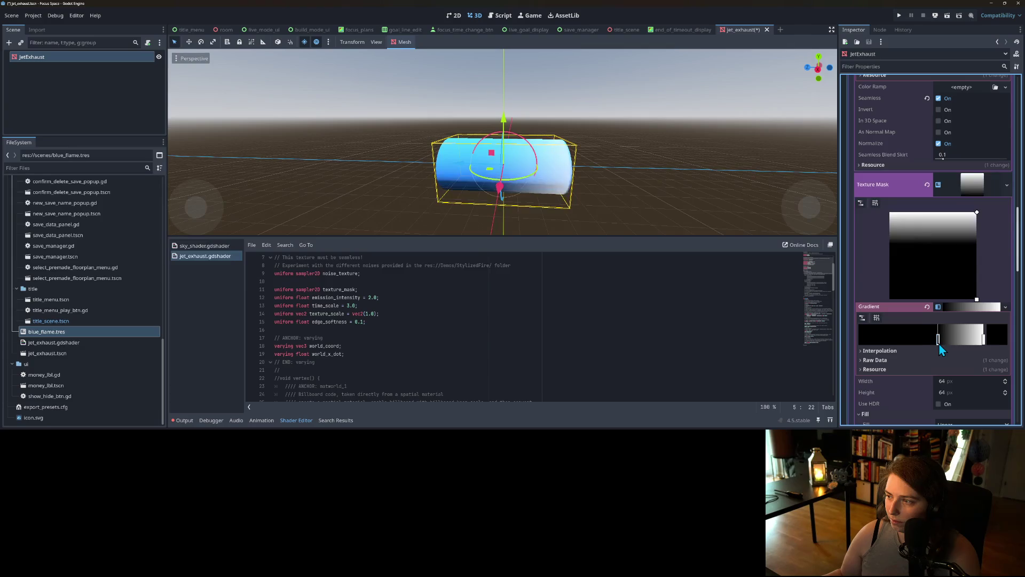
Drag the noise Frequency down to 0.0016 for broad, soft cloud shapes.
scroll(940, 343, up, 5)
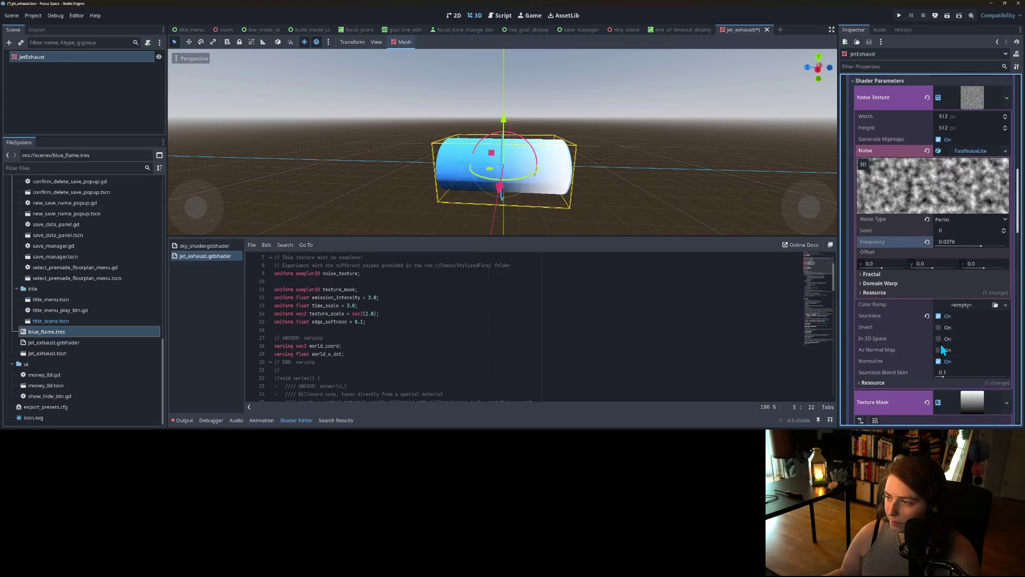
scroll(940, 344, down, 6)
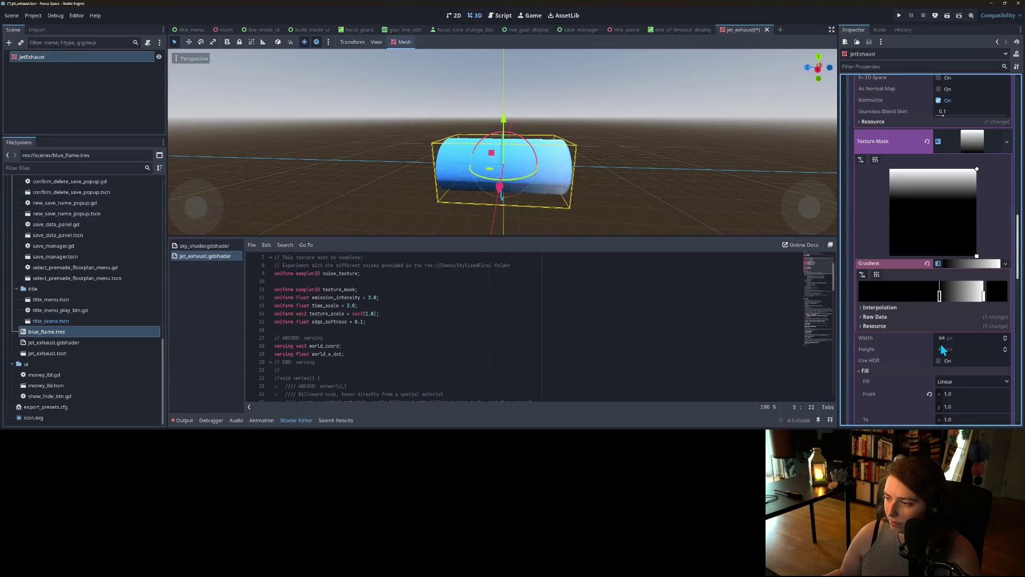
scroll(947, 337, down, 1)
scroll(946, 334, up, 2)
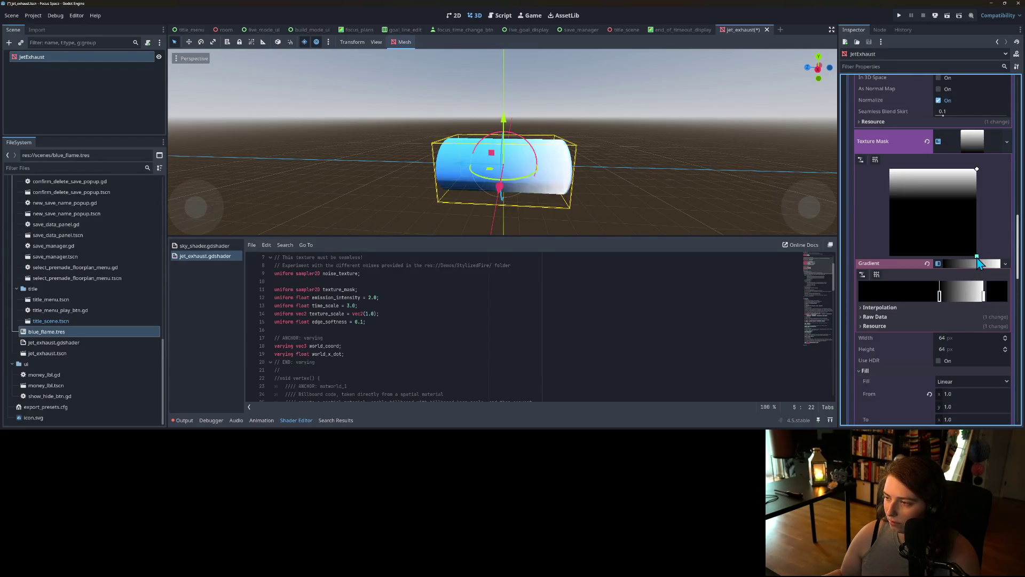
scroll(934, 310, up, 5)
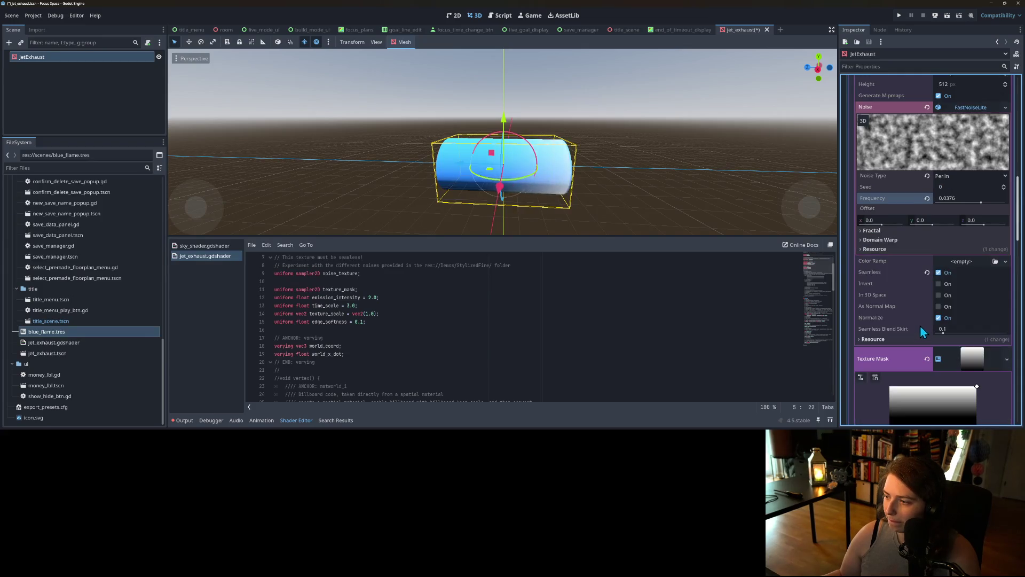
scroll(897, 329, up, 1)
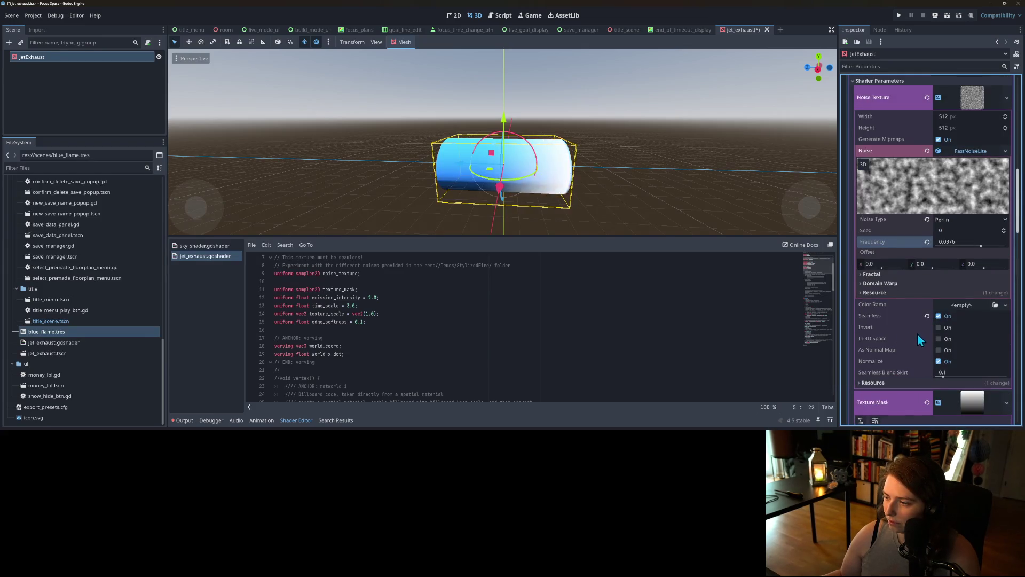
scroll(917, 333, up, 1)
scroll(926, 344, up, 1)
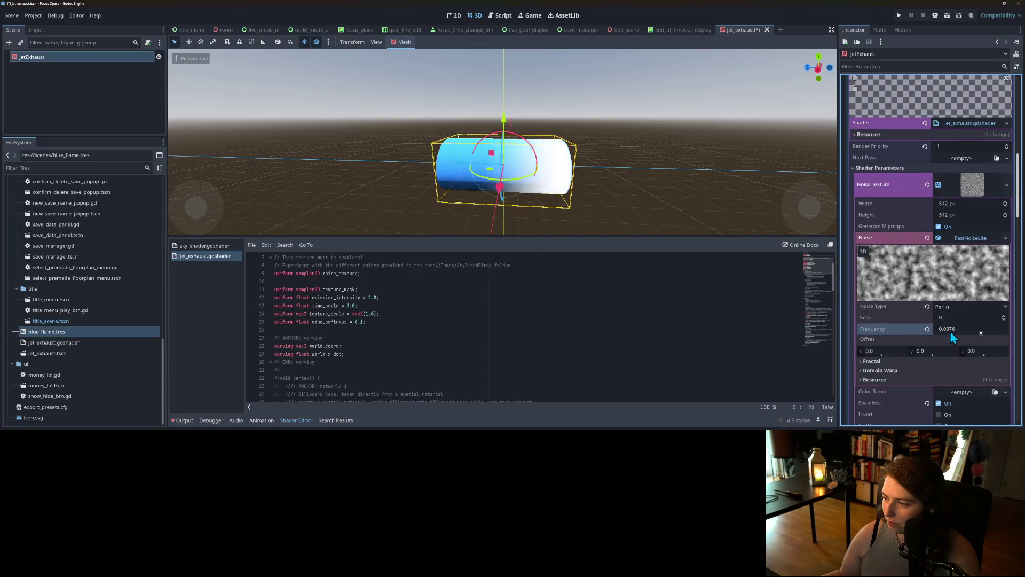
mouse_move(969, 333)
mouse_down()
mouse_move(939, 334)
mouse_move(957, 333)
mouse_up()
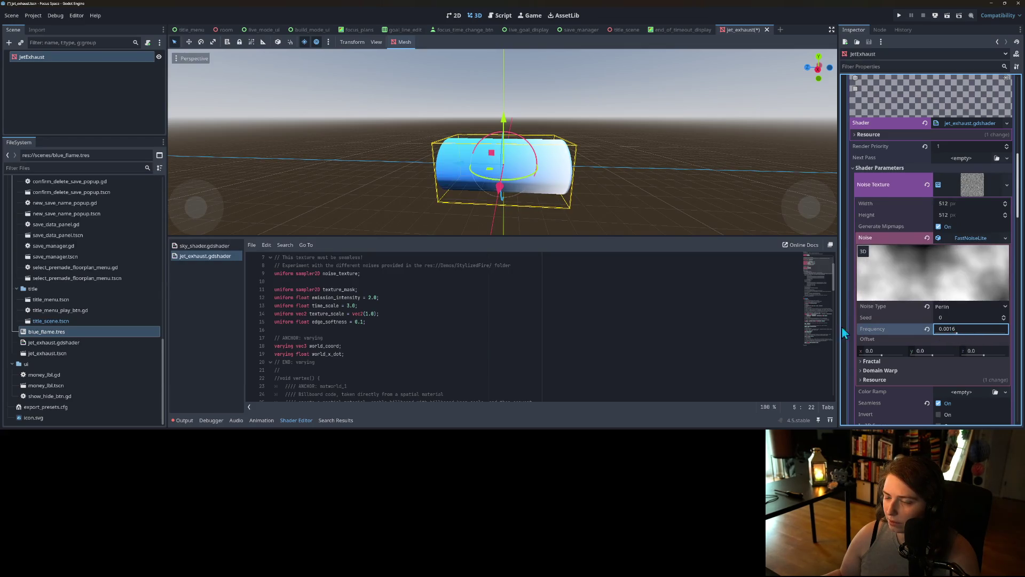
scroll(946, 358, up, 3)
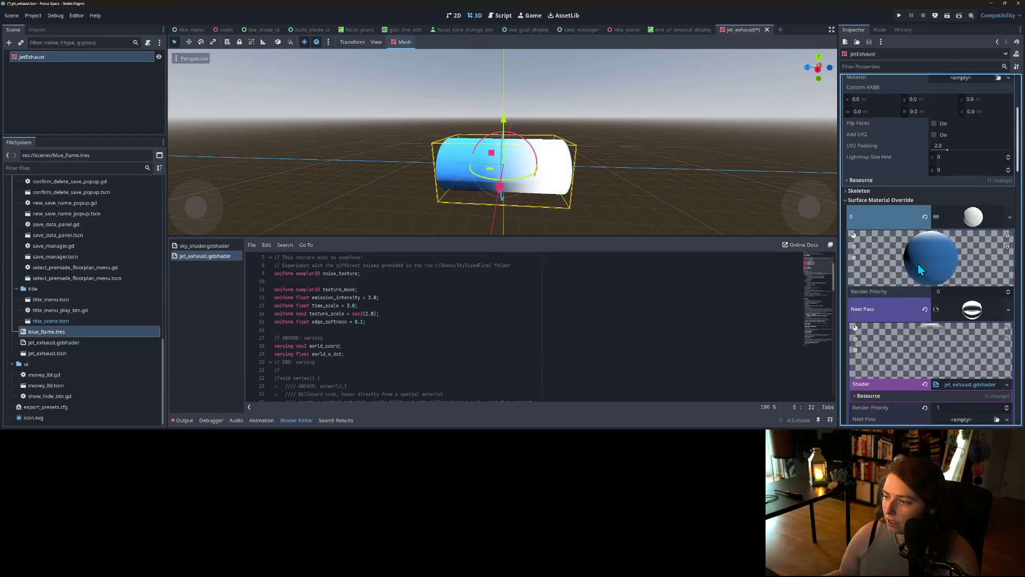
Collapse the Next Pass material to reveal the base surface material's settings.
scroll(921, 268, down, 1)
click(969, 267)
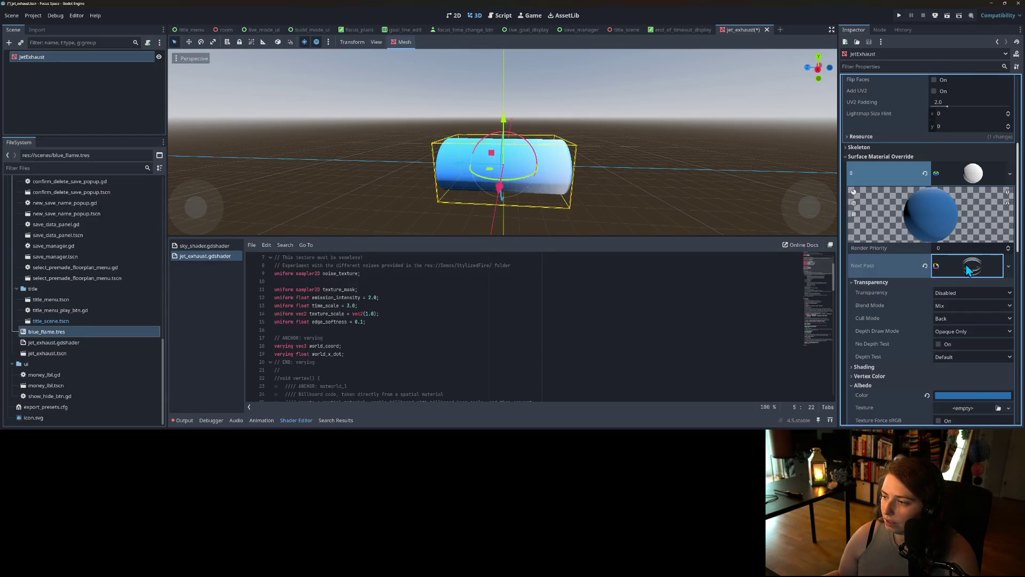
scroll(927, 313, down, 1)
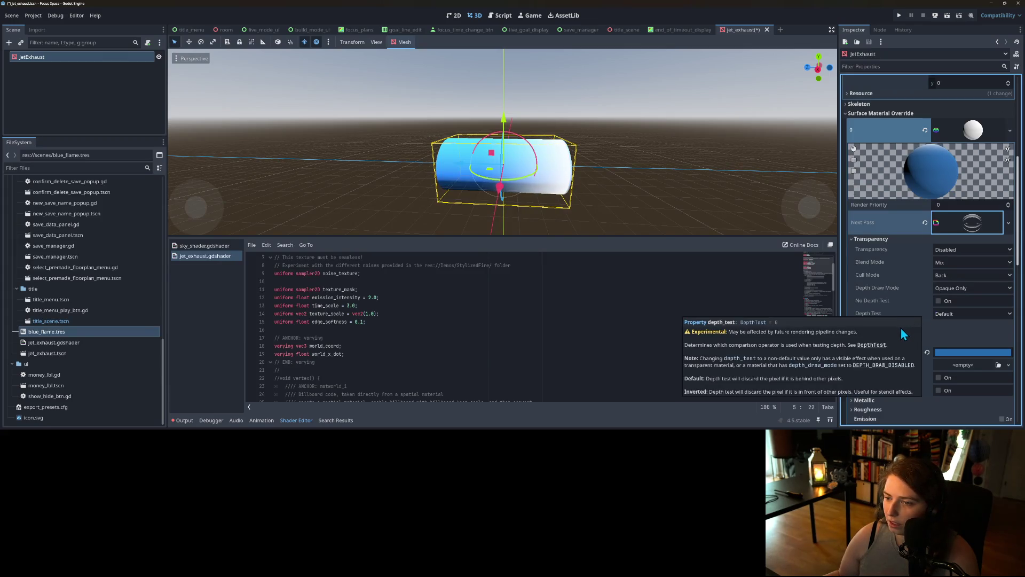
Review the end of the shader: alpha output, COLOR-based alpha erosion and noise sampling.
scroll(900, 321, down, 2)
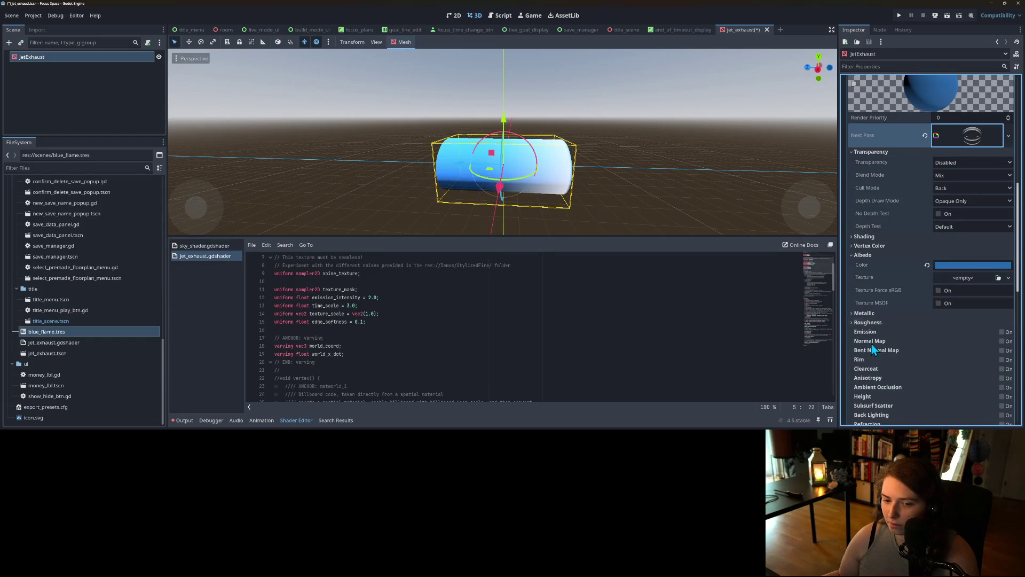
scroll(429, 323, down, 2)
scroll(429, 324, down, 18)
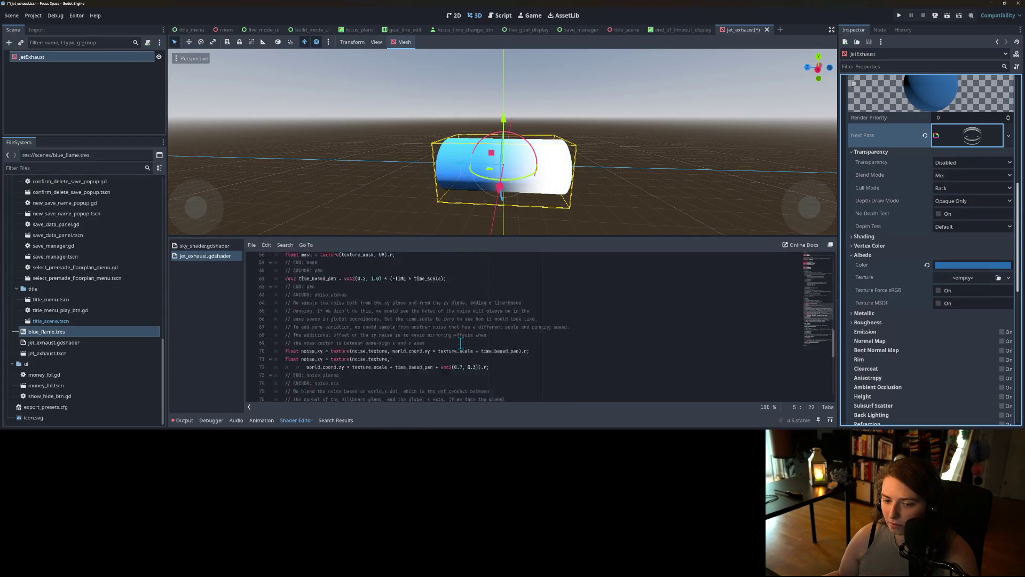
scroll(461, 341, down, 7)
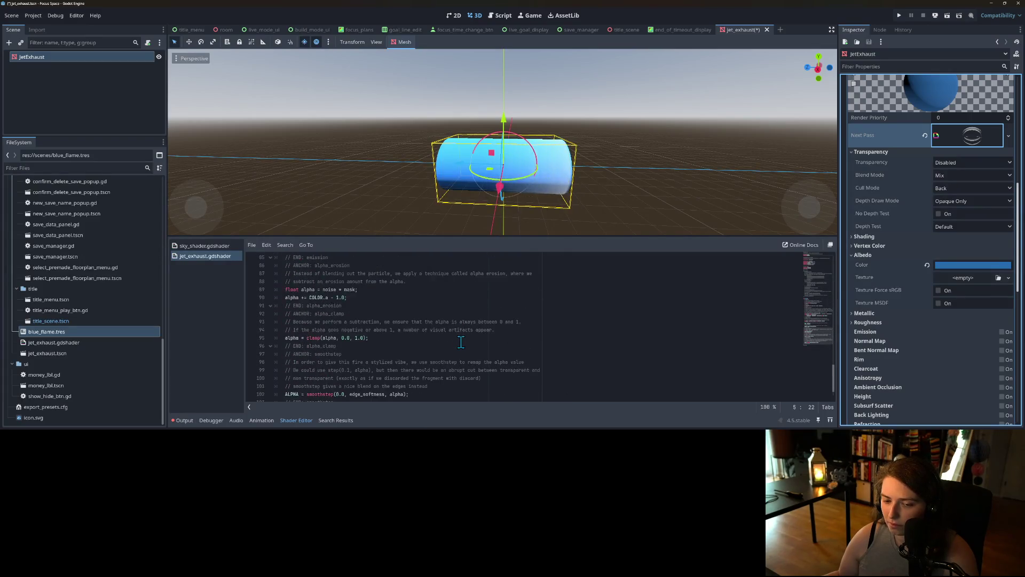
click(346, 369)
scroll(345, 369, up, 3)
click(344, 346)
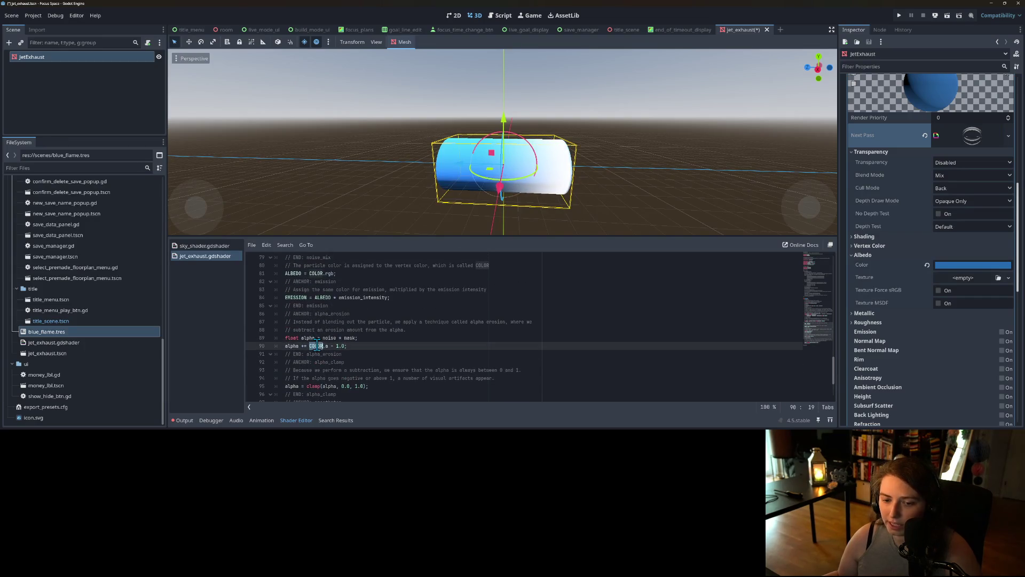
scroll(350, 325, up, 3)
click(349, 337)
Fold the varying section and place the caret after the texture_mask uniform.
scroll(341, 347, up, 15)
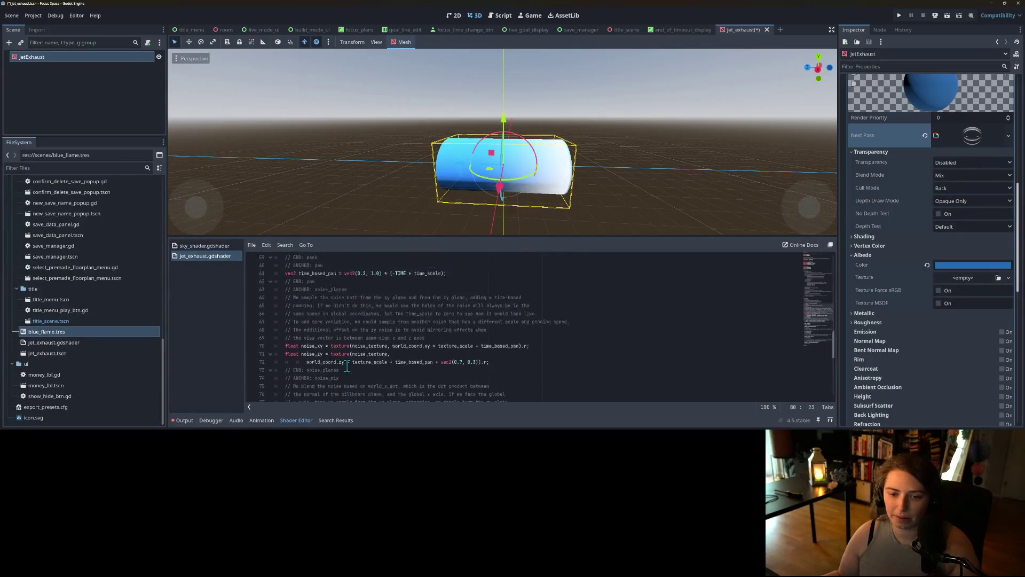
scroll(318, 363, up, 5)
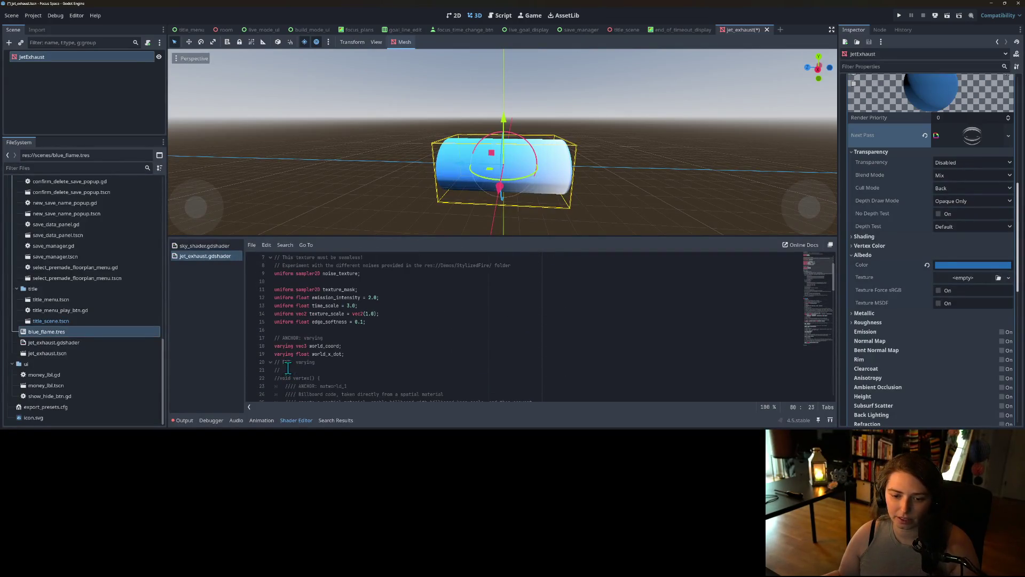
click(271, 362)
click(375, 292)
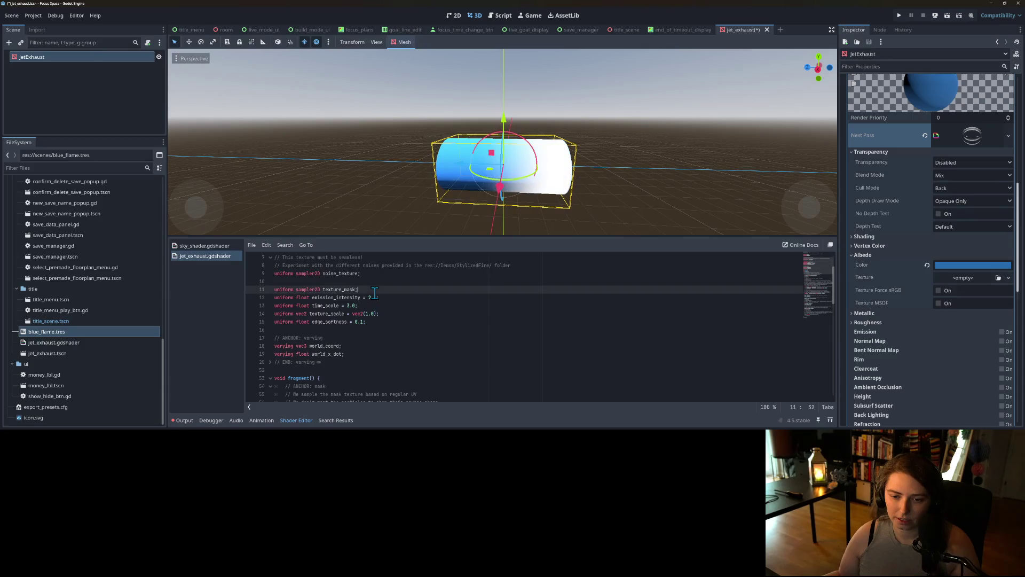
scroll(354, 373, up, 2)
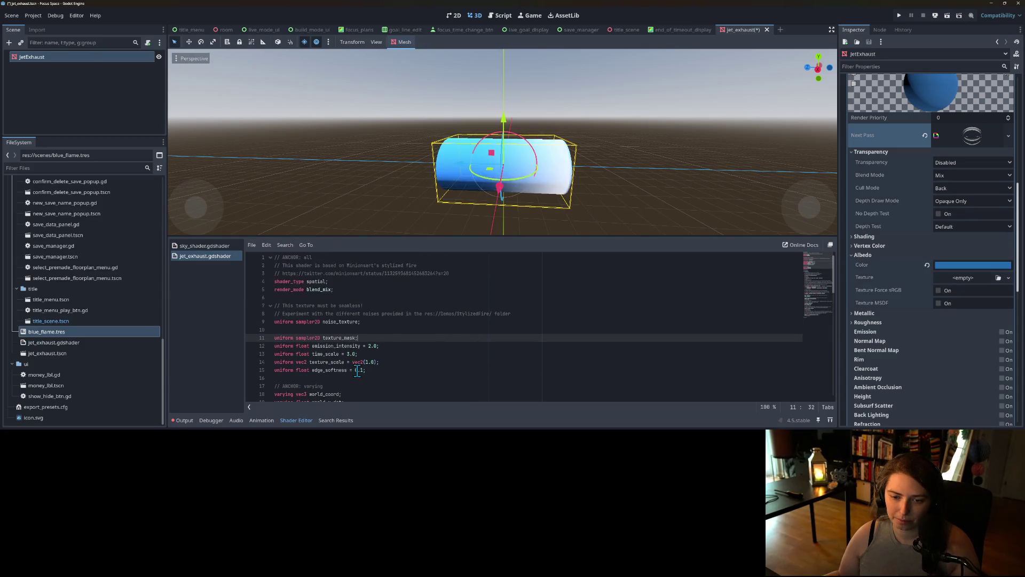
scroll(357, 371, down, 2)
Insert a line above texture_mask and declare 'uniform vec4' using autocomplete.
key(ctrl+shift+Return)
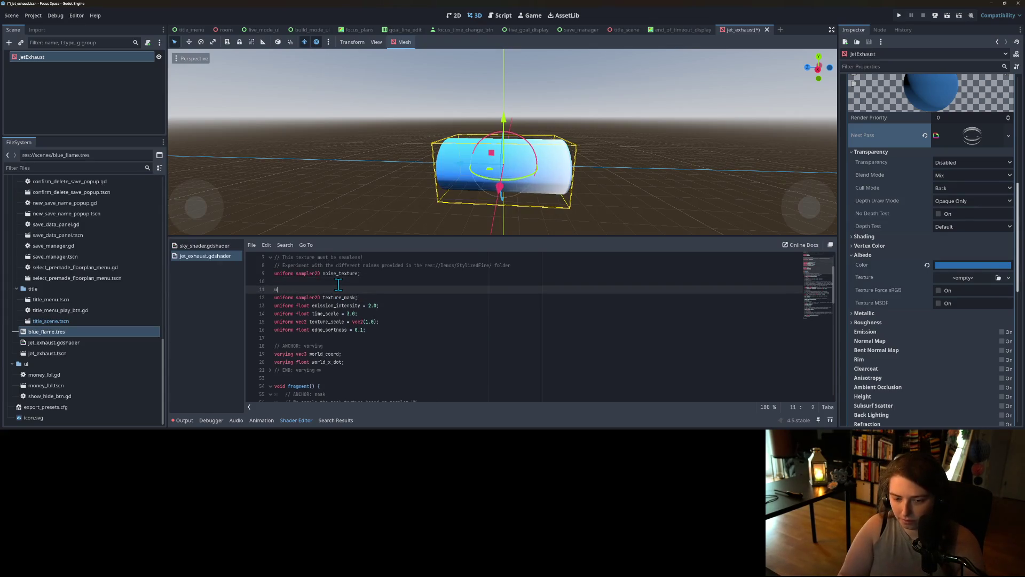
text(uniform sampler)
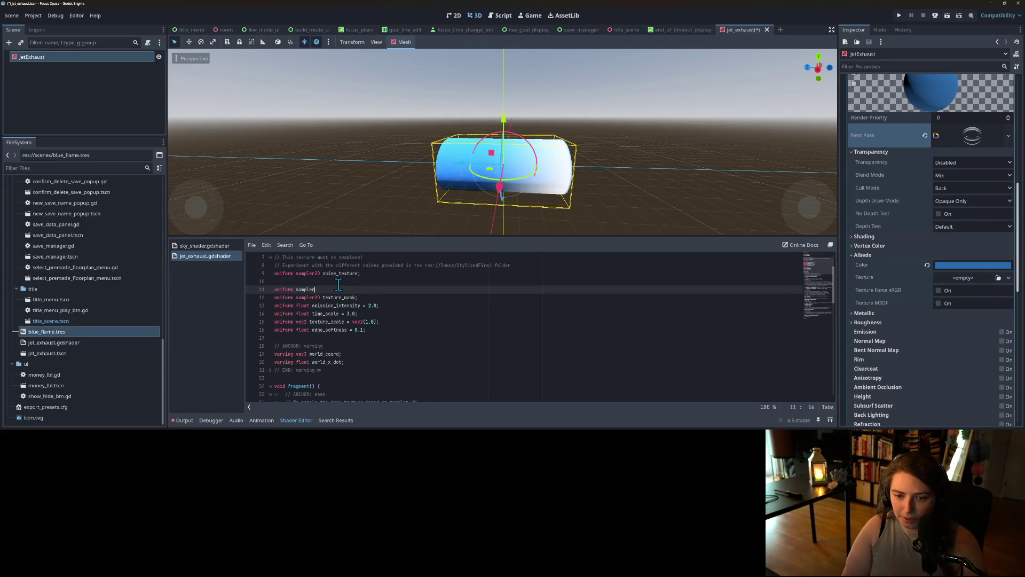
text(C)
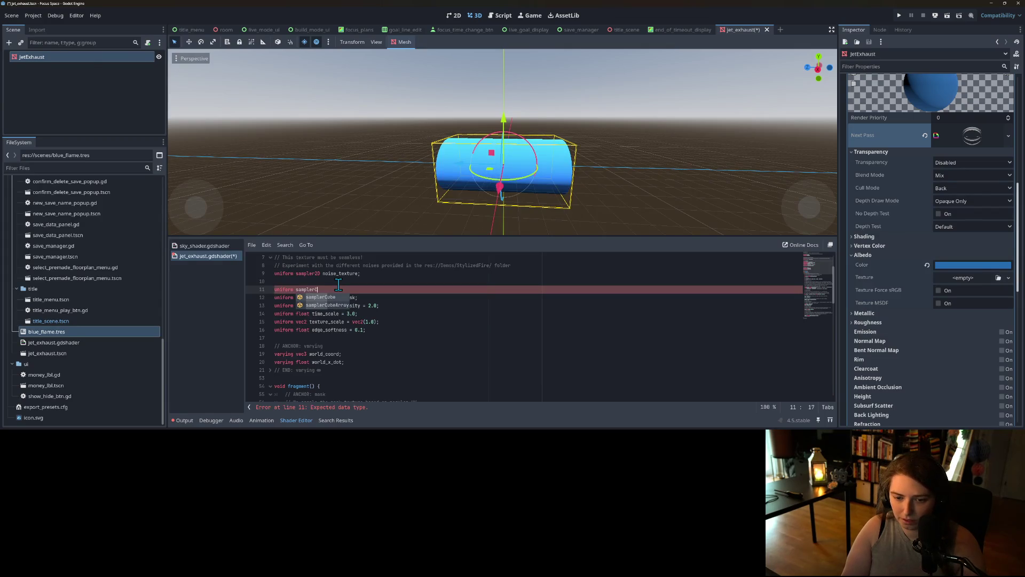
key(BackSpace)
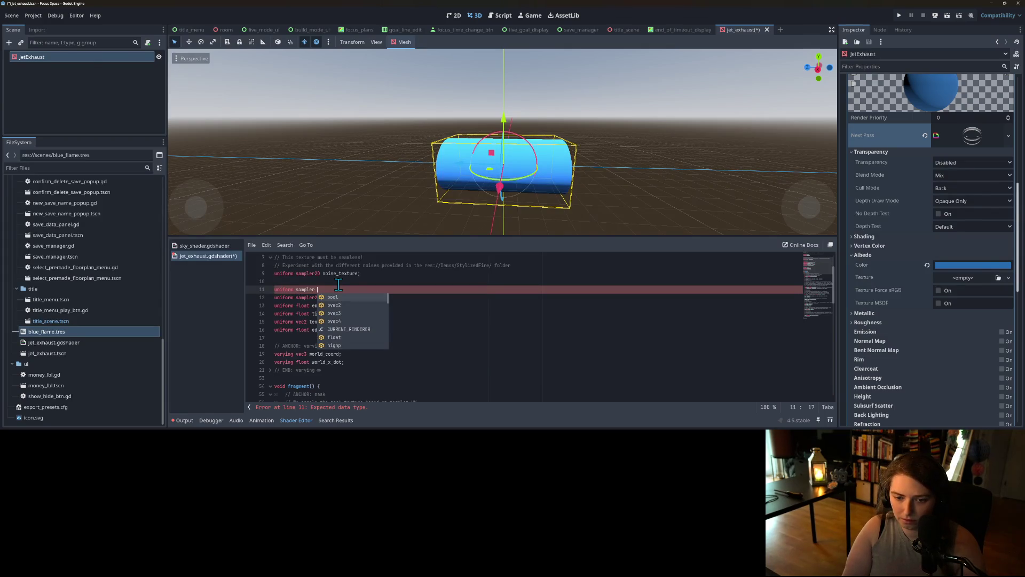
key(BackSpace)
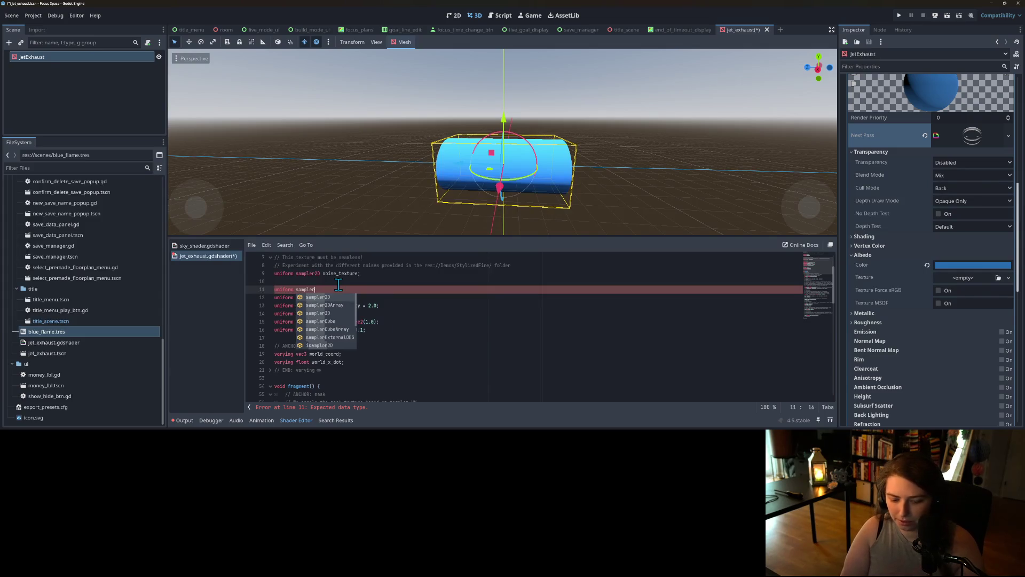
text(4)
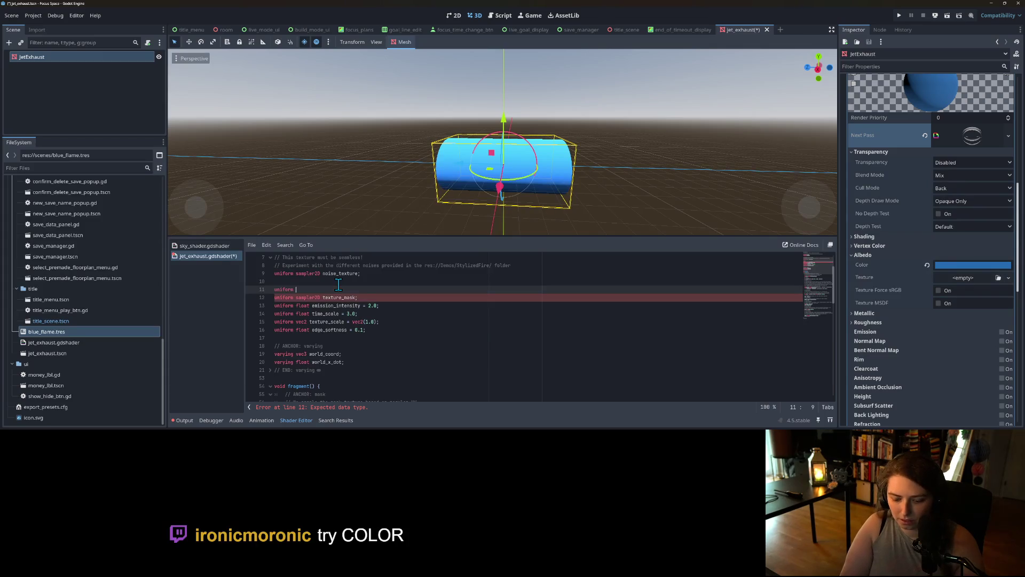
key(Down)
key(Down)
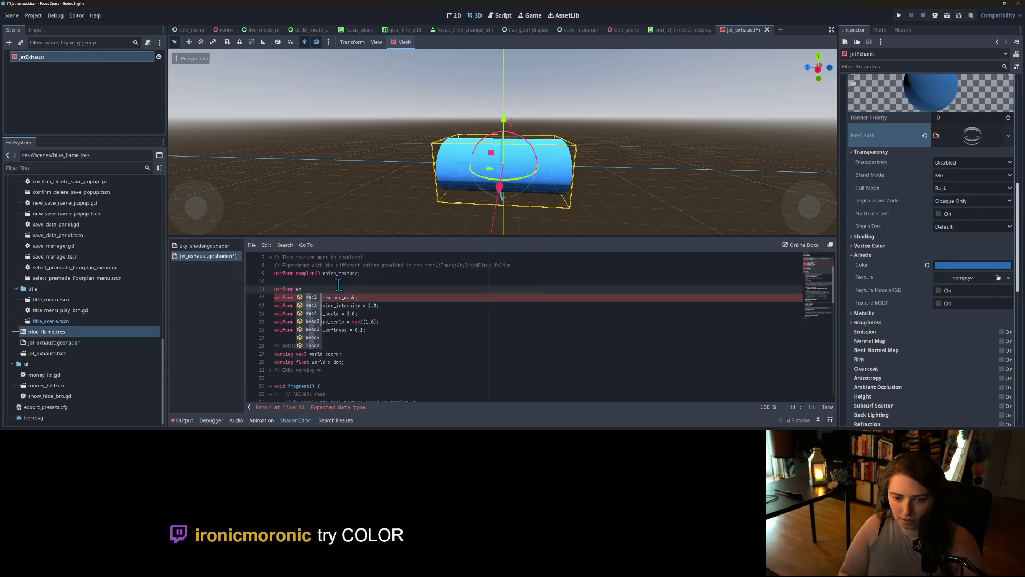
key(Return)
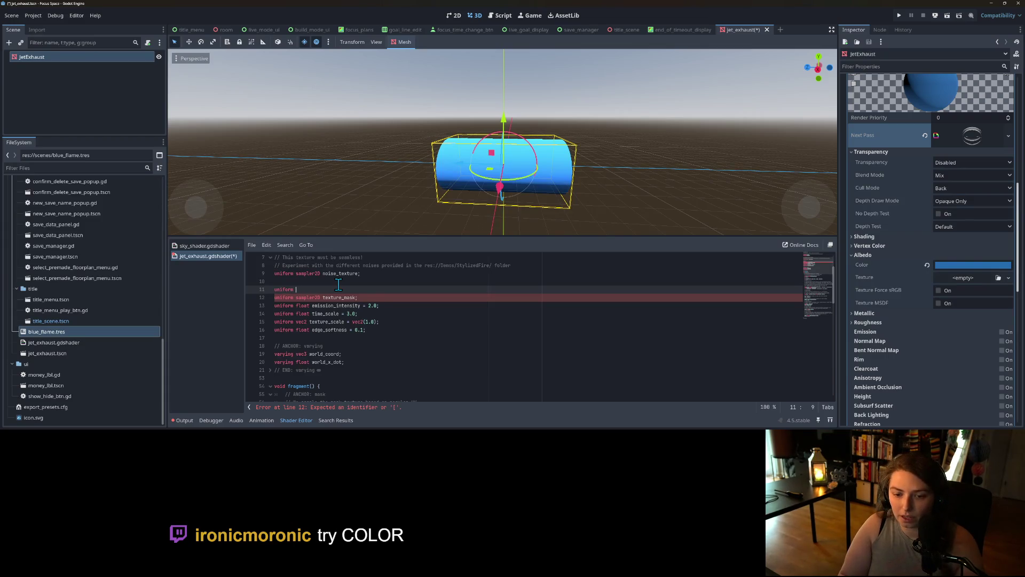
Try COLOR as the uniform type, then delete it back to just 'uniform'.
text(CO)
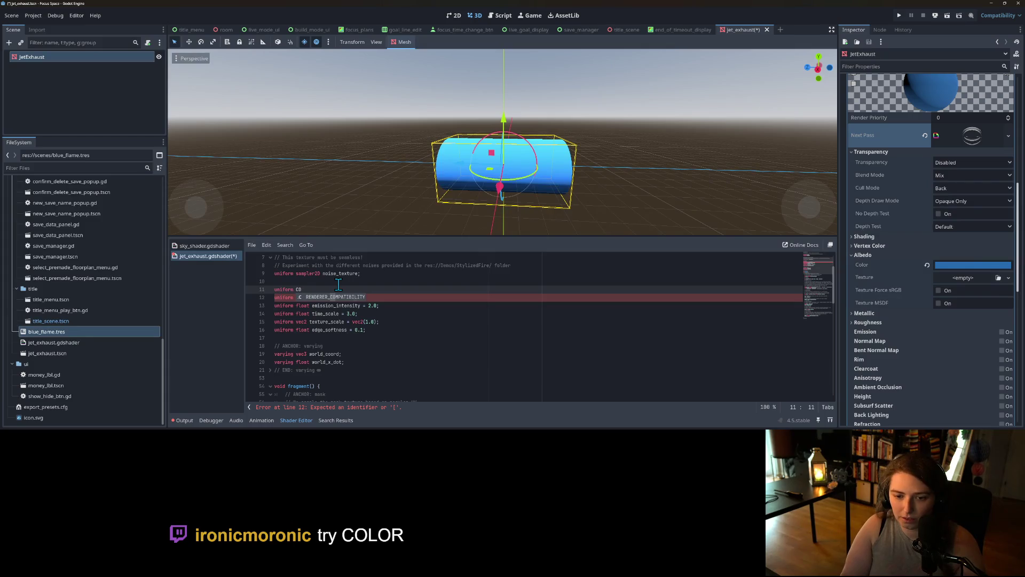
key(BackSpace)
key(BackSpace)
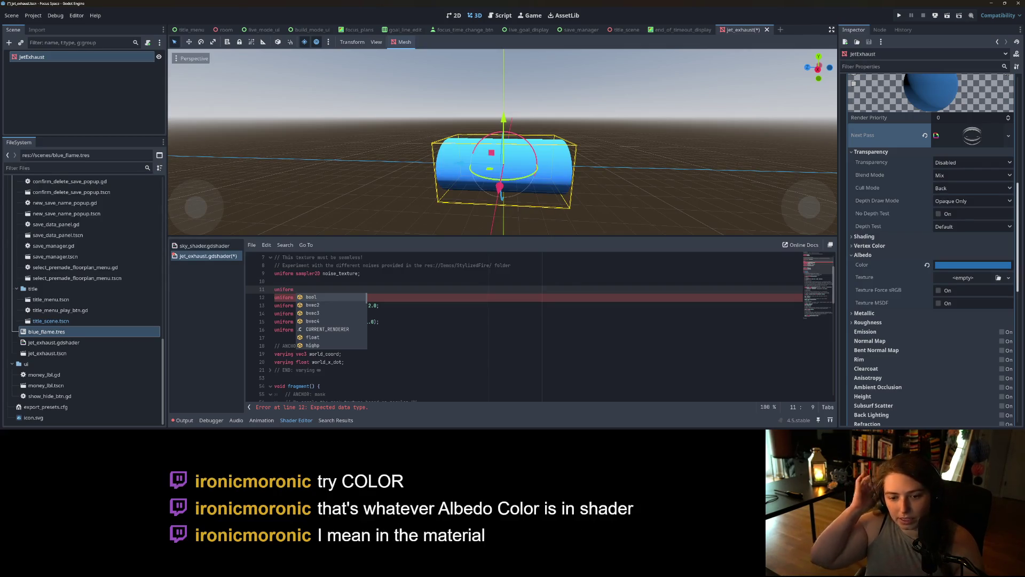
key(BackSpace)
key(BackSpace)
key(BackSpace)
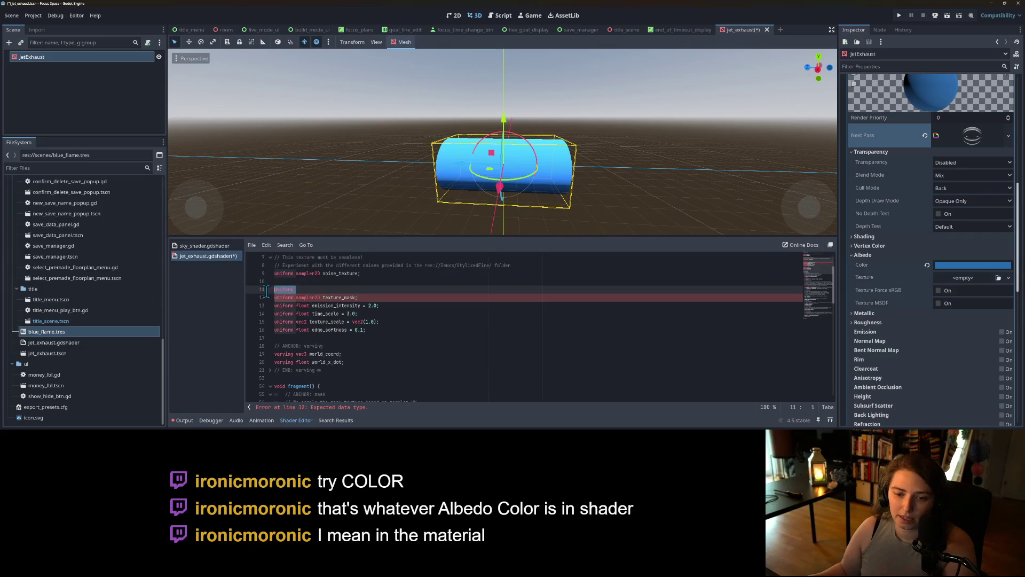
Select COLOR in the ALBEDO assignment on line 81 and enlarge the shader code area.
scroll(365, 338, down, 6)
scroll(365, 337, down, 7)
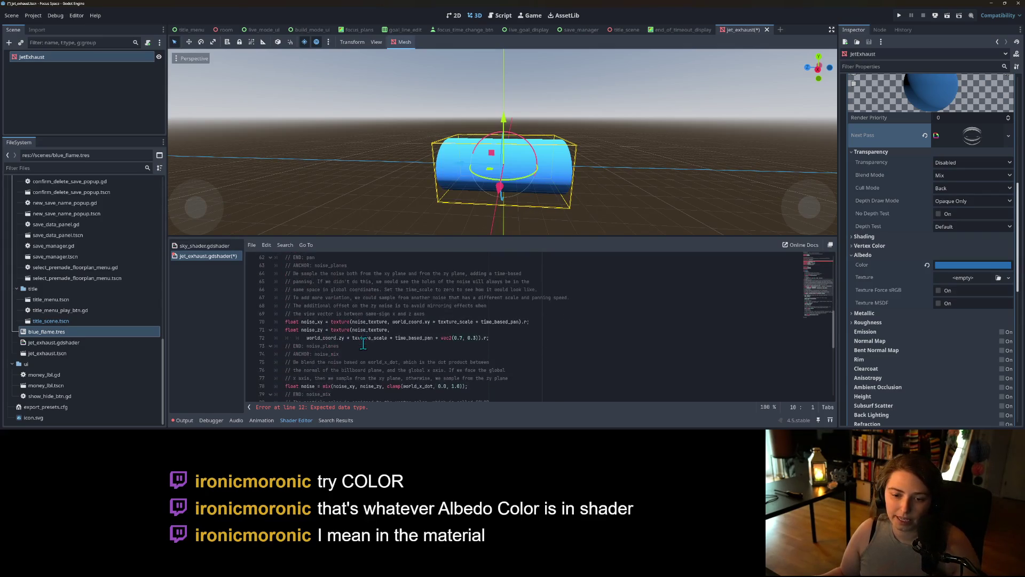
double_click(316, 289)
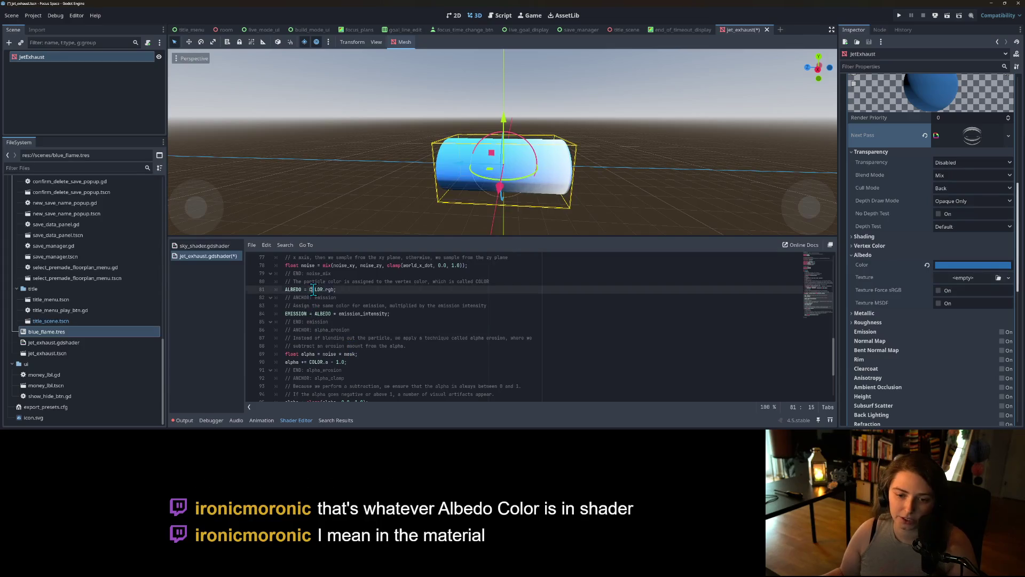
scroll(375, 332, up, 4)
scroll(376, 332, up, 5)
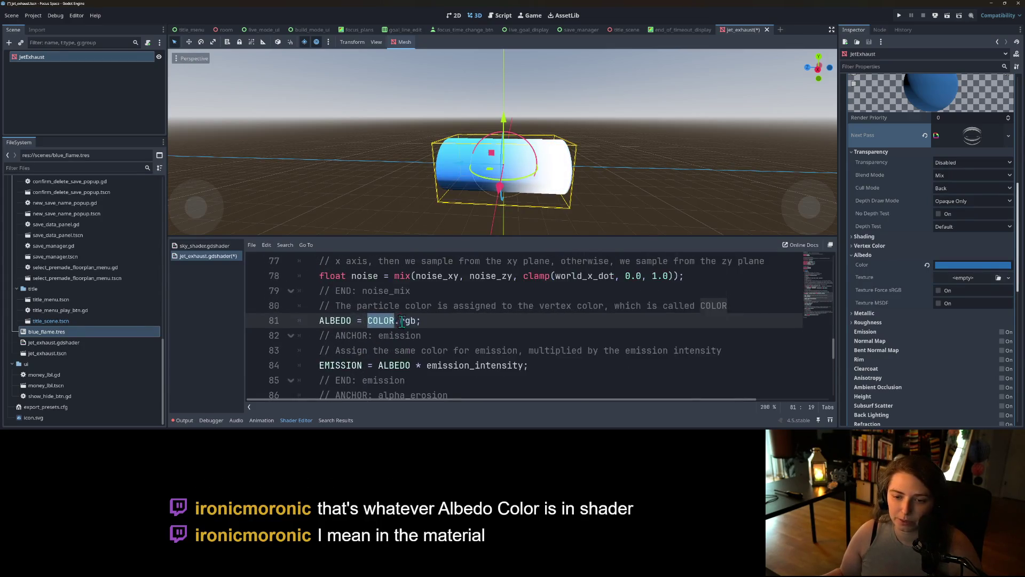
drag(484, 236, 489, 166)
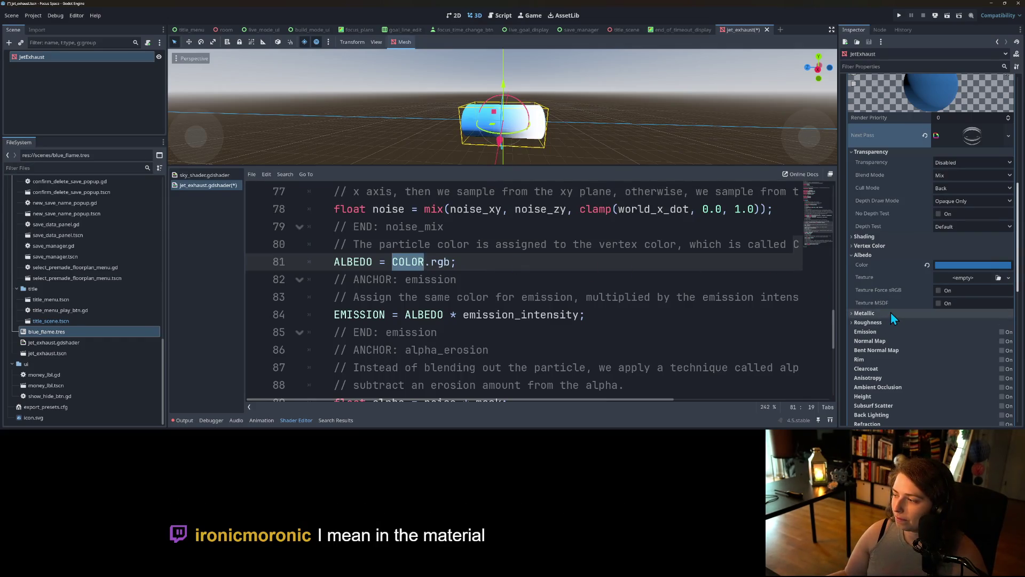
scroll(888, 312, up, 3)
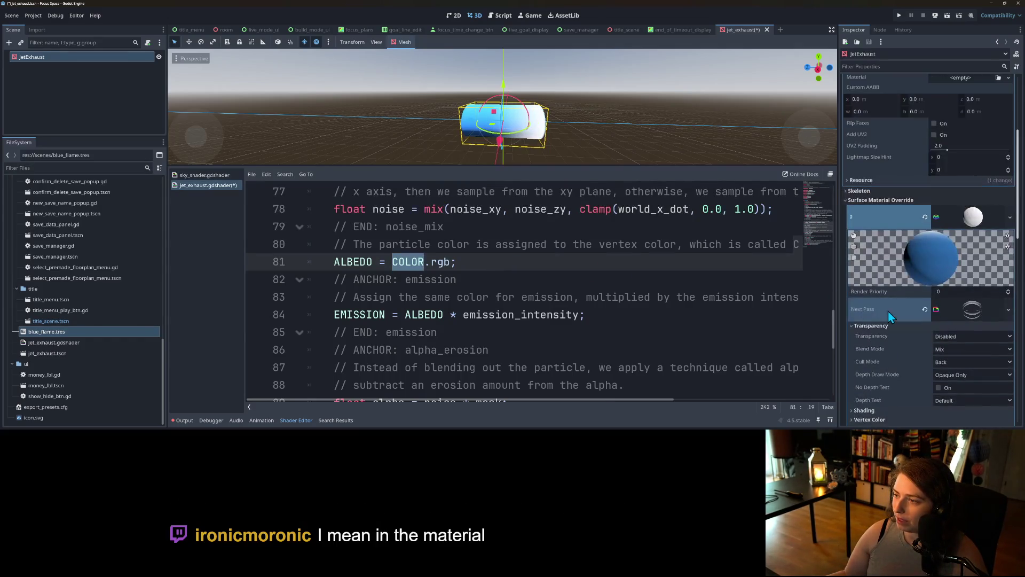
Enable Vertex Color Use as Albedo and Is sRGB in the base material.
scroll(909, 284, down, 2)
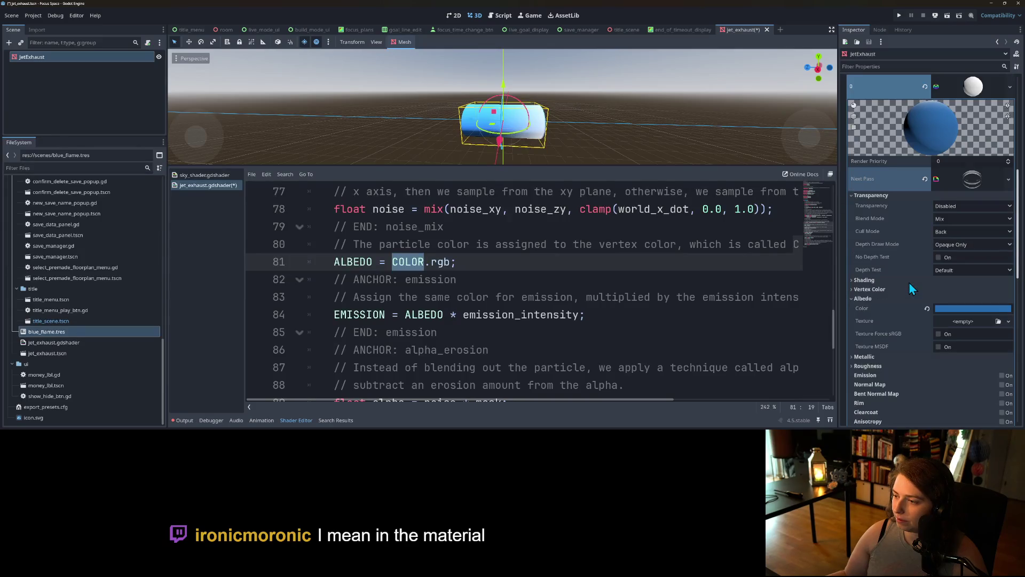
click(886, 309)
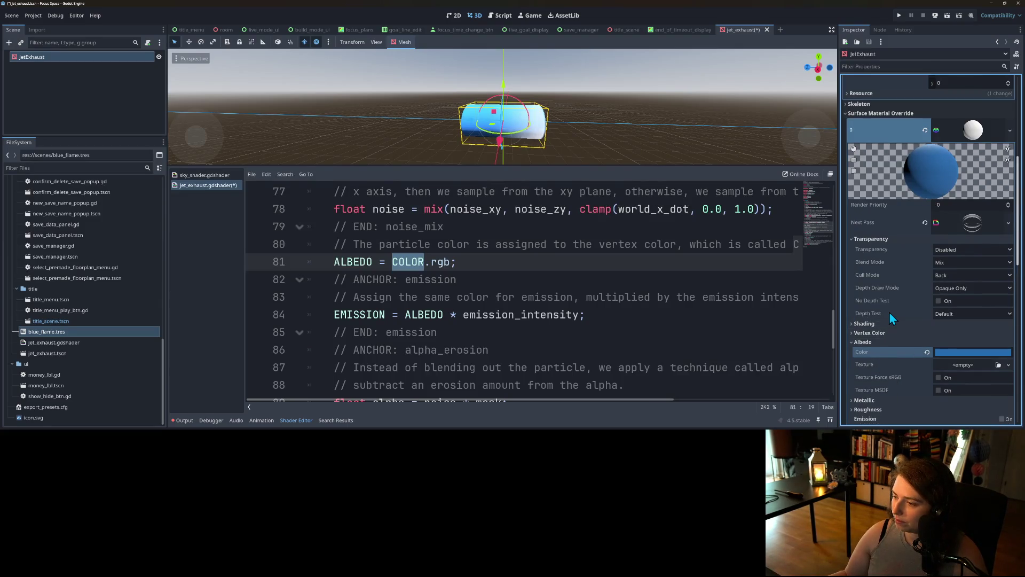
click(882, 290)
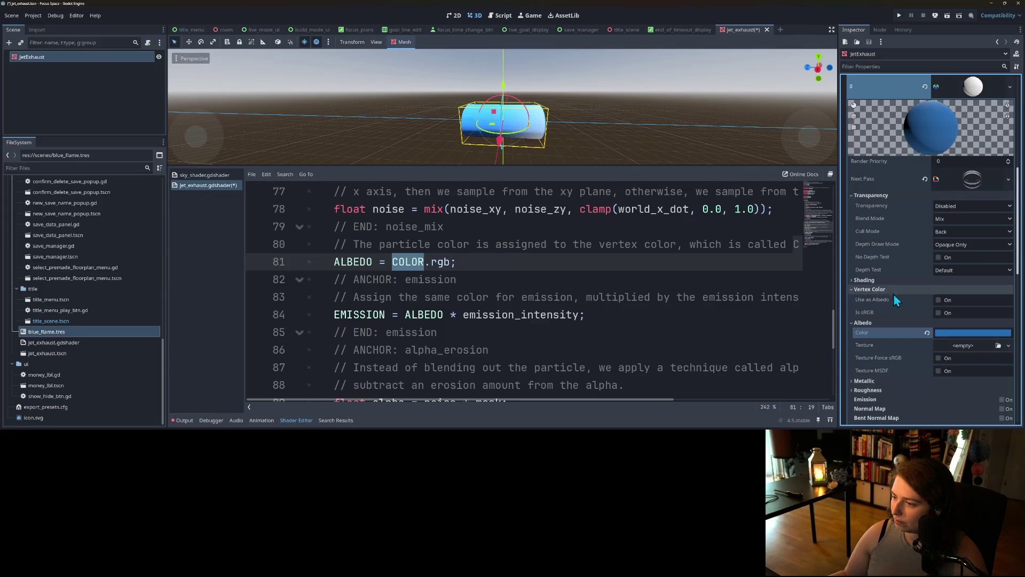
click(938, 300)
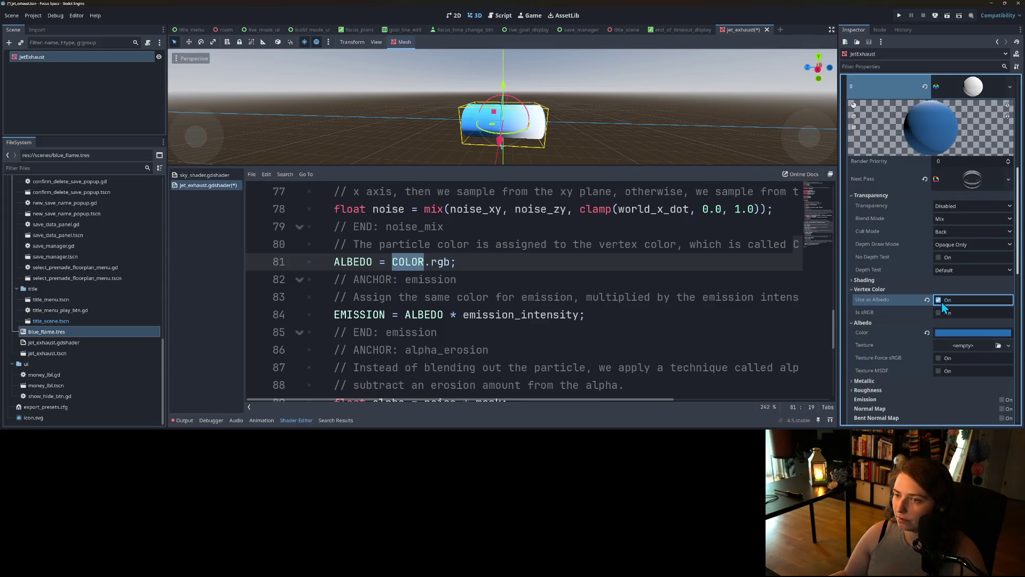
click(939, 312)
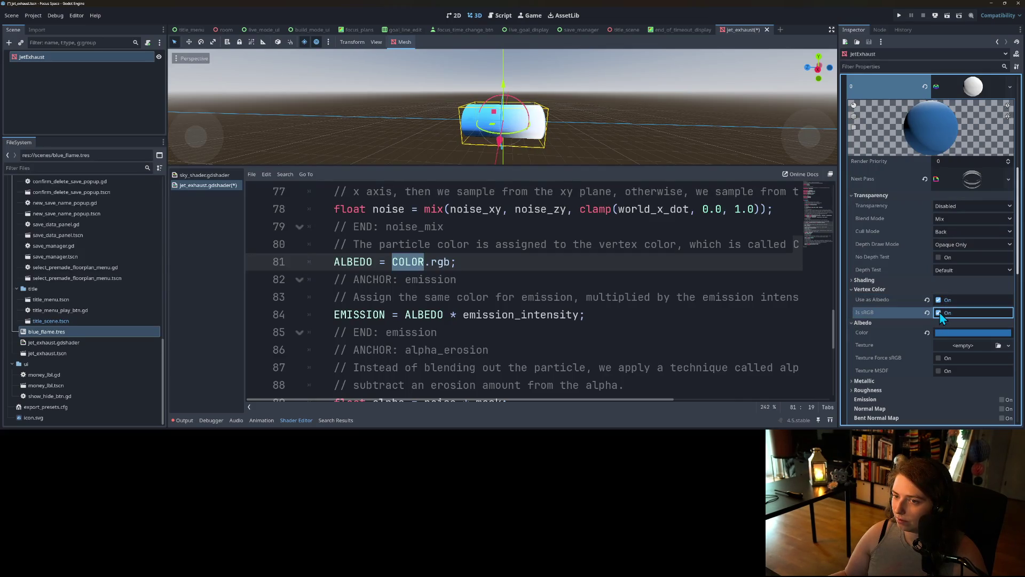
Restore the Albedo Color's alpha to 255, keeping it solid blue.
click(954, 331)
click(955, 333)
click(955, 333)
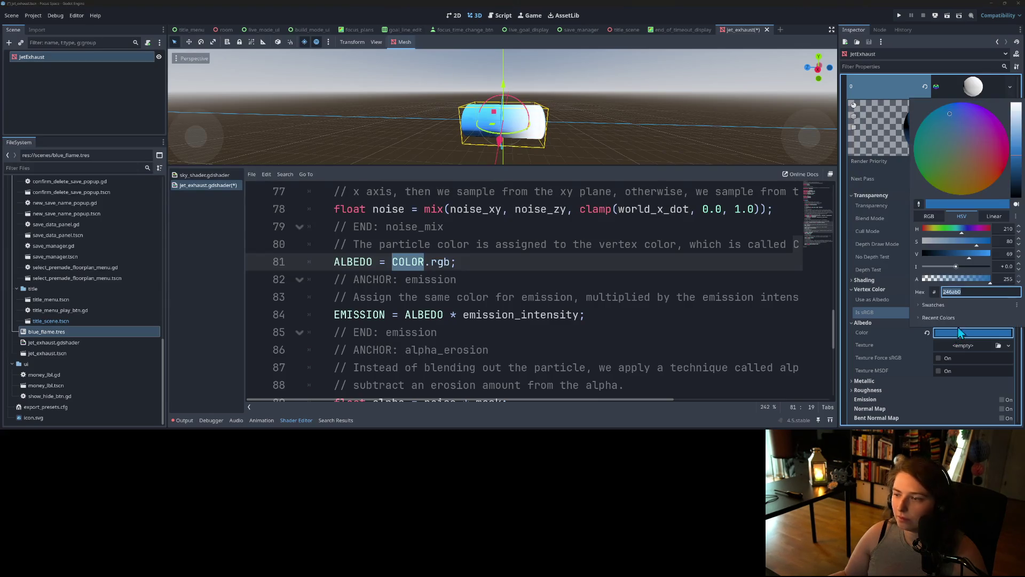
click(954, 280)
key(BackSpace)
key(BackSpace)
key(Return)
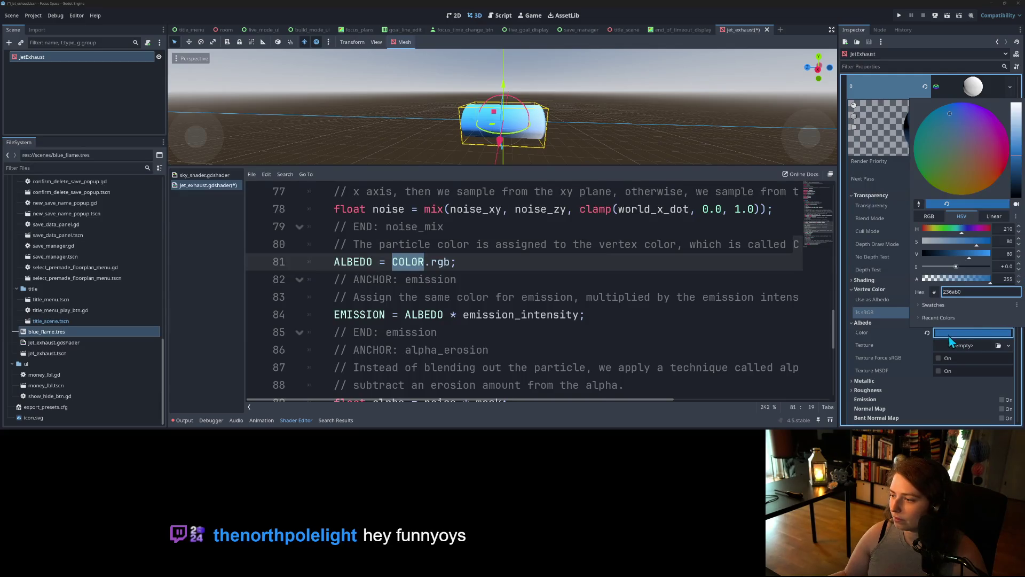
click(897, 328)
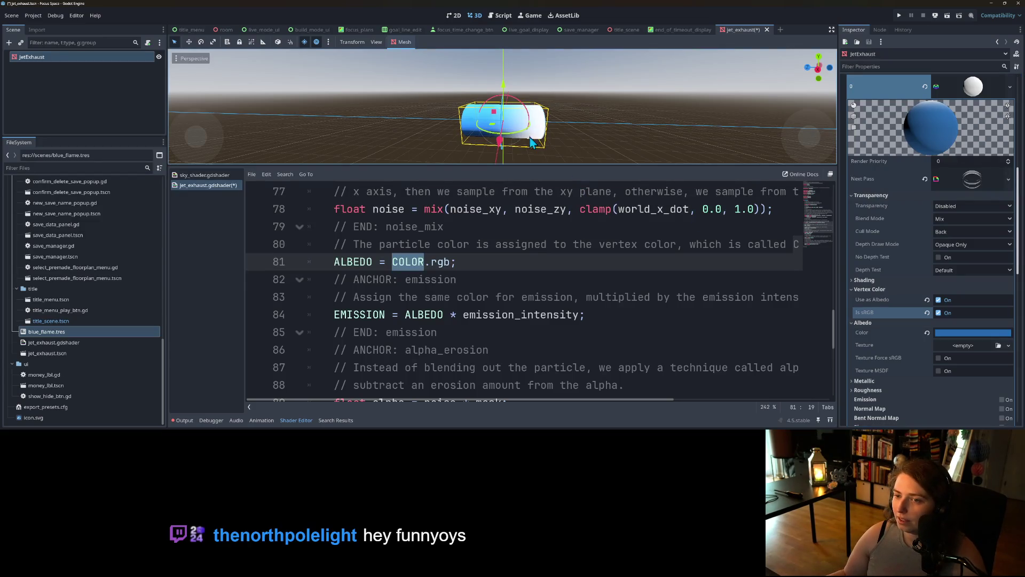
Move to the EMISSION assignment on line 84 in the shader code.
click(504, 263)
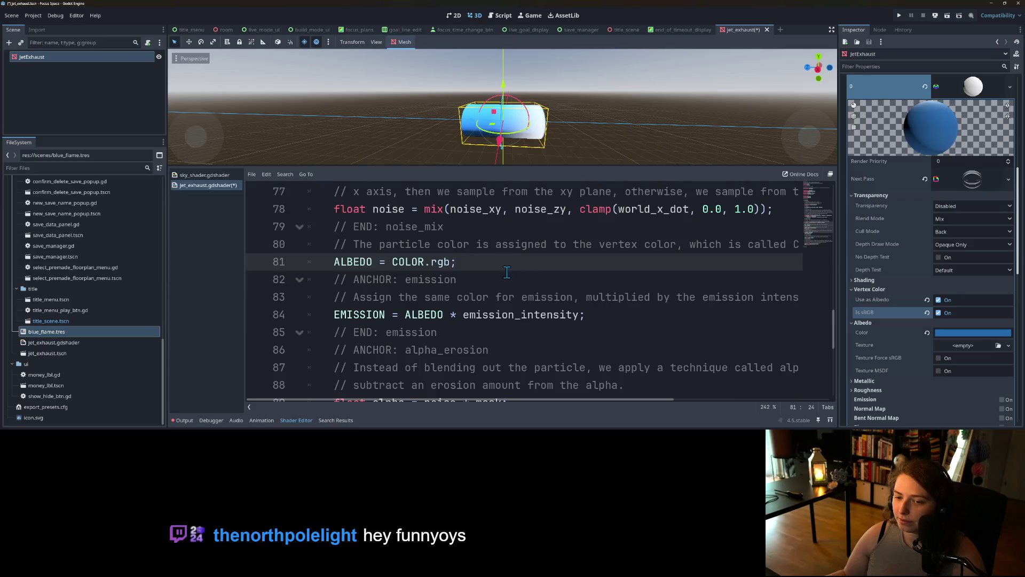
scroll(507, 275, down, 1)
click(582, 263)
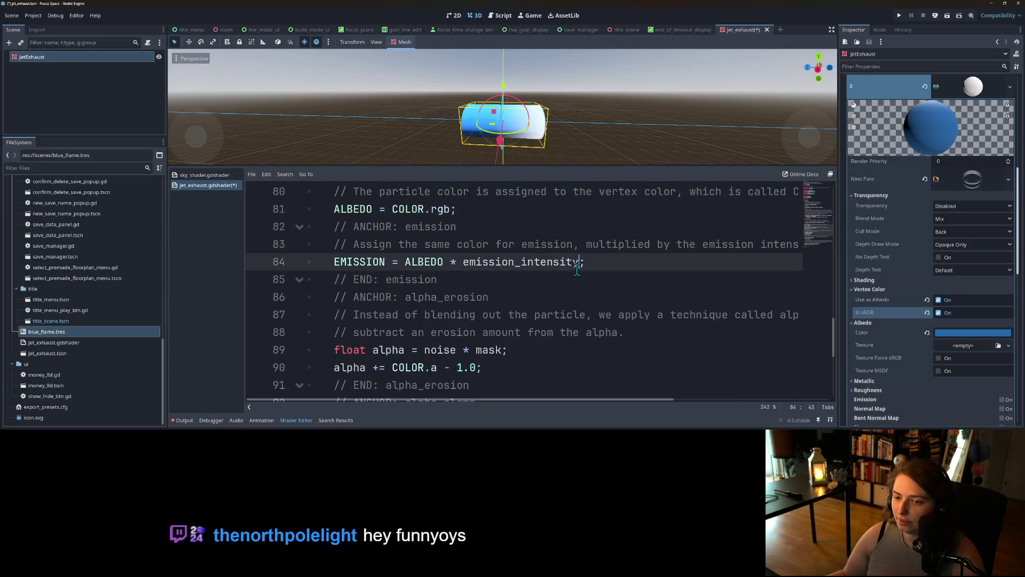
Review how COLOR, ALBEDO and emission_intensity are used on lines 81–84.
double_click(526, 262)
double_click(425, 261)
scroll(417, 265, down, 1)
scroll(417, 265, up, 1)
scroll(526, 273, down, 1)
scroll(525, 272, up, 2)
scroll(526, 272, down, 2)
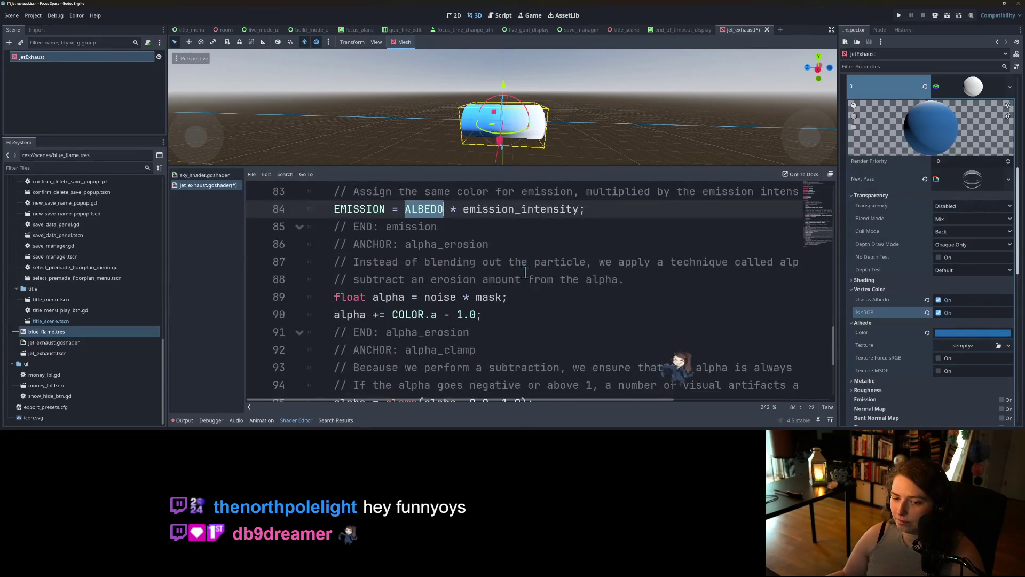
ctrl+scroll(525, 273, down, 3)
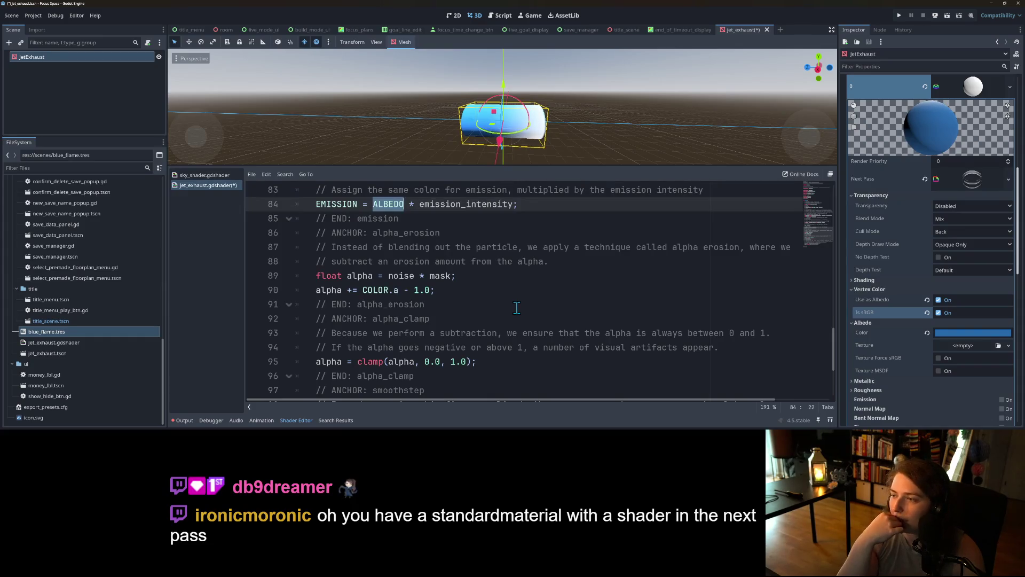
scroll(468, 313, up, 3)
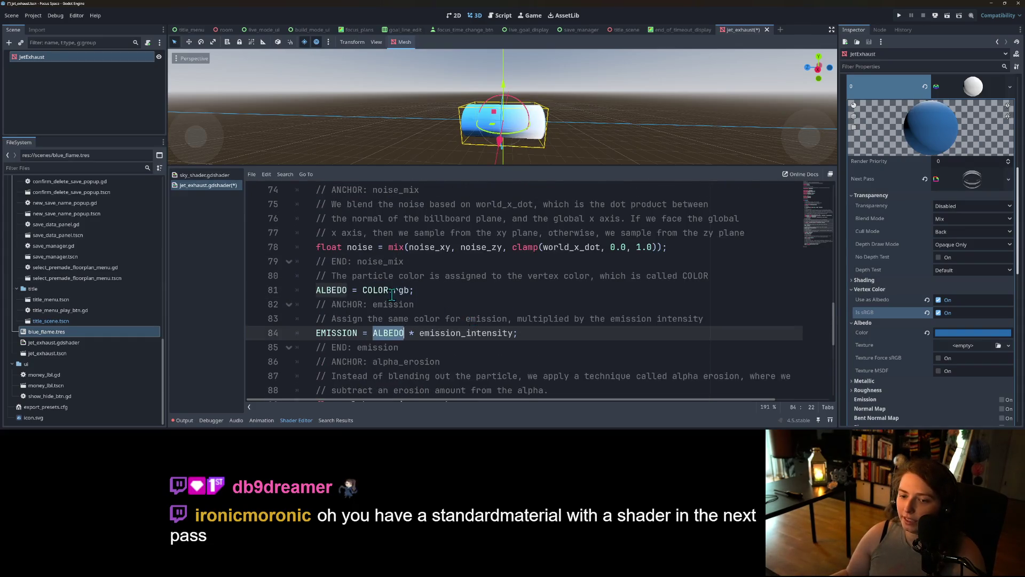
double_click(385, 292)
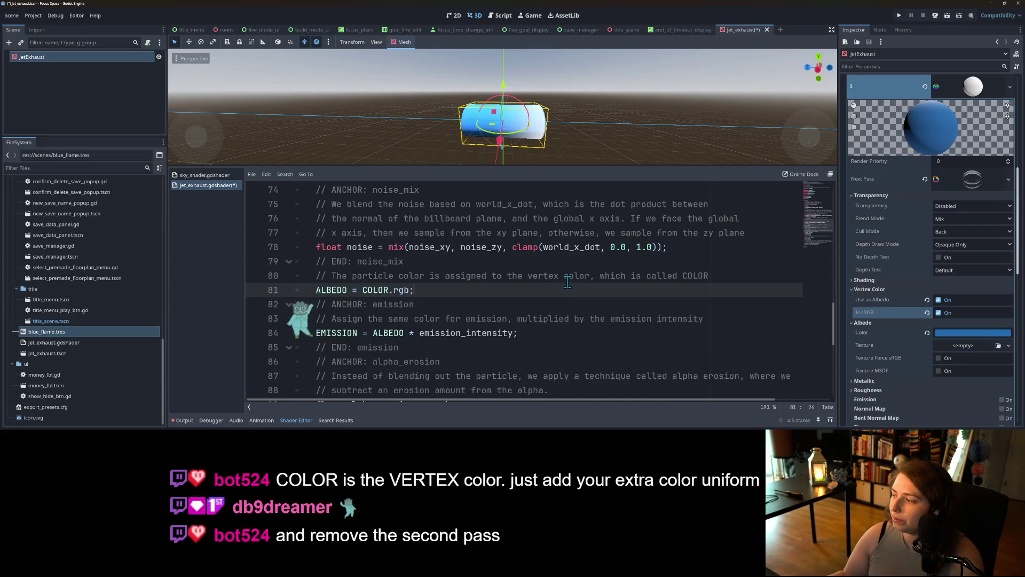
Add a blank line at line 10 among the uniforms, then switch to the Futuristic Jet Thruster page.
scroll(555, 315, up, 10)
scroll(553, 321, up, 1)
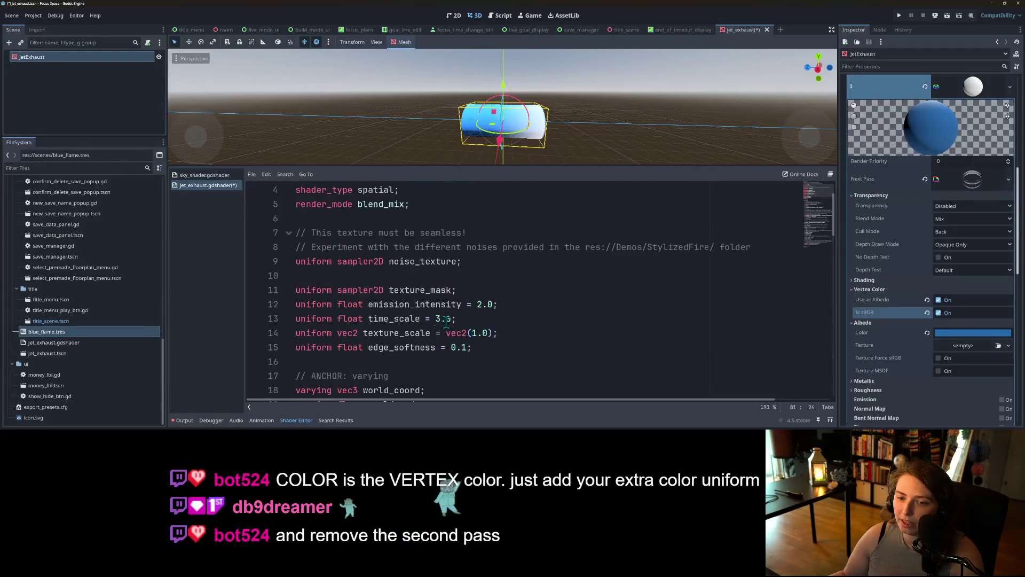
click(437, 277)
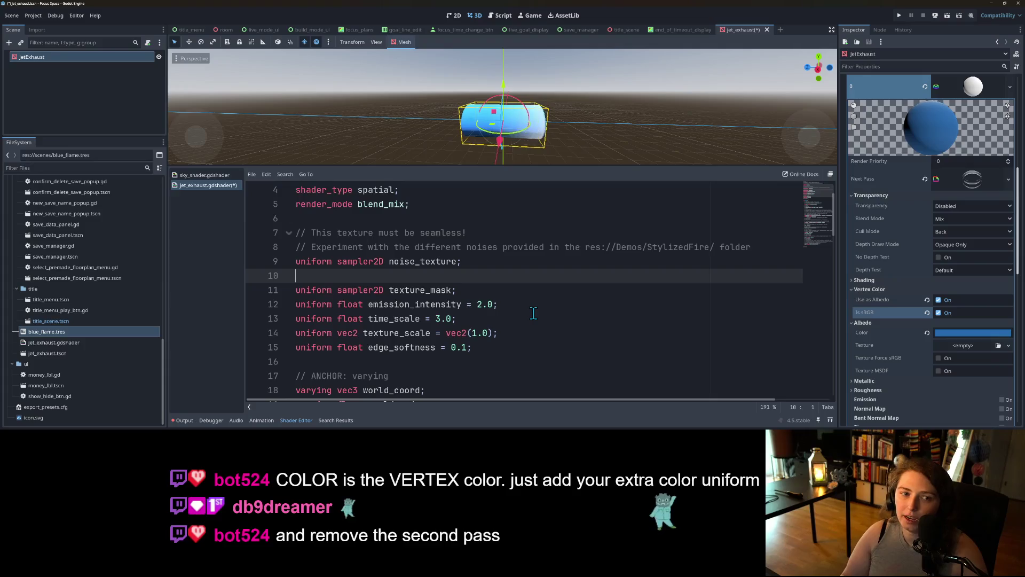
key(Return)
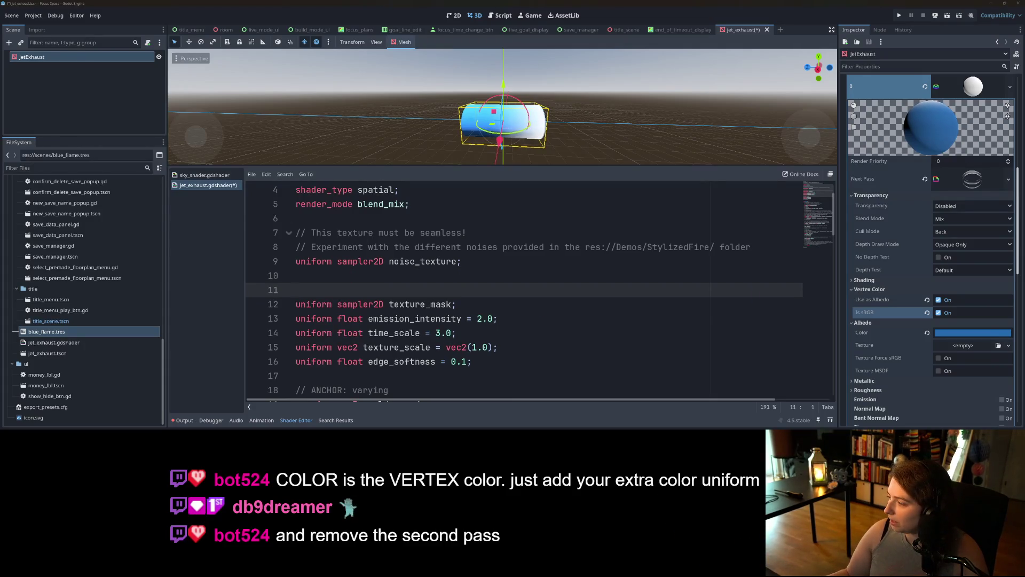
key(alt+Tab)
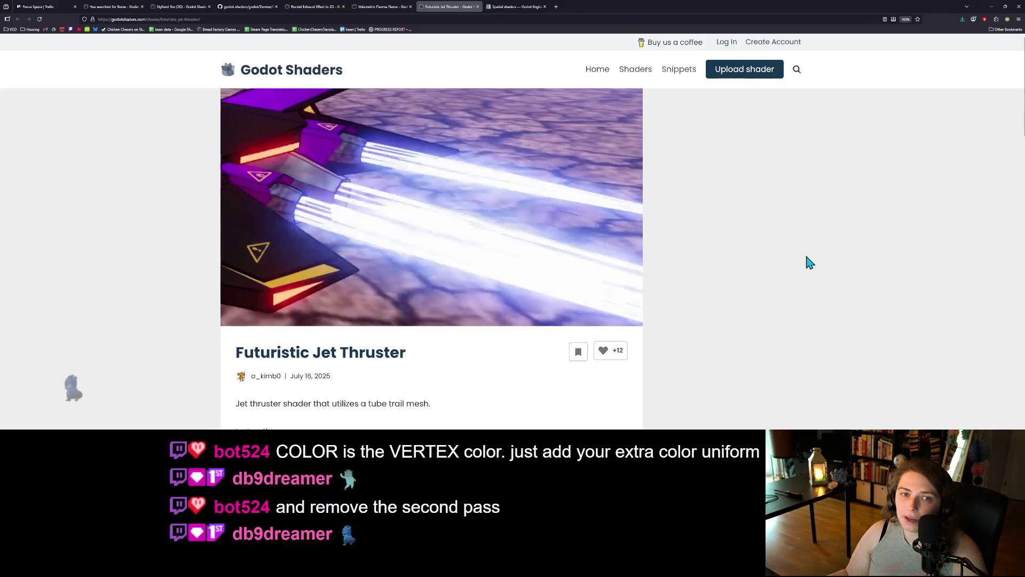
Duplicate the Spatial shaders docs tab and go to the shading language reference page.
click(531, 6)
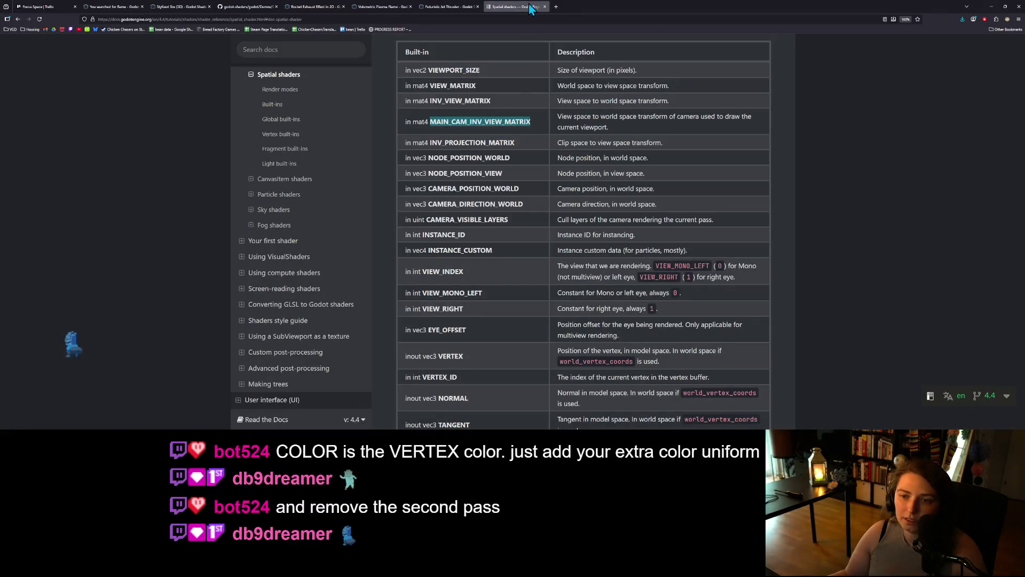
scroll(502, 372, up, 15)
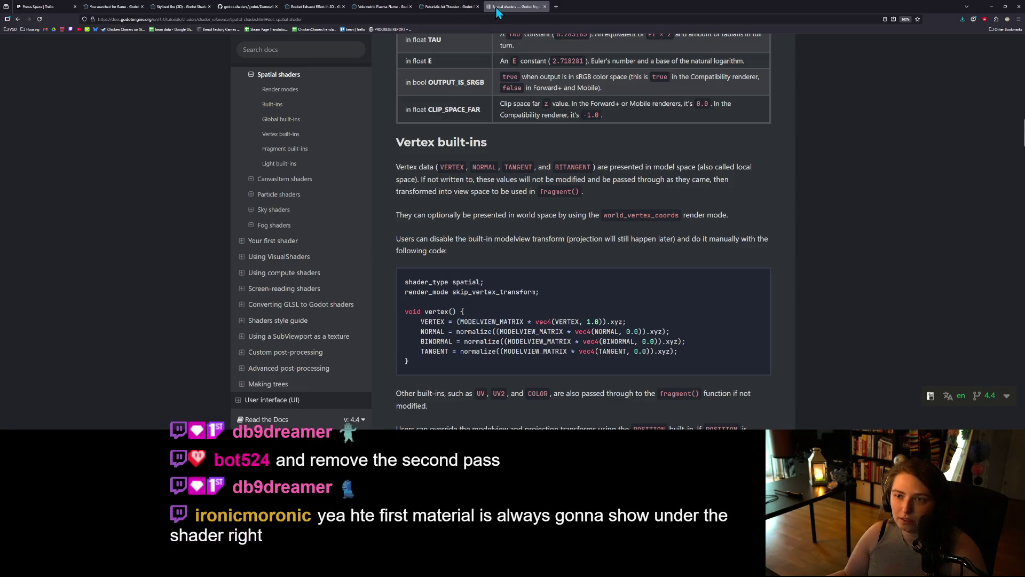
right_click(512, 6)
click(531, 68)
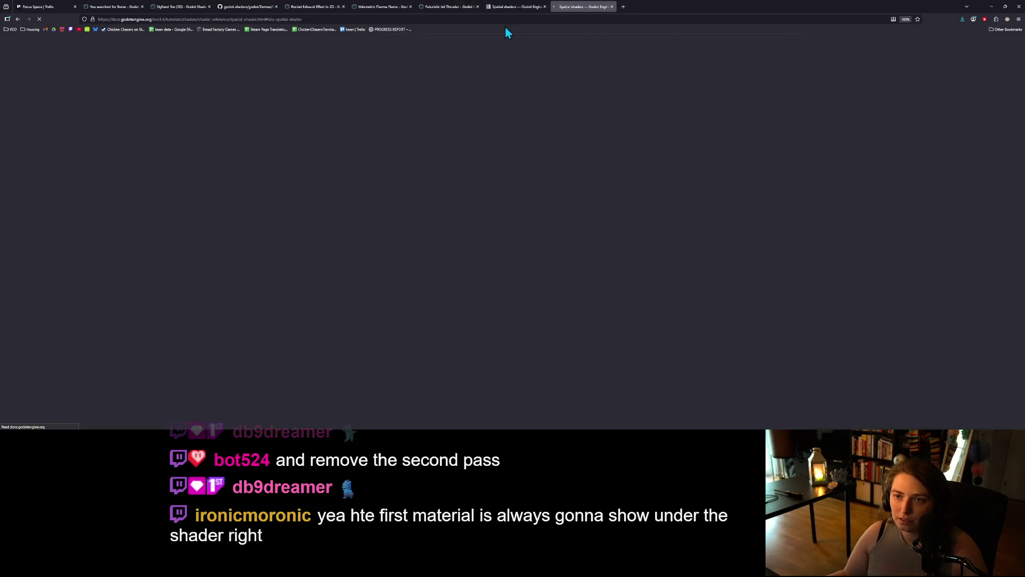
click(18, 20)
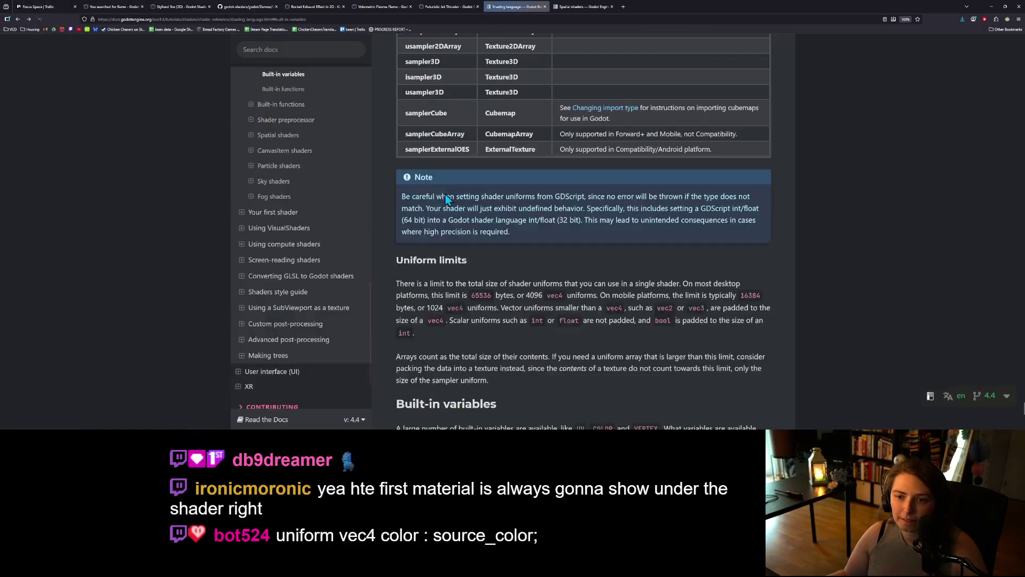
Copy the per-instance 'uniform vec4 my_color…' example line and minimize the browser.
scroll(481, 297, up, 4)
scroll(536, 346, up, 5)
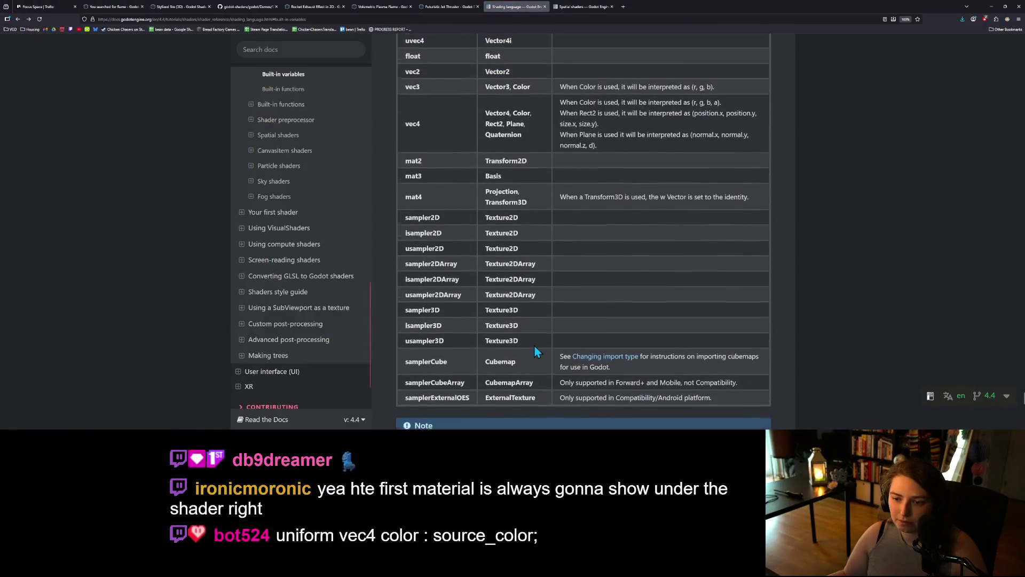
scroll(533, 344, up, 6)
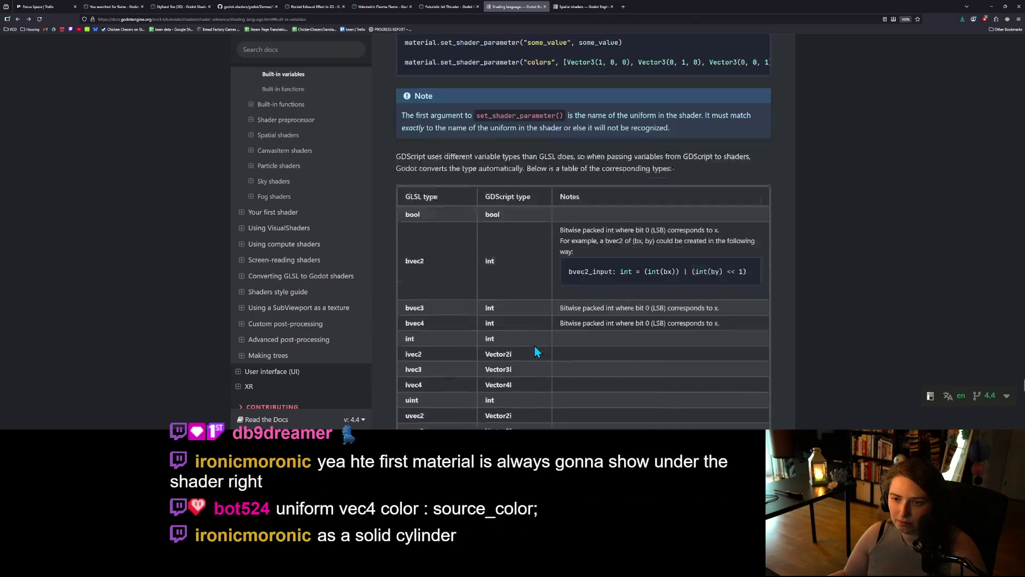
scroll(533, 344, up, 3)
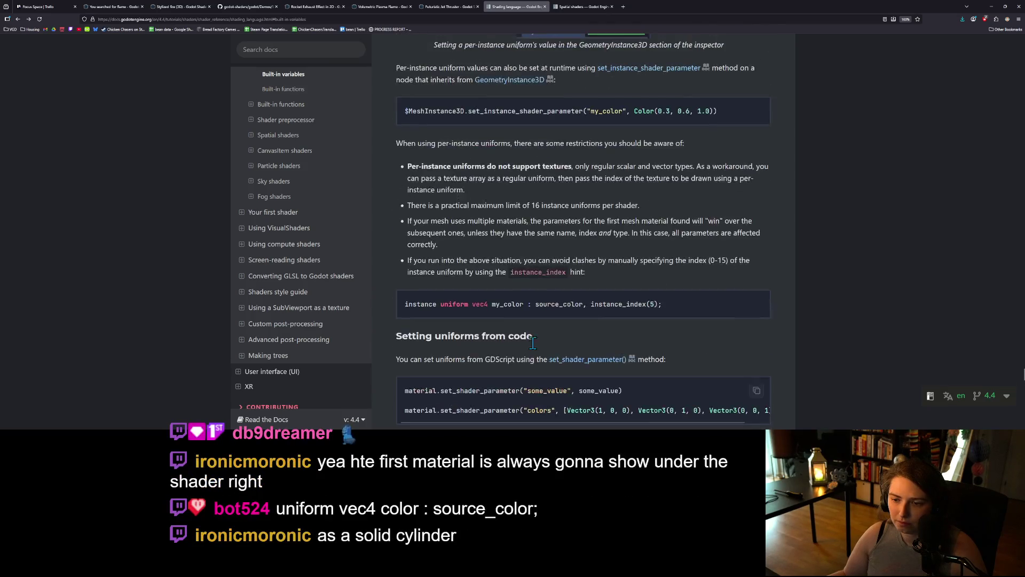
scroll(533, 344, up, 1)
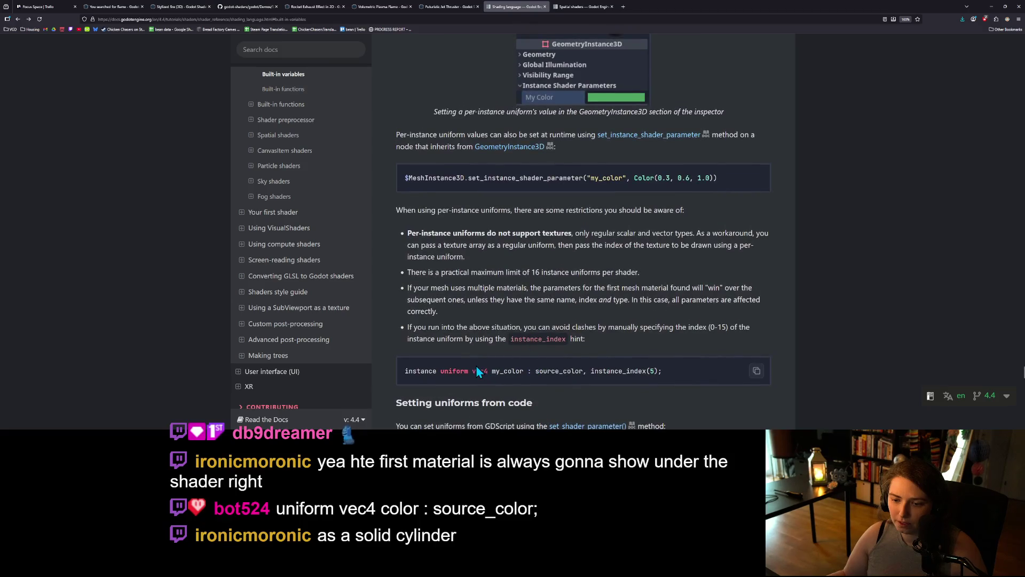
drag(667, 372, 444, 375)
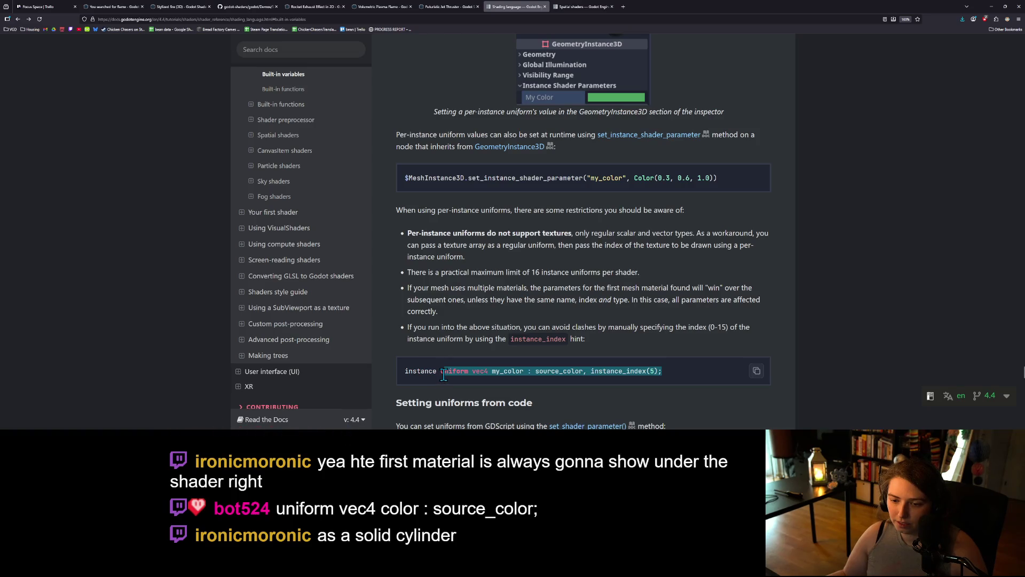
click(536, 370)
click(988, 7)
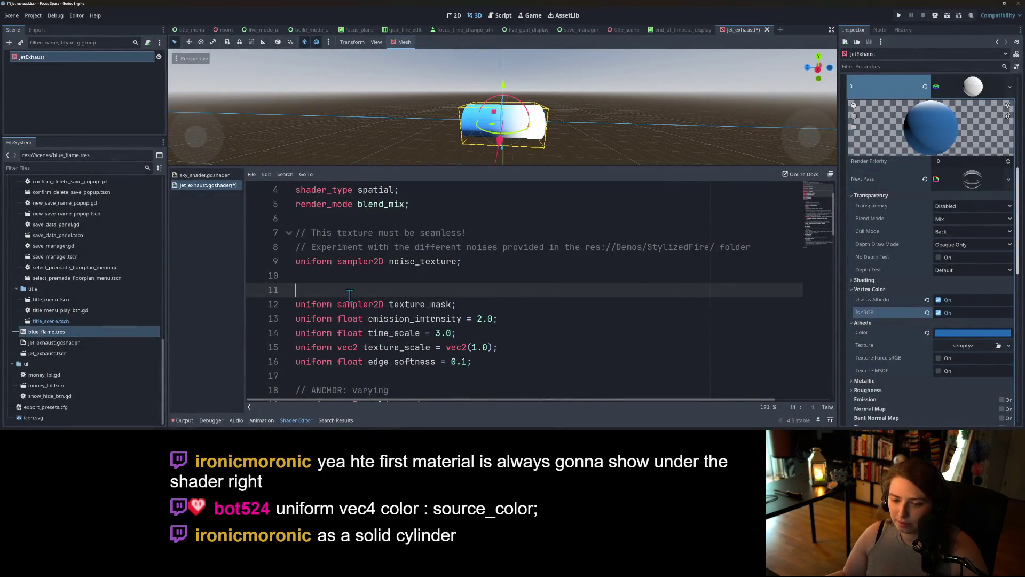
Paste the my_color uniform on line 11, remove ', instance_index(5)', and save.
key(ctrl+v)
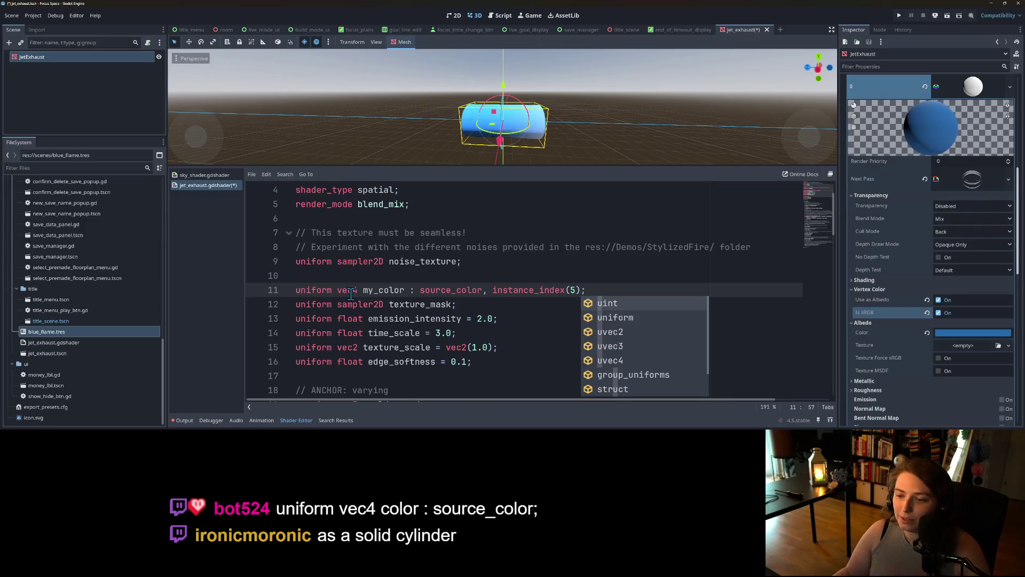
click(492, 276)
drag(483, 289, 570, 288)
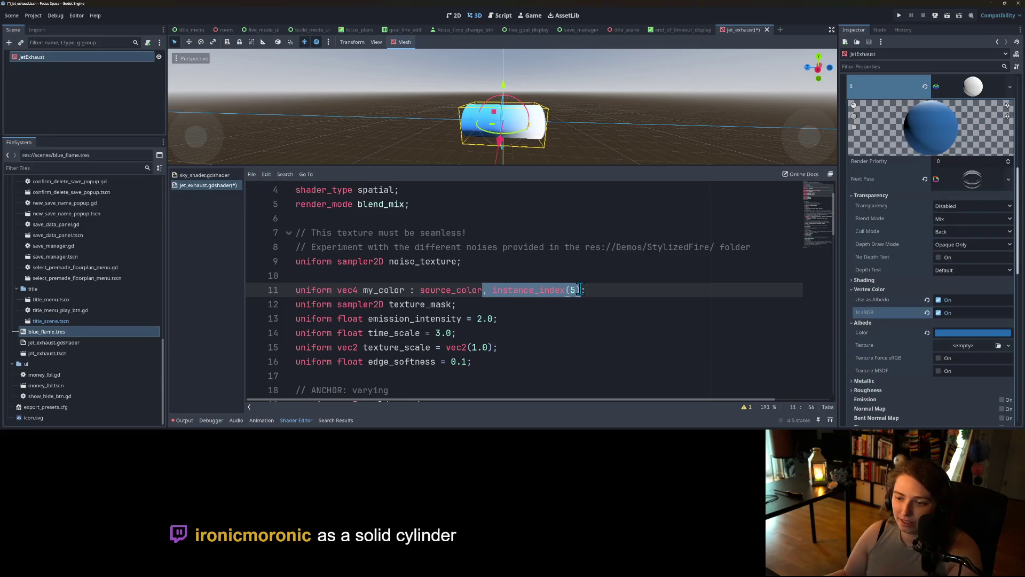
key(BackSpace)
key(ctrl+s)
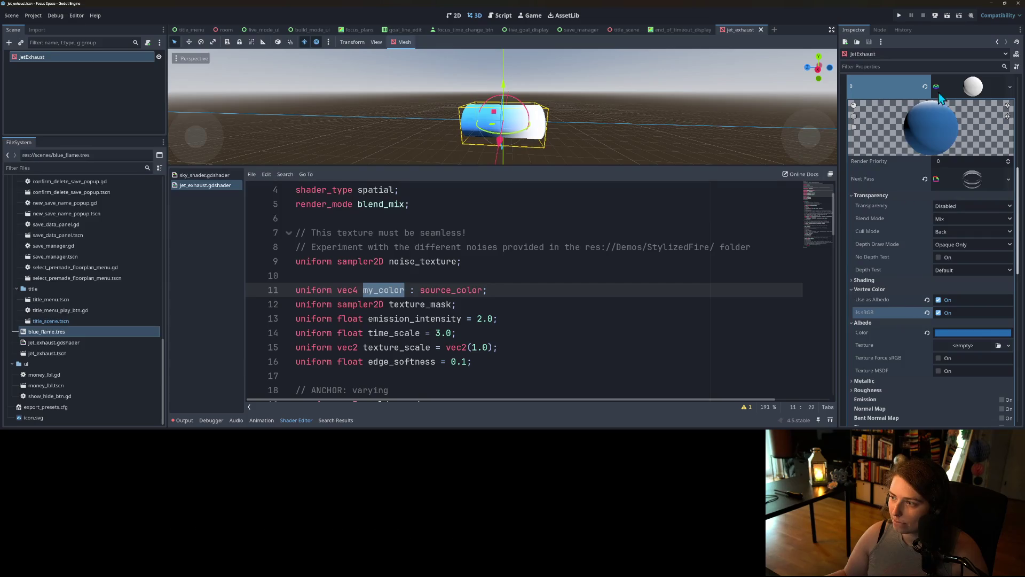
Set the next-pass material's My Color shader parameter to deep magenta.
click(975, 180)
scroll(937, 279, down, 3)
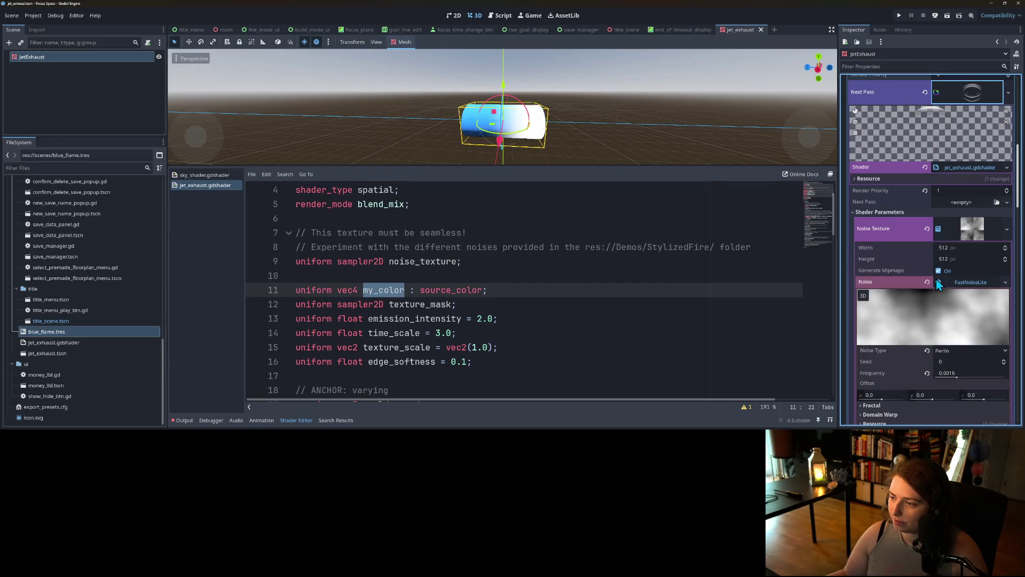
click(975, 228)
scroll(976, 228, down, 2)
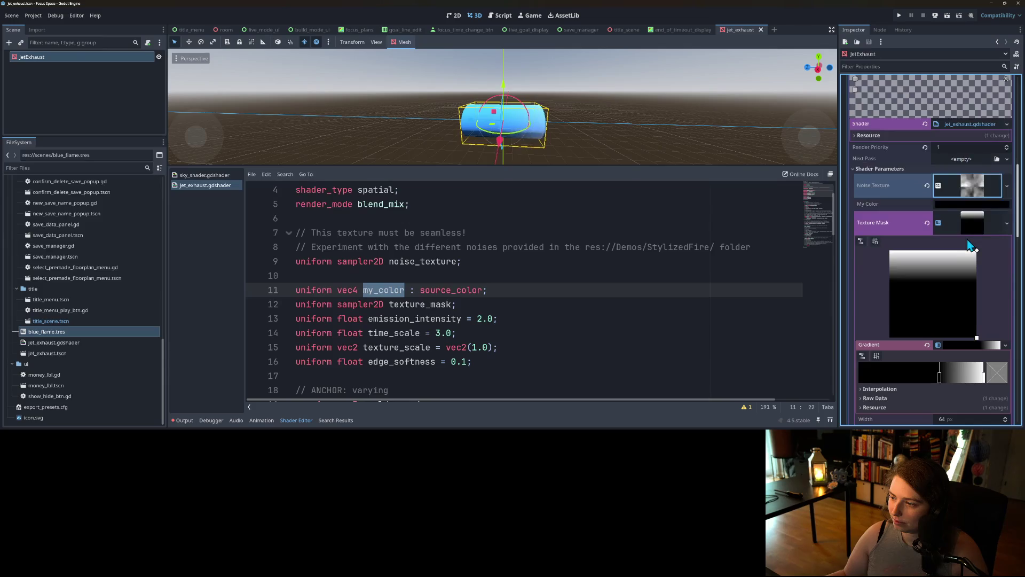
click(971, 220)
click(973, 209)
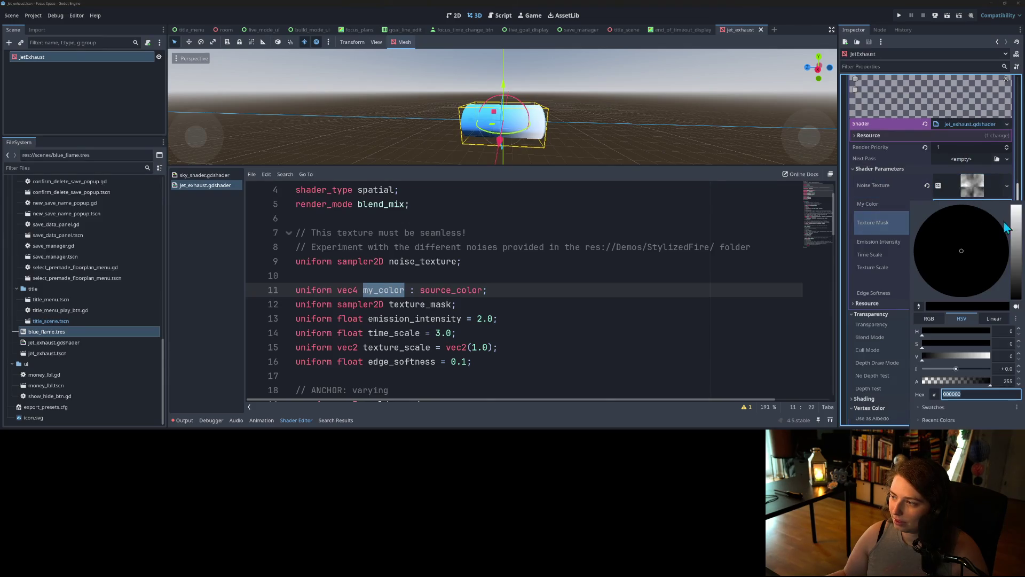
click(988, 256)
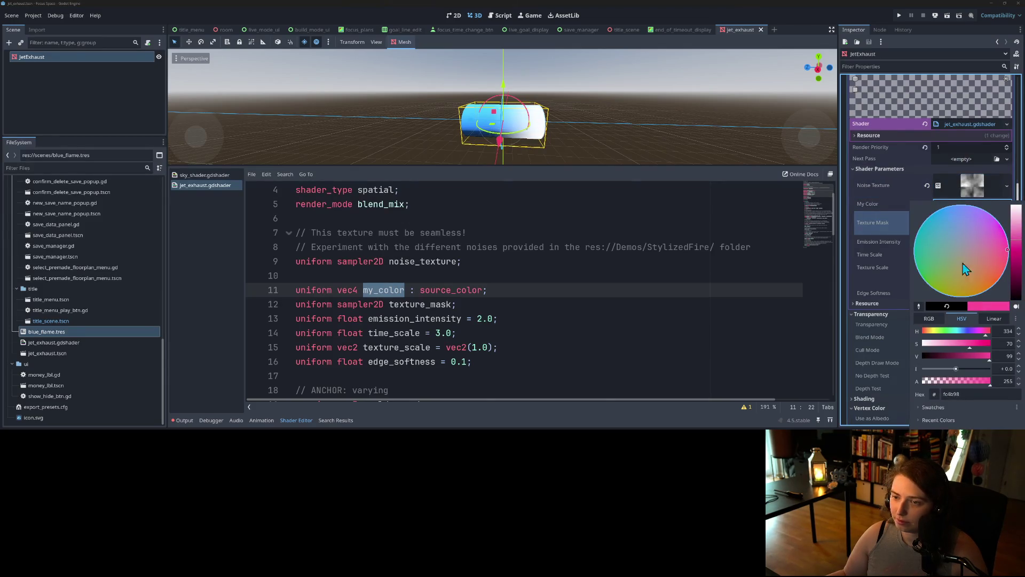
drag(1013, 260, 1018, 268)
click(585, 286)
click(398, 290)
scroll(518, 356, down, 10)
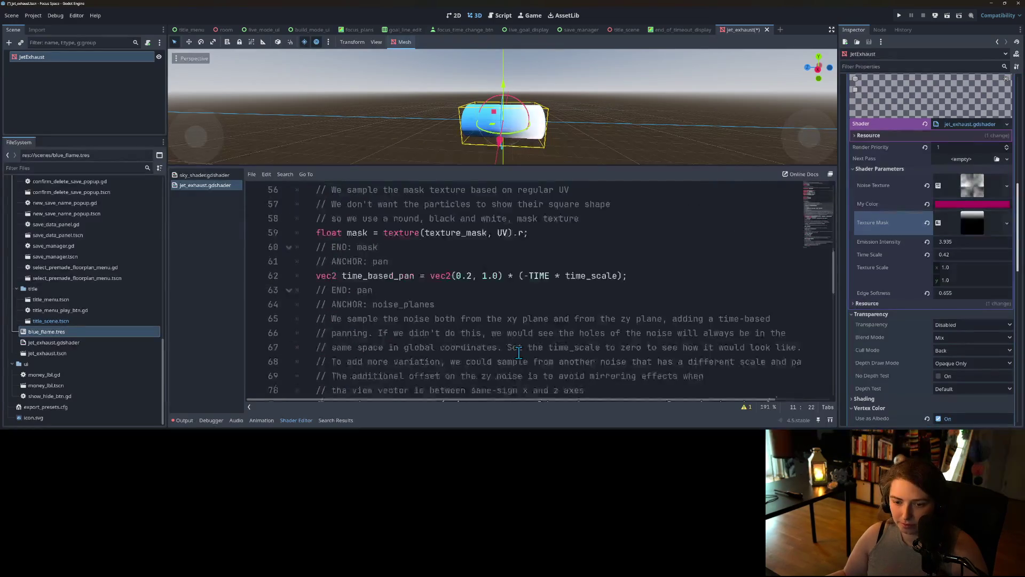
Replace COLOR with my_color so line 82 reads ALBEDO = my_color.rgb, and save.
scroll(514, 352, down, 5)
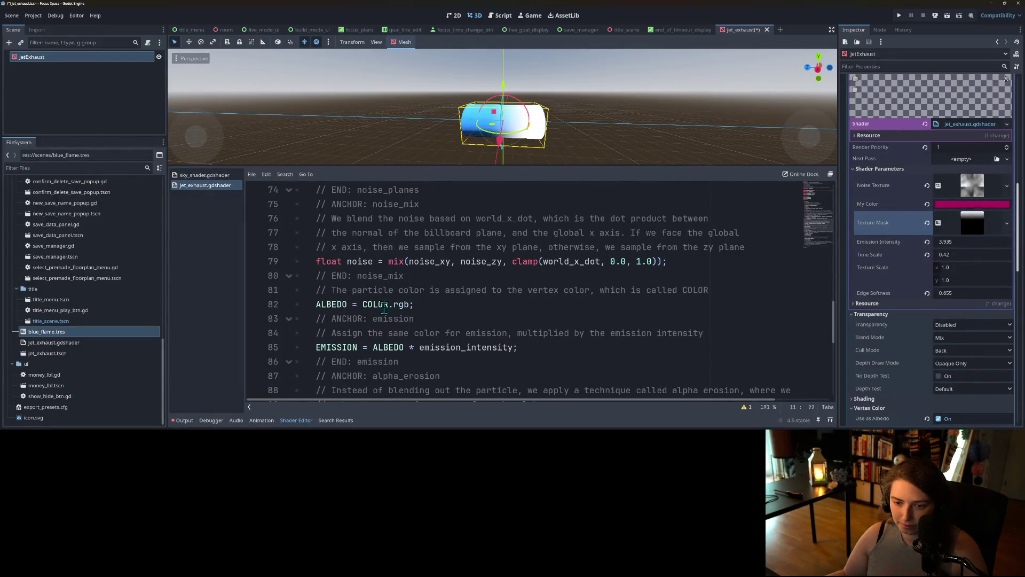
drag(363, 304, 379, 304)
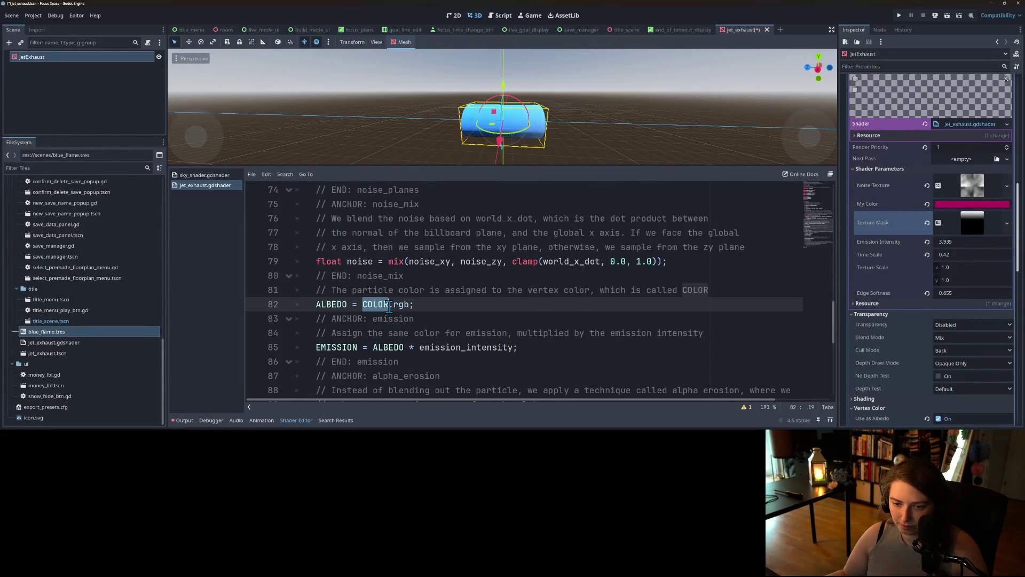
text(my_color)
key(ctrl+s)
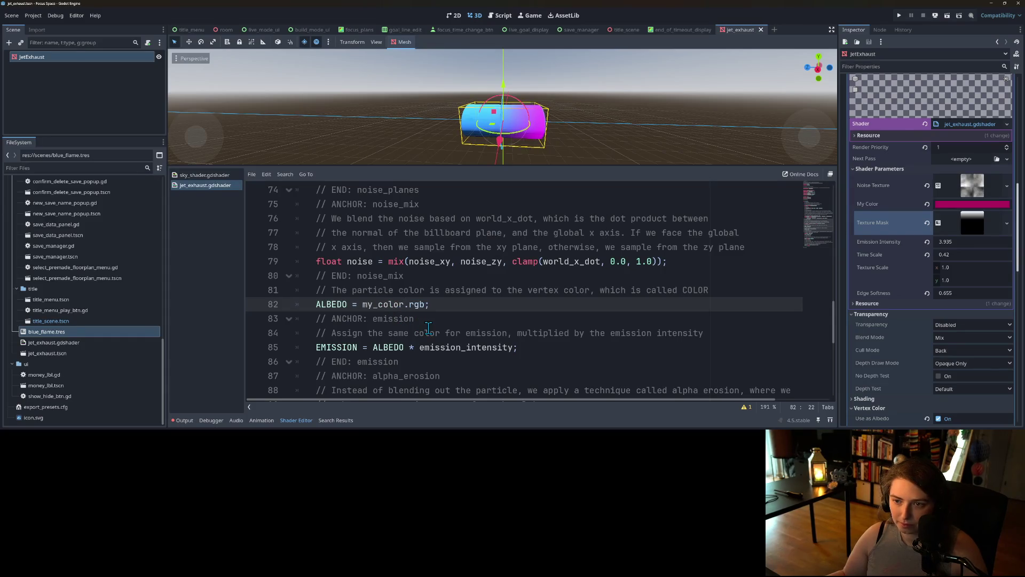
scroll(896, 288, up, 1)
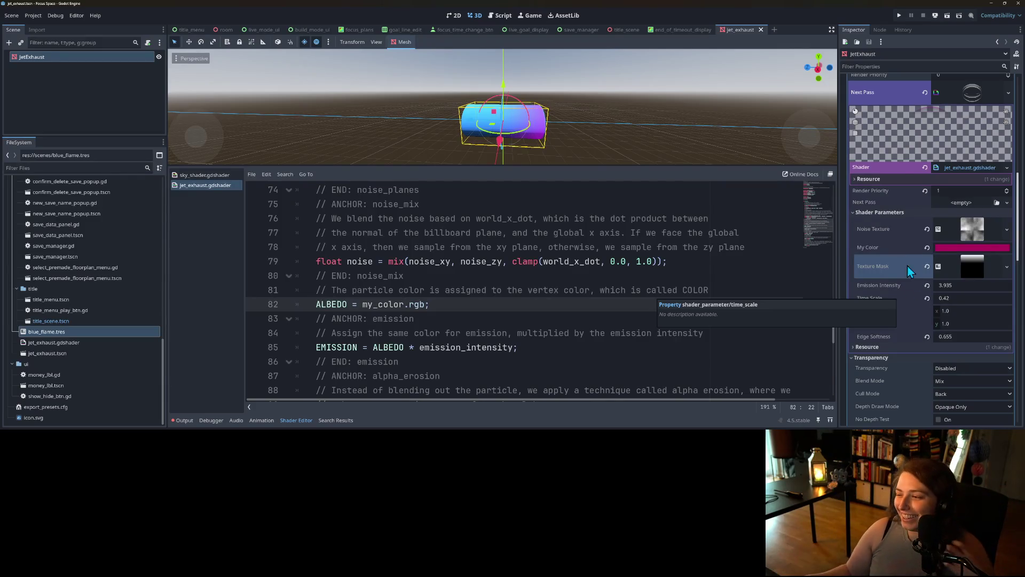
Copy the Next Pass flame material into Surface Material Override 0 and collapse the shader editor.
scroll(908, 265, up, 4)
right_click(902, 271)
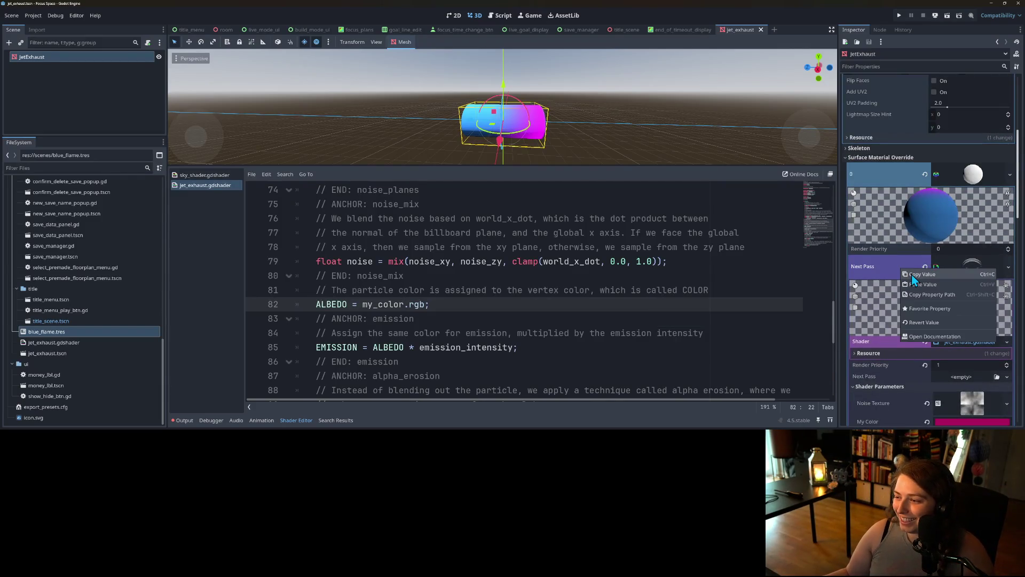
click(912, 274)
right_click(929, 178)
click(924, 188)
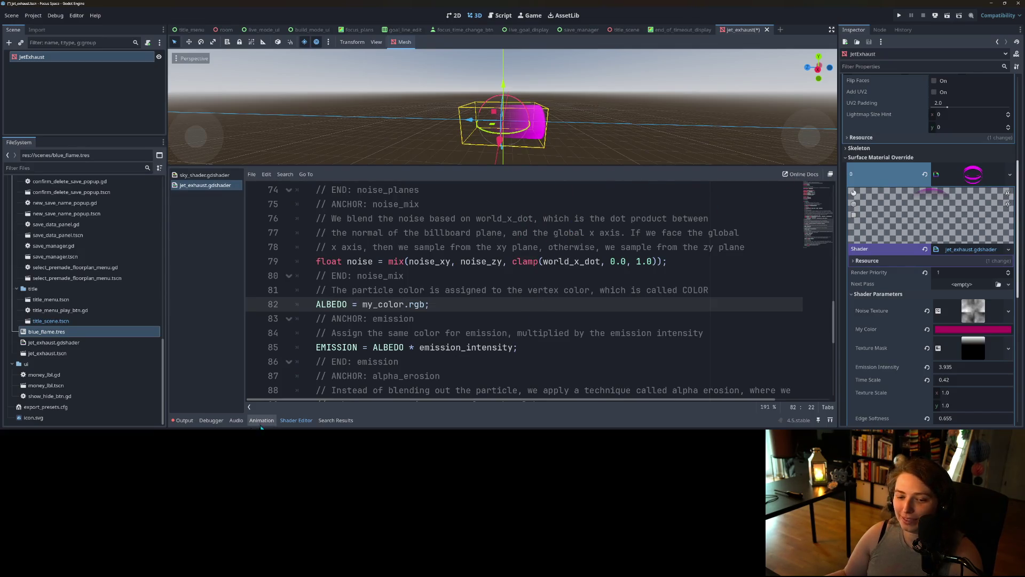
click(297, 421)
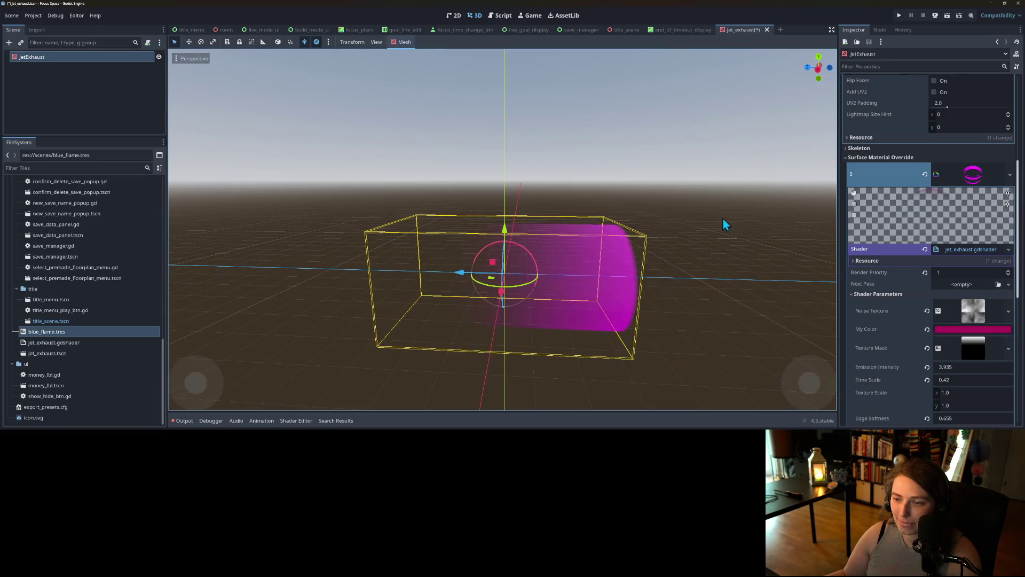
Set the mesh Bottom Radius to 0.035 and expand the Texture Mask parameter.
scroll(873, 223, up, 5)
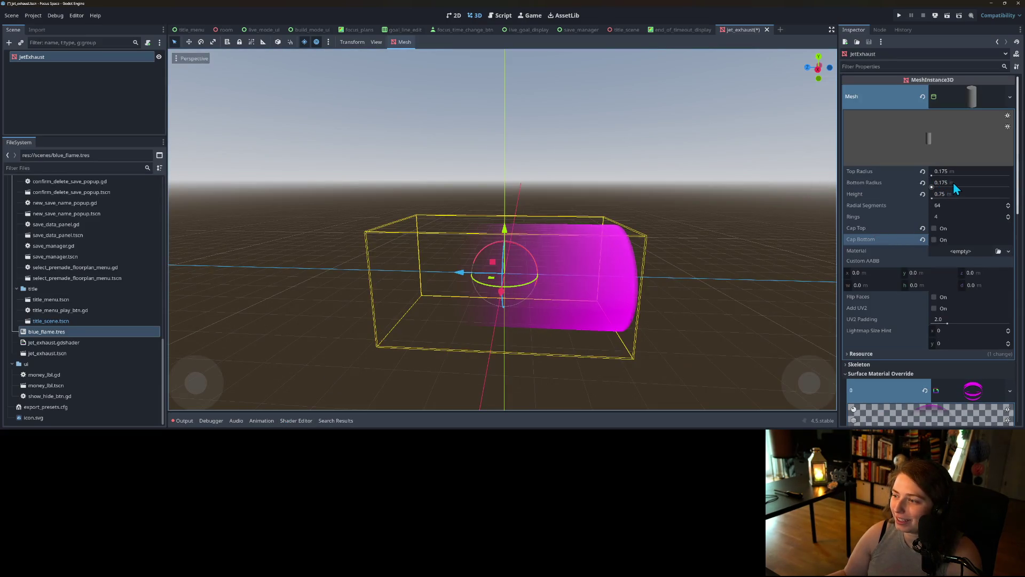
click(956, 182)
text(0.035)
key(Return)
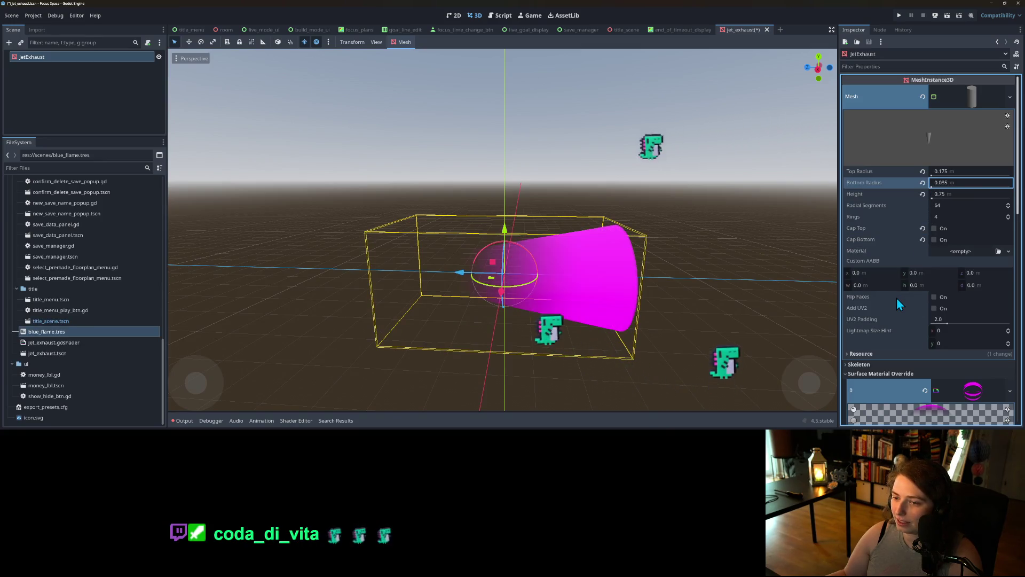
scroll(897, 302, down, 10)
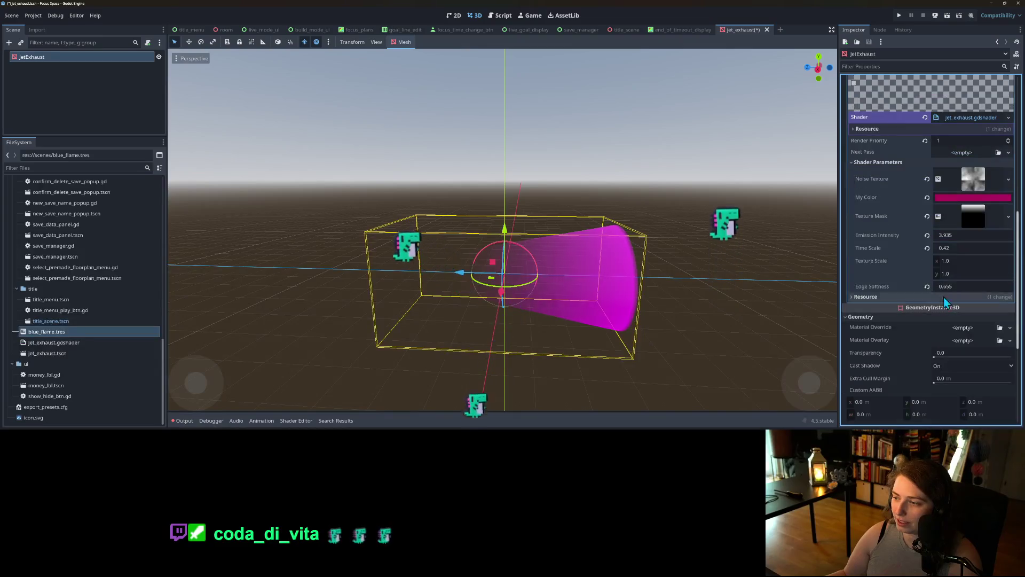
click(974, 214)
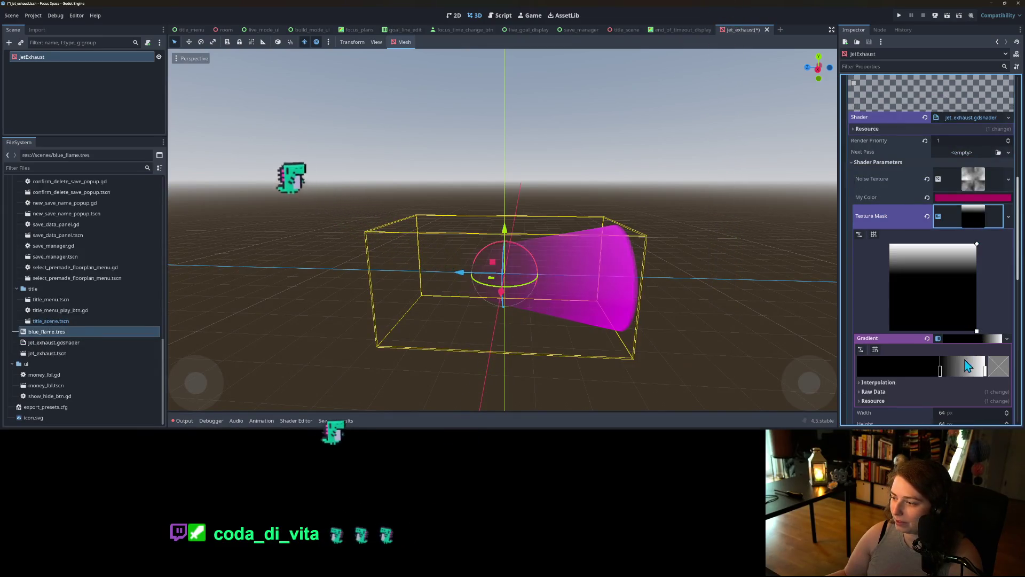
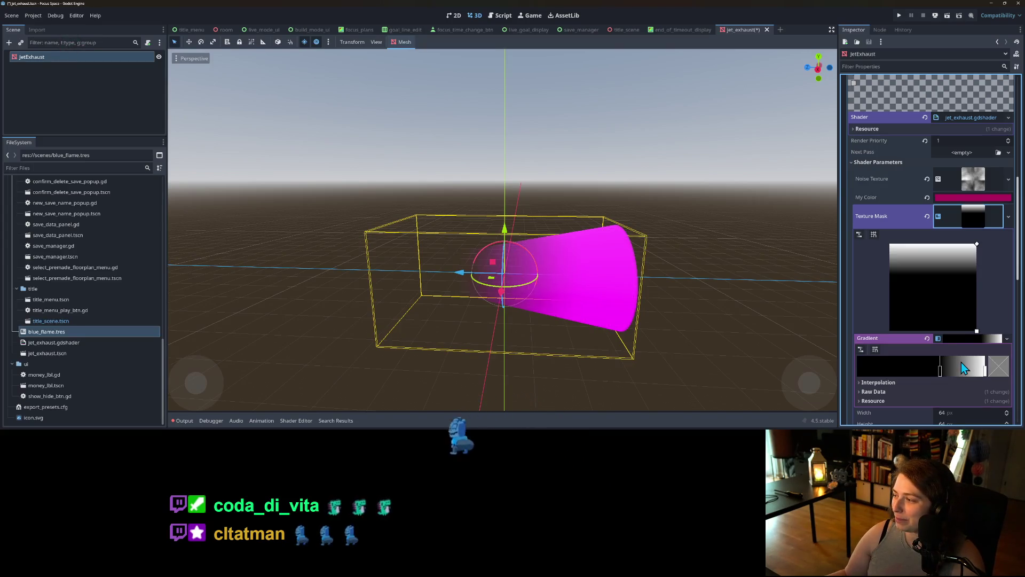
Drag the Texture Mask gradient's dark stop right, then back left, so the magenta cone fades toward its tip.
drag(940, 374, 963, 377)
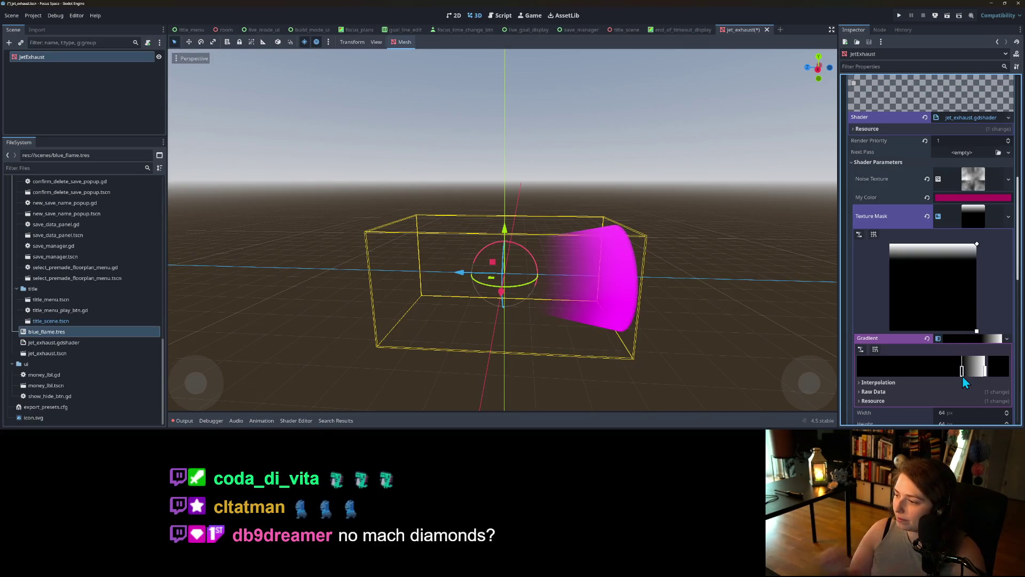
drag(962, 376, 918, 376)
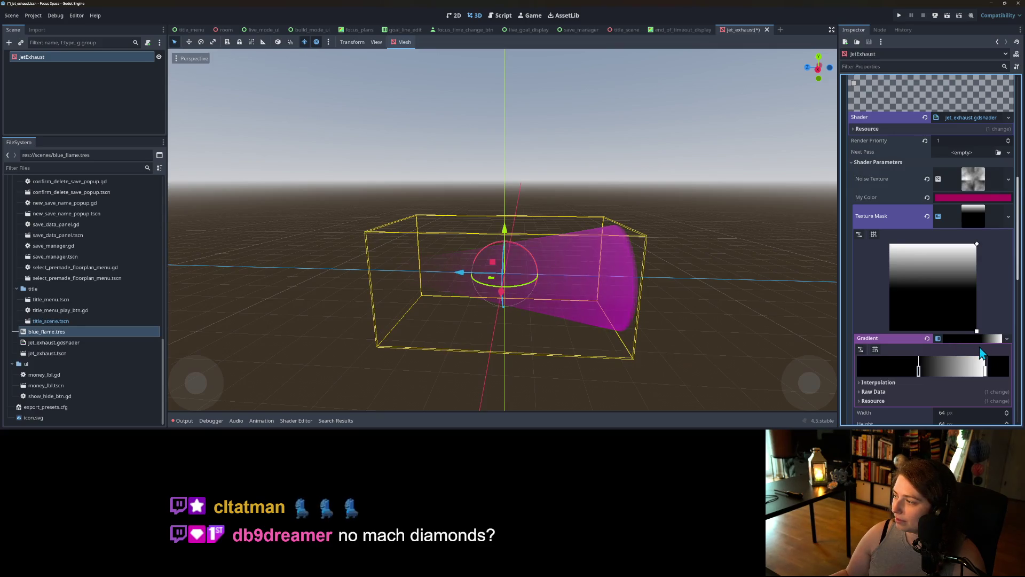
scroll(987, 350, down, 1)
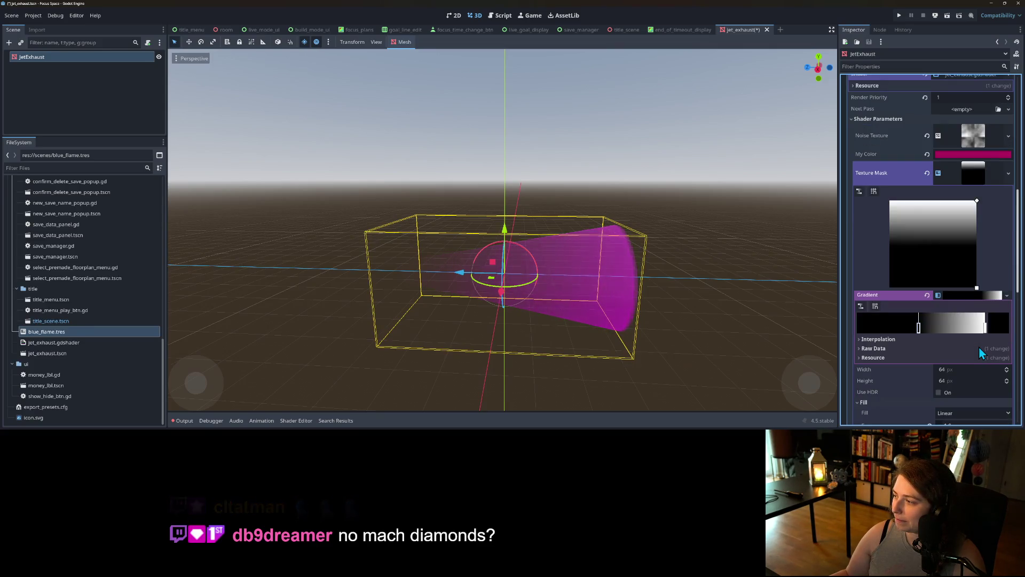
scroll(978, 347, up, 1)
scroll(979, 348, up, 1)
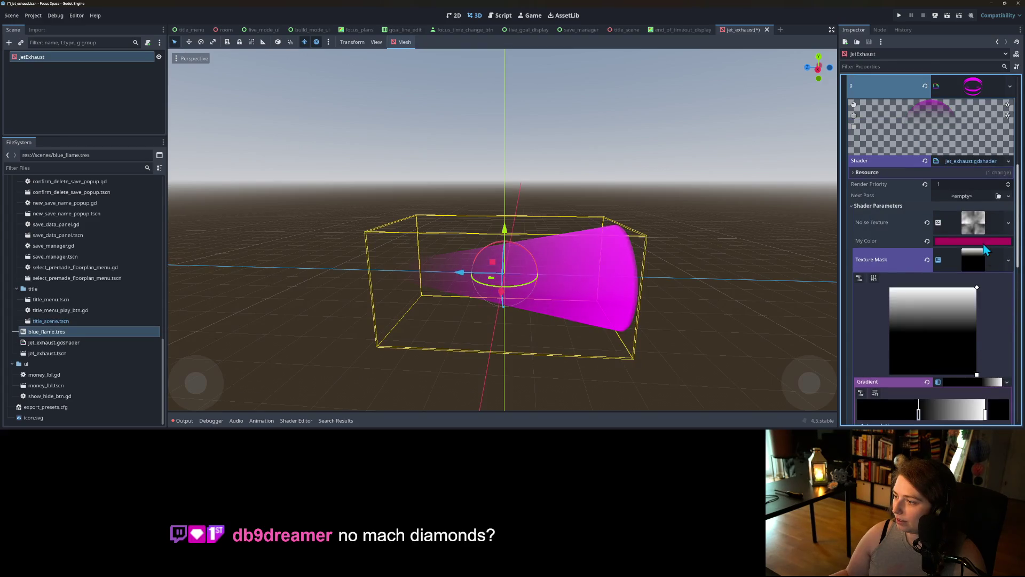
click(974, 243)
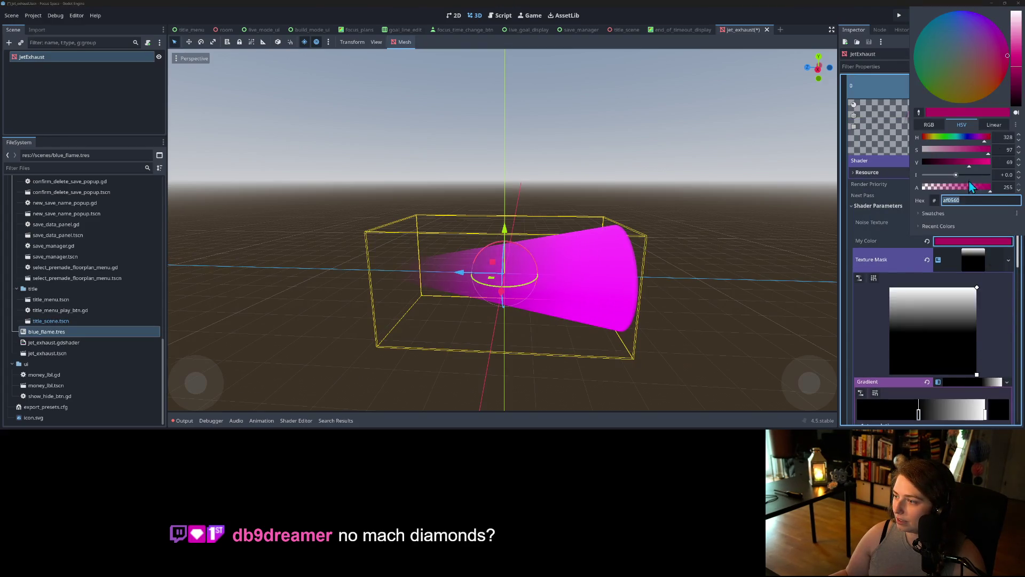
Make My Color fully opaque and raise the Noise Texture frequency to about 0.0127.
drag(956, 186, 989, 187)
click(975, 257)
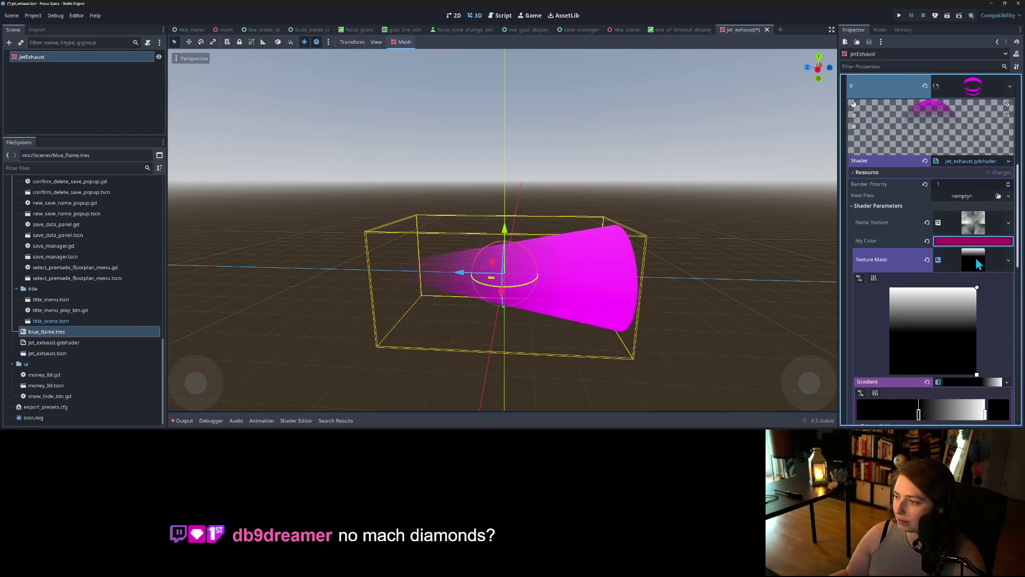
click(968, 221)
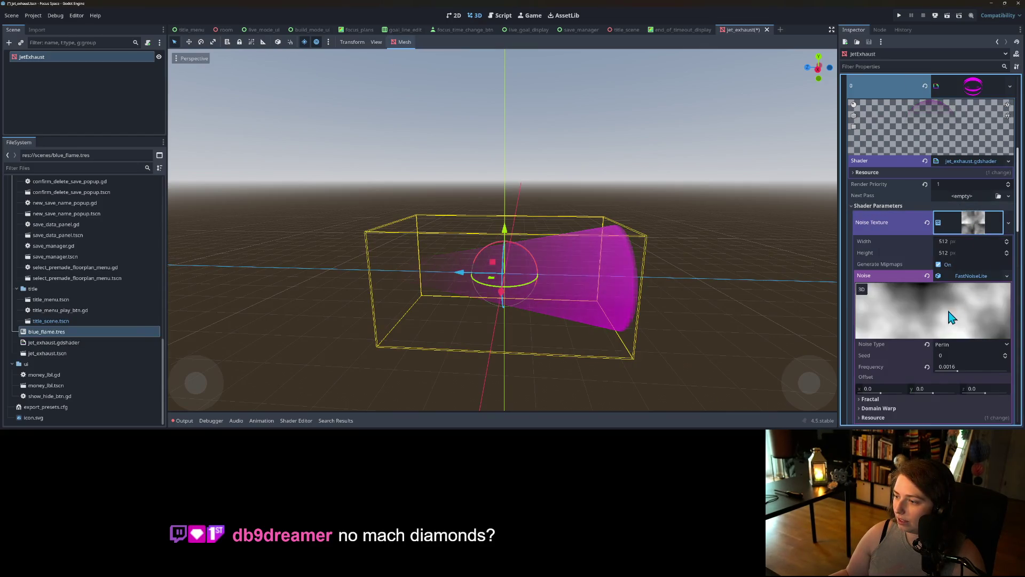
drag(958, 371, 975, 372)
scroll(967, 336, down, 5)
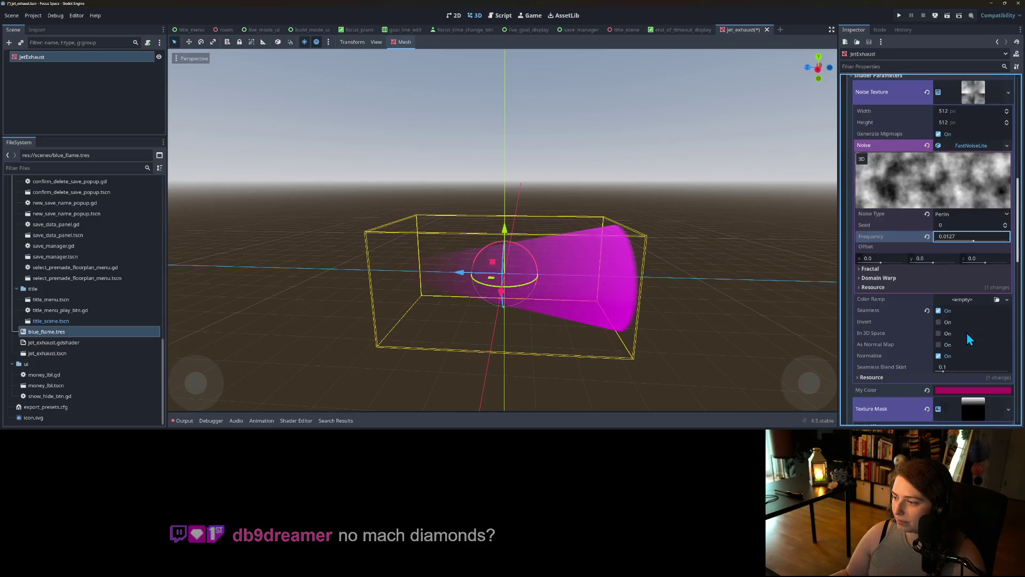
Change My Color's hue to 235 (blue) and save the jet_exhaust scene.
click(964, 260)
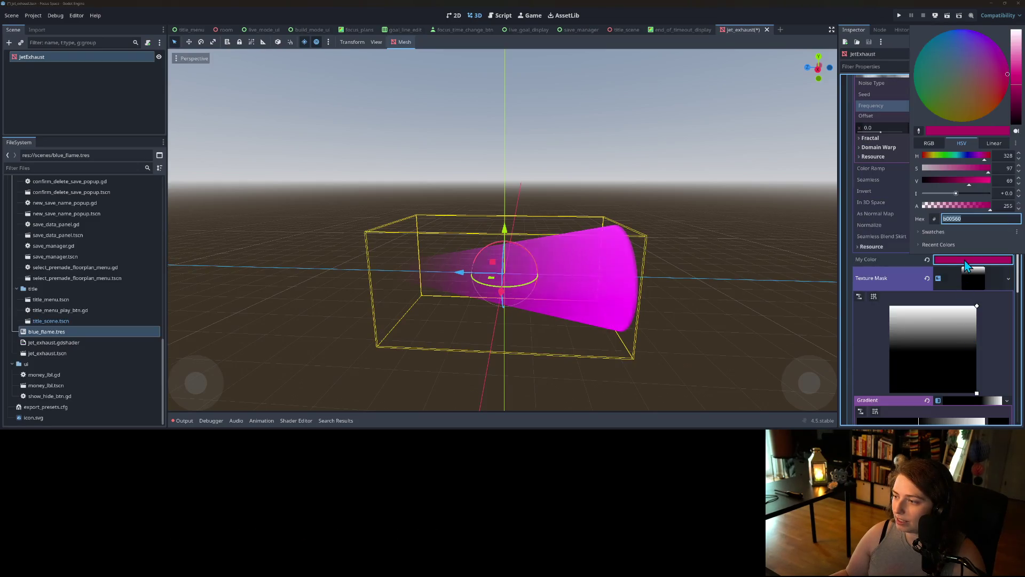
click(967, 155)
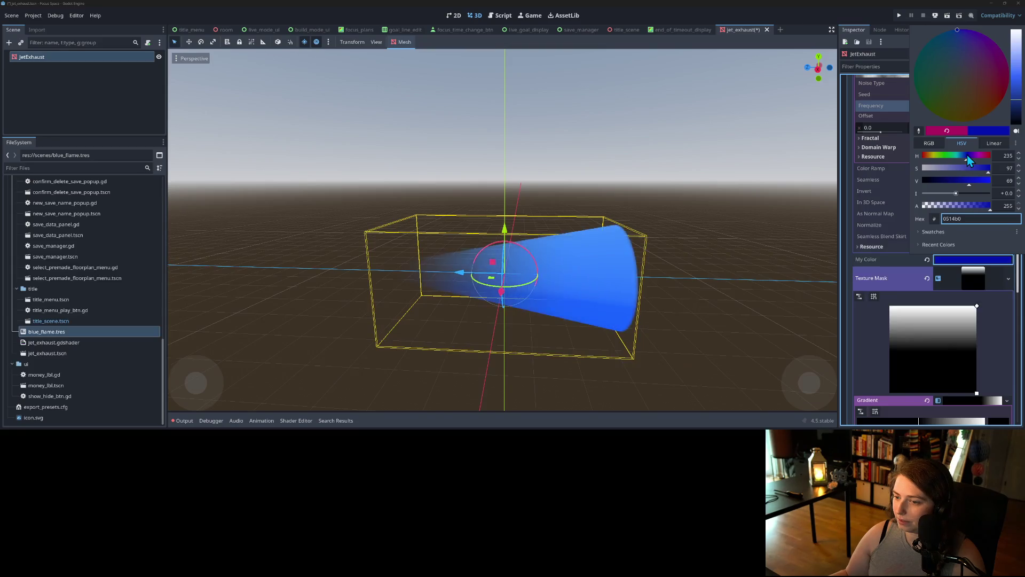
click(642, 7)
key(ctrl+s)
click(900, 16)
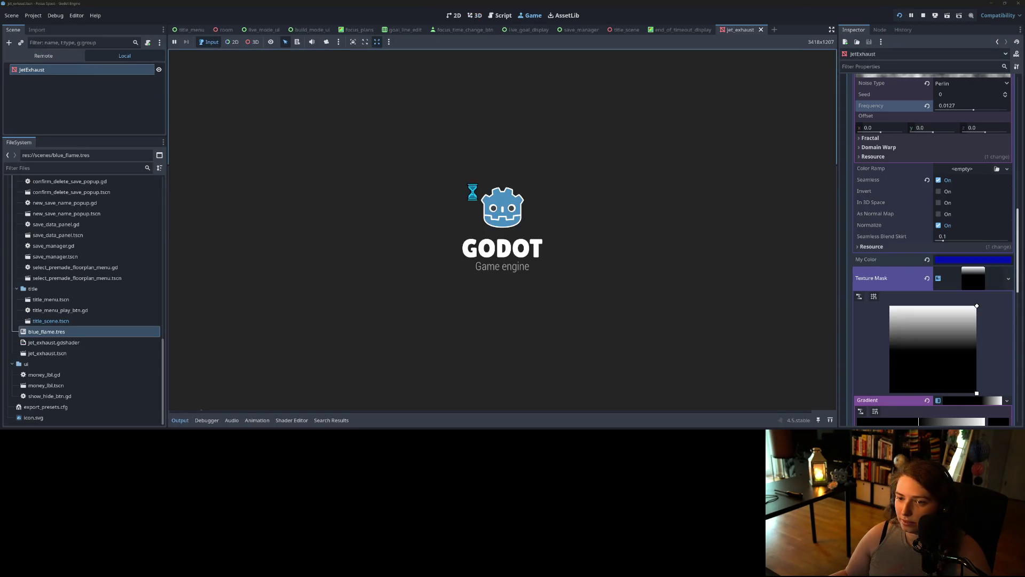
Enlarge the running Game view to check the blue exhaust, stop with F8, and return to jet_exhaust.
drag(470, 165, 441, 333)
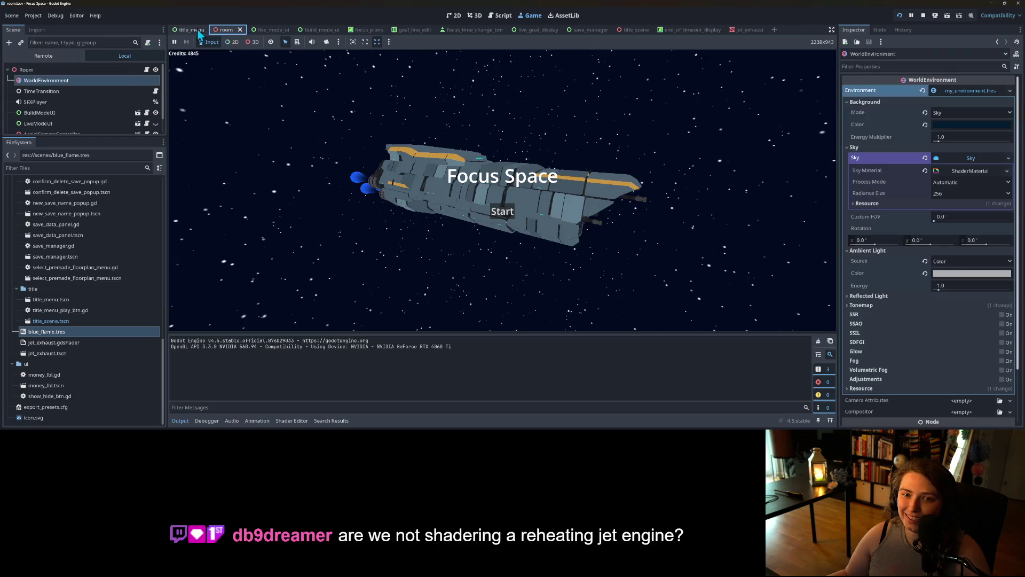
click(626, 30)
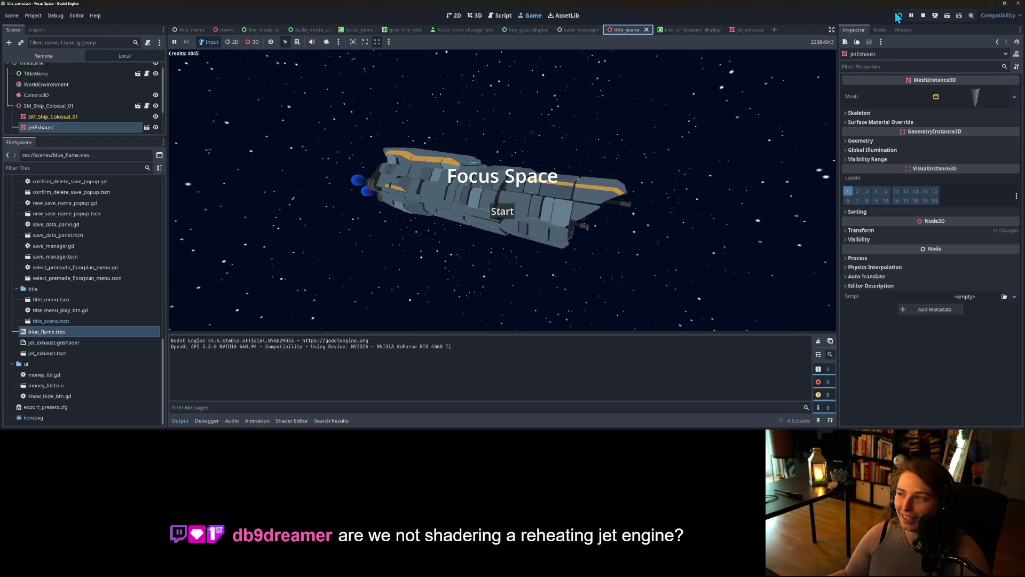
key(F8)
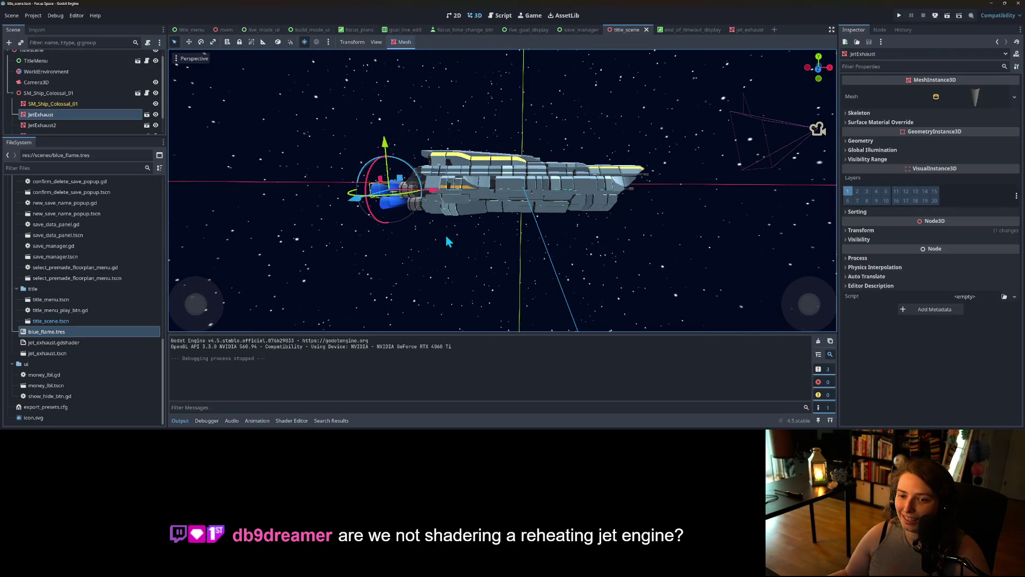
scroll(448, 241, up, 5)
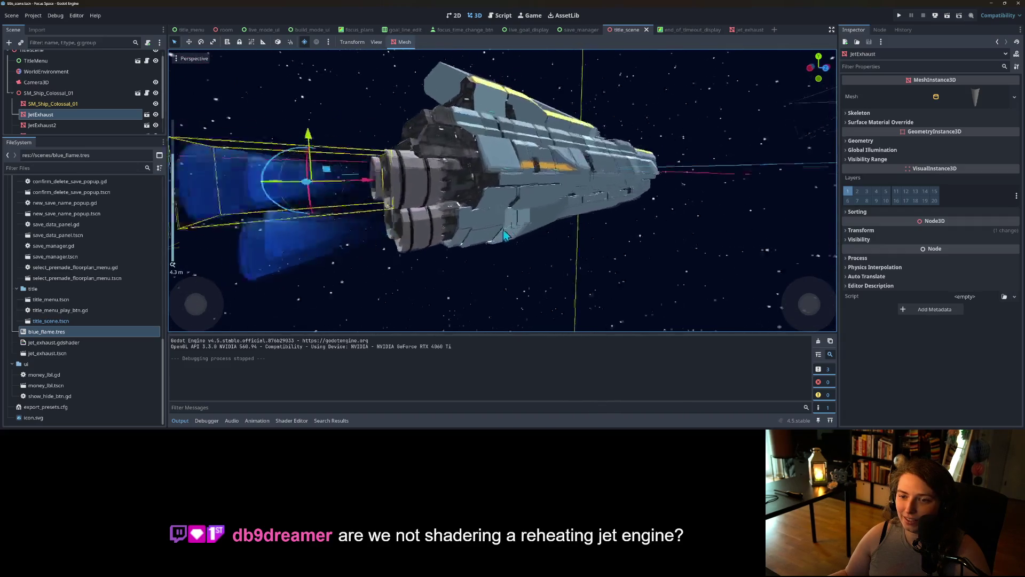
click(742, 29)
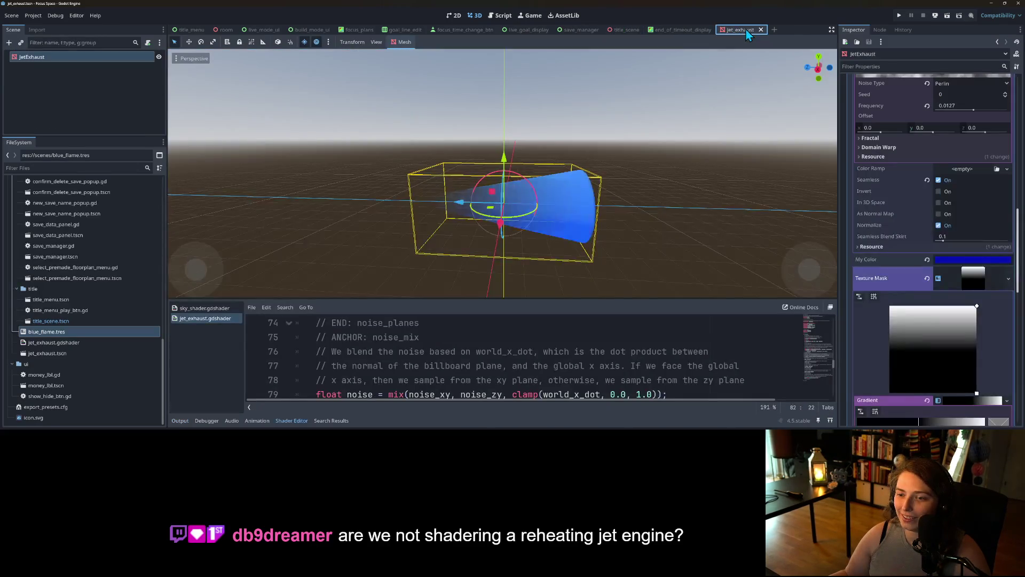
Set the cone mesh's Bottom Radius to 0.175 and Top Radius to 0.035.
scroll(950, 296, up, 15)
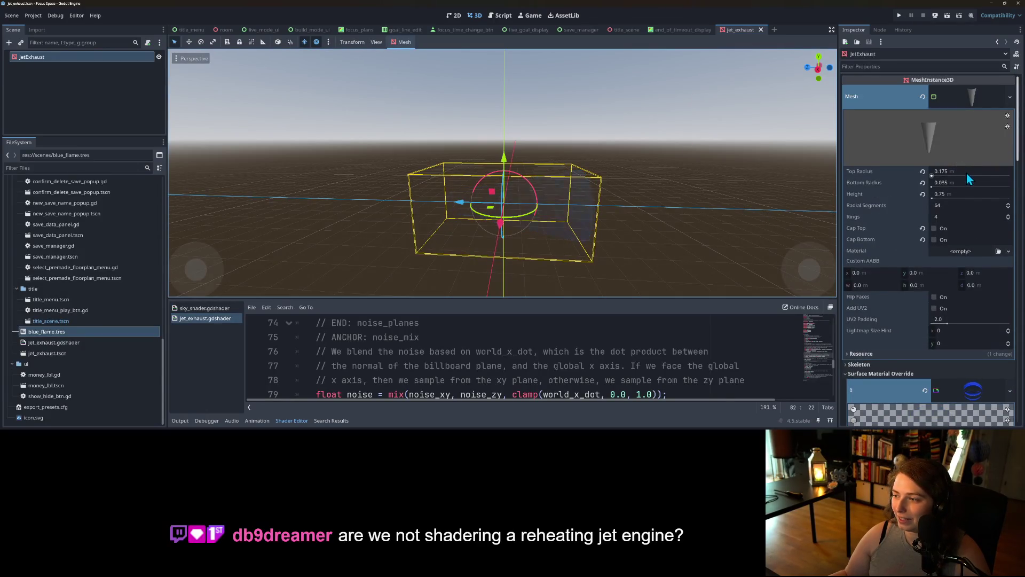
click(963, 183)
text(.175)
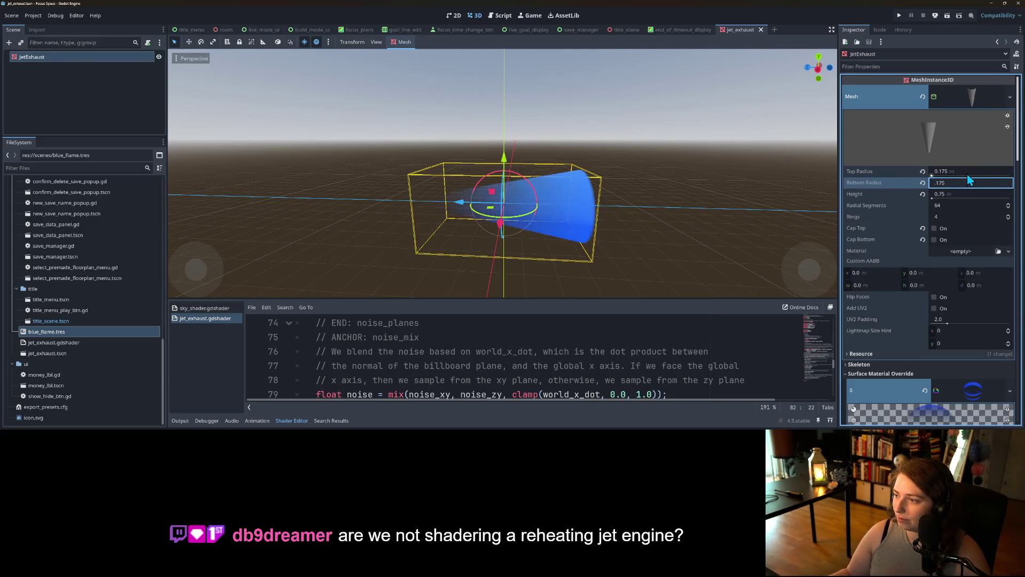
click(966, 172)
text(.03)
key(Return)
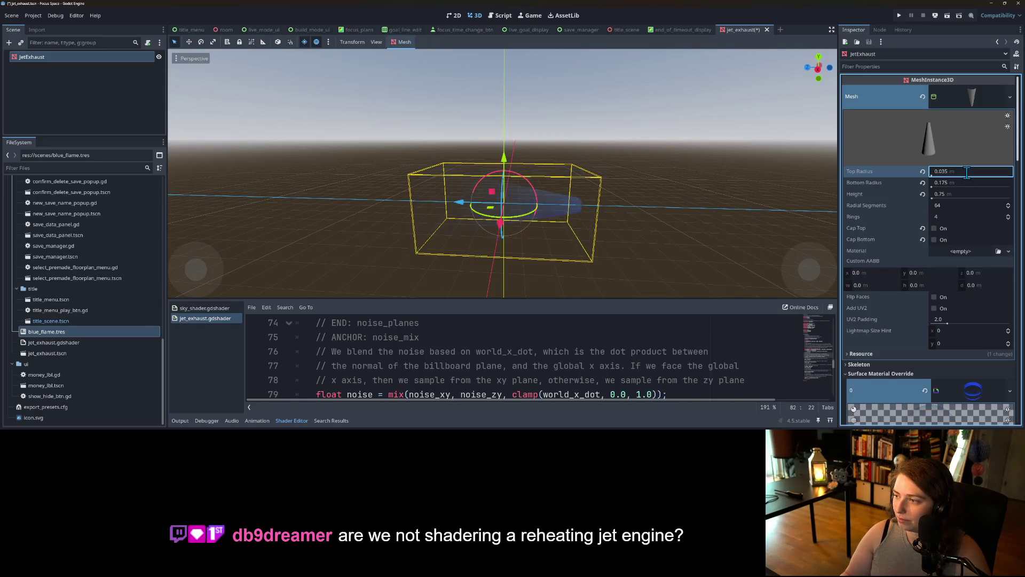
Drag the Texture Mask fill handles so the gradient runs vertically, then save.
scroll(947, 313, down, 5)
scroll(948, 314, down, 5)
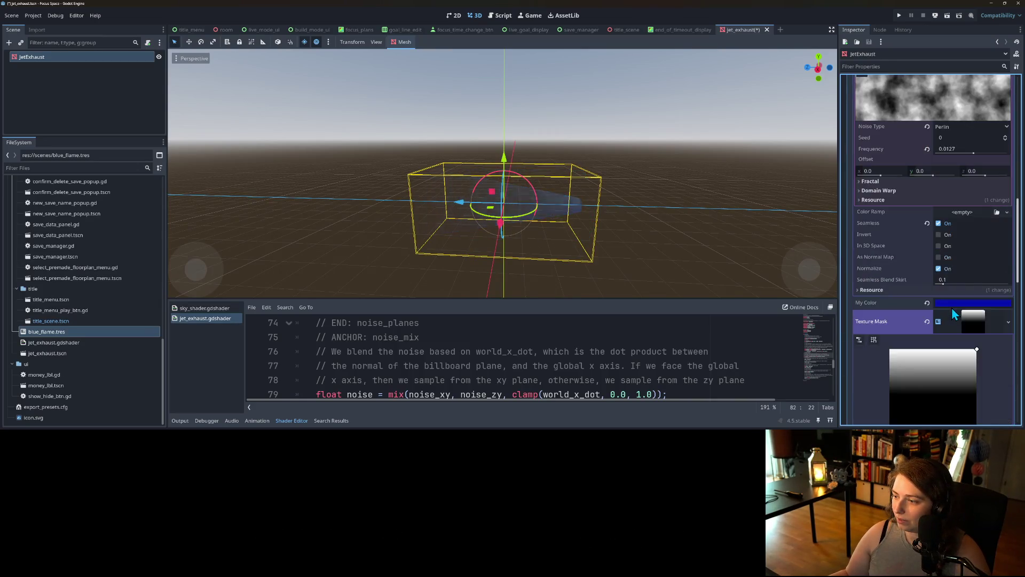
mouse_move(979, 349)
mouse_down()
mouse_move(961, 265)
mouse_move(950, 261)
mouse_move(981, 357)
mouse_up()
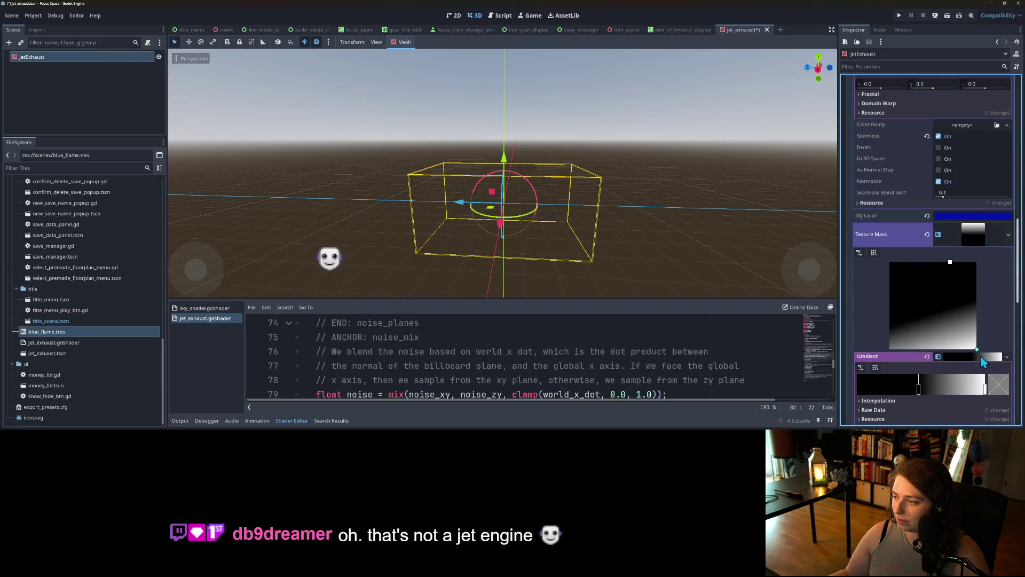
drag(952, 262, 987, 259)
scroll(680, 243, up, 5)
key(ctrl+s)
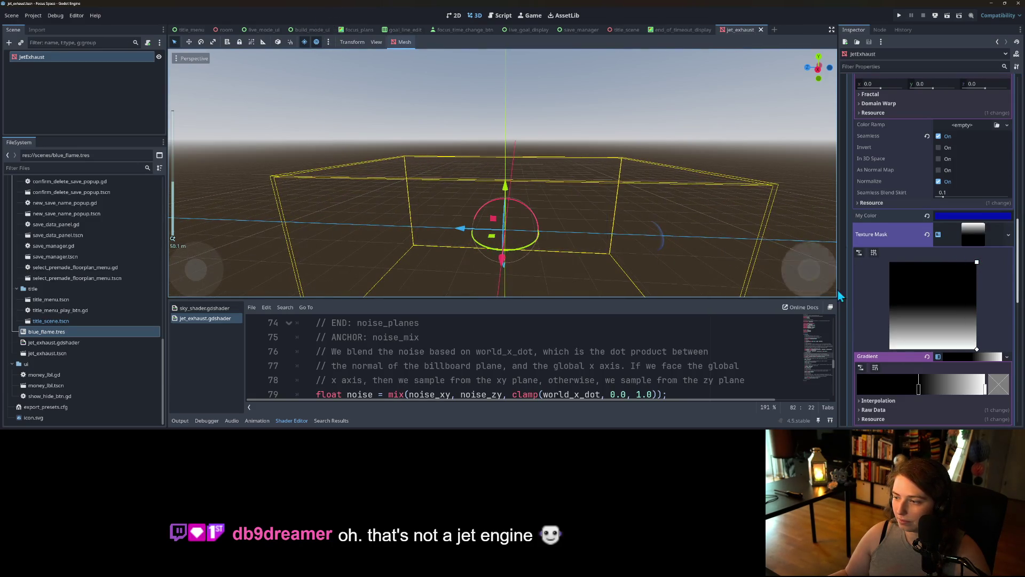
Move the mask gradient's dark stop to the far left and slide the white stop left.
scroll(929, 341, down, 2)
drag(919, 345, 857, 346)
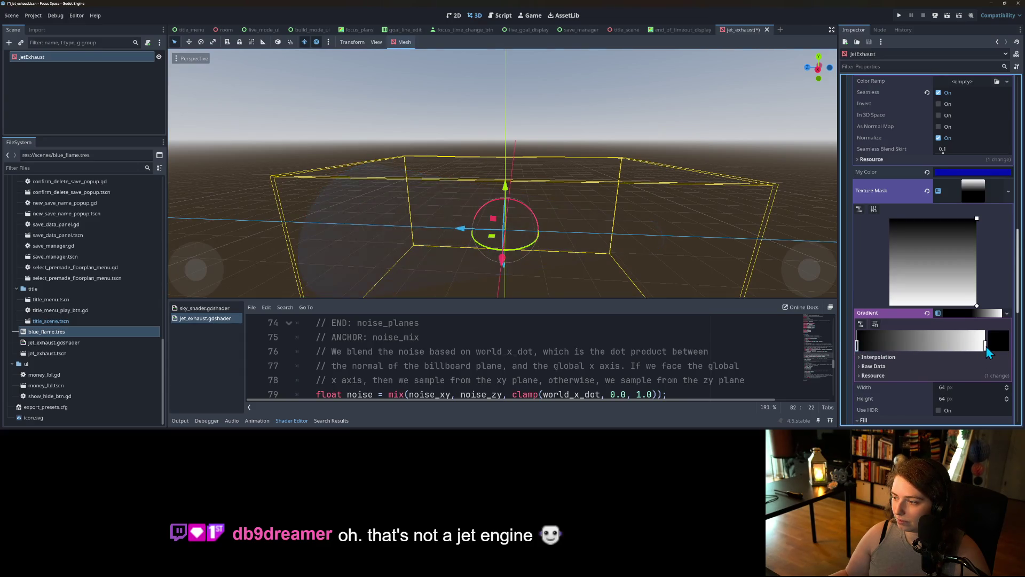
drag(985, 345, 932, 347)
scroll(686, 270, down, 6)
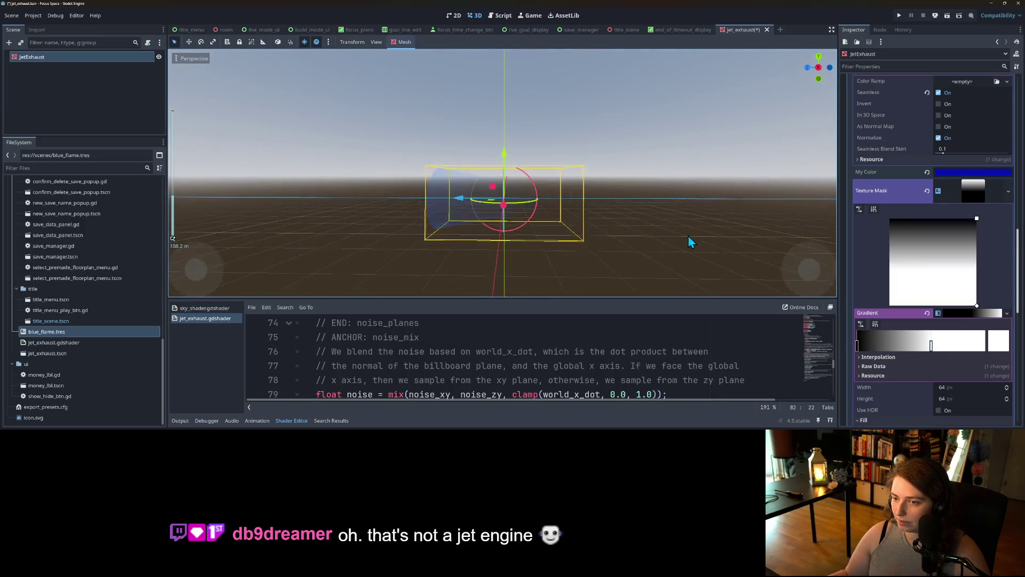
scroll(688, 237, up, 2)
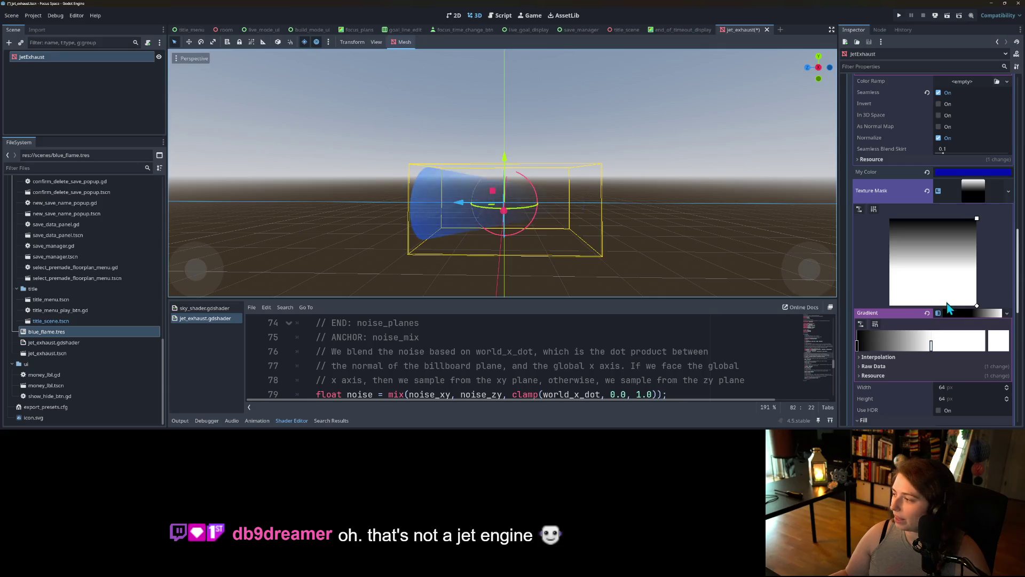
scroll(916, 326, up, 10)
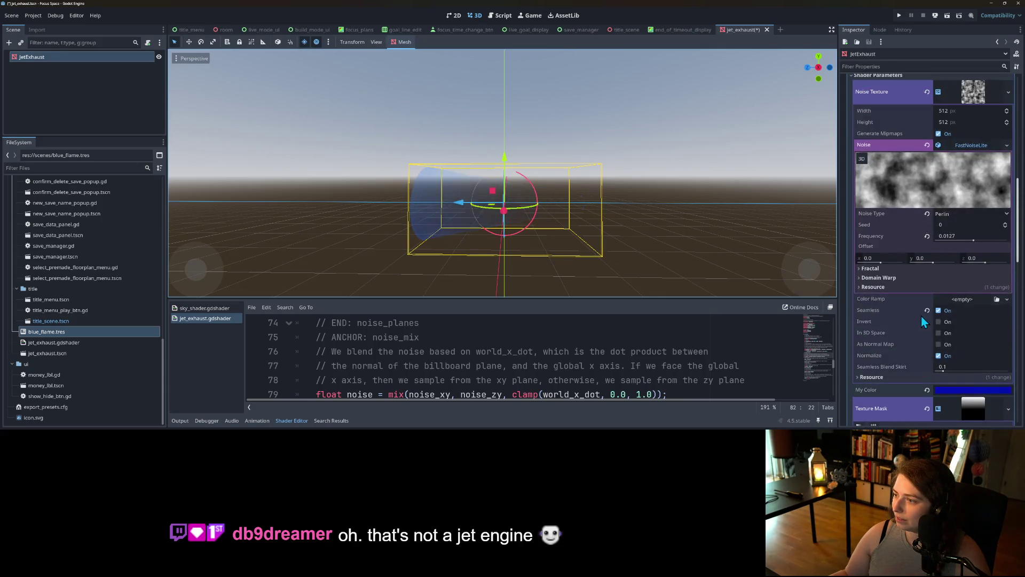
scroll(931, 316, up, 5)
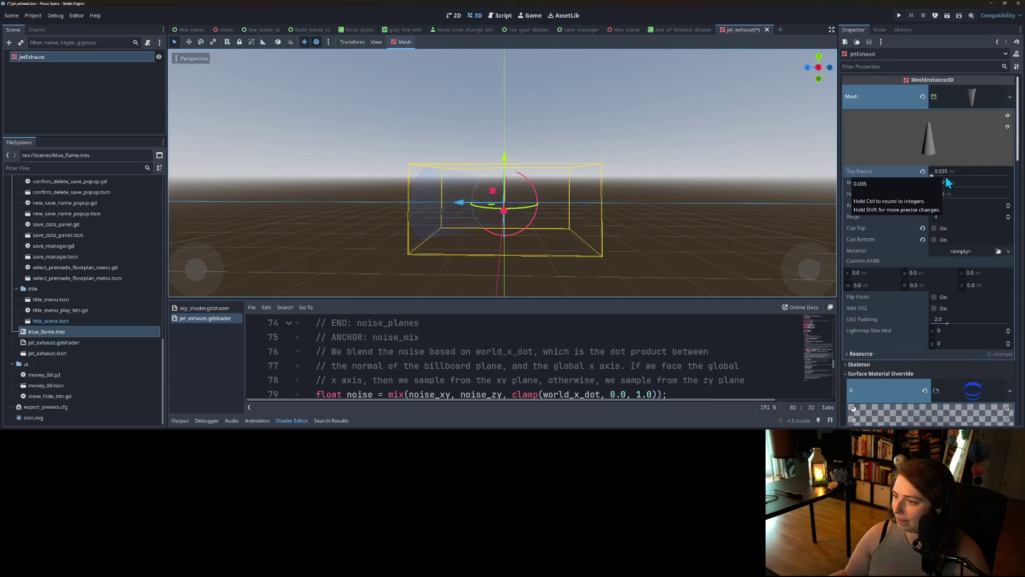
Toggle the cone's top and bottom caps, leave them off, and save the scene.
click(936, 239)
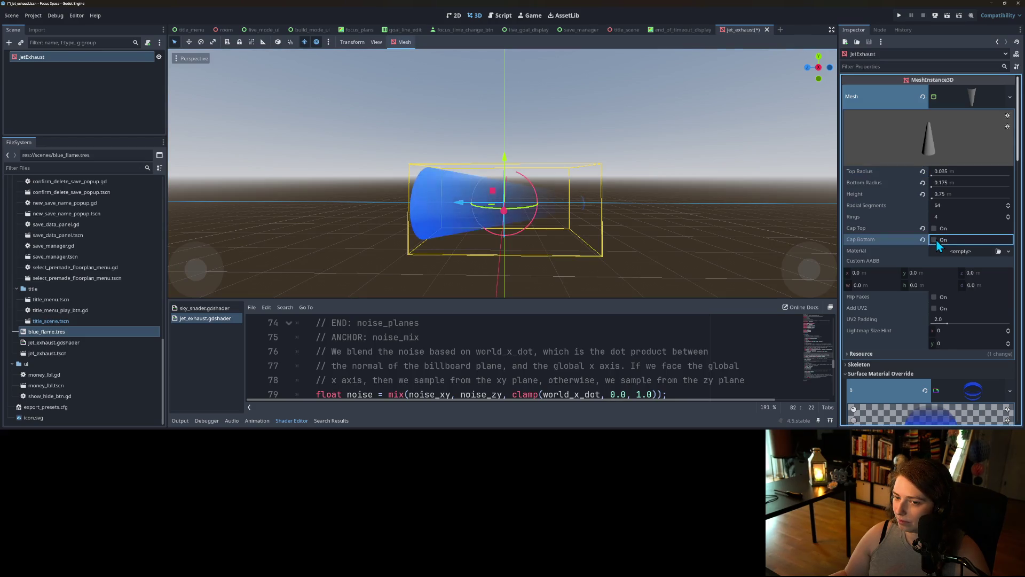
click(936, 239)
click(934, 228)
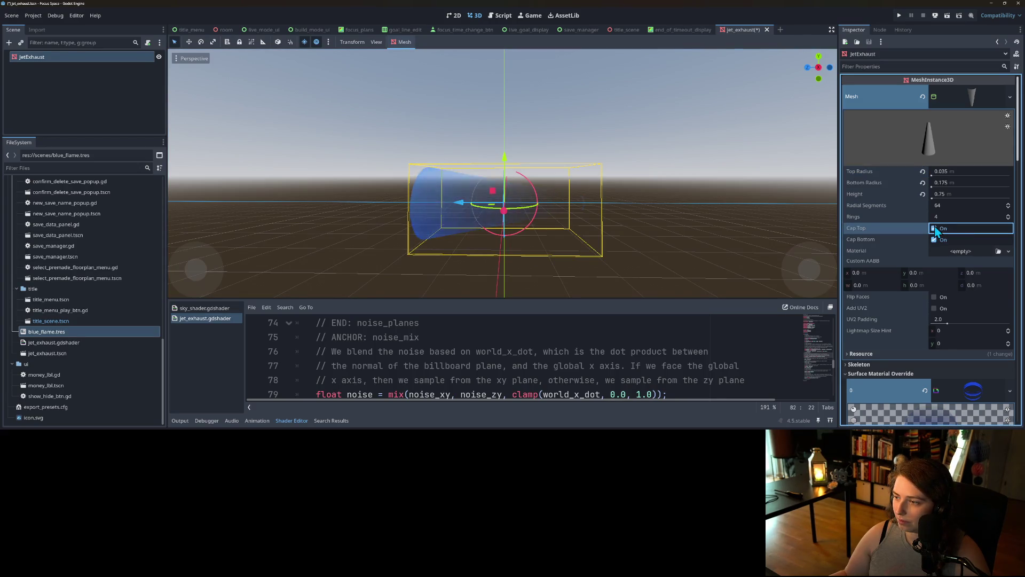
click(934, 239)
key(ctrl+s)
Set the cone's Top Radius to 0.01 m for a tiny rounded tip.
drag(941, 175, 928, 173)
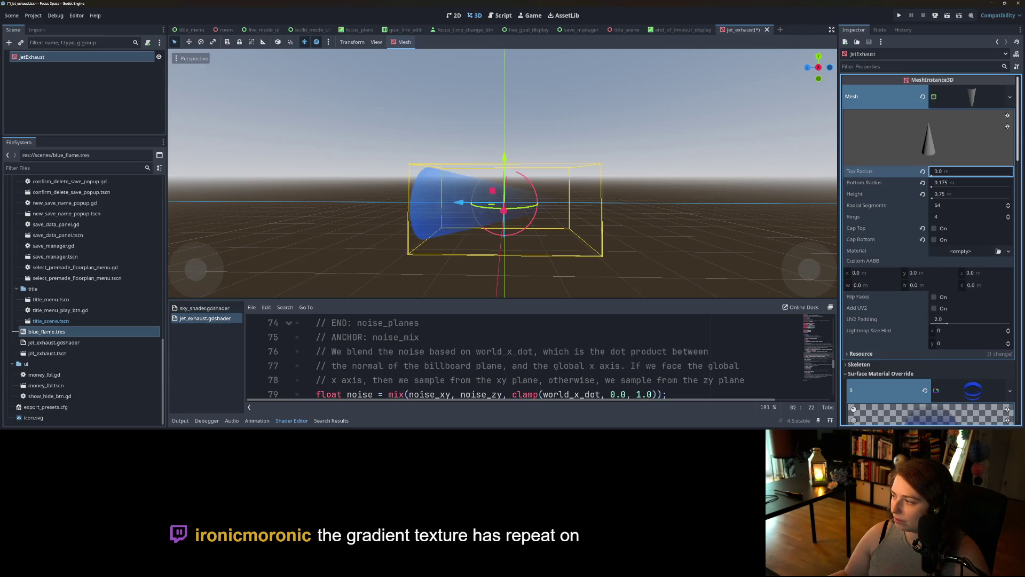
drag(940, 171, 942, 172)
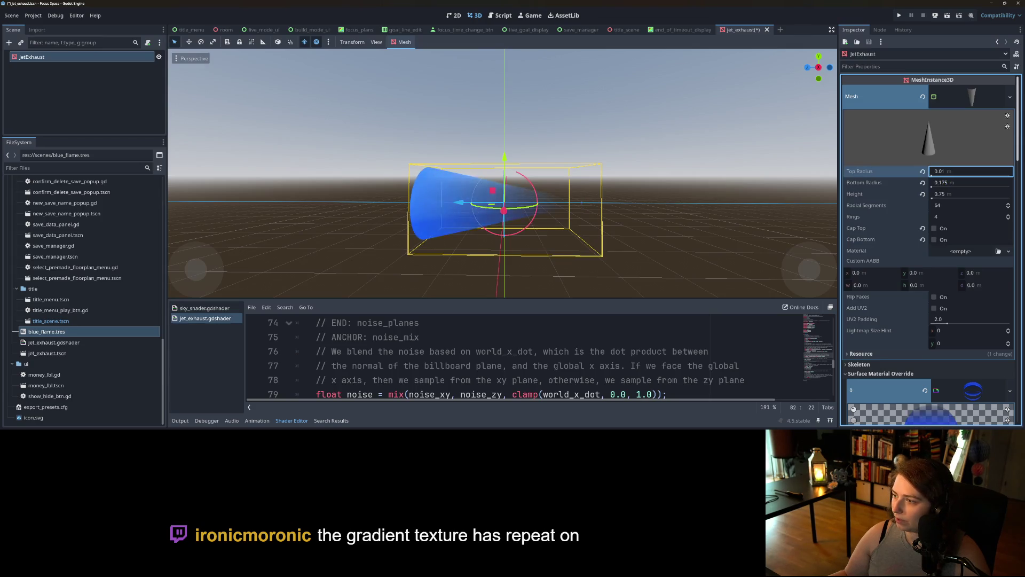
scroll(947, 320, down, 10)
scroll(961, 323, down, 10)
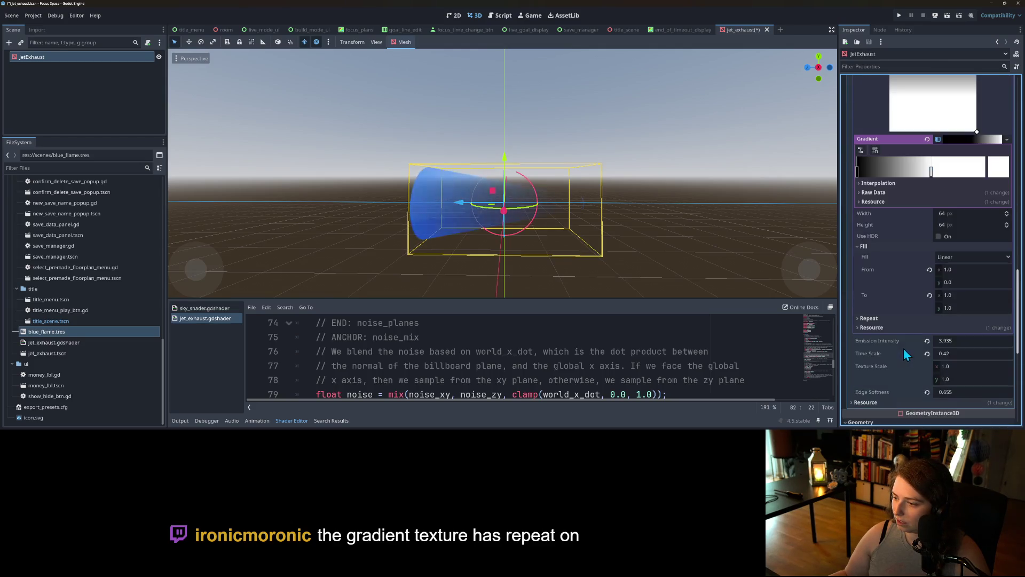
Try Mirror Repeat on the mask gradient, then set it back to No Repeat.
click(876, 319)
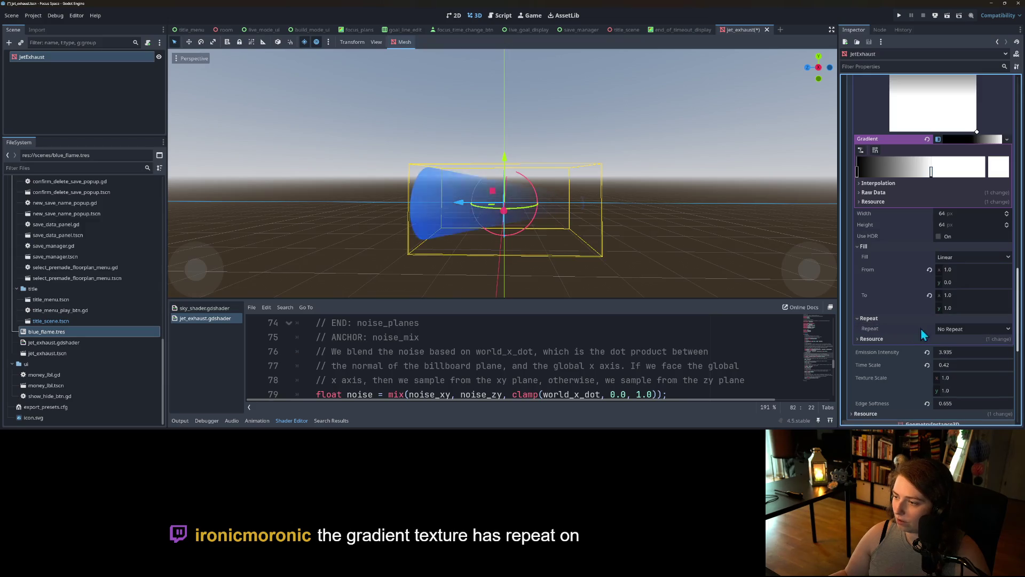
click(969, 328)
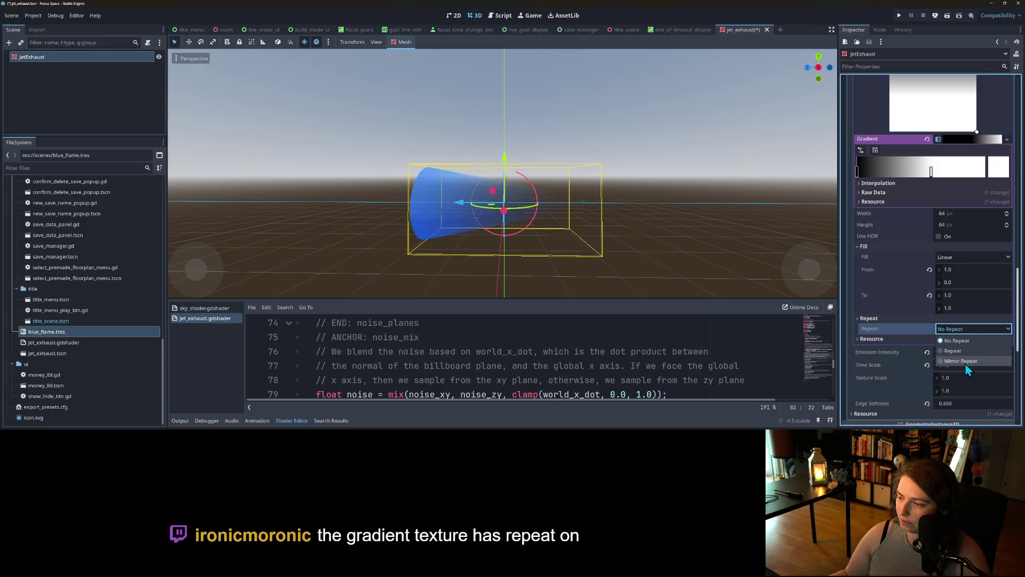
click(965, 361)
click(957, 329)
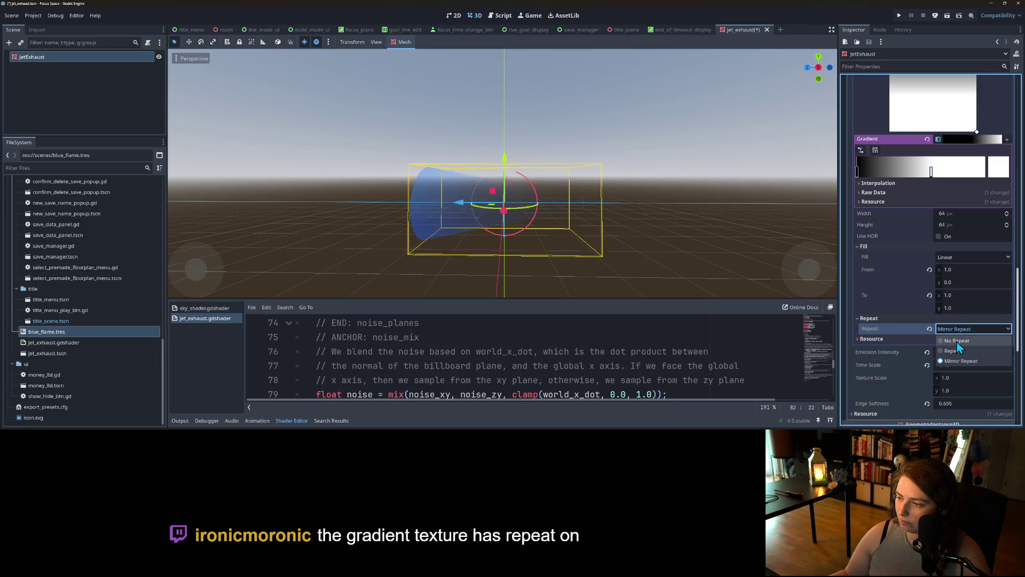
click(956, 341)
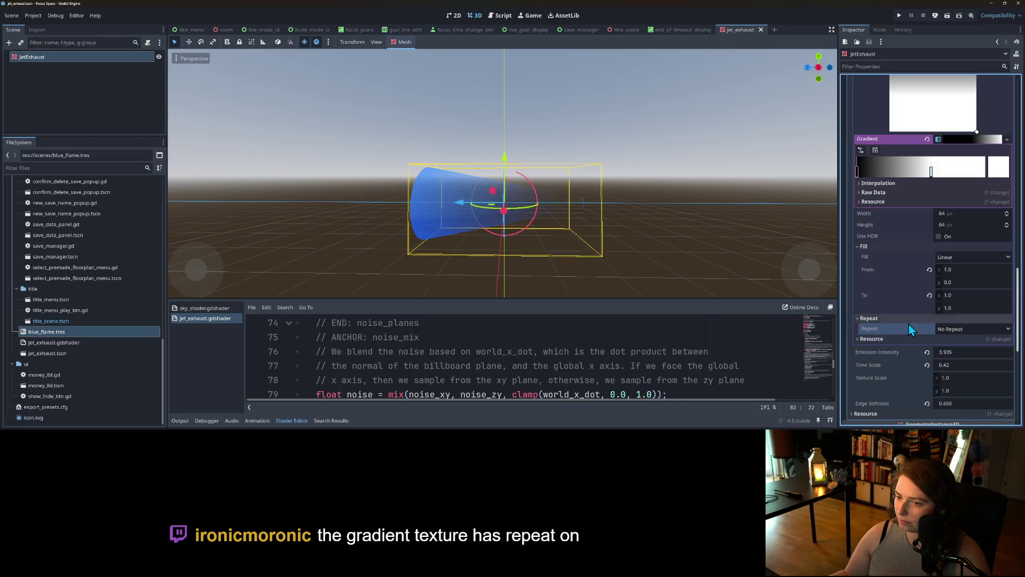
Orbit and zoom the 3D view in on the jet exhaust cone.
mouse_move(585, 223)
mouse_down()
mouse_move(669, 252)
mouse_move(611, 247)
mouse_move(635, 274)
mouse_move(665, 260)
mouse_up()
scroll(657, 254, up, 2)
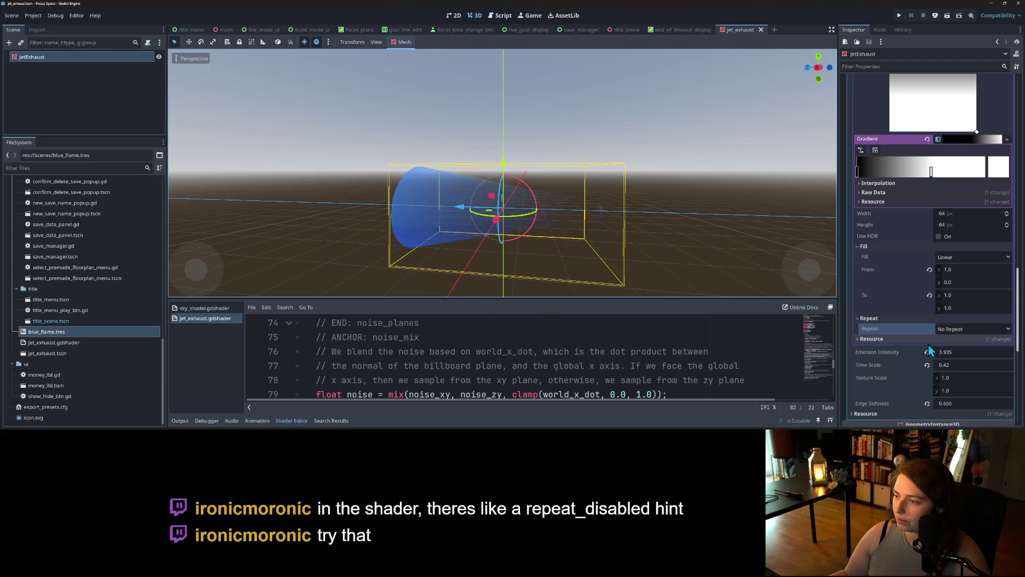
scroll(943, 353, up, 5)
scroll(918, 255, up, 2)
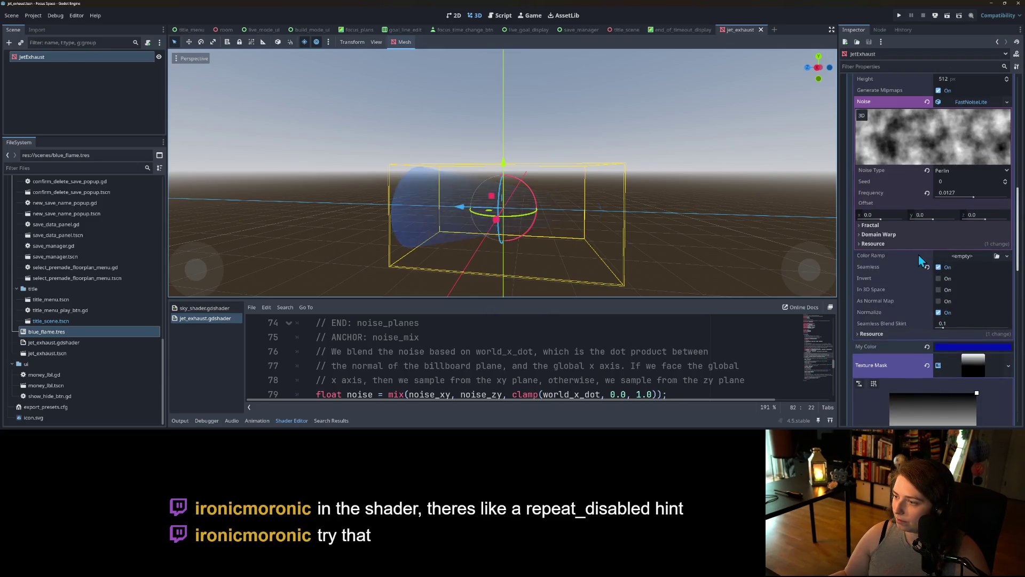
scroll(910, 275, down, 7)
scroll(921, 288, up, 5)
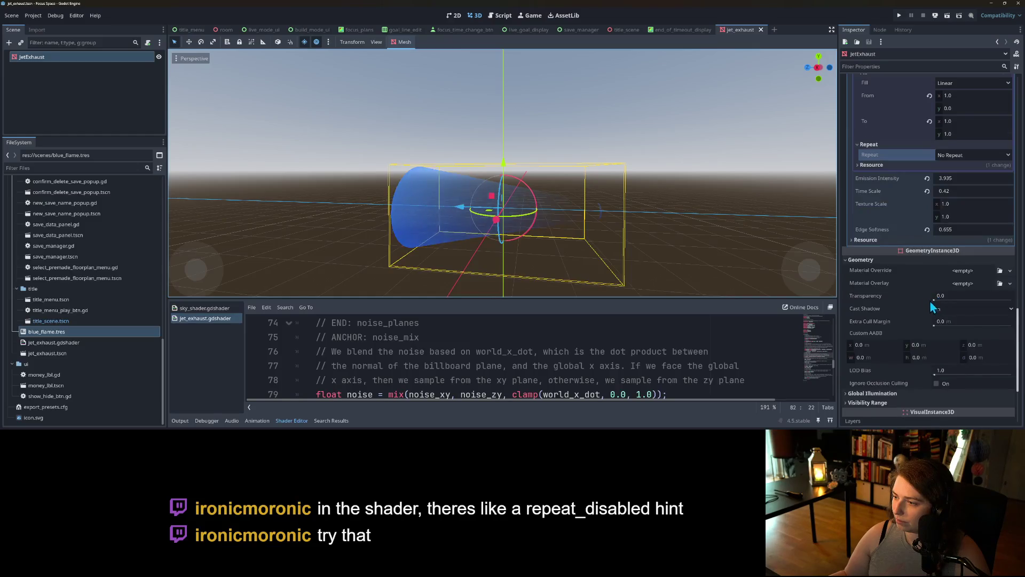
scroll(927, 308, up, 2)
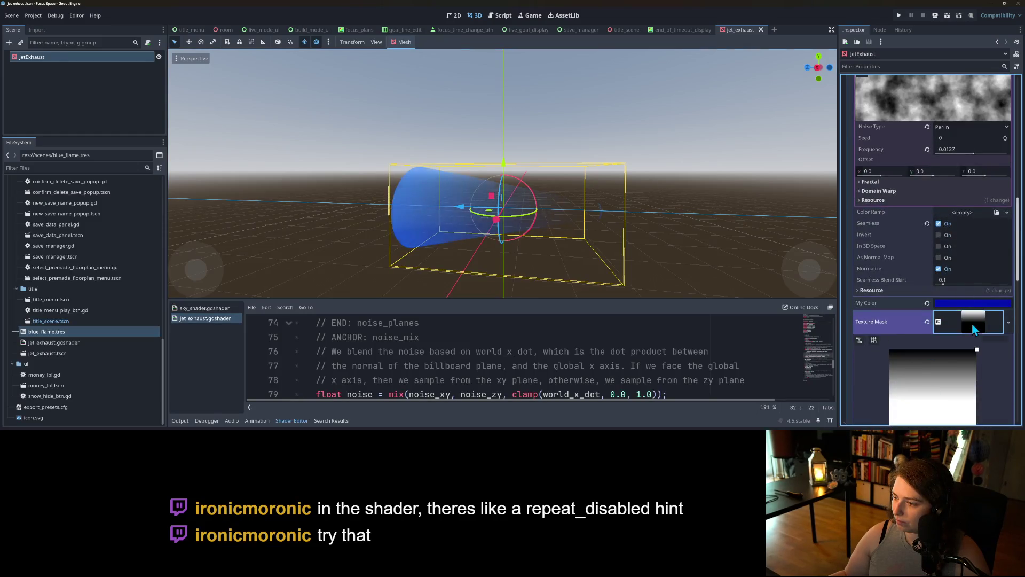
Collapse the gradient and noise sections, raise Edge Softness to 1.23, and enlarge the shader editor.
click(948, 312)
scroll(948, 307, up, 1)
scroll(946, 274, up, 2)
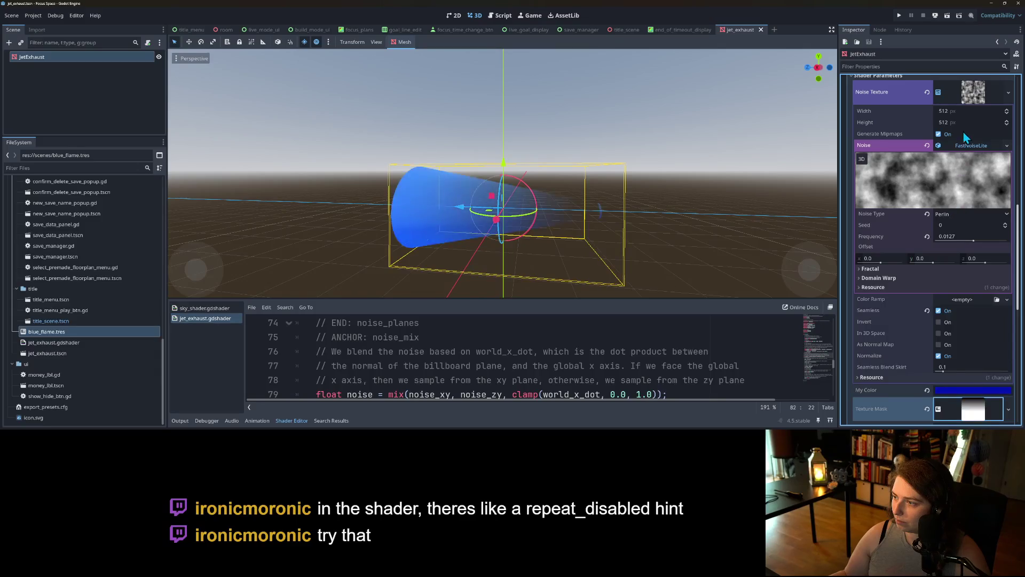
scroll(963, 132, up, 2)
click(965, 232)
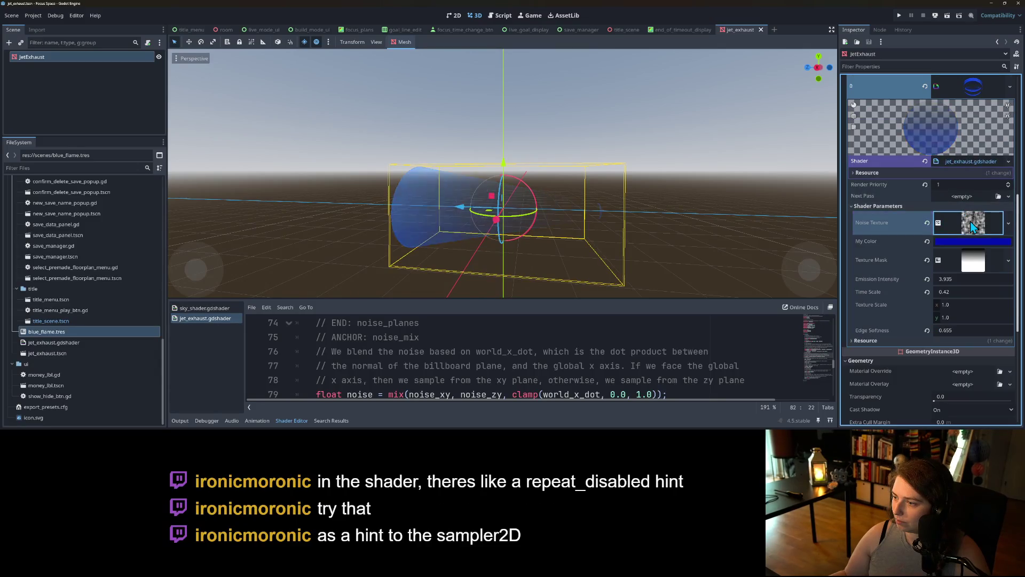
scroll(893, 303, down, 1)
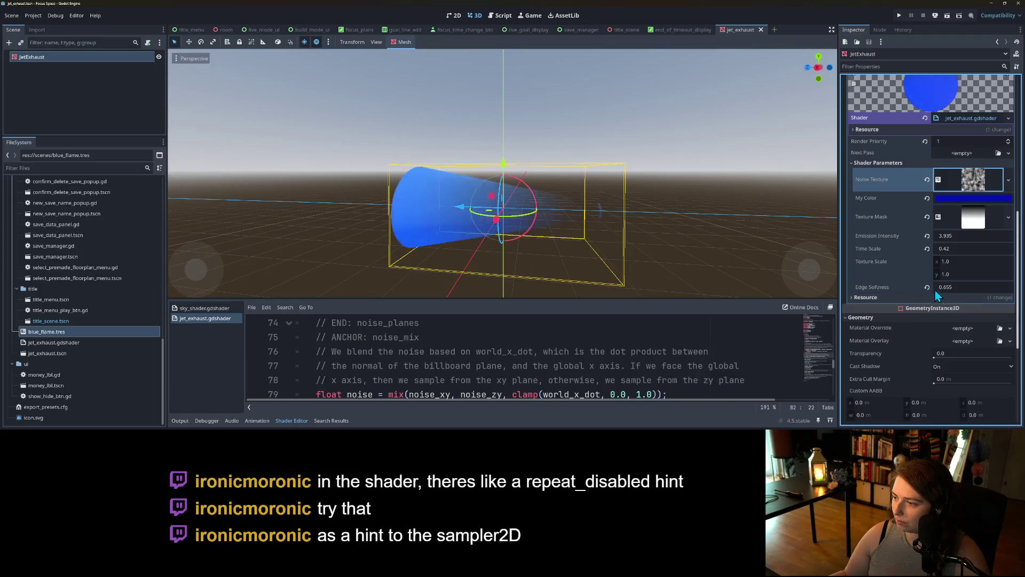
mouse_move(945, 289)
mouse_down()
mouse_move(1006, 290)
mouse_move(961, 287)
mouse_up()
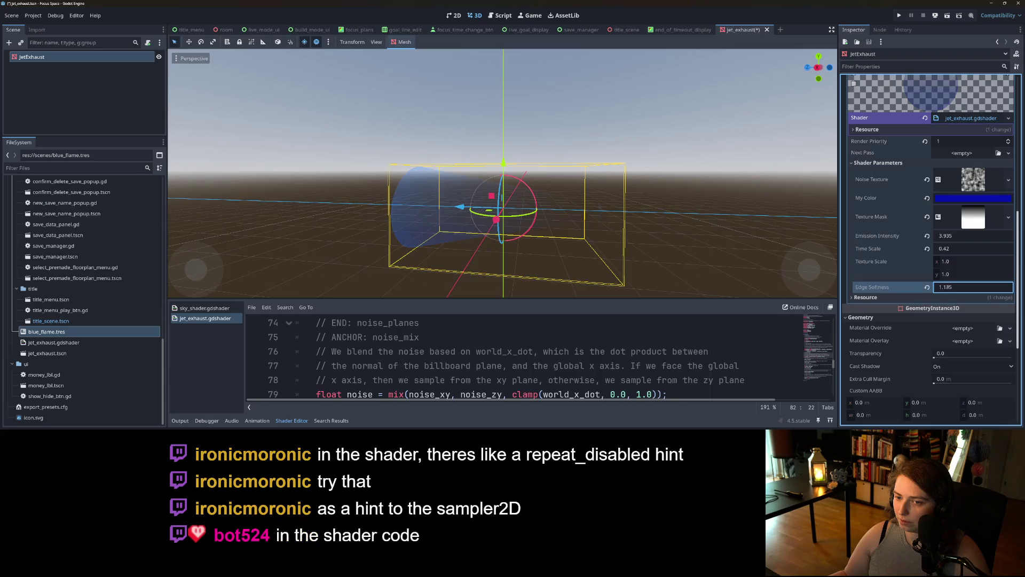
text(1.23)
drag(468, 299, 477, 65)
scroll(456, 293, up, 10)
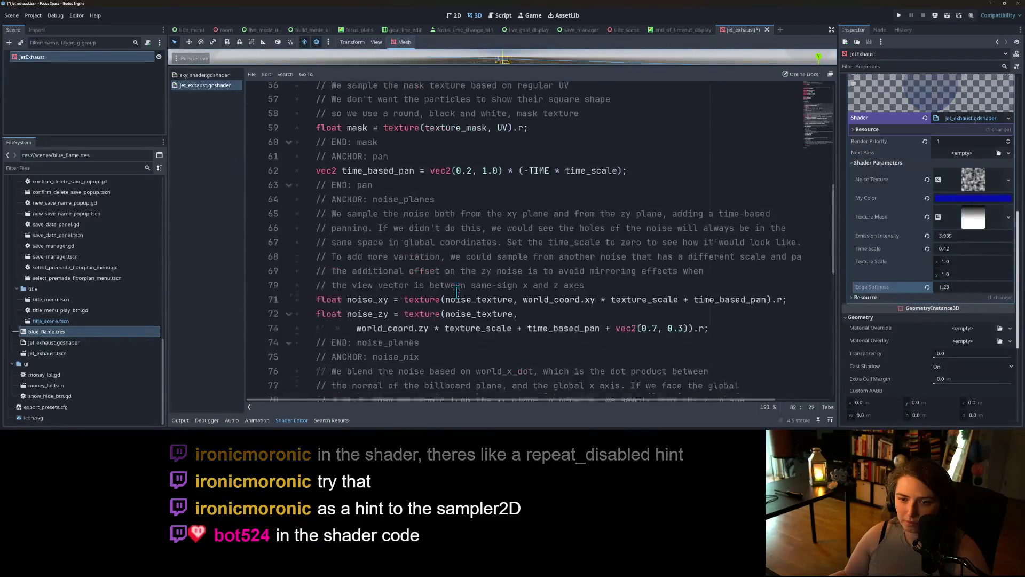
click(458, 300)
scroll(463, 306, up, 4)
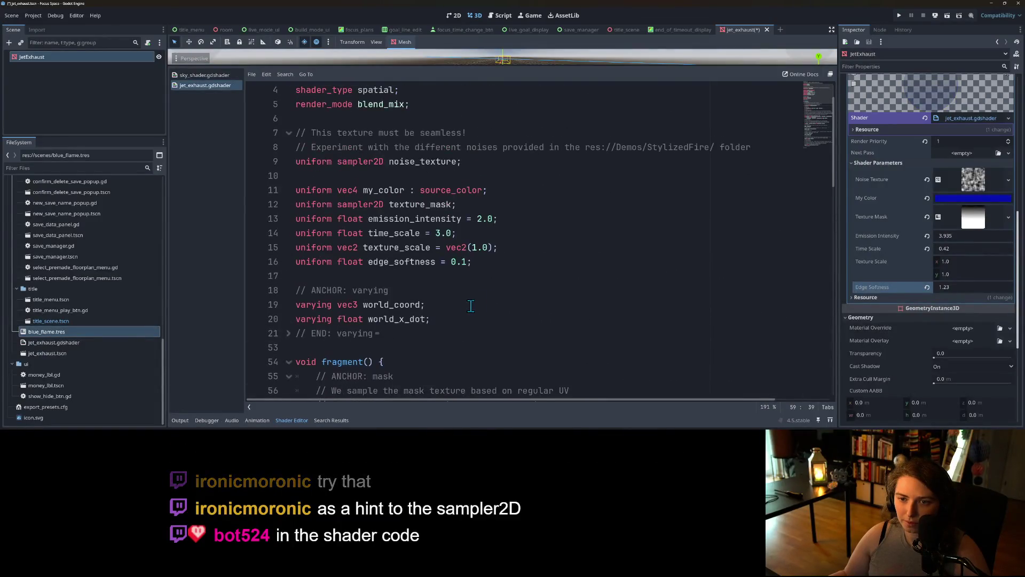
scroll(481, 276, down, 1)
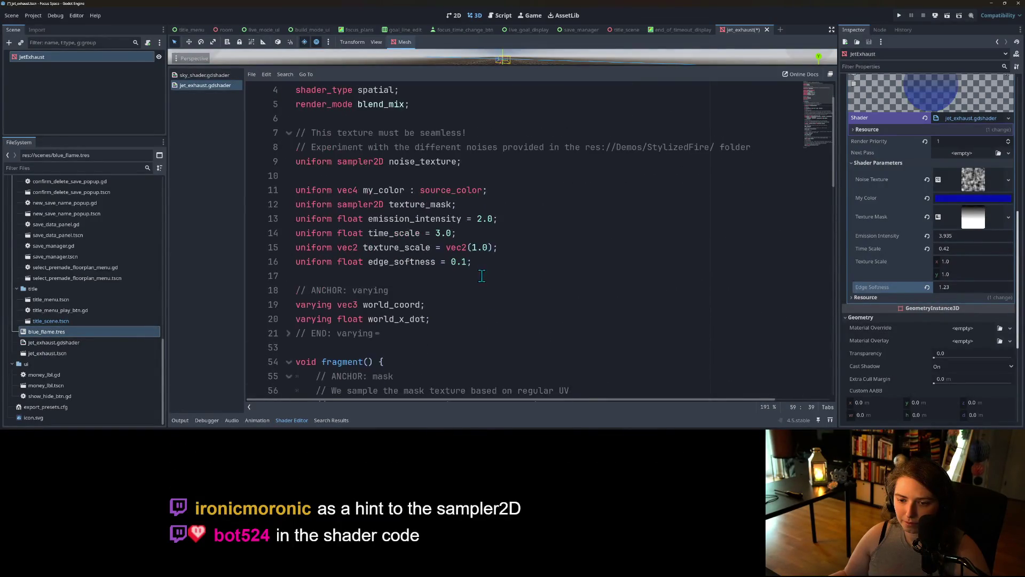
scroll(517, 299, down, 1)
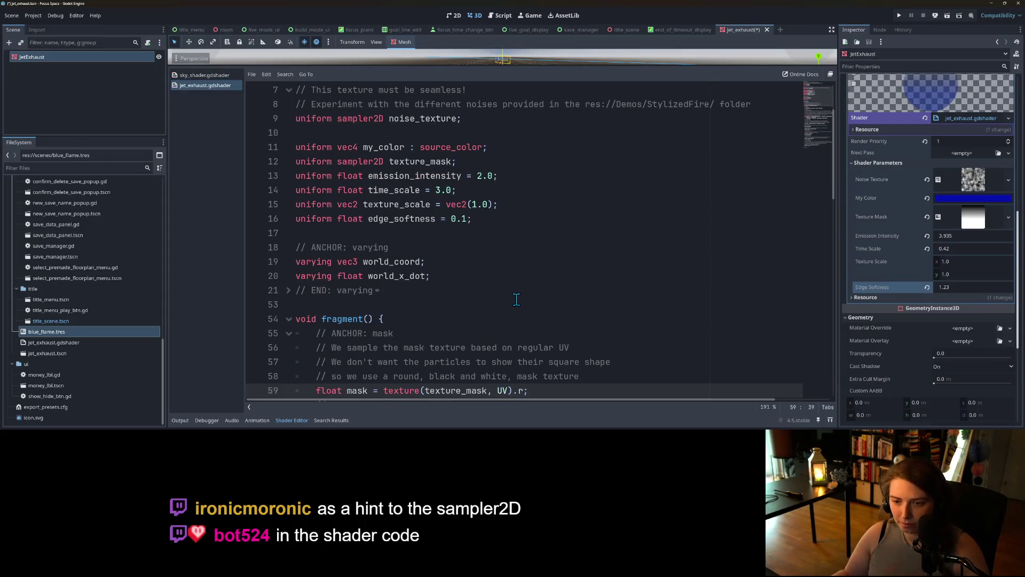
key(ctrl+f)
text(repeat)
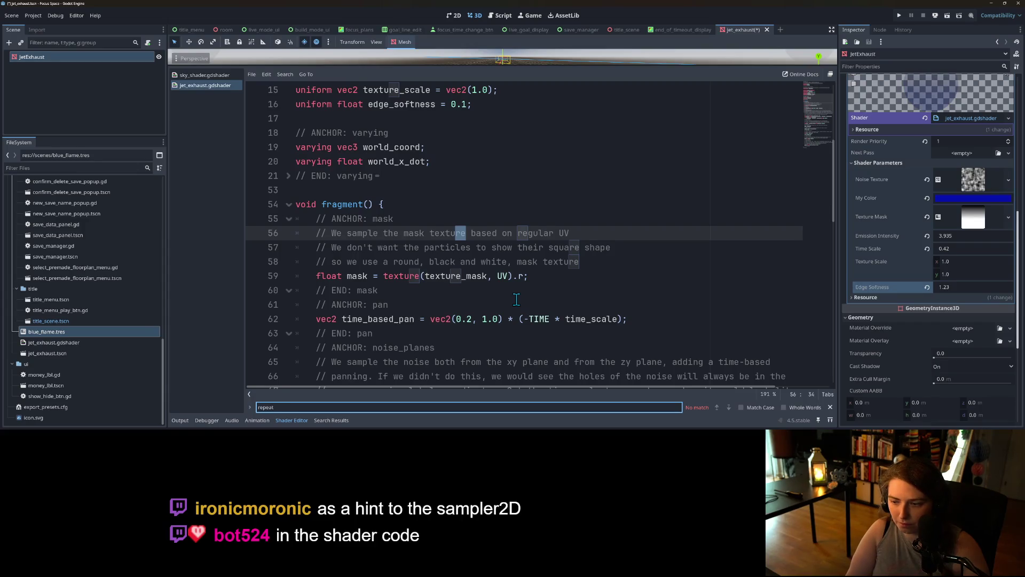
key(BackSpace)
key(BackSpace)
key(BackSpace)
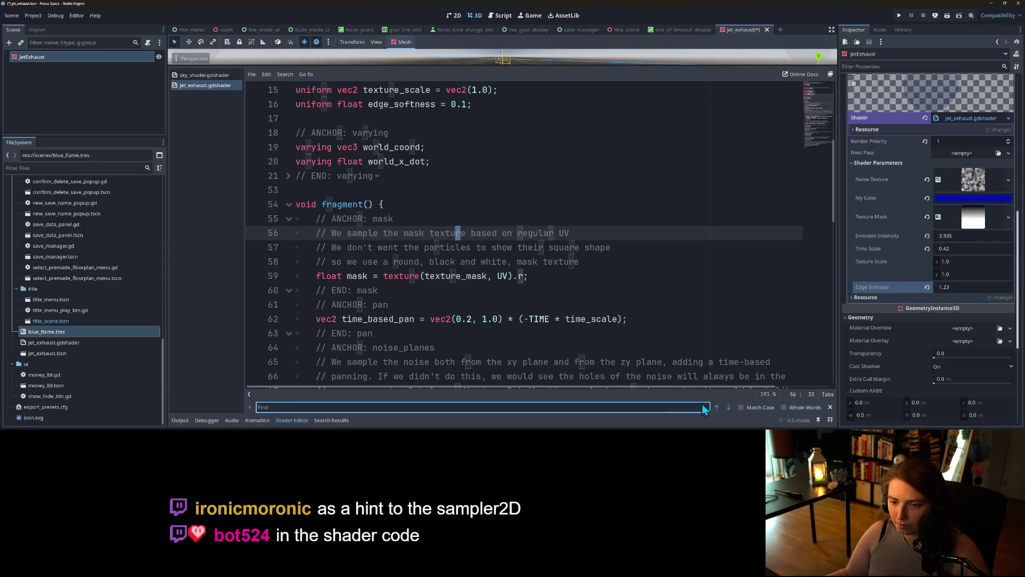
click(830, 406)
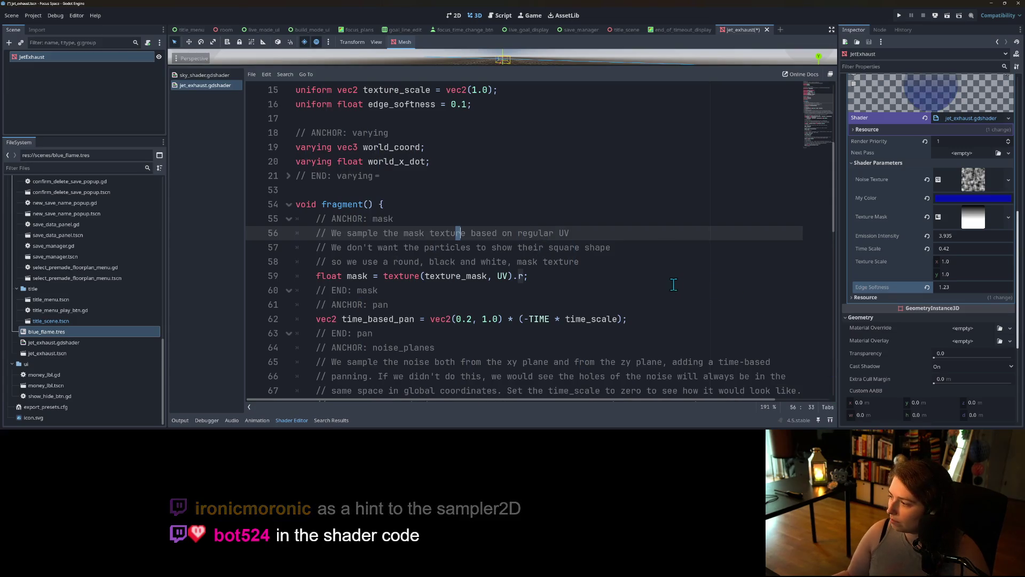
scroll(548, 284, up, 5)
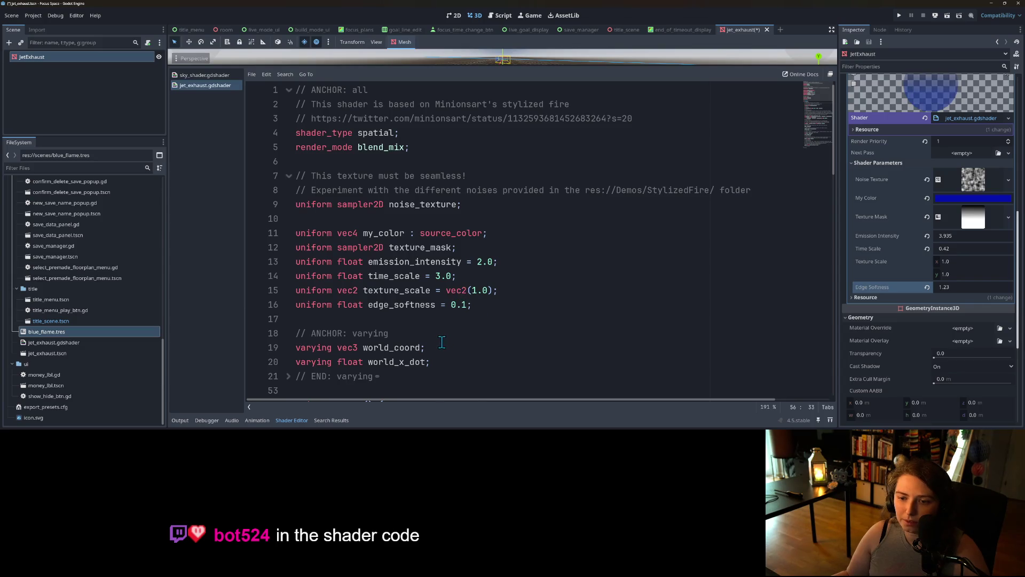
double_click(421, 205)
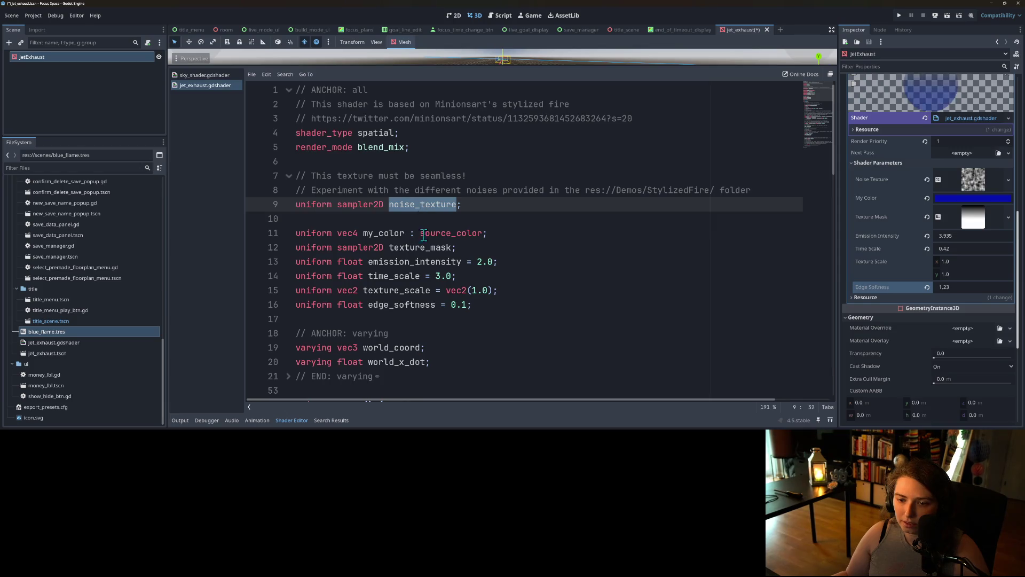
scroll(424, 245, down, 2)
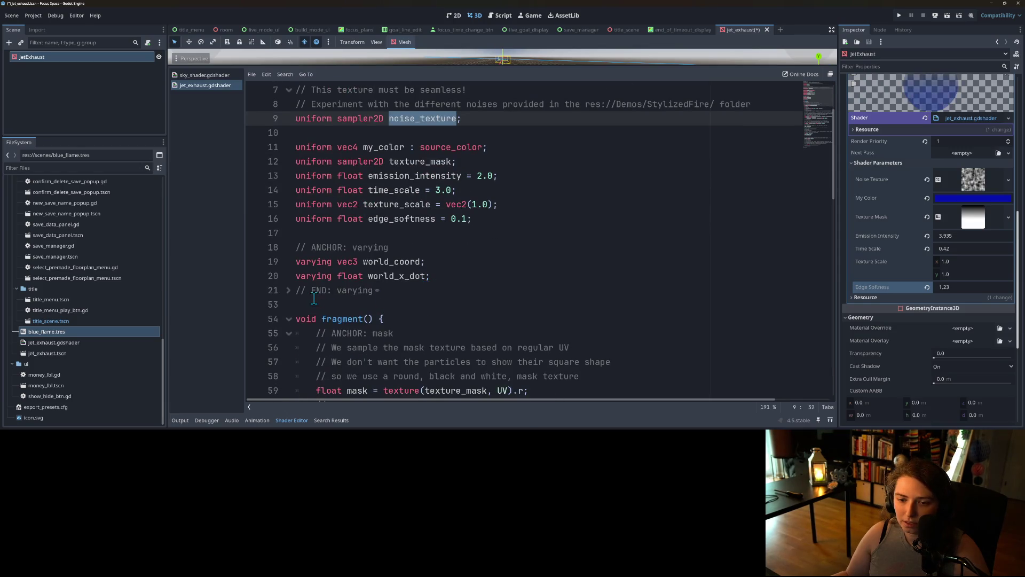
scroll(395, 267, up, 1)
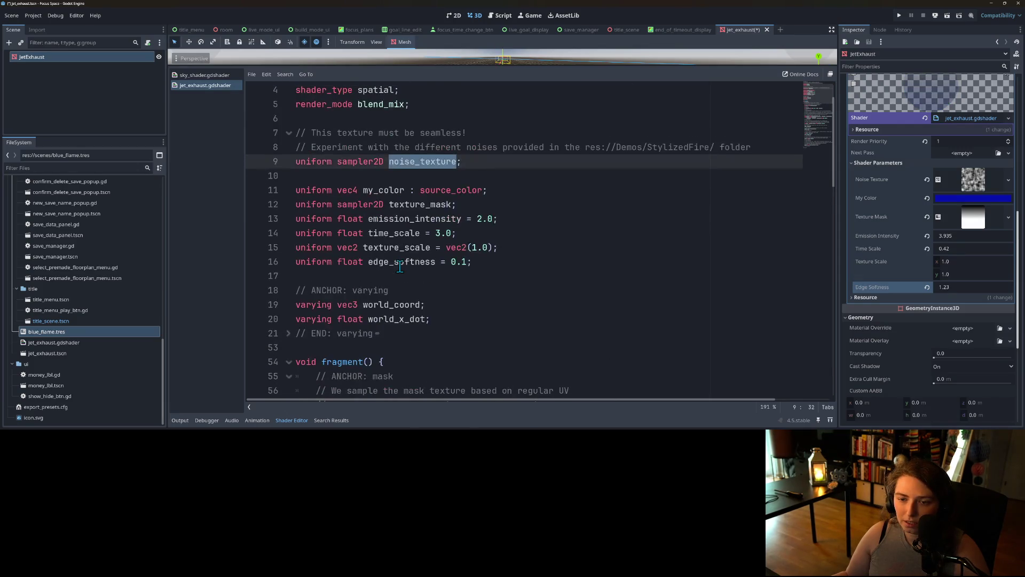
click(500, 260)
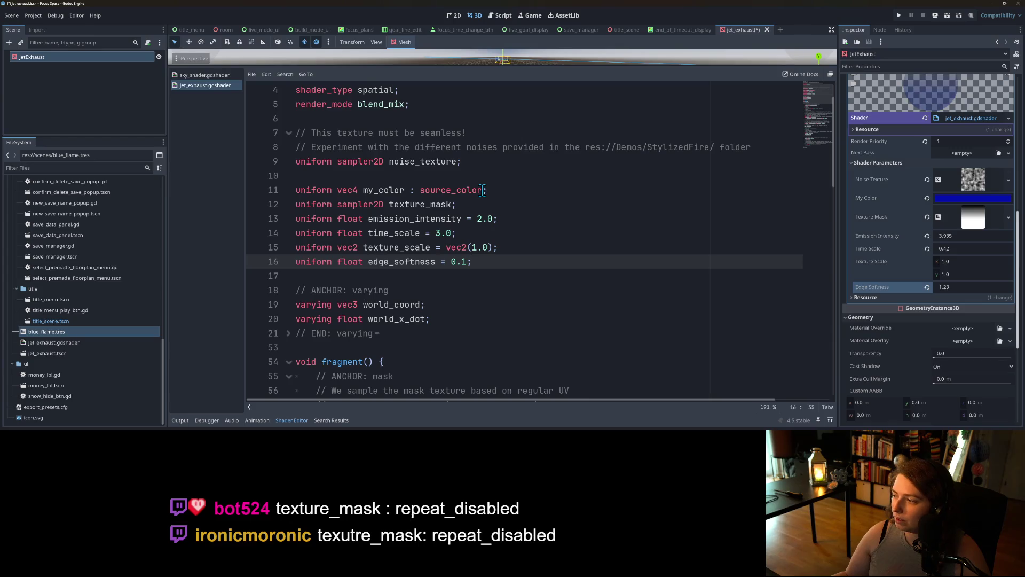
scroll(482, 249, up, 1)
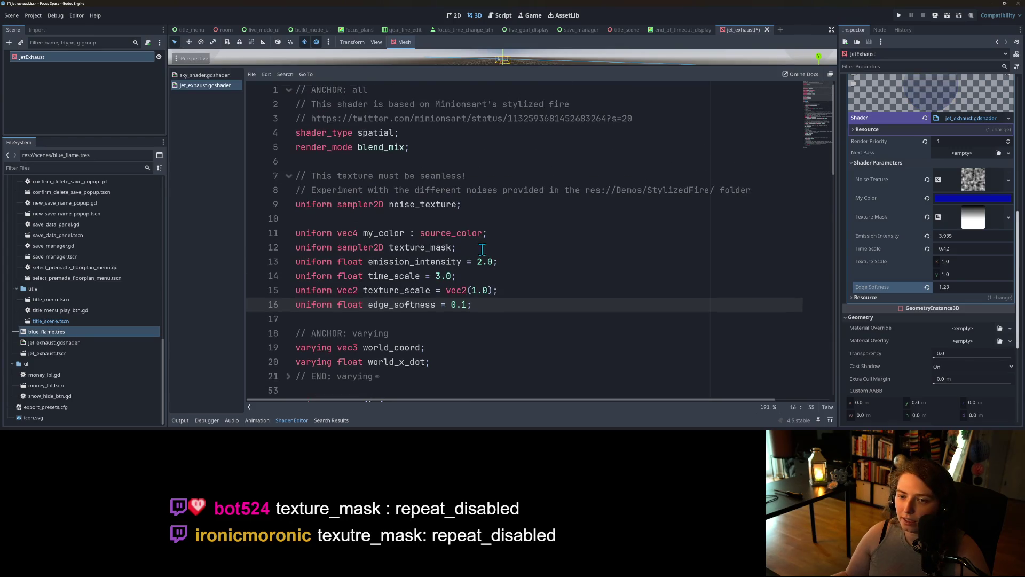
click(457, 211)
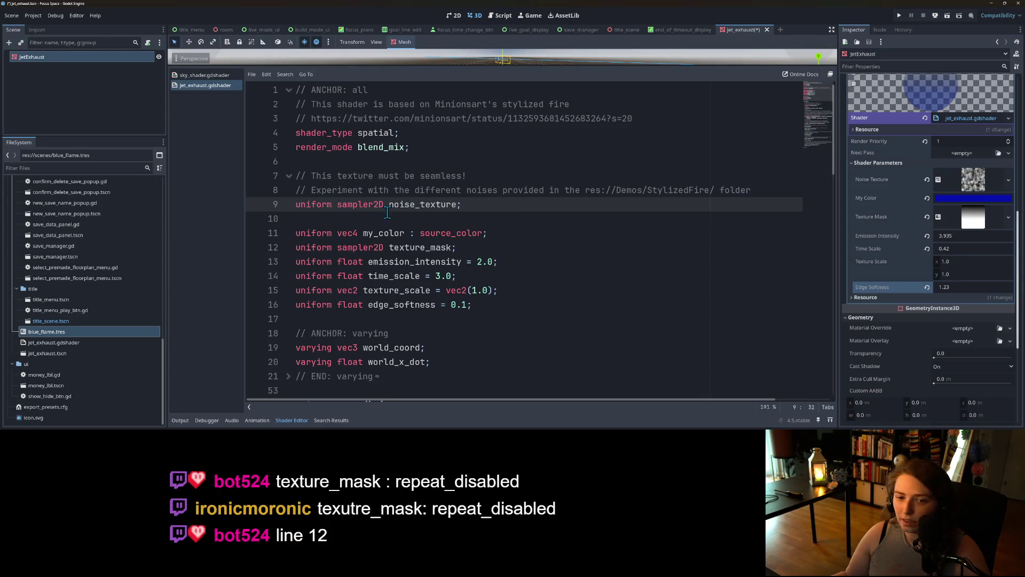
Complete line 12 as 'uniform sampler2D texture_mask : repeat_disable;' and save the shader.
click(451, 247)
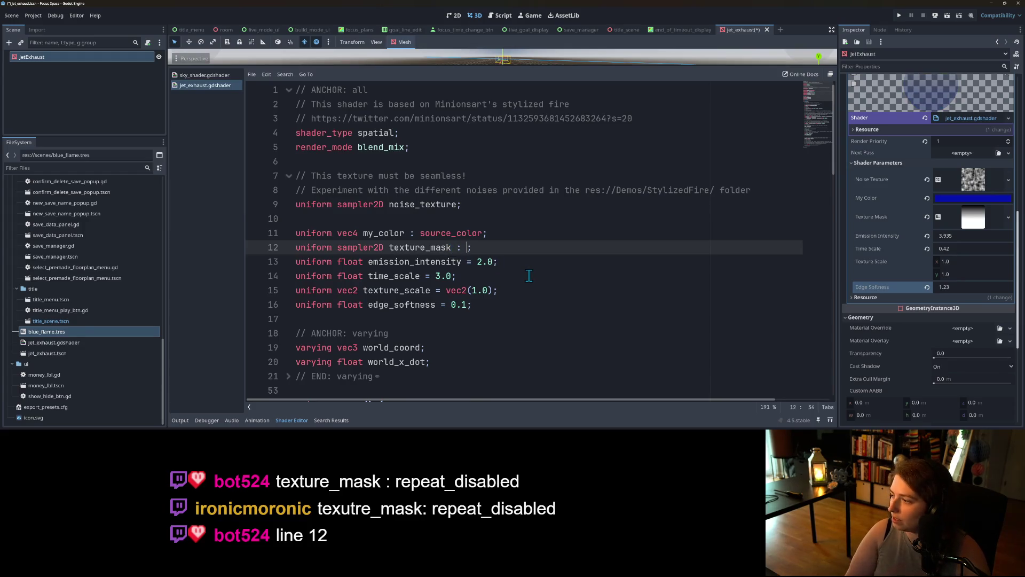
text(rep)
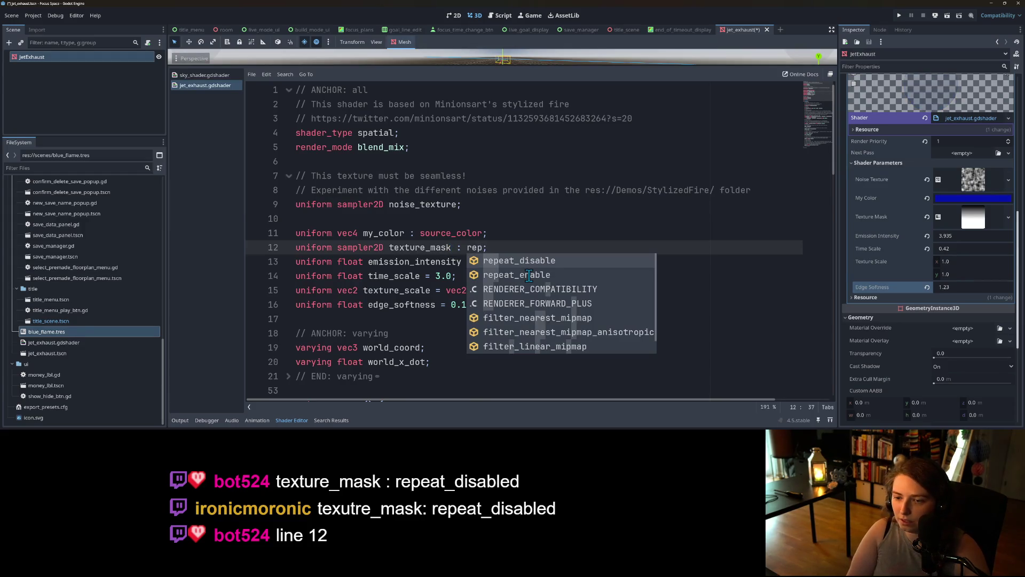
key(Return)
key(ctrl+s)
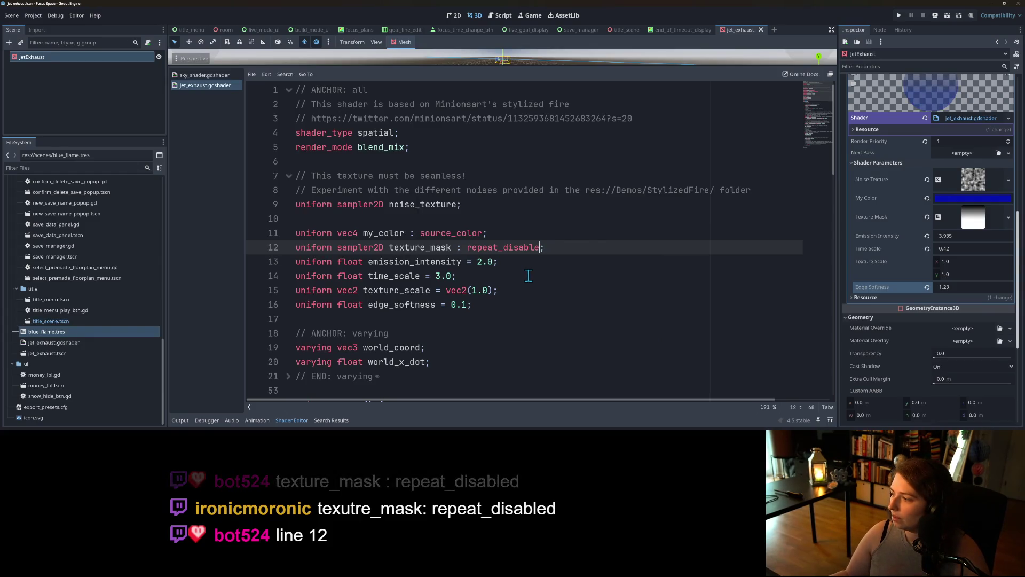
Enlarge and orbit the 3D view of the exhaust mesh, then check title_scene and return.
click(604, 261)
mouse_move(648, 68)
mouse_down()
mouse_move(582, 234)
mouse_move(534, 302)
mouse_up()
mouse_move(511, 238)
mouse_down()
mouse_move(551, 265)
mouse_move(613, 258)
mouse_move(551, 270)
mouse_move(491, 255)
mouse_move(532, 186)
mouse_up()
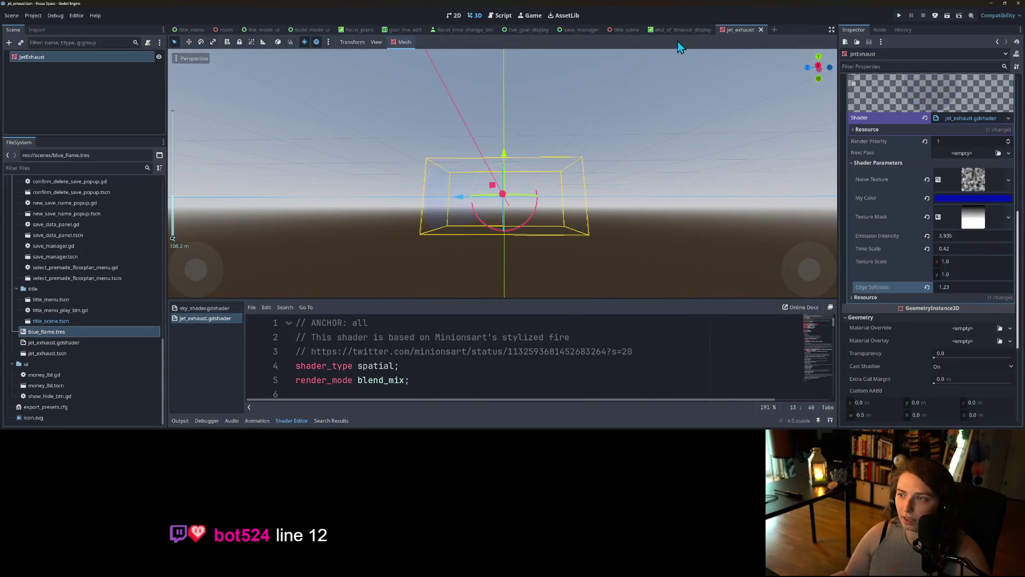
click(621, 30)
scroll(609, 216, down, 5)
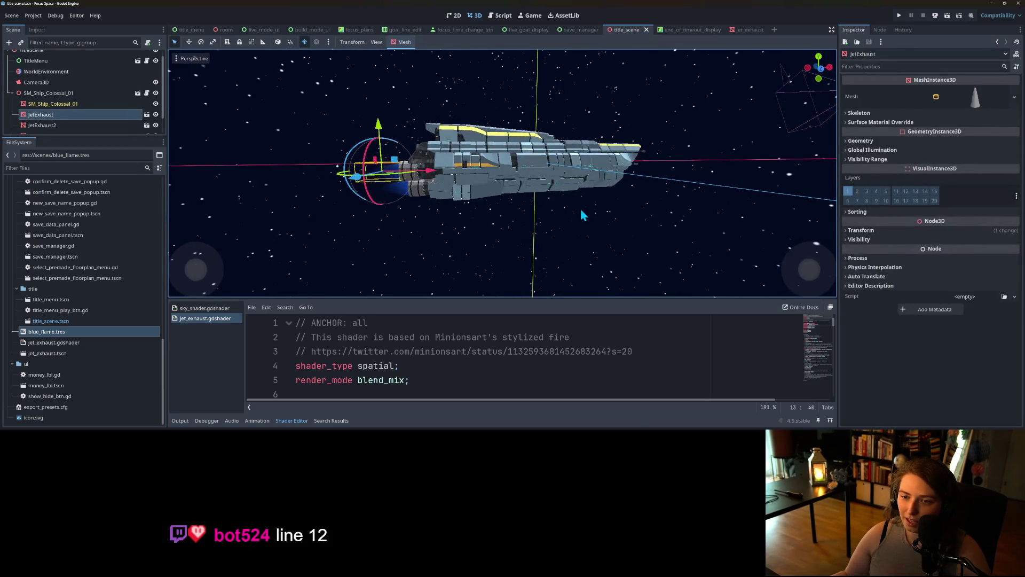
scroll(581, 208, up, 2)
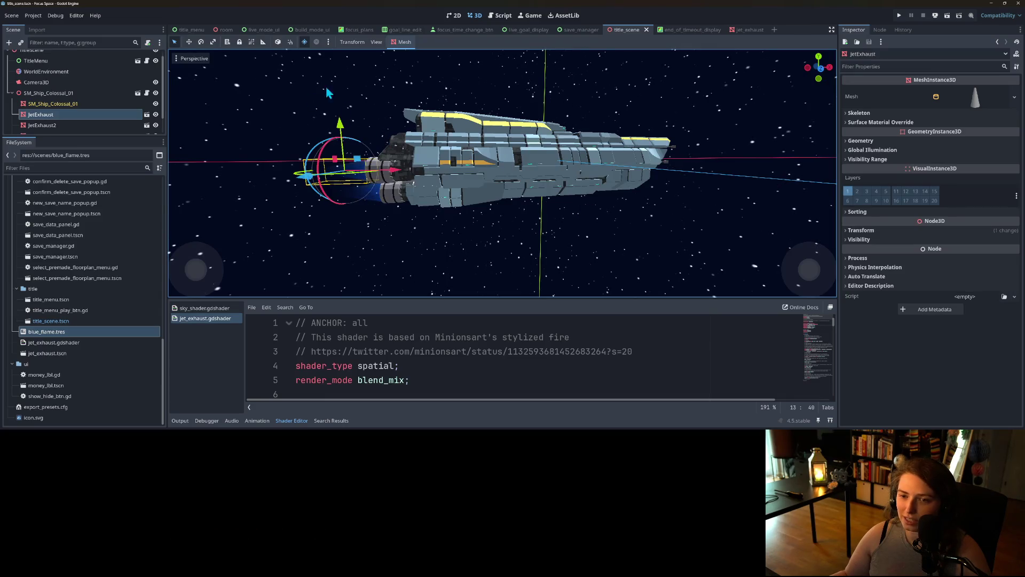
click(750, 30)
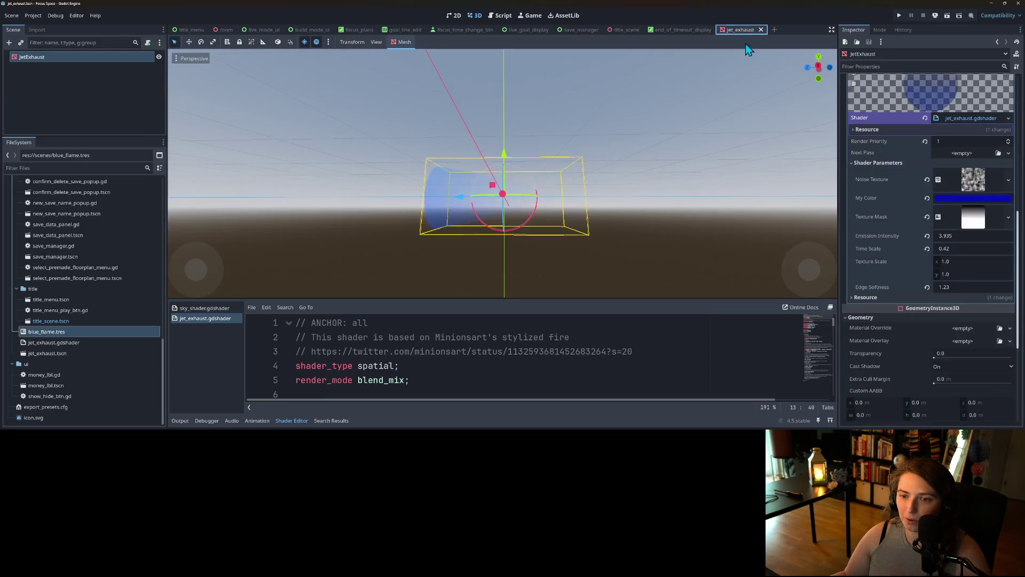
Set My Color to a dark red-orange (a01c00) using the colour wheel and value bar.
click(971, 198)
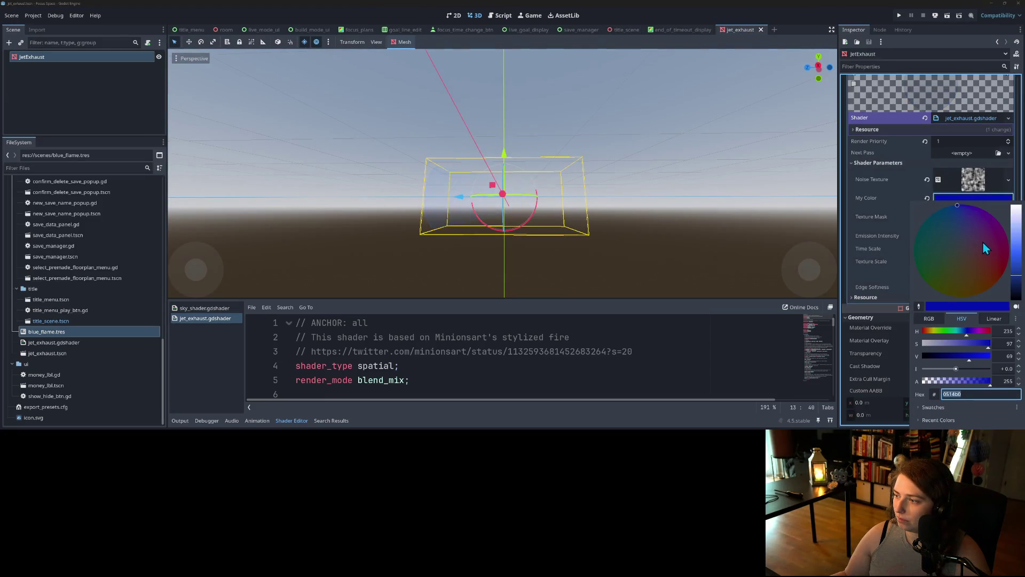
click(991, 281)
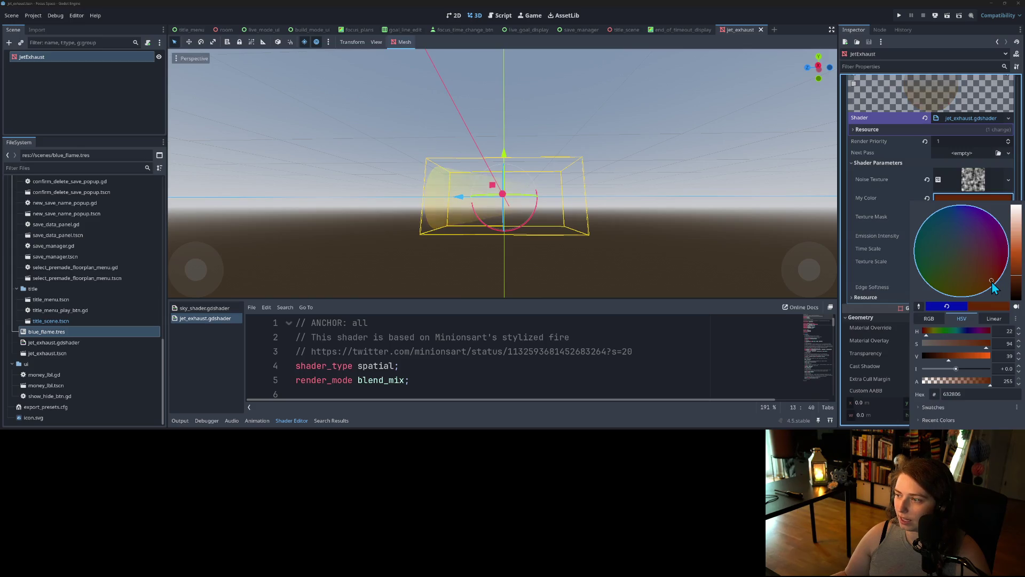
mouse_move(1014, 284)
mouse_down()
mouse_move(1018, 260)
mouse_move(988, 290)
mouse_up()
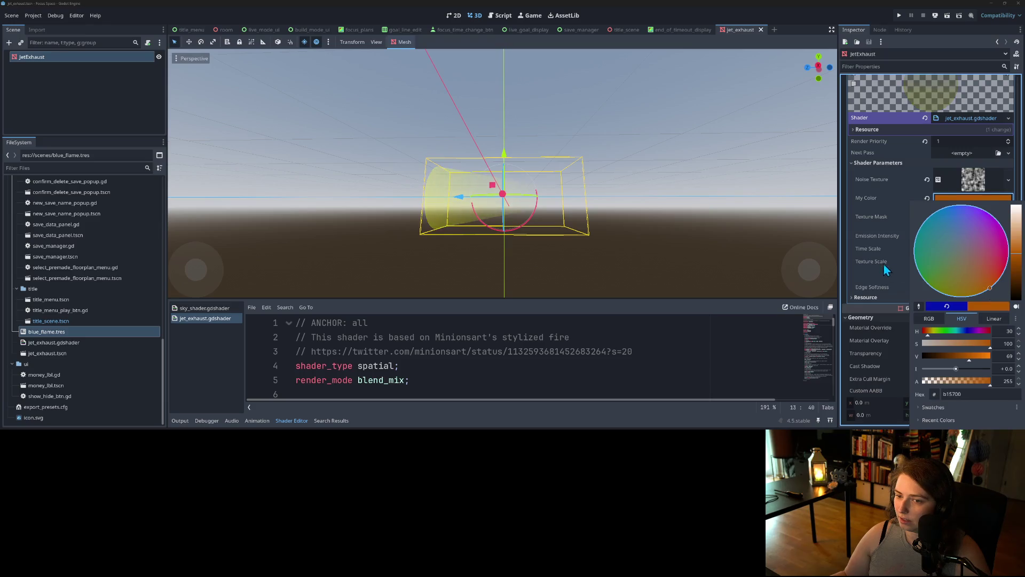
drag(1022, 257, 1018, 245)
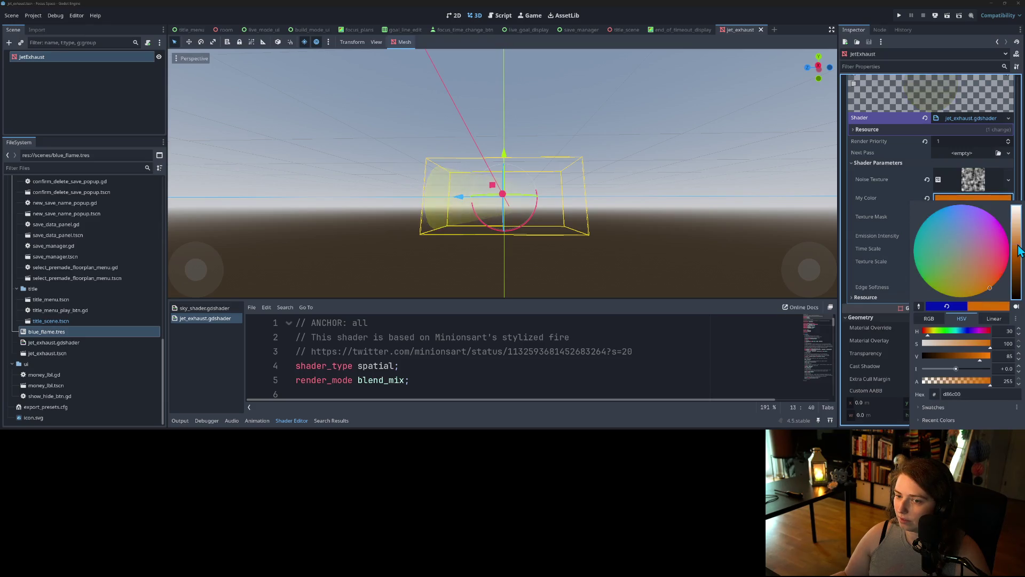
mouse_move(1003, 280)
mouse_down()
mouse_move(977, 271)
mouse_move(991, 288)
mouse_move(994, 270)
mouse_move(1012, 273)
mouse_move(1003, 280)
mouse_up()
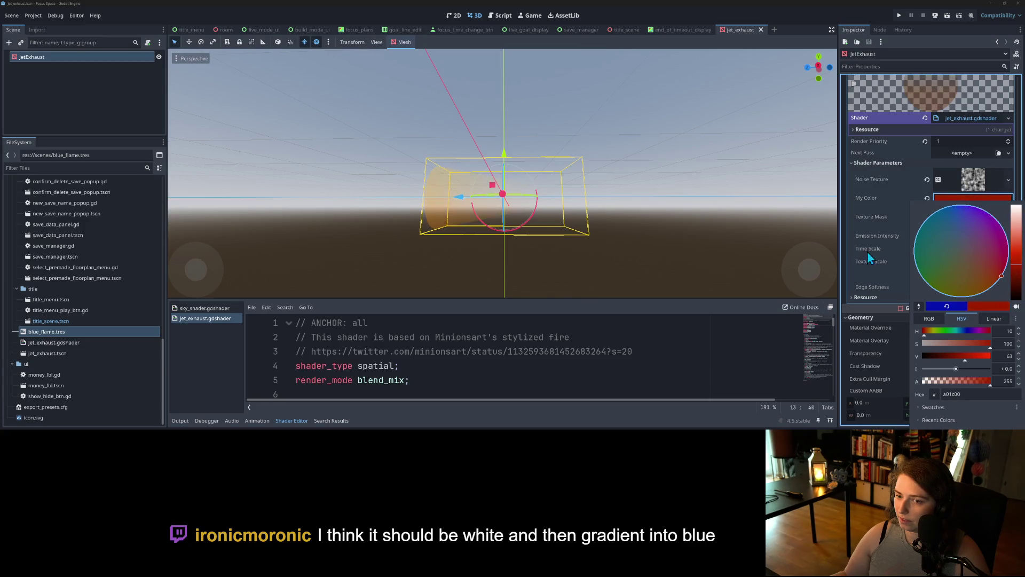
click(628, 34)
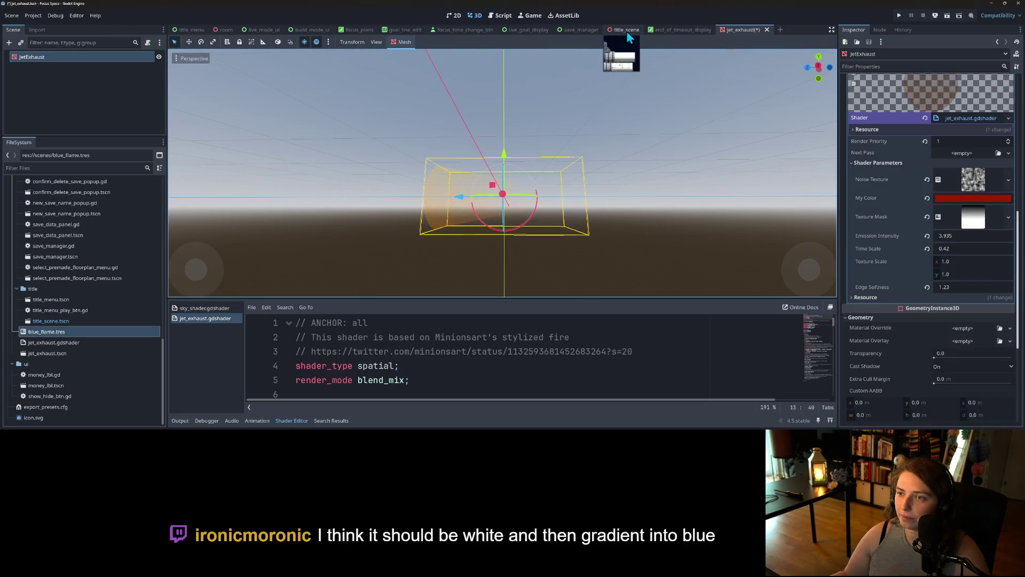
click(627, 31)
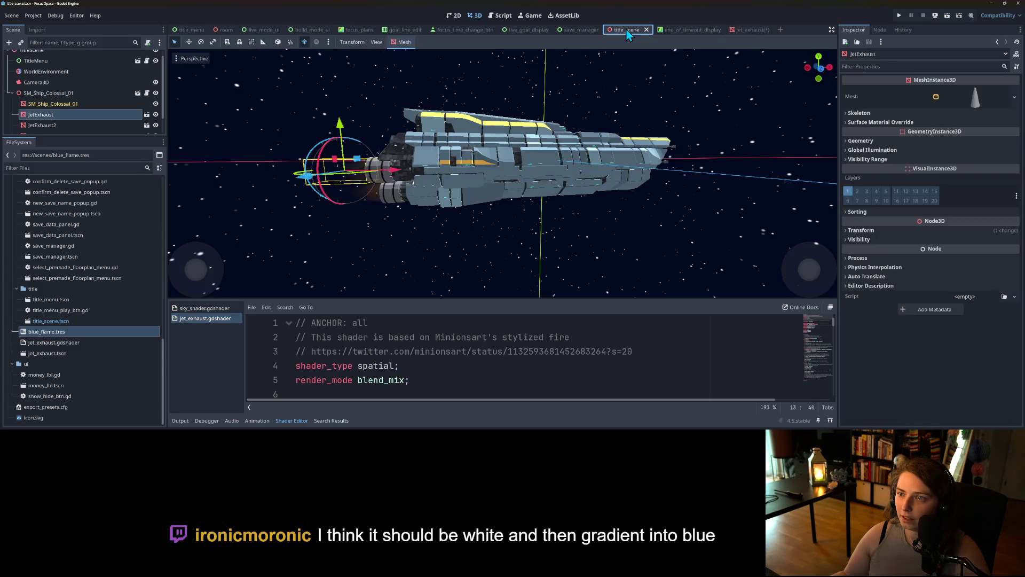
click(899, 17)
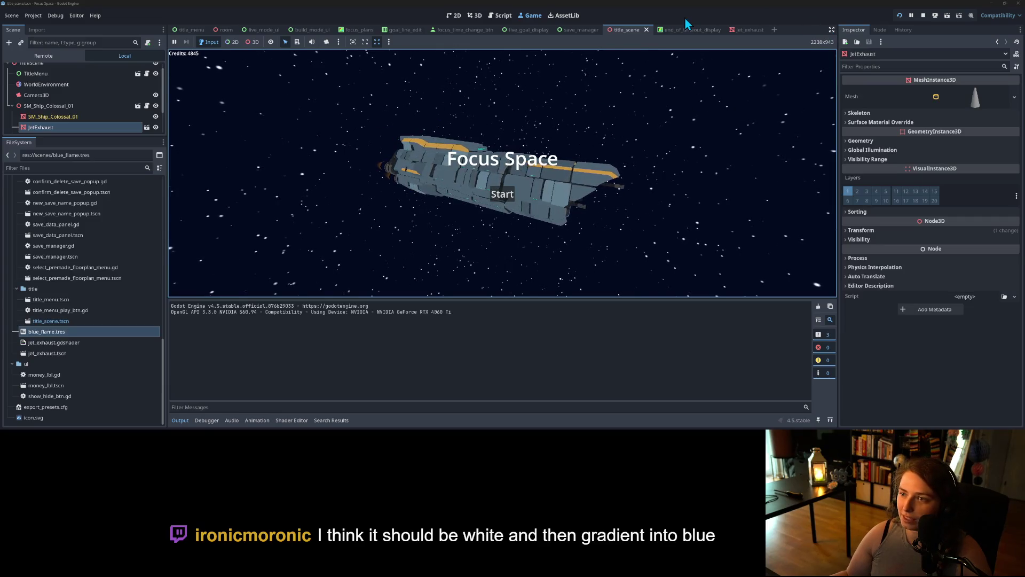
click(927, 15)
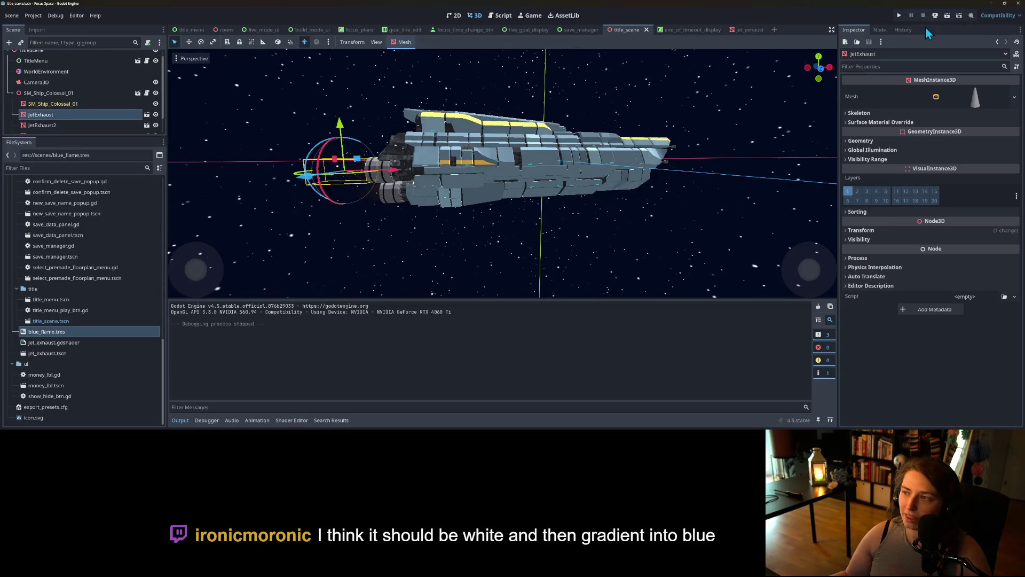
mouse_move(388, 212)
mouse_down()
mouse_move(473, 226)
mouse_move(385, 230)
mouse_up()
click(749, 31)
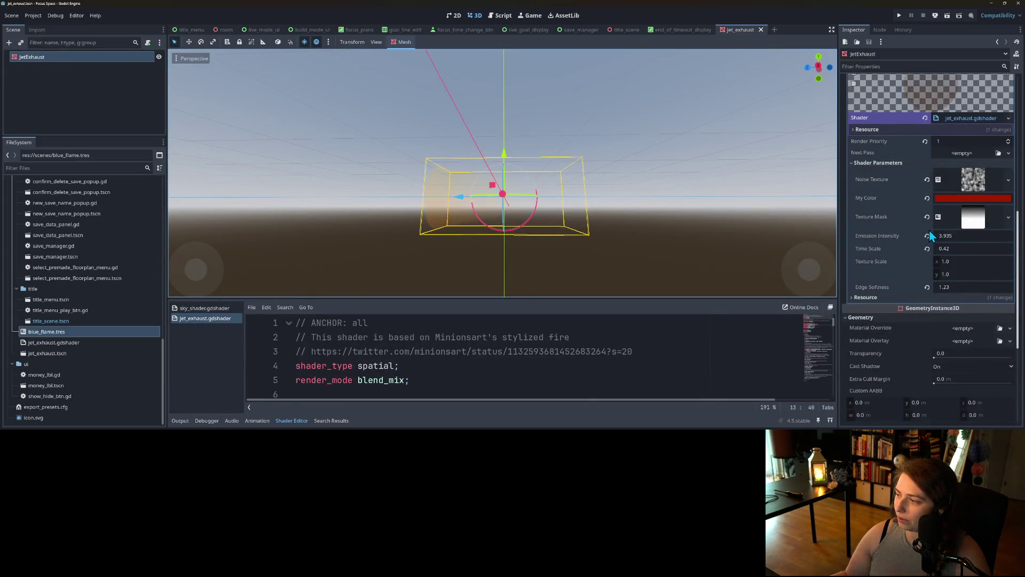
Pick a deep teal (about 006175) for My Color on the wheel and save the exhaust scene.
click(962, 197)
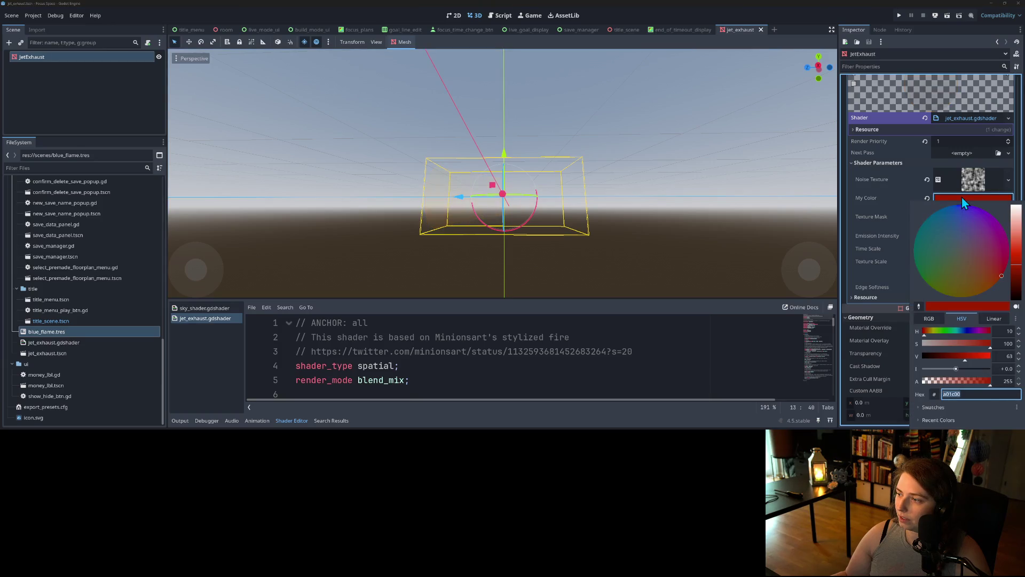
click(944, 215)
drag(943, 215, 933, 216)
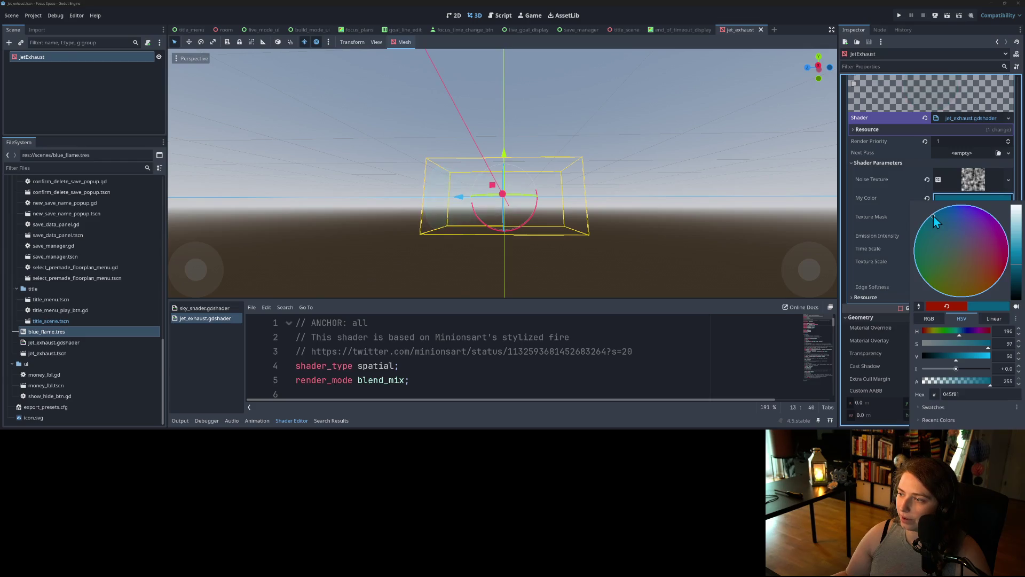
mouse_move(933, 216)
mouse_down()
mouse_move(912, 228)
mouse_move(924, 204)
mouse_move(931, 229)
mouse_move(937, 220)
mouse_up()
click(872, 210)
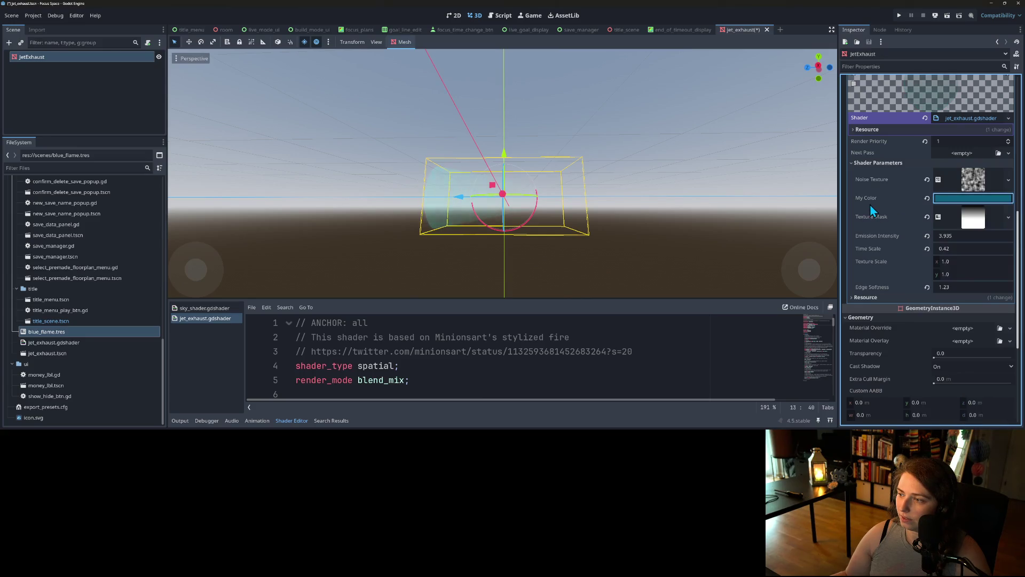
key(ctrl+s)
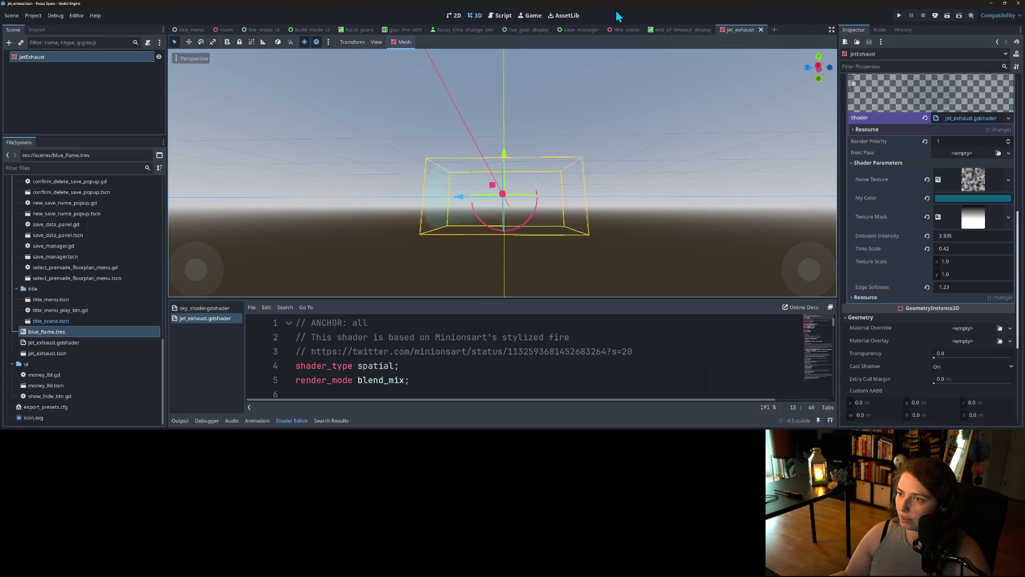
Run the title scene to check the teal exhaust, expand the four exhaust nodes, then stop.
click(628, 34)
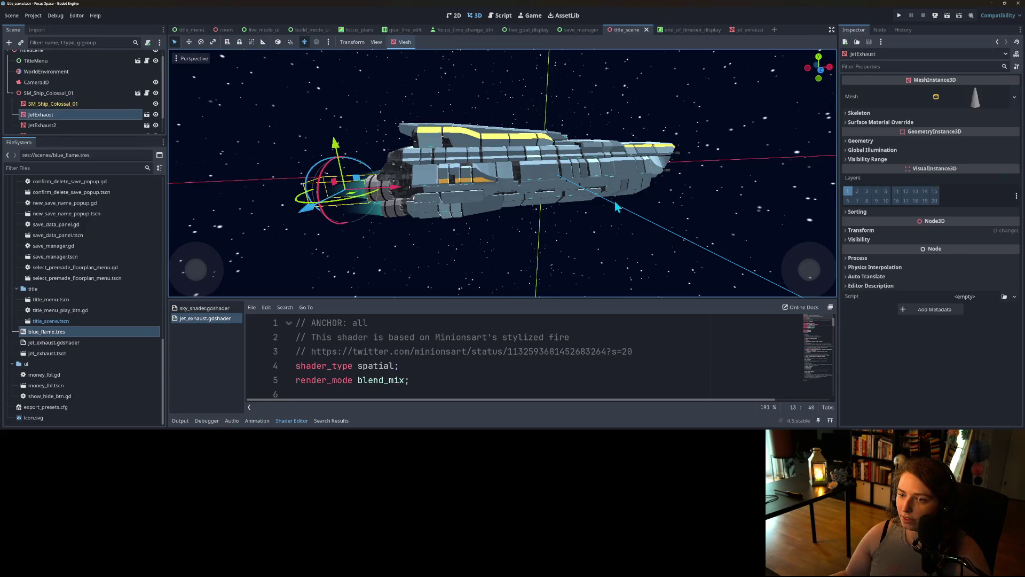
click(896, 16)
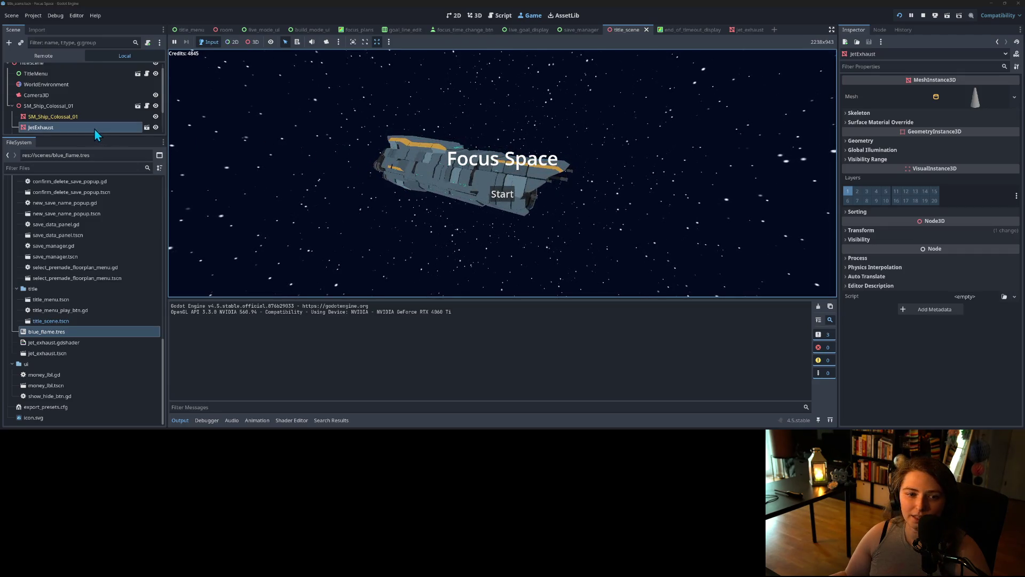
drag(90, 136, 83, 270)
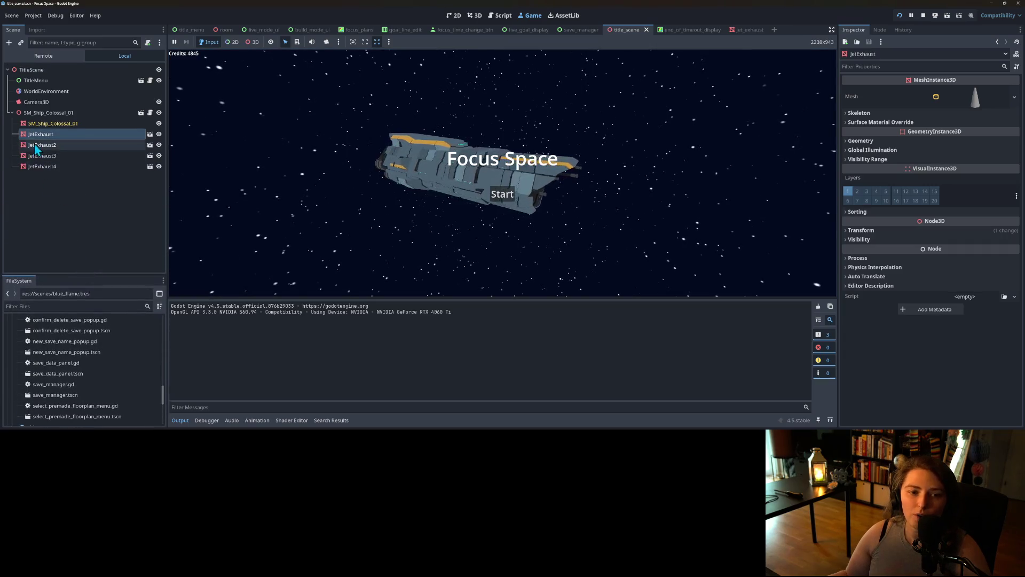
key(F8)
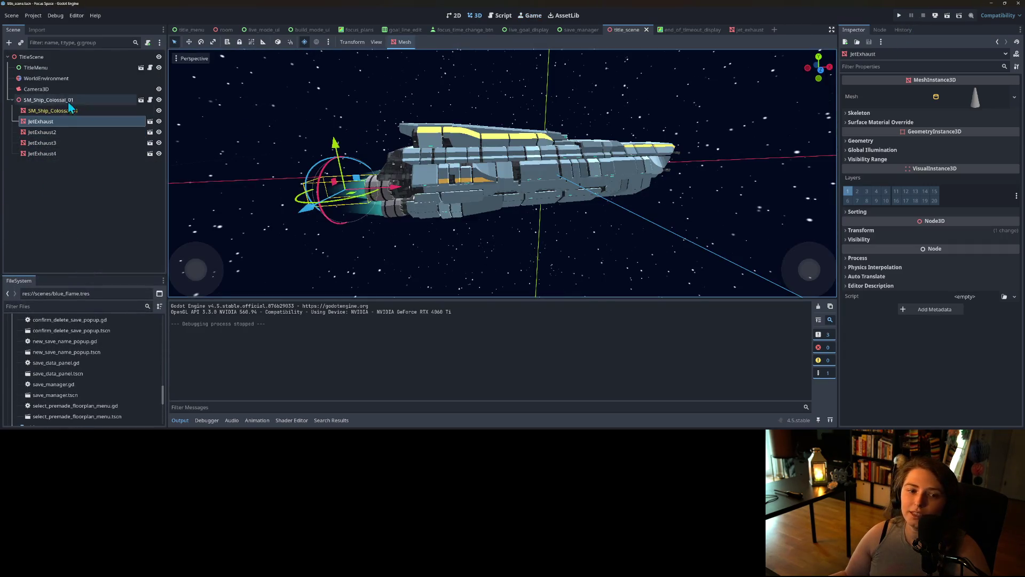
Parent JetExhaust through JetExhaust4 to SM_Ship_Colossal_01, save, and return to jet_exhaust.
shift+click(38, 153)
drag(39, 124, 50, 112)
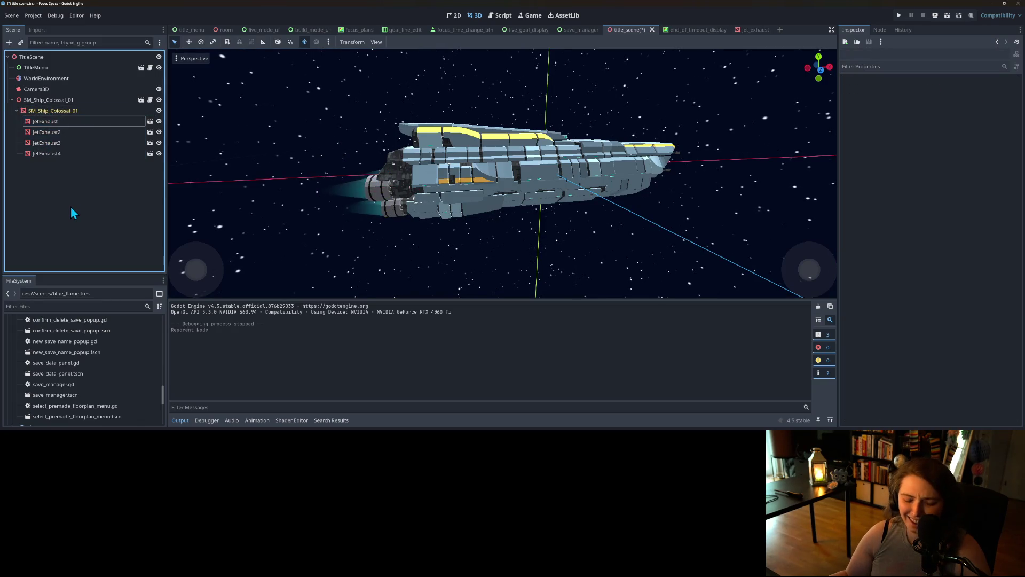
key(ctrl+s)
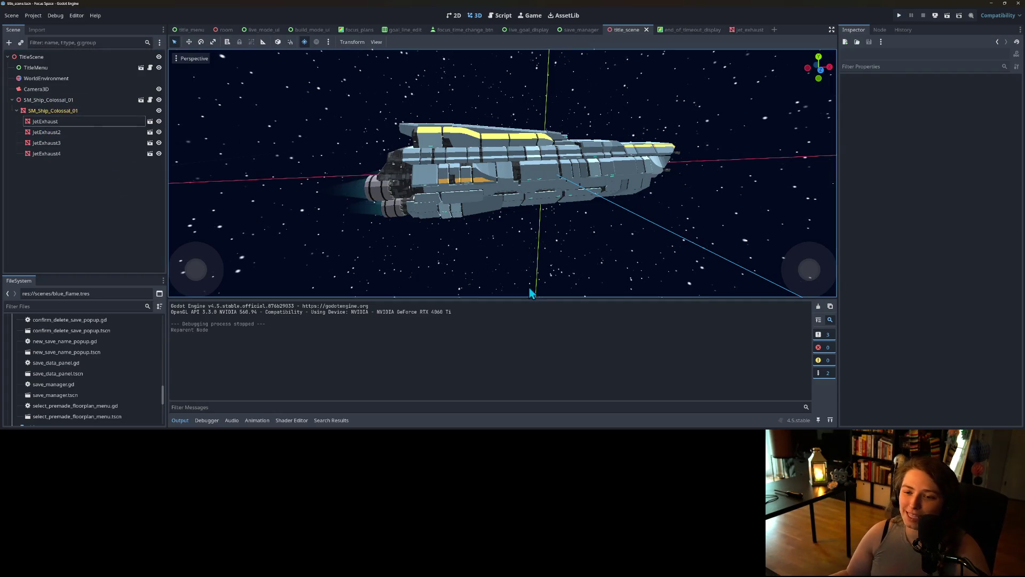
scroll(412, 242, down, 3)
scroll(435, 230, up, 2)
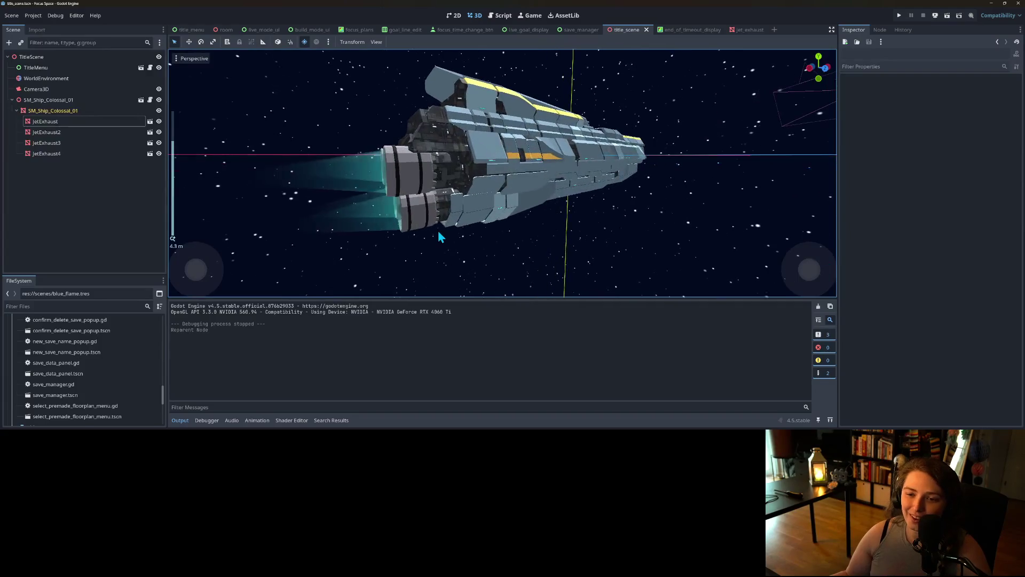
scroll(475, 233, up, 1)
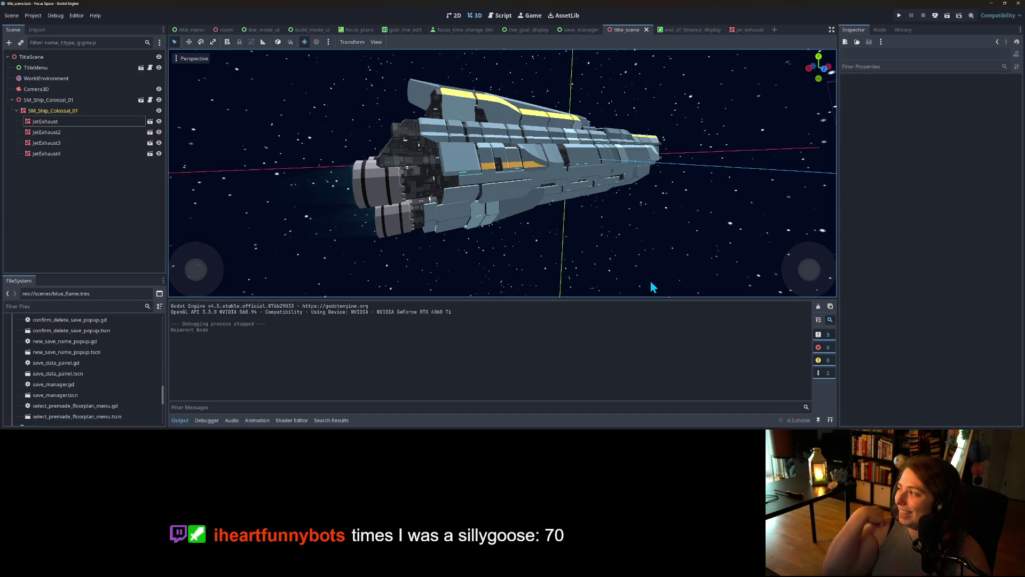
click(748, 30)
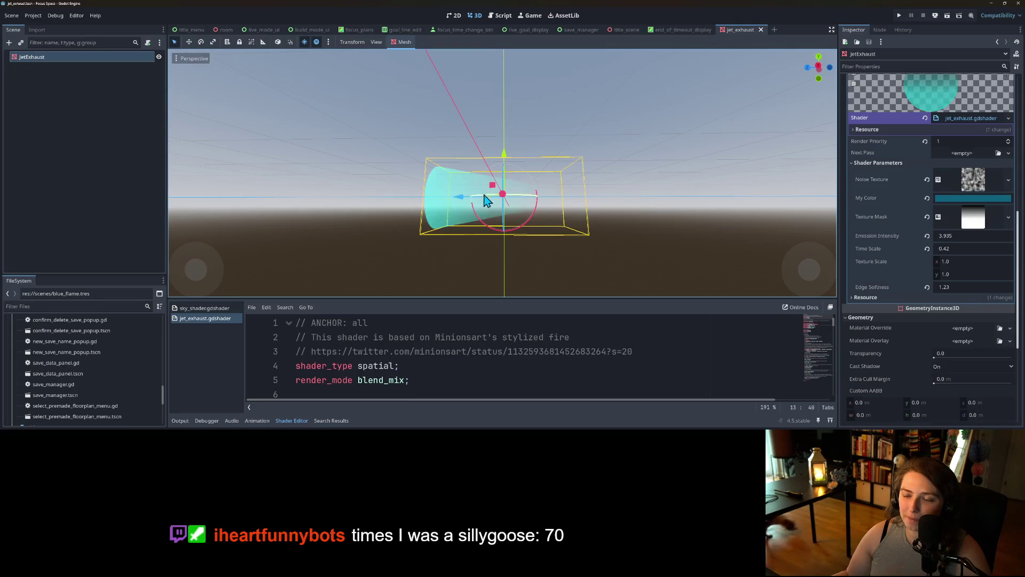
scroll(462, 240, up, 3)
drag(460, 235, 400, 176)
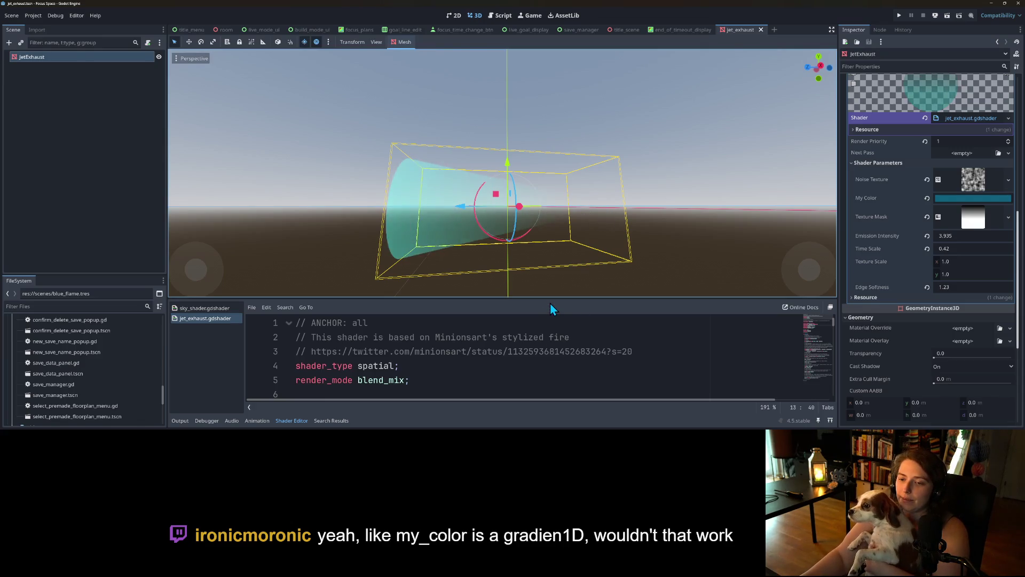
drag(552, 300, 552, 156)
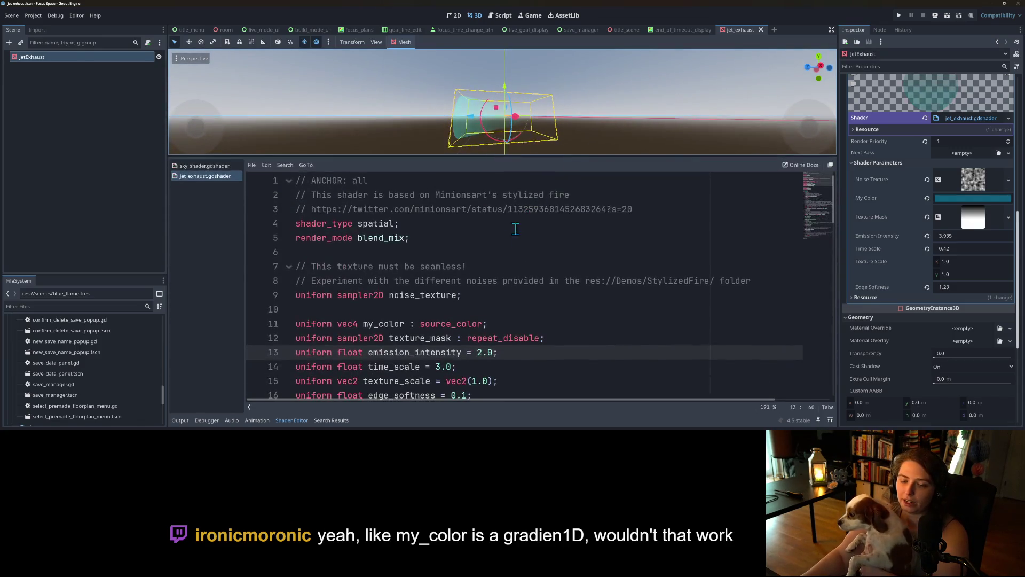
Change my_color's type from vec4 to sampler2D, copying the type from texture_mask.
scroll(451, 295, down, 1)
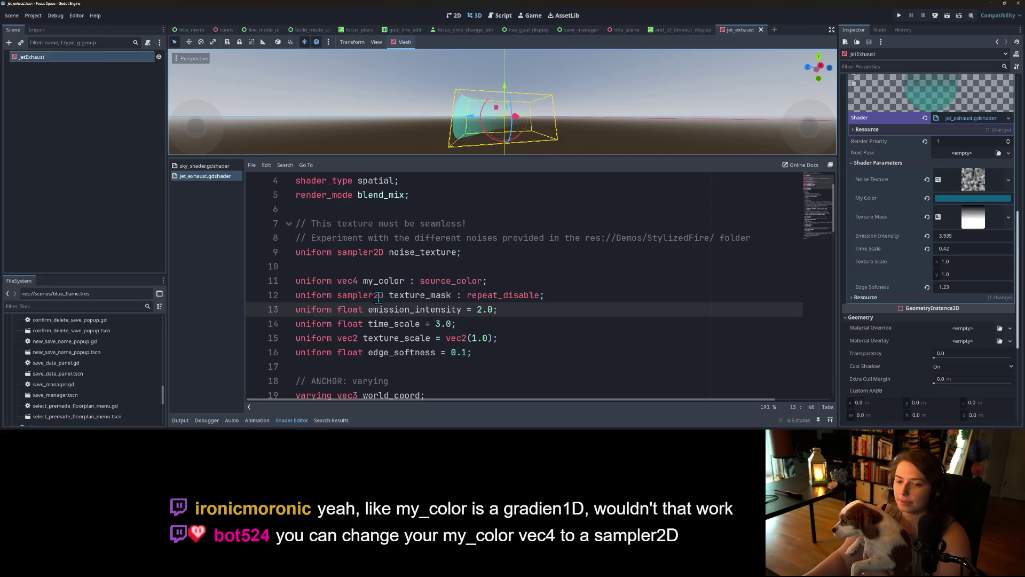
double_click(360, 297)
key(ctrl+c)
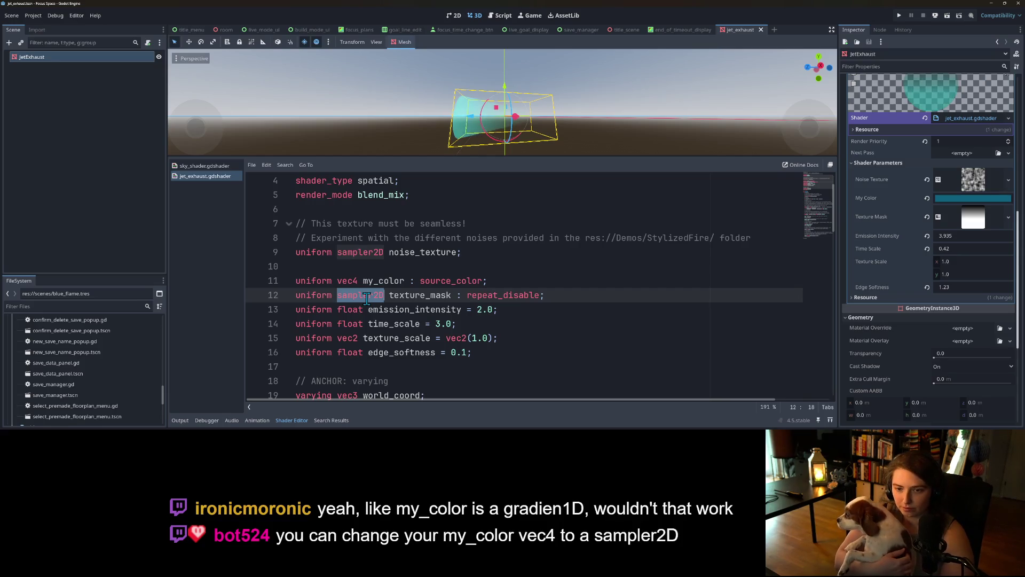
double_click(346, 281)
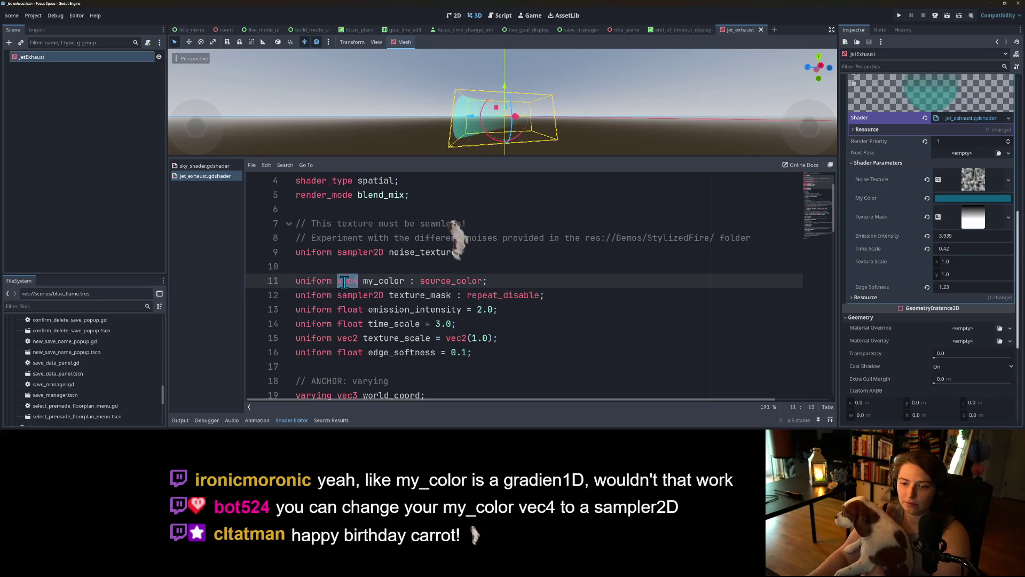
key(ctrl+v)
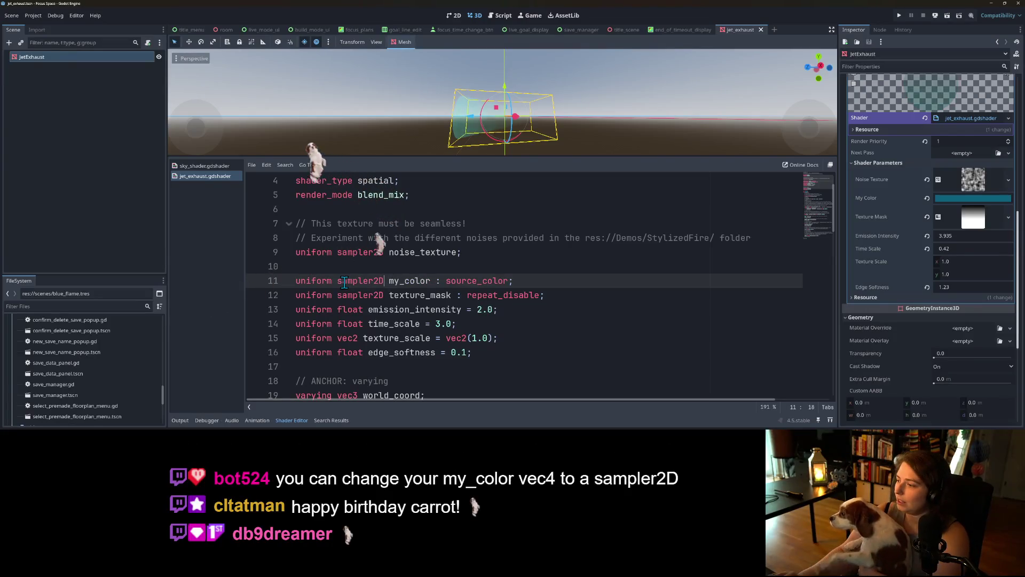
Replace my_color's hint with ': source_color, repeat_disable' and save the shader.
double_click(478, 281)
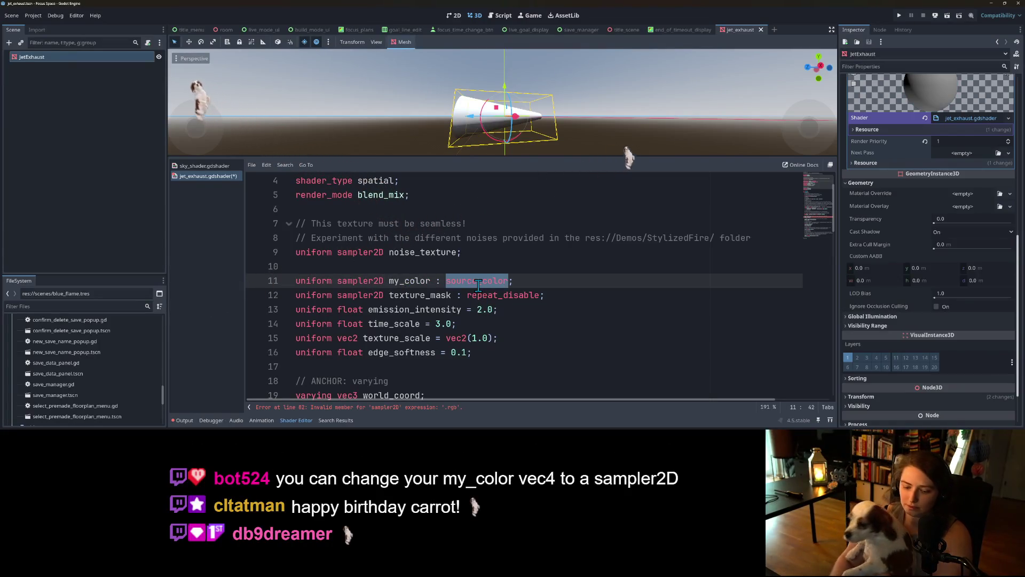
text(gr)
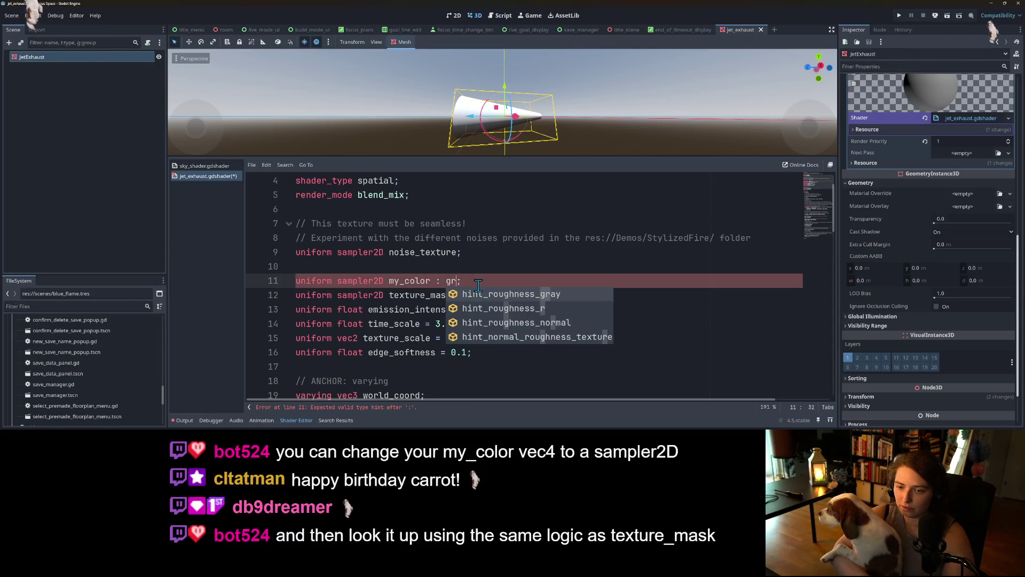
key(BackSpace)
key(BackSpace)
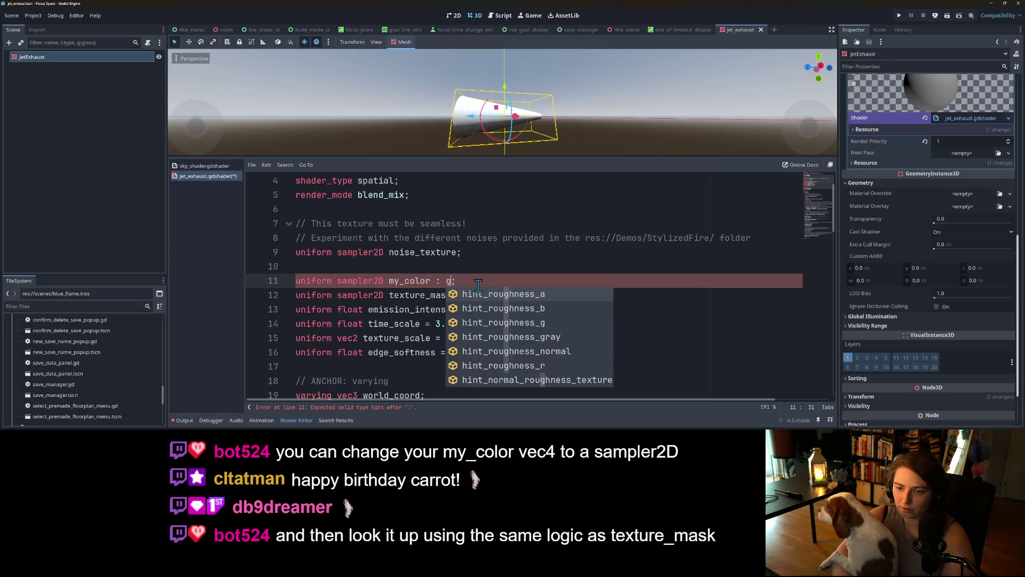
text(hin)
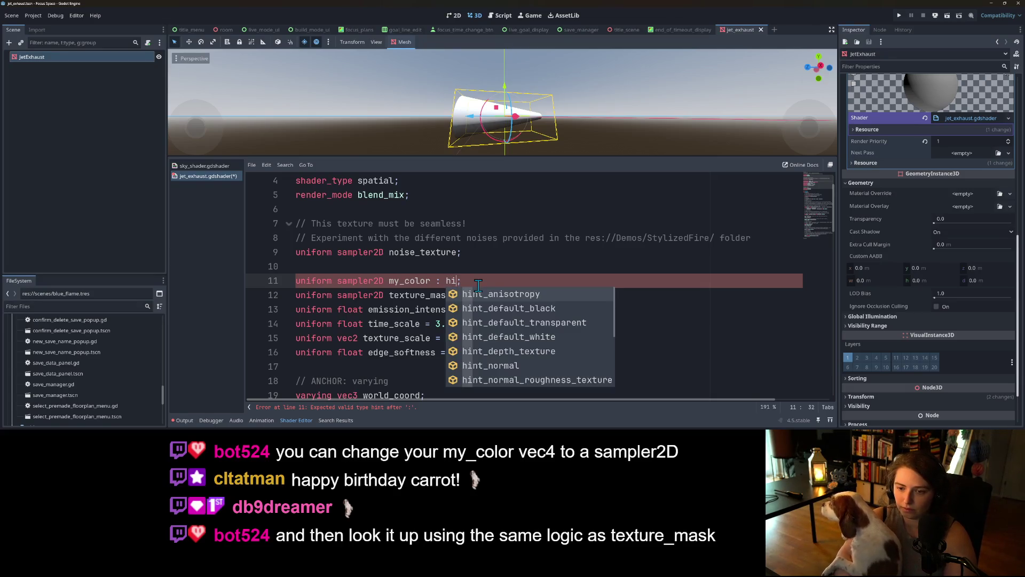
text(t_gr)
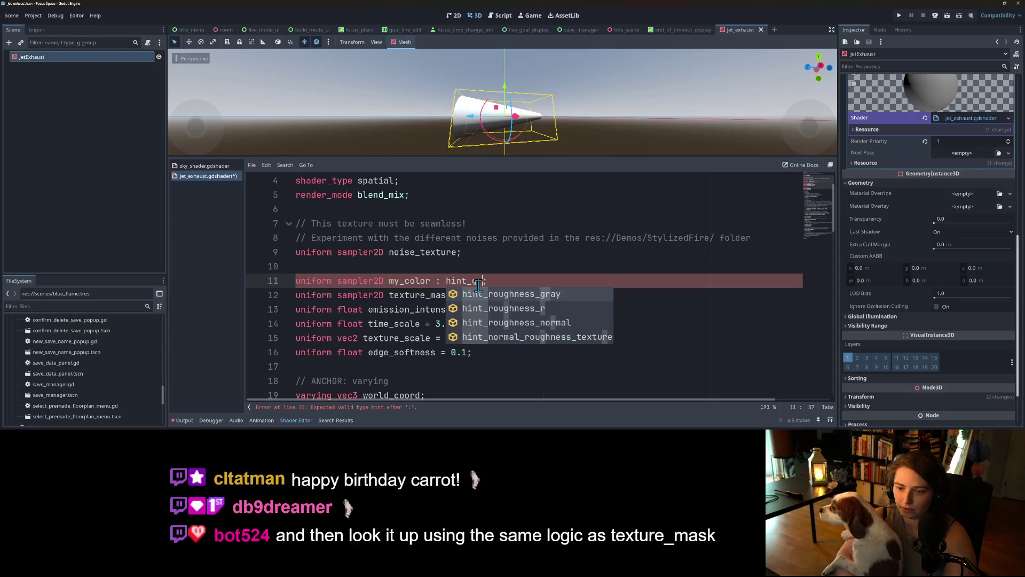
key(BackSpace)
key(BackSpace)
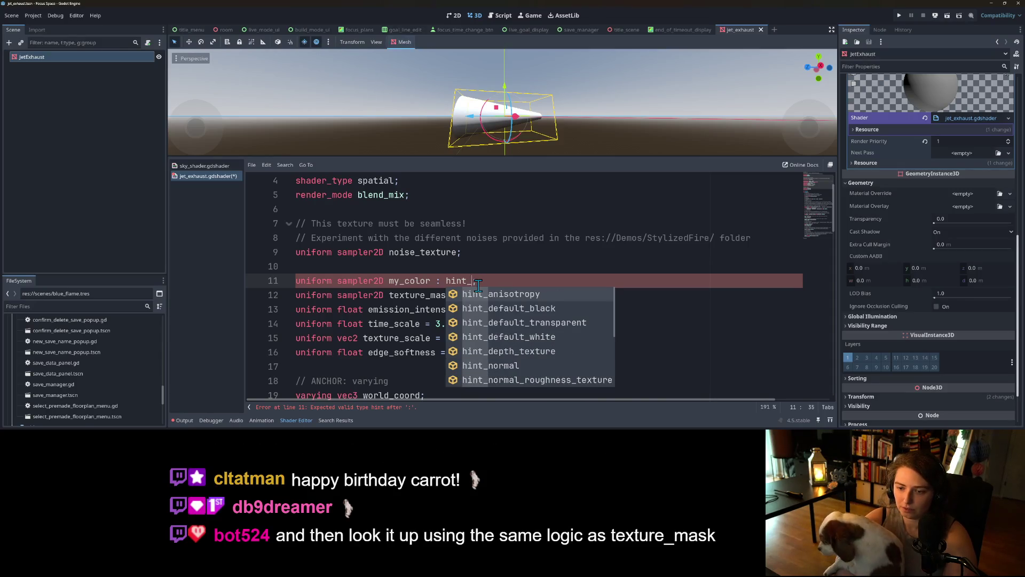
key(BackSpace)
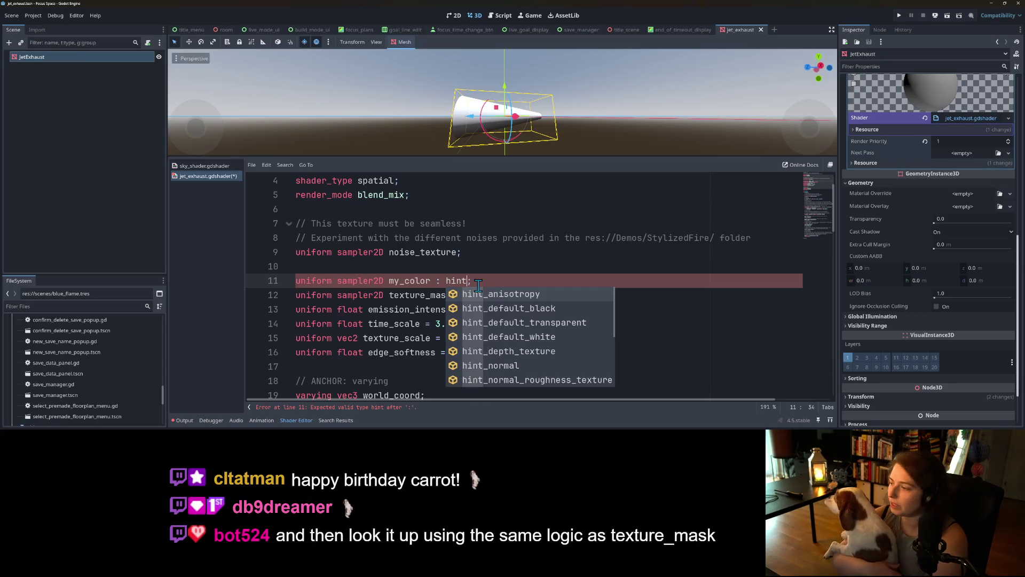
key(BackSpace)
key(BackSpace)
key(BackSpace)
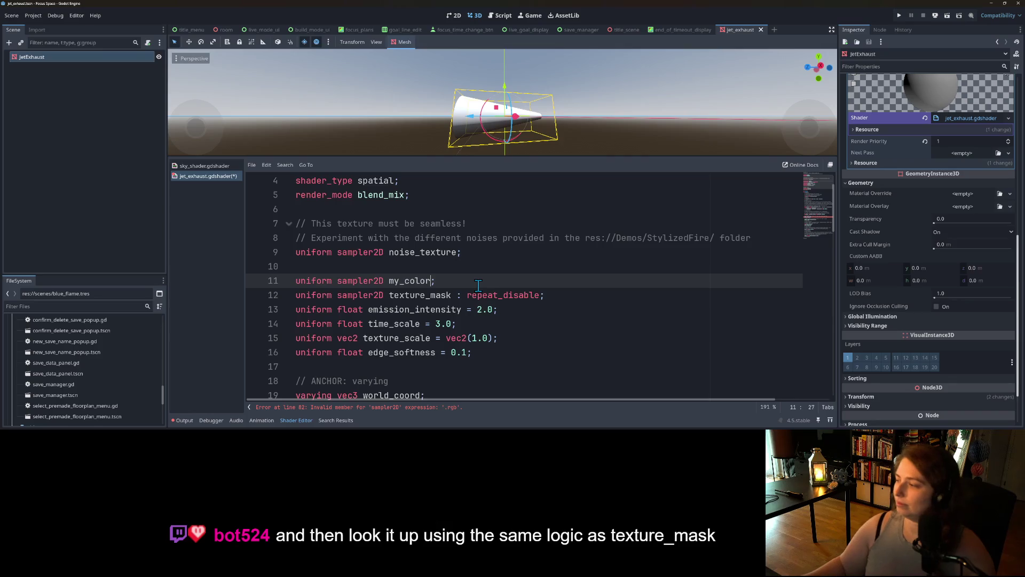
double_click(431, 281)
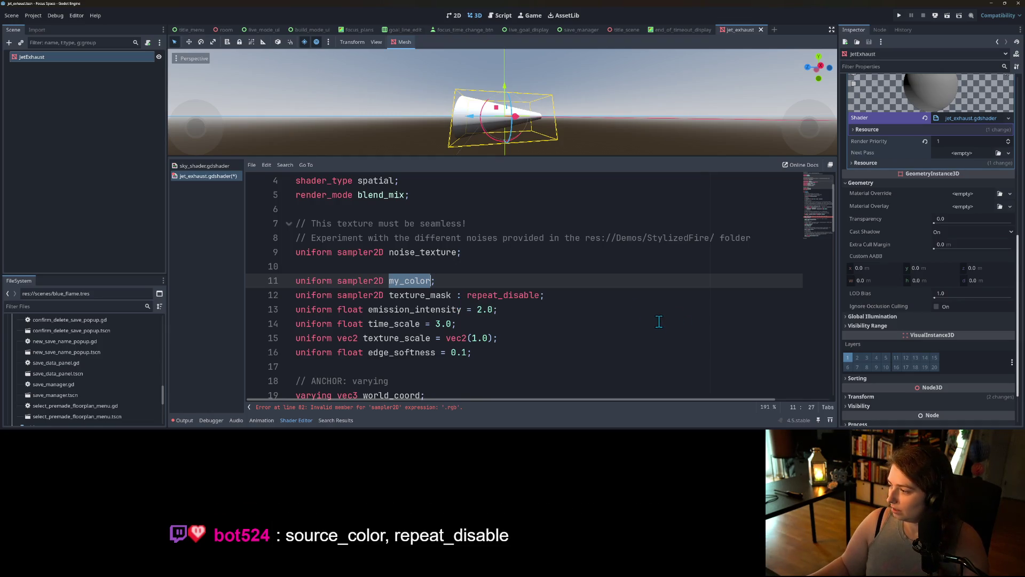
click(430, 281)
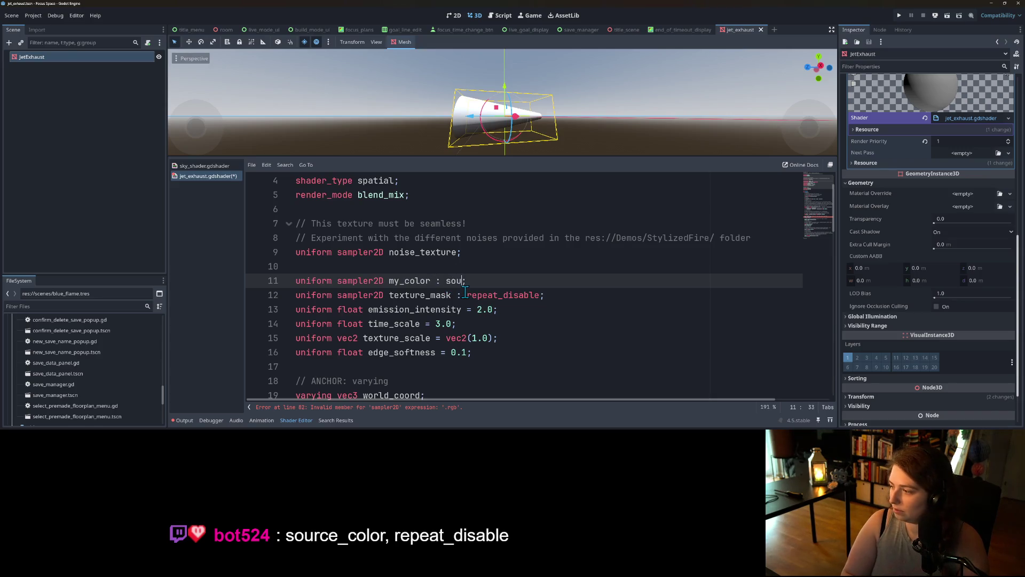
text(r)
key(Return)
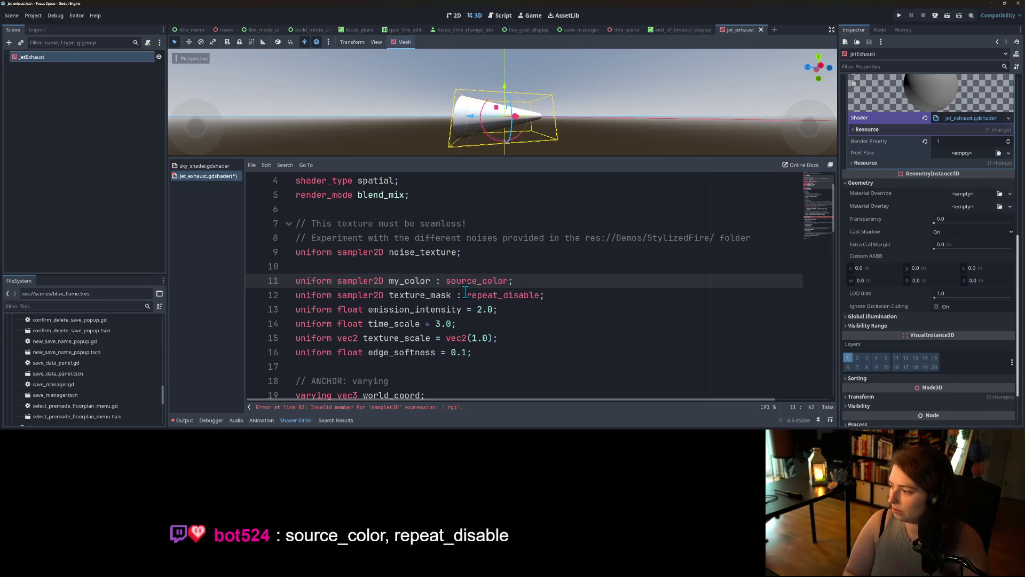
key(Return)
key(ctrl+s)
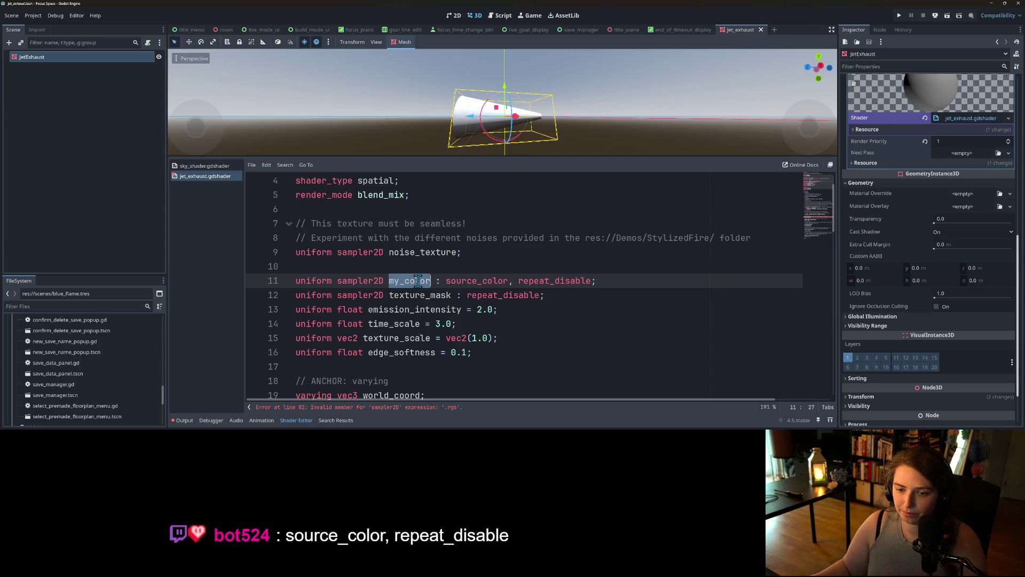
Review how texture_mask is sampled on line 59.
scroll(425, 289, down, 15)
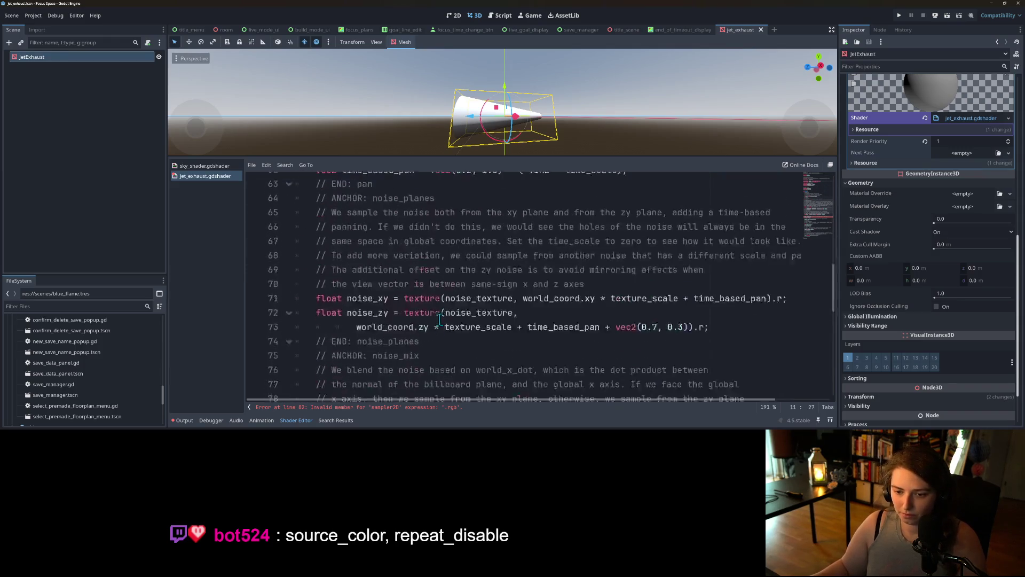
click(424, 224)
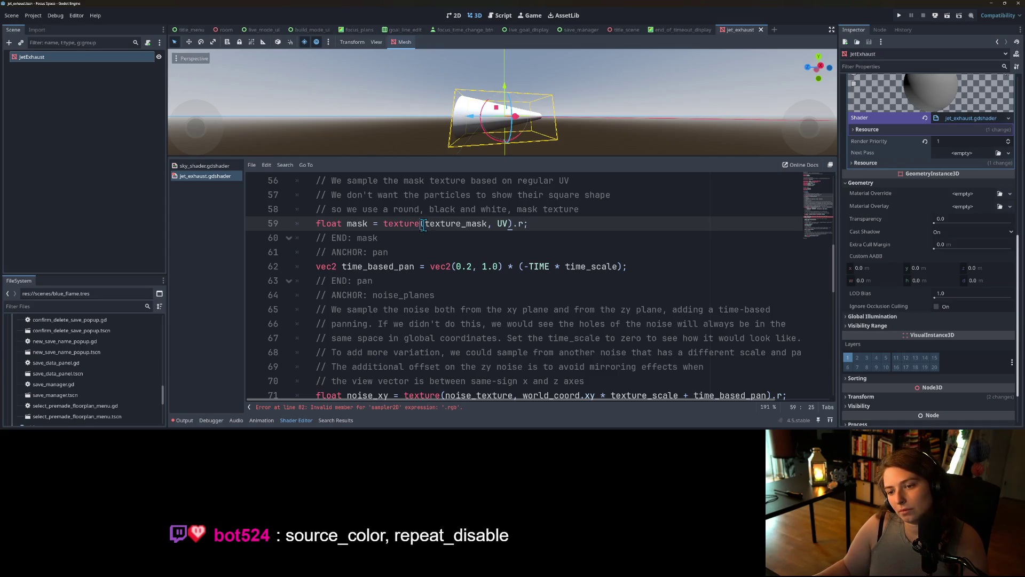
scroll(429, 288, down, 6)
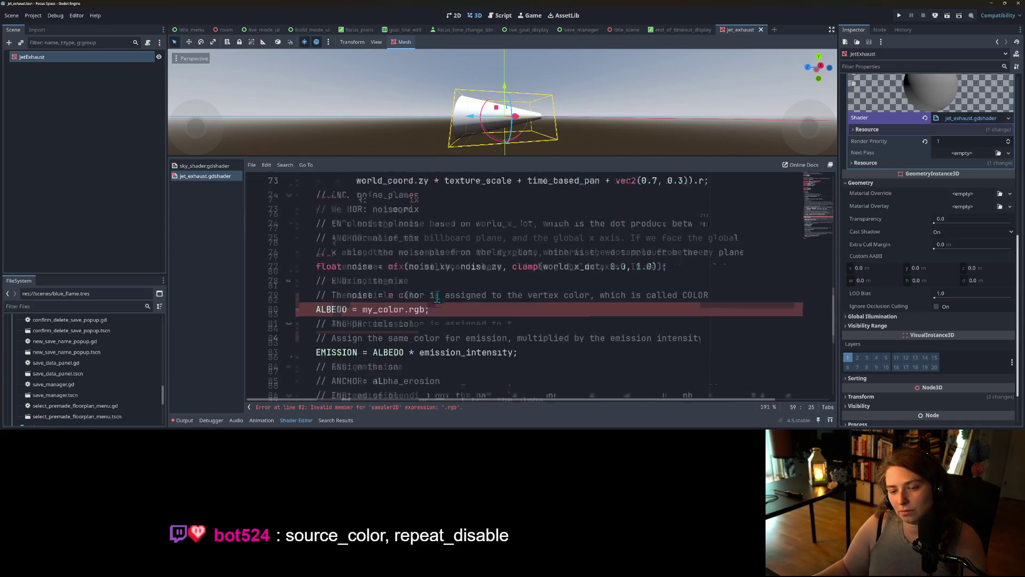
scroll(441, 298, down, 1)
Add '(' after my_color on the ALBEDO line, then go back to the texture_mask sampling line.
click(411, 250)
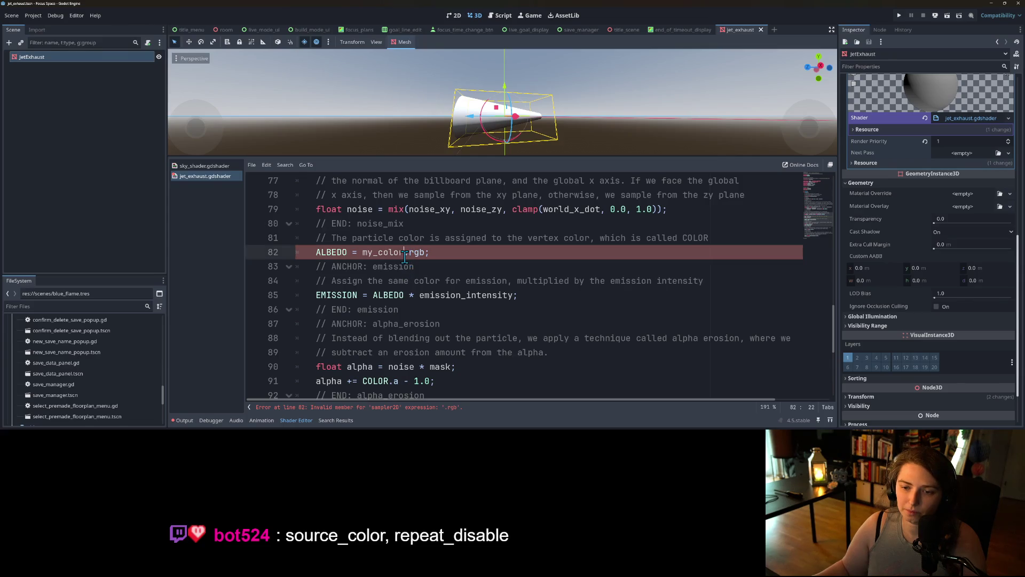
text(()
scroll(460, 277, up, 2)
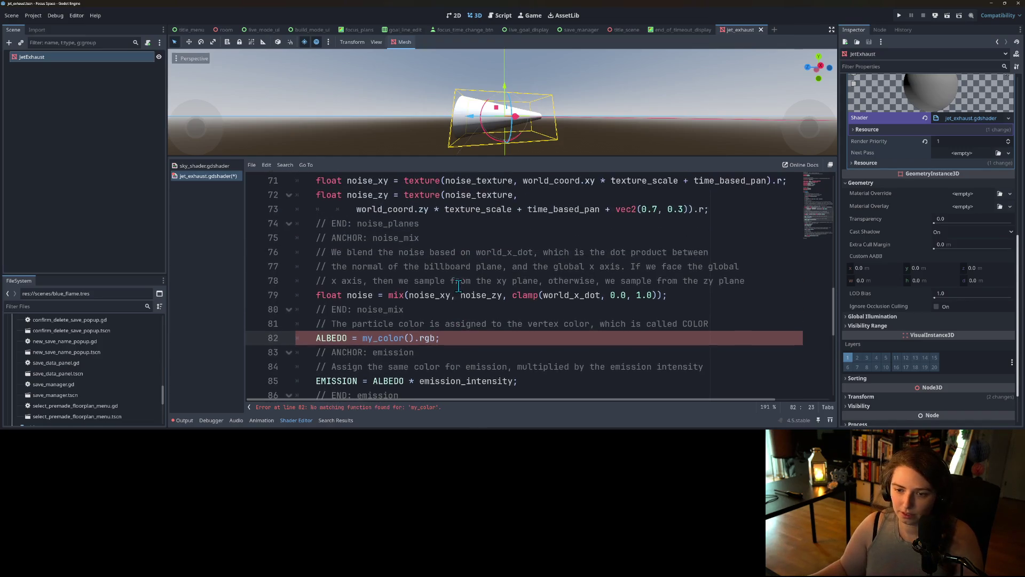
scroll(443, 308, up, 2)
scroll(440, 314, up, 1)
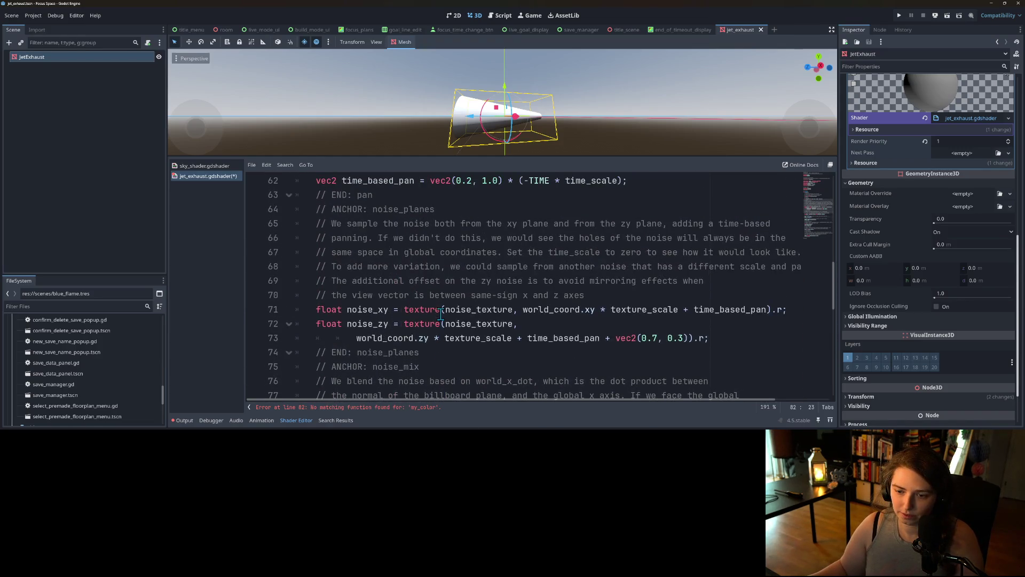
scroll(457, 323, up, 1)
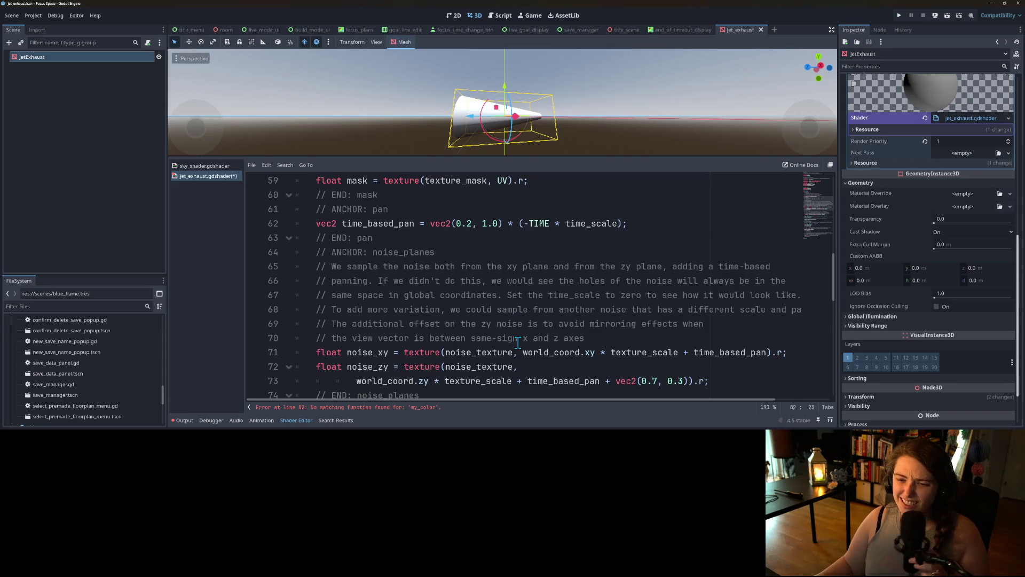
scroll(504, 327, up, 1)
scroll(504, 326, up, 1)
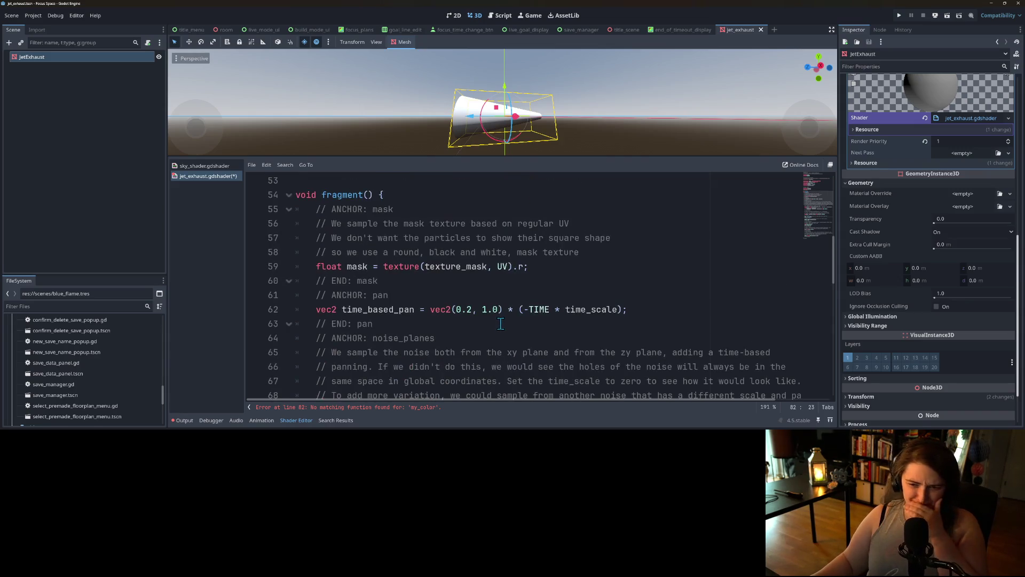
click(464, 268)
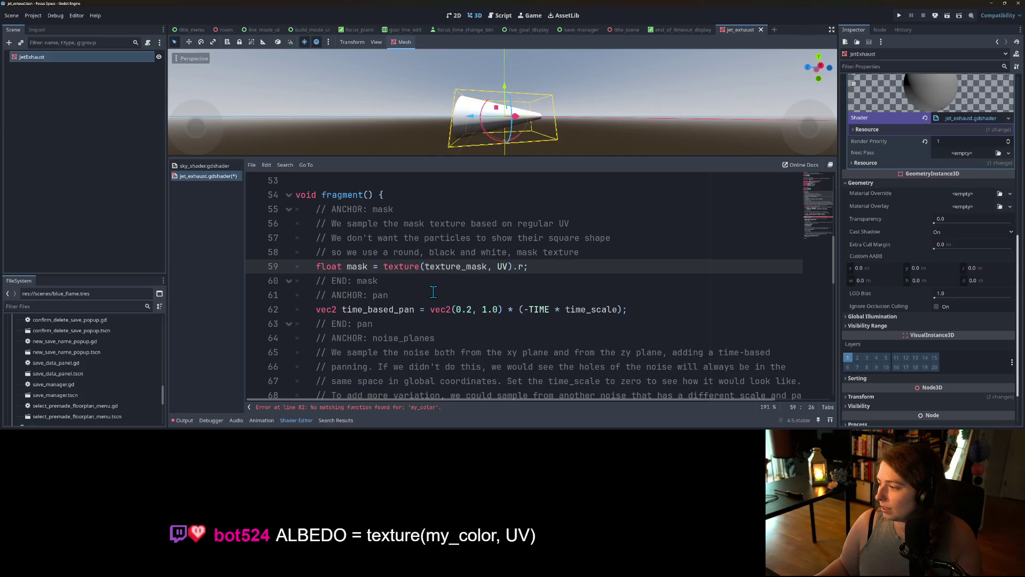
Replace my_color on the ALBEDO line with the texture function.
scroll(430, 311, down, 7)
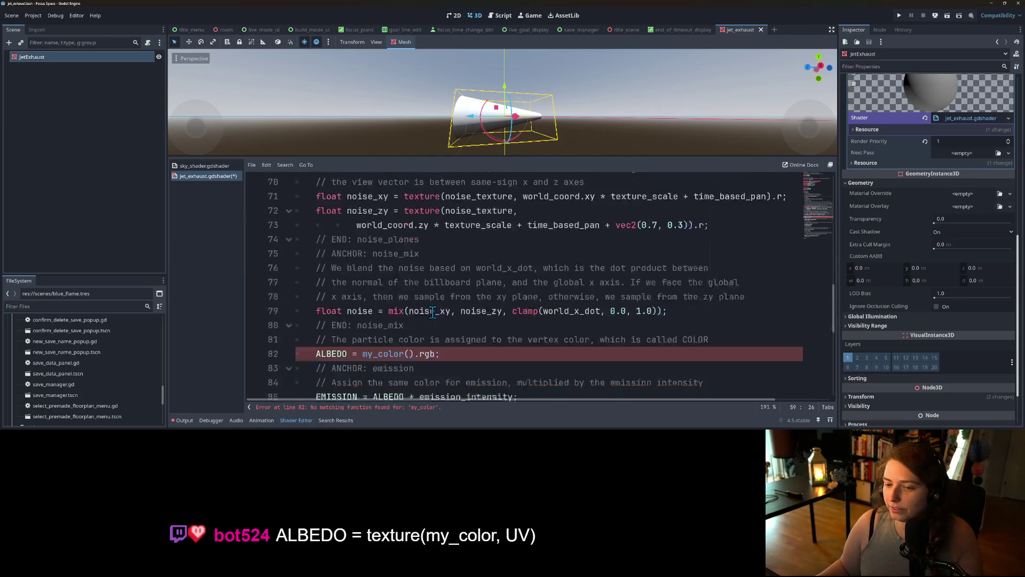
double_click(383, 296)
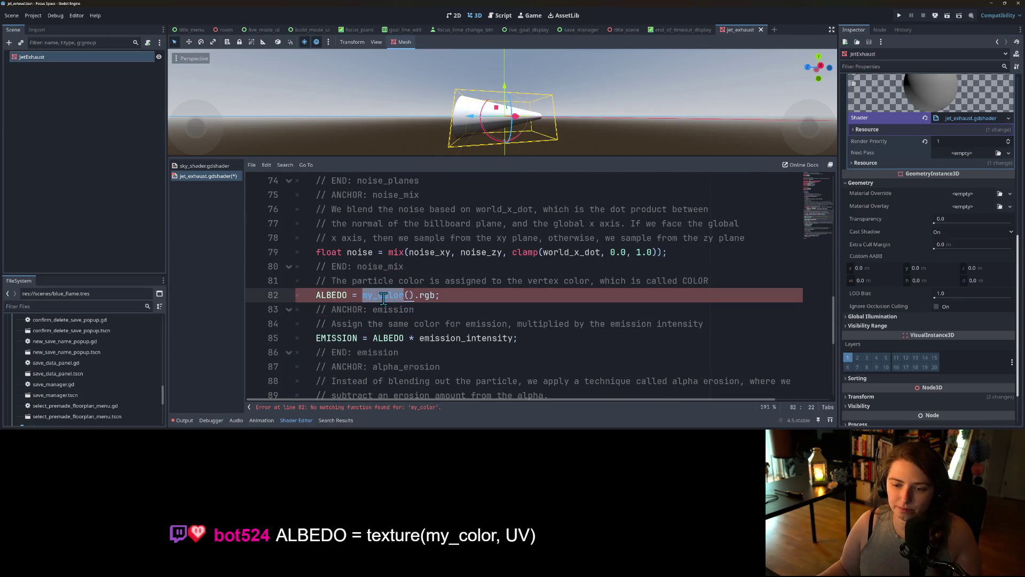
key(BackSpace)
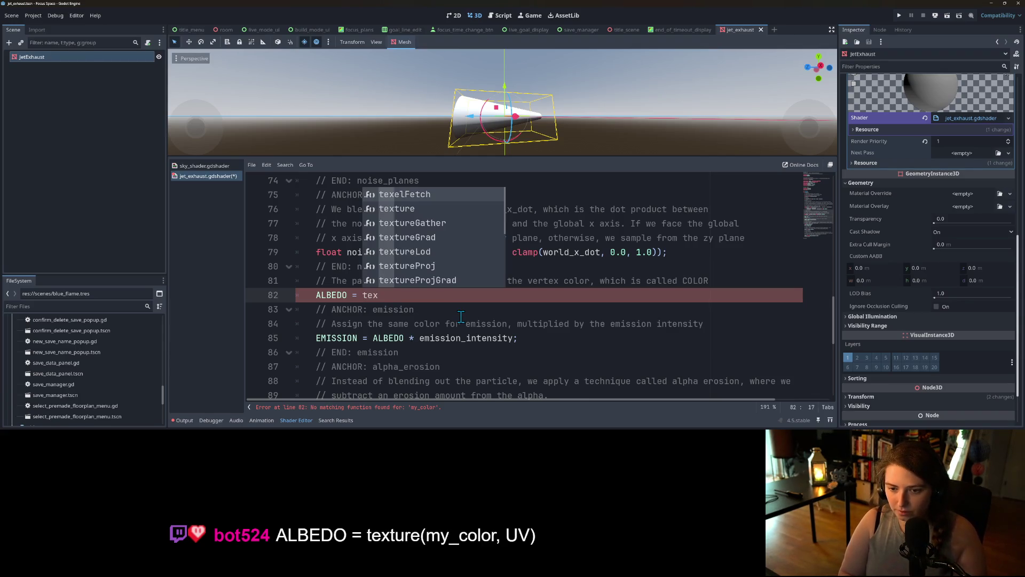
key(Down)
key(Return)
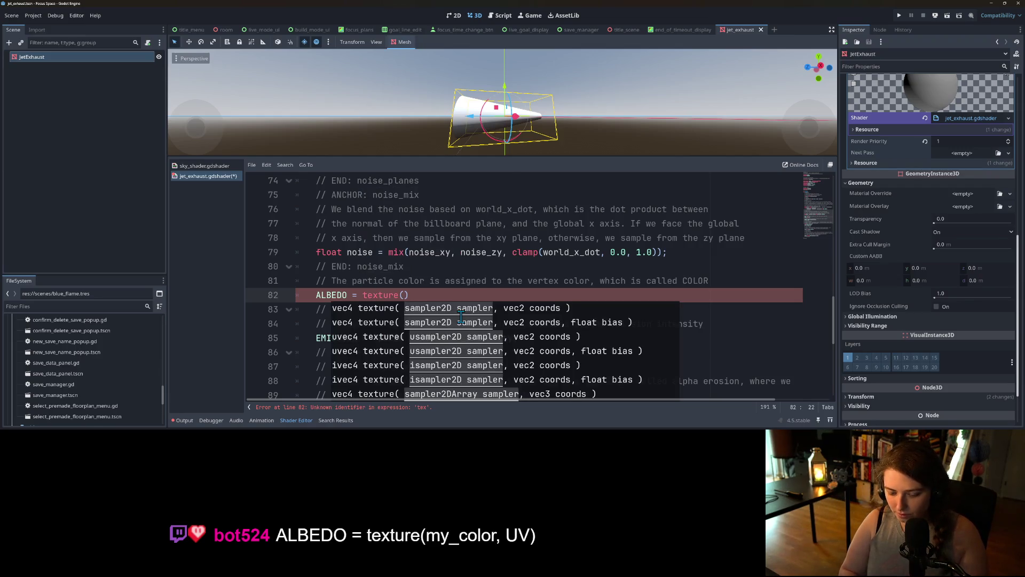
Fill in the arguments so line 82 reads ALBEDO = texture(my_color, UV).rgb.
text(my_color)
text(, )
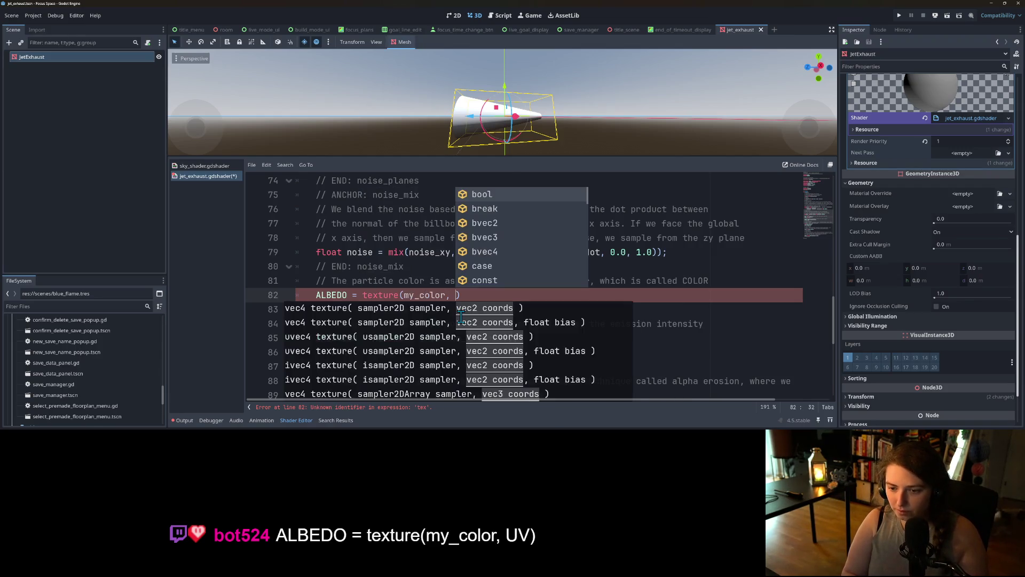
text(UC)
key(BackSpace)
text(V)
key(ctrl+s)
key(Escape)
click(401, 296)
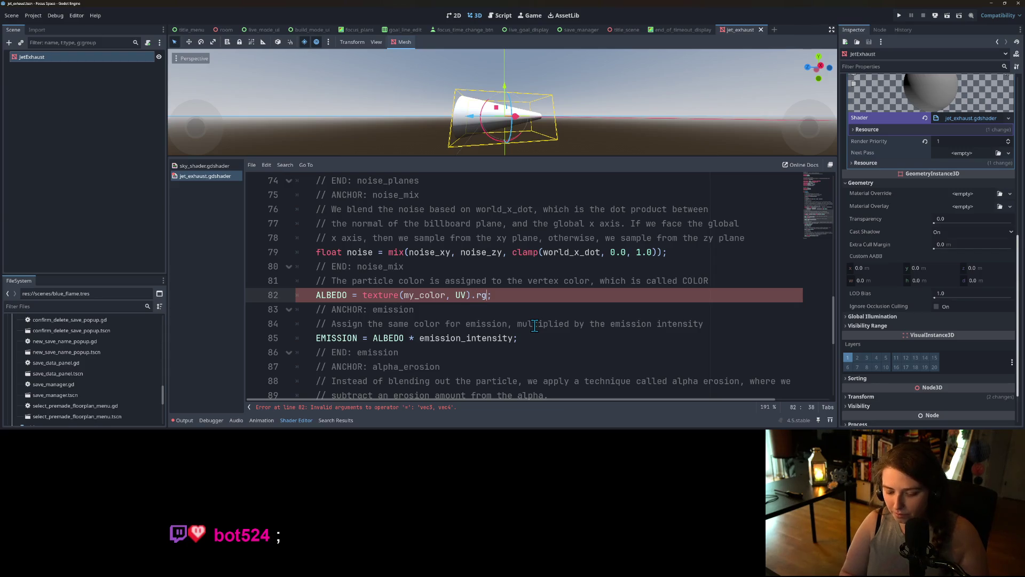
text(b)
click(573, 293)
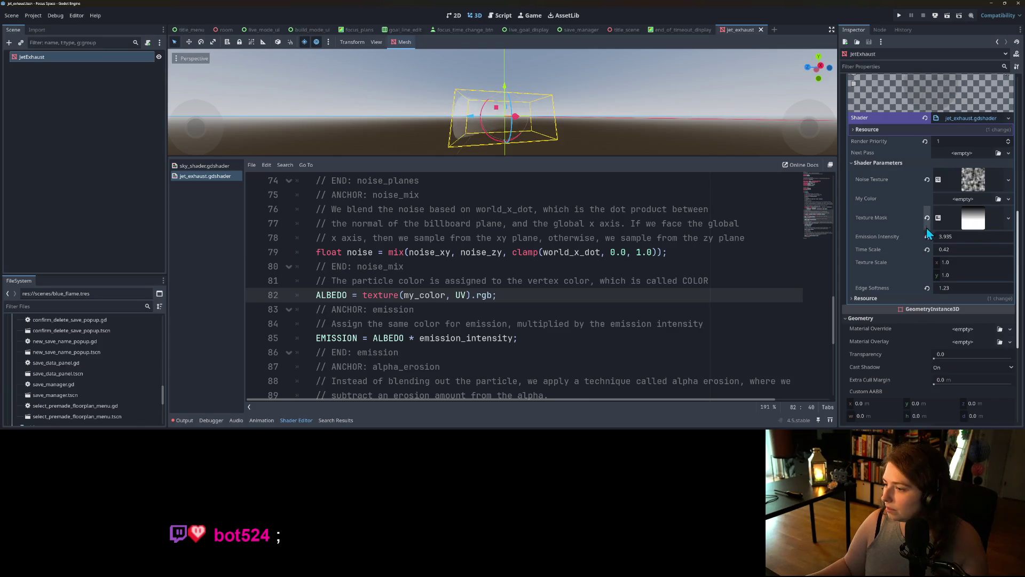
Assign a New GradientTexture1D to My Color and expand its Gradient editor.
click(957, 199)
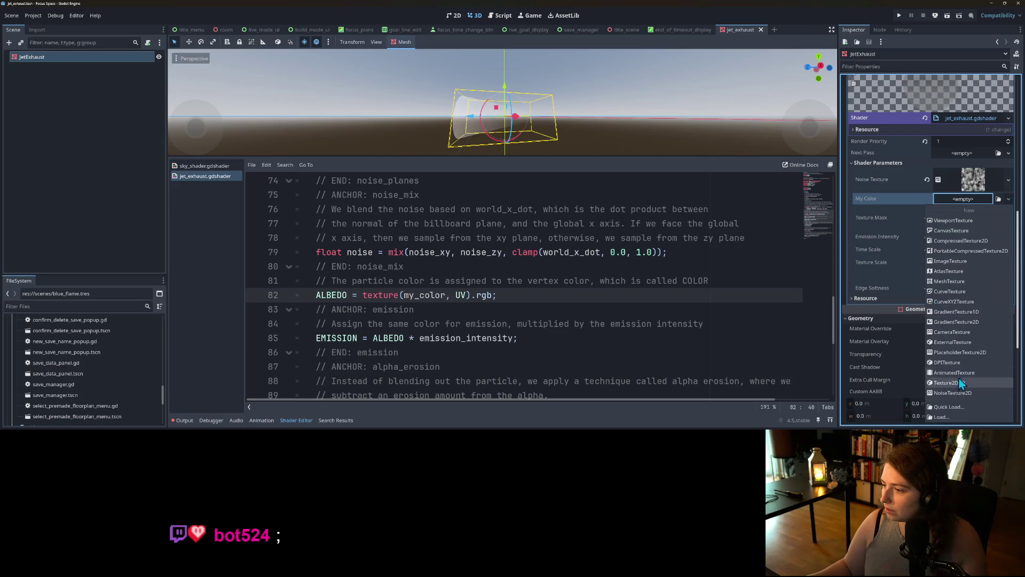
click(956, 314)
click(972, 216)
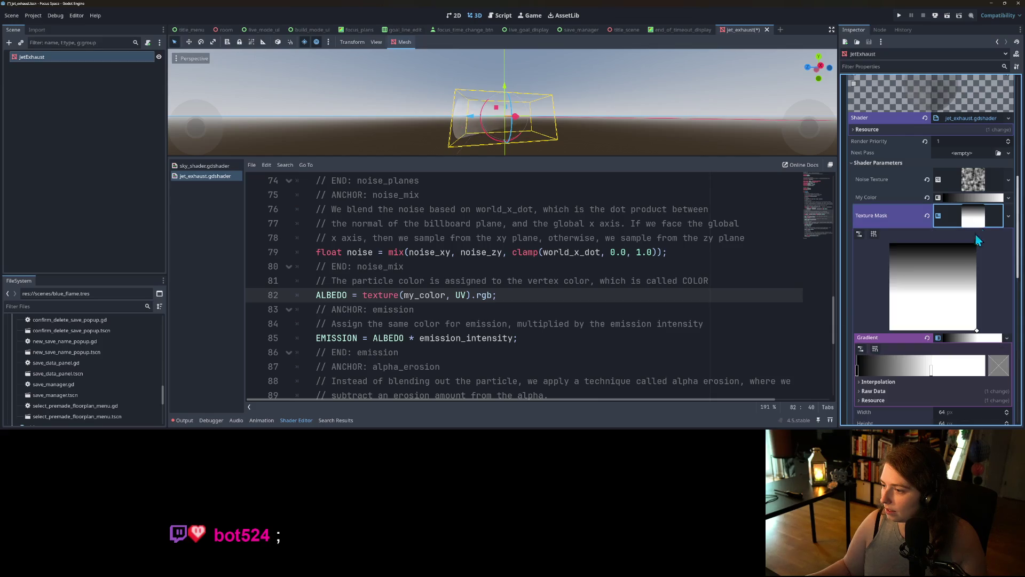
click(976, 227)
click(976, 198)
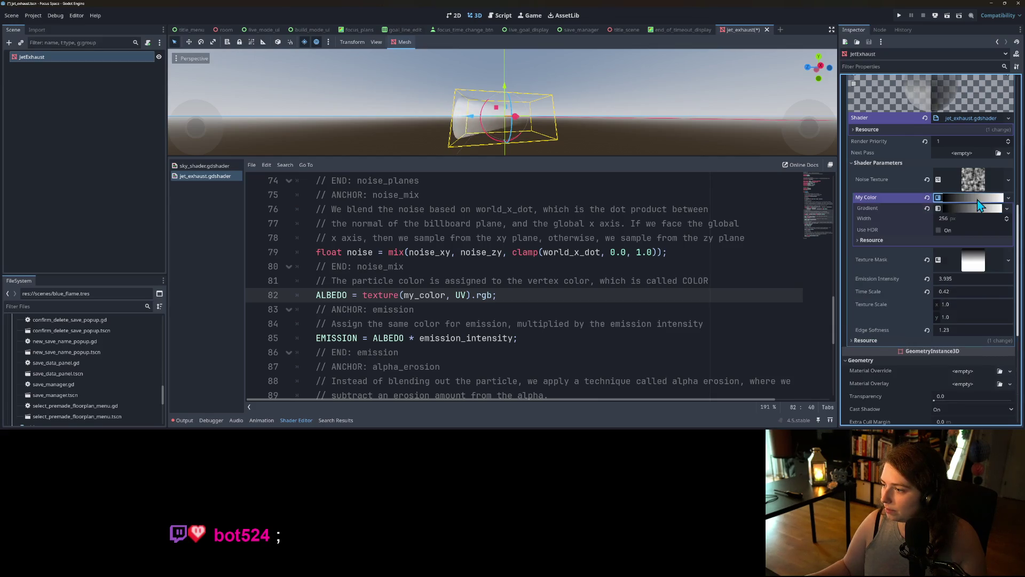
click(975, 216)
click(977, 208)
click(977, 208)
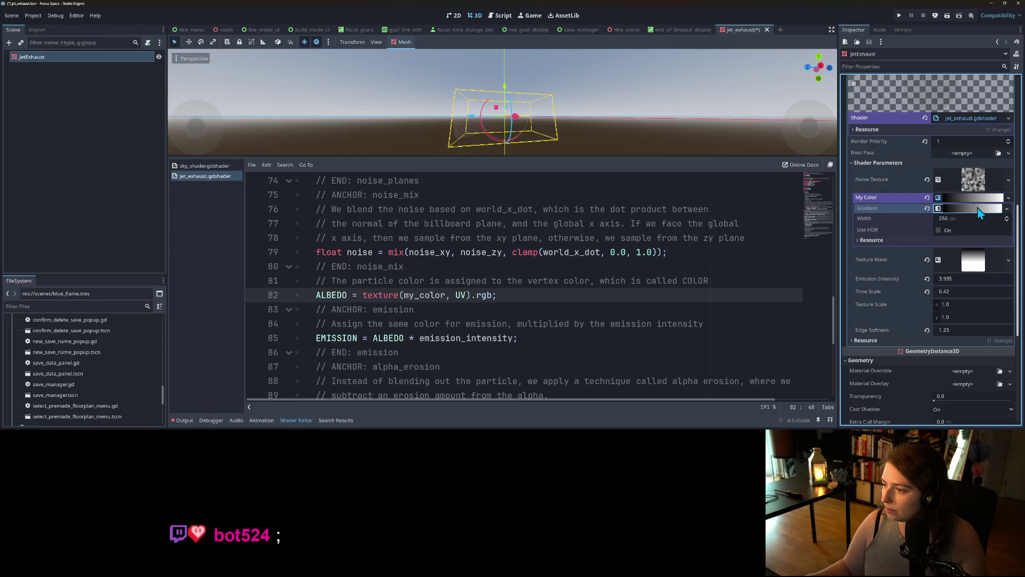
click(977, 208)
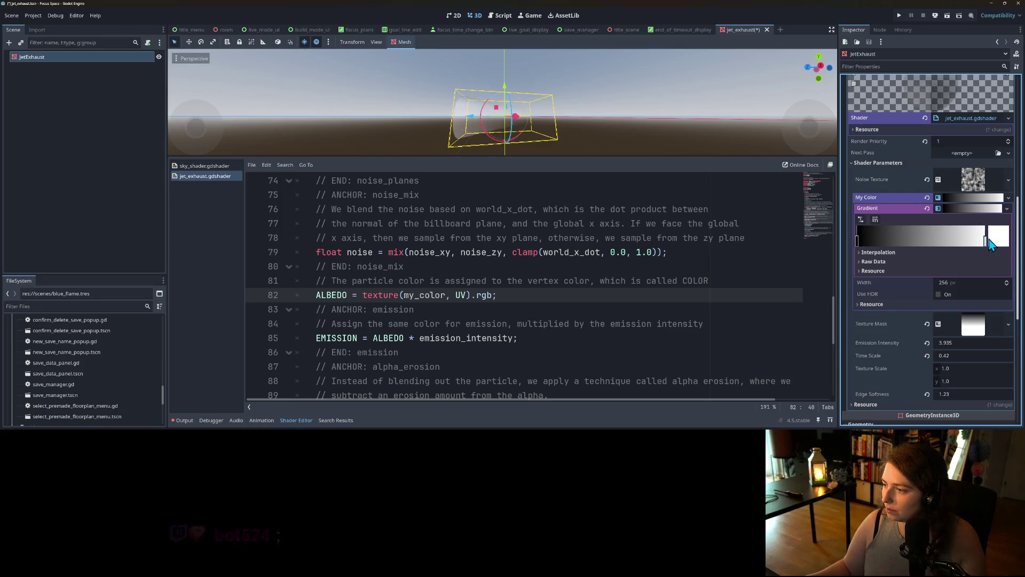
Set the gradient's left stop to blue #0055e7, fading toward the white stop.
click(989, 241)
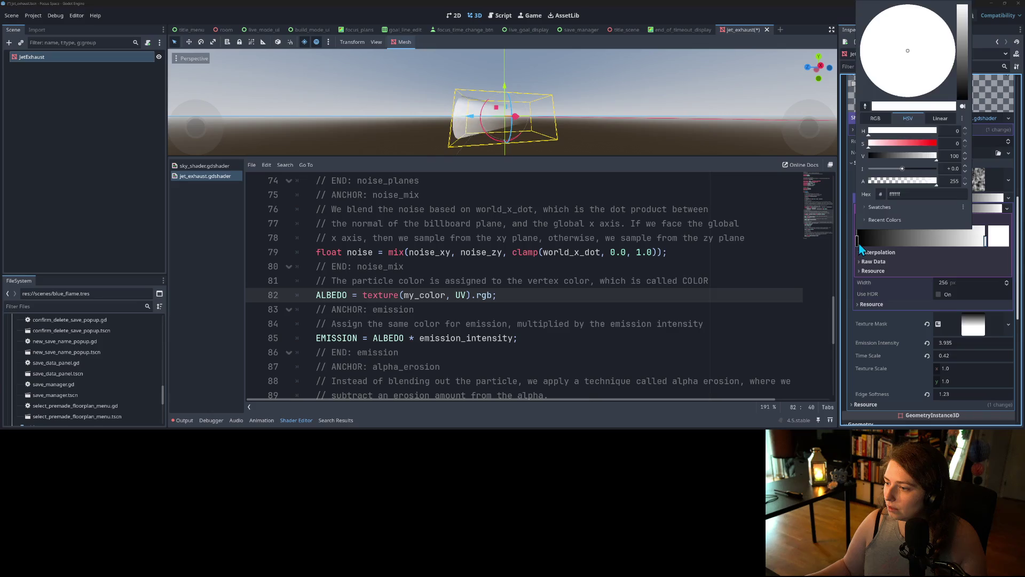
click(858, 241)
click(997, 241)
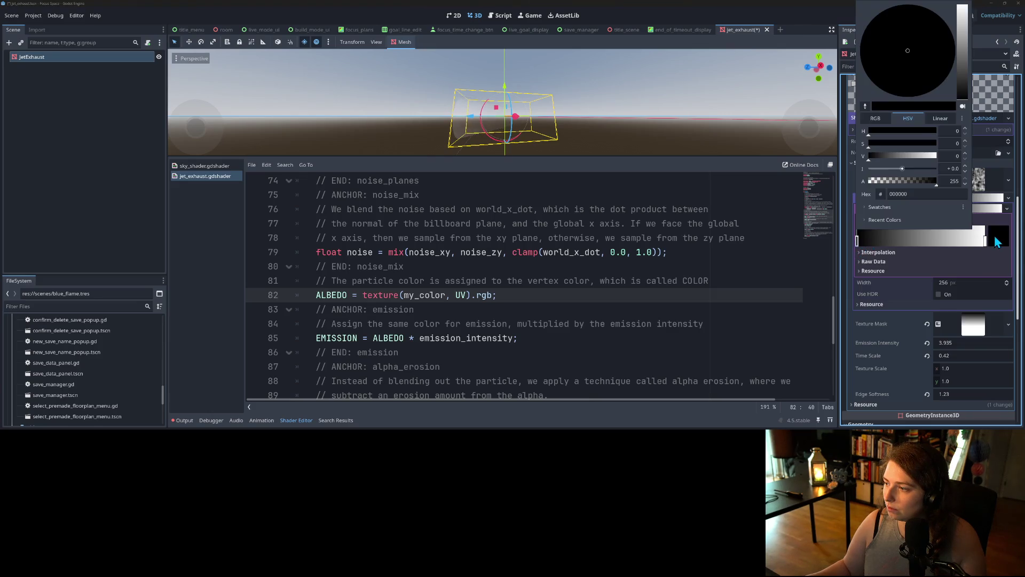
click(963, 56)
drag(938, 47, 901, 9)
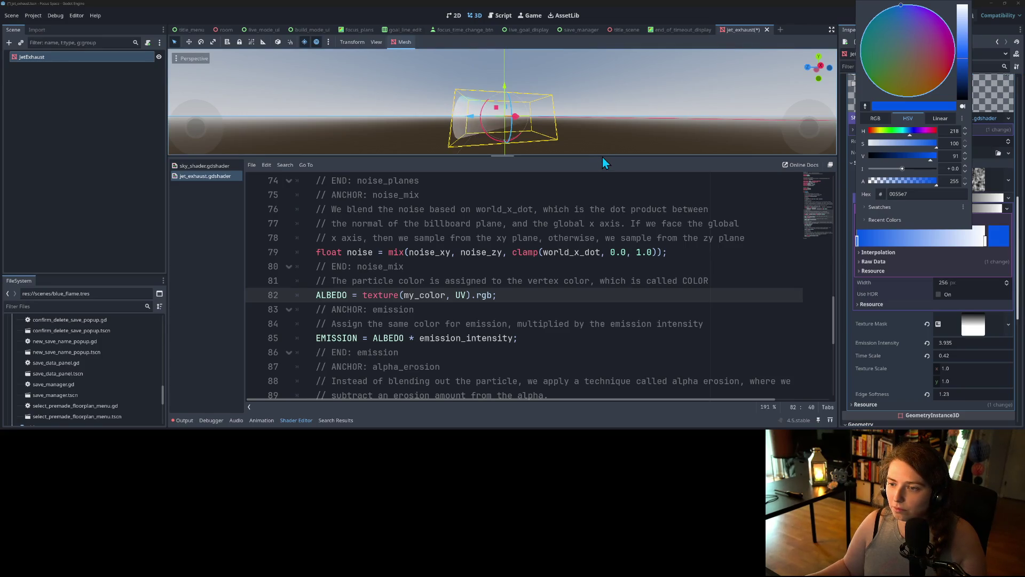
scroll(517, 128, up, 5)
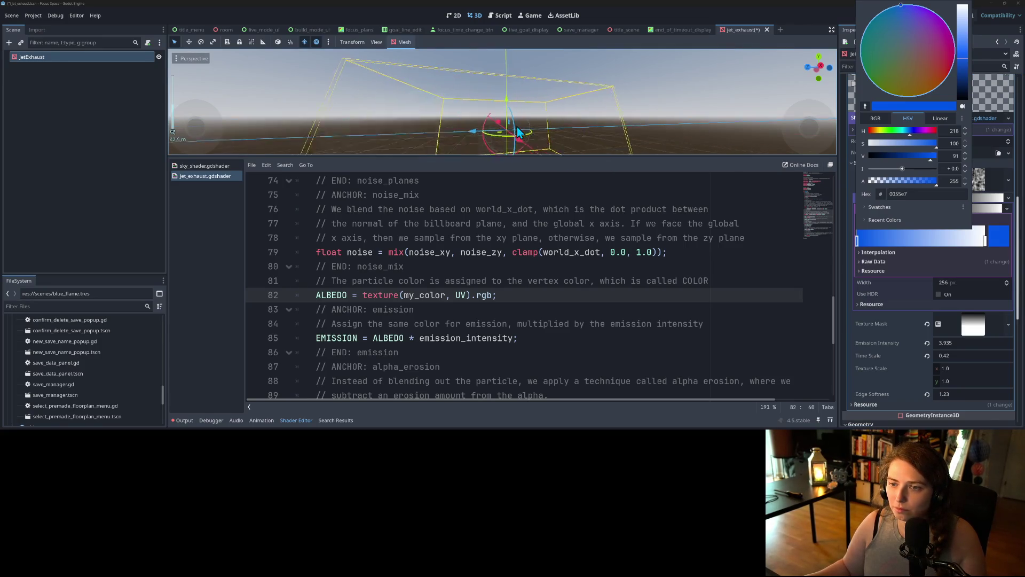
scroll(517, 131, down, 2)
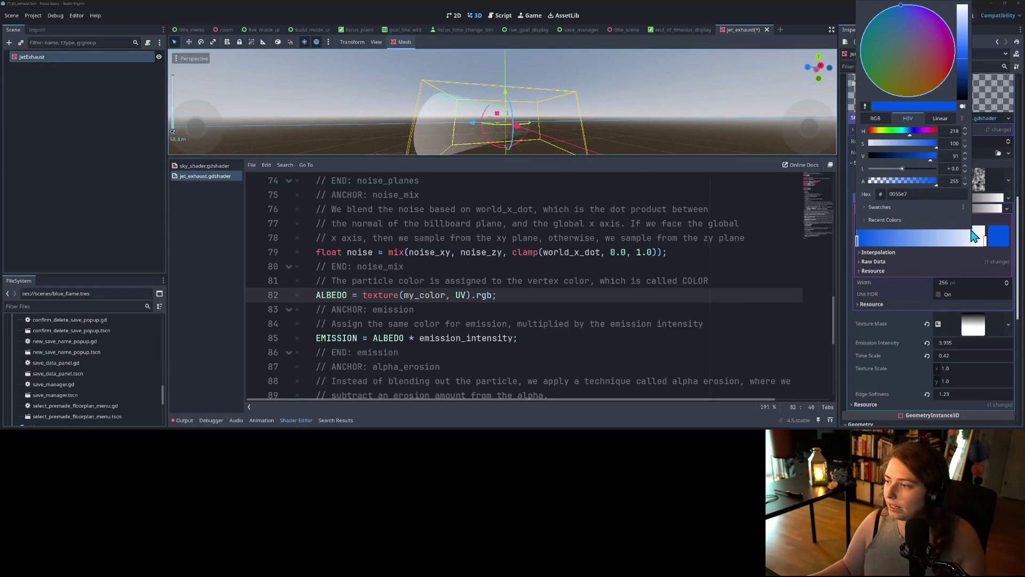
click(946, 245)
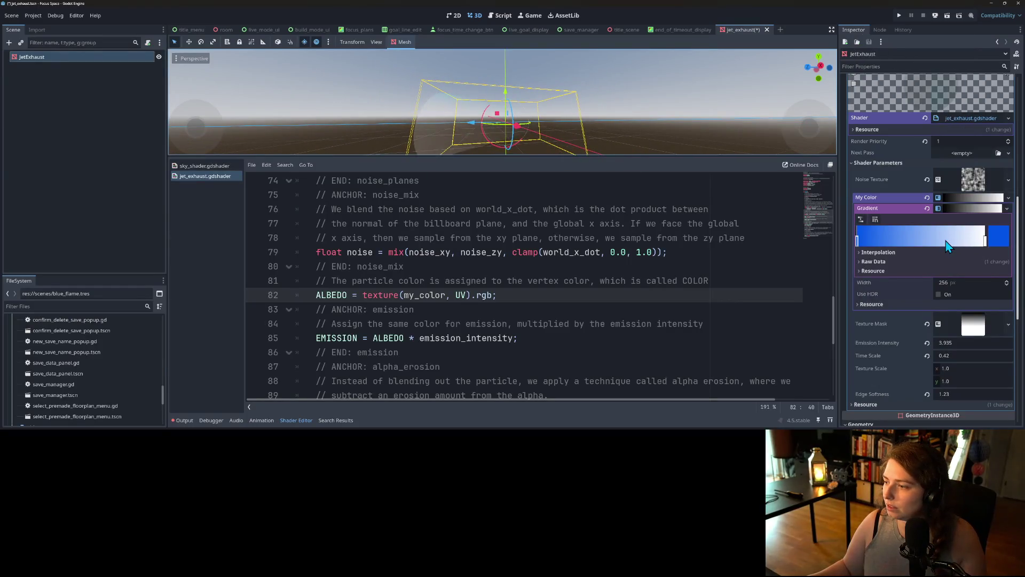
click(1008, 198)
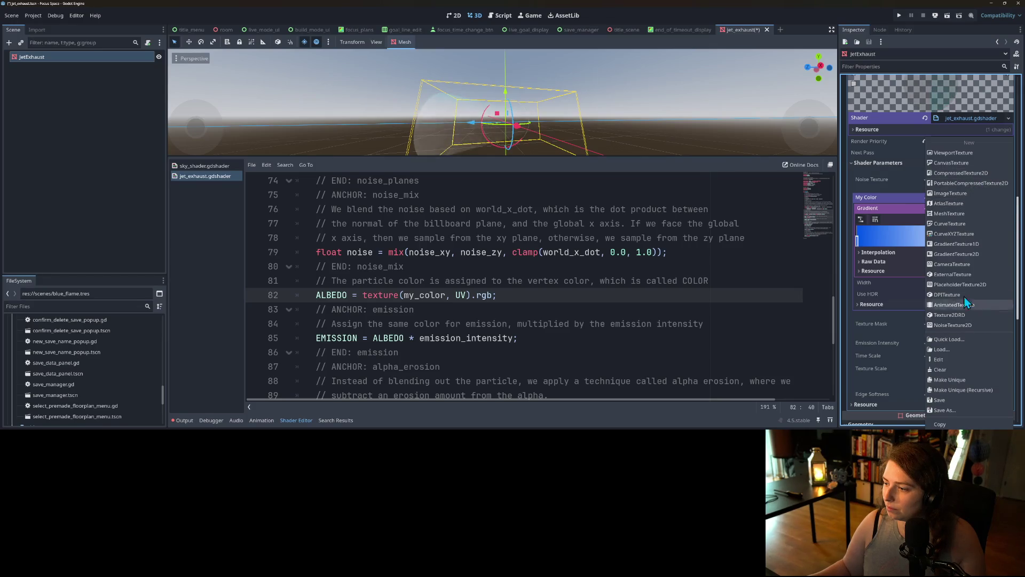
Replace My Color with a 2D gradient texture and enlarge the 3D viewport.
click(952, 255)
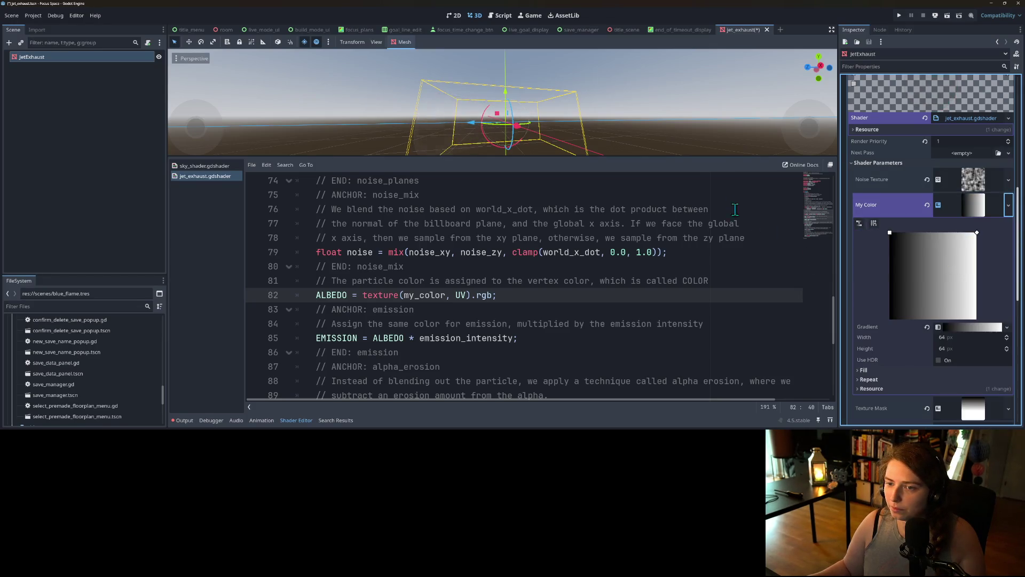
drag(763, 159, 758, 305)
scroll(680, 242, down, 5)
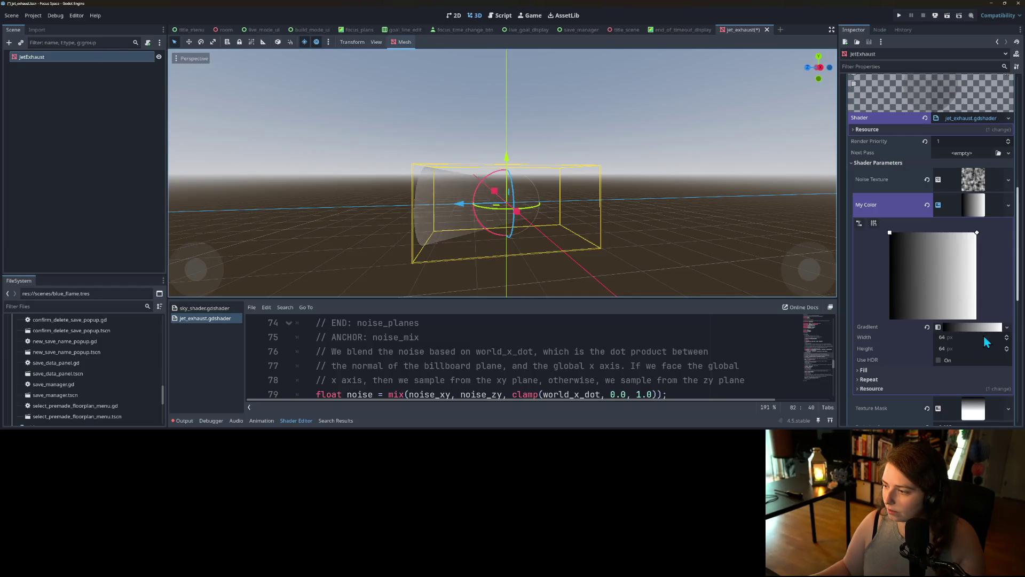
Try blue on the gradient's right stop, then undo it.
click(982, 327)
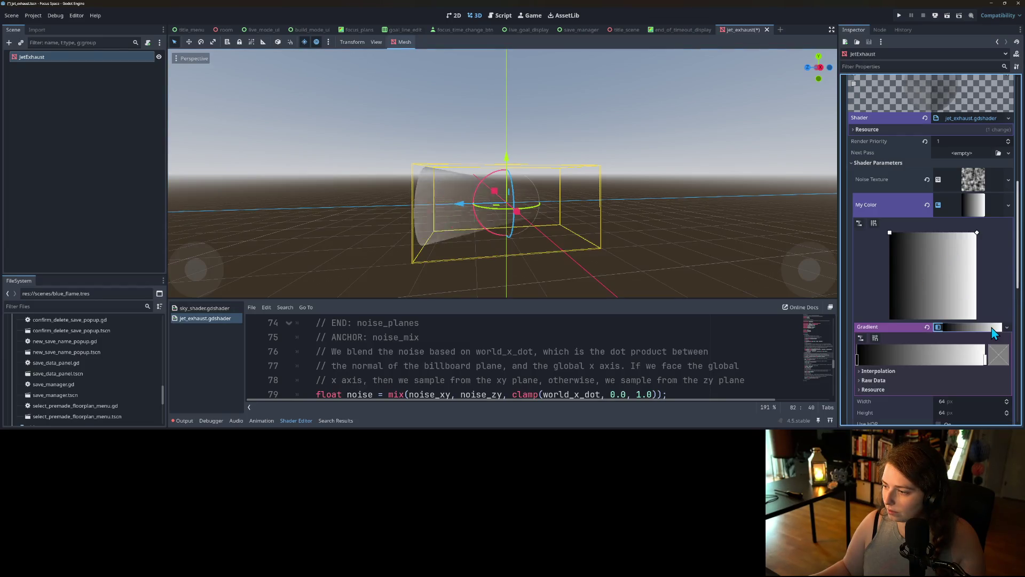
click(984, 358)
click(998, 355)
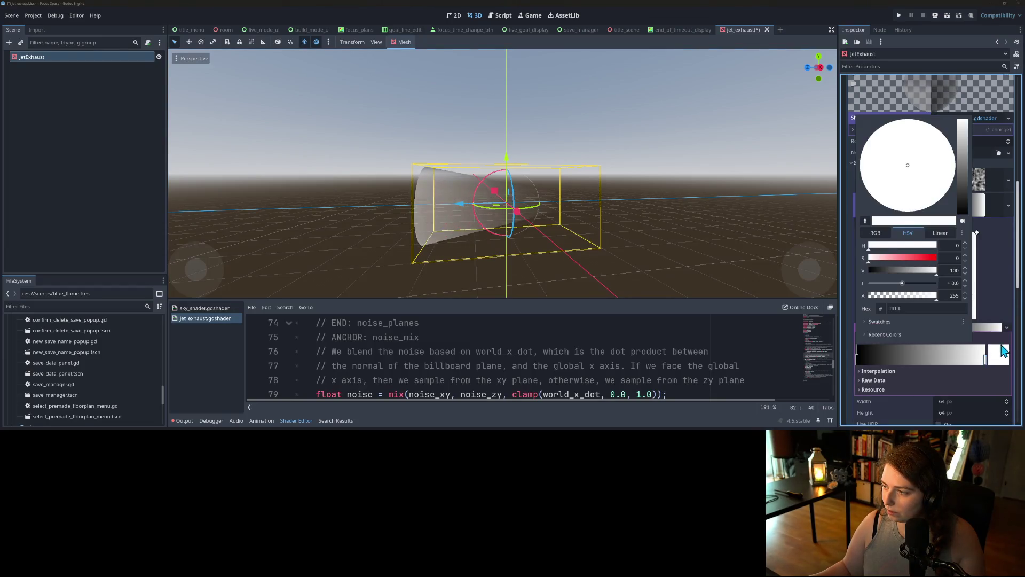
click(962, 166)
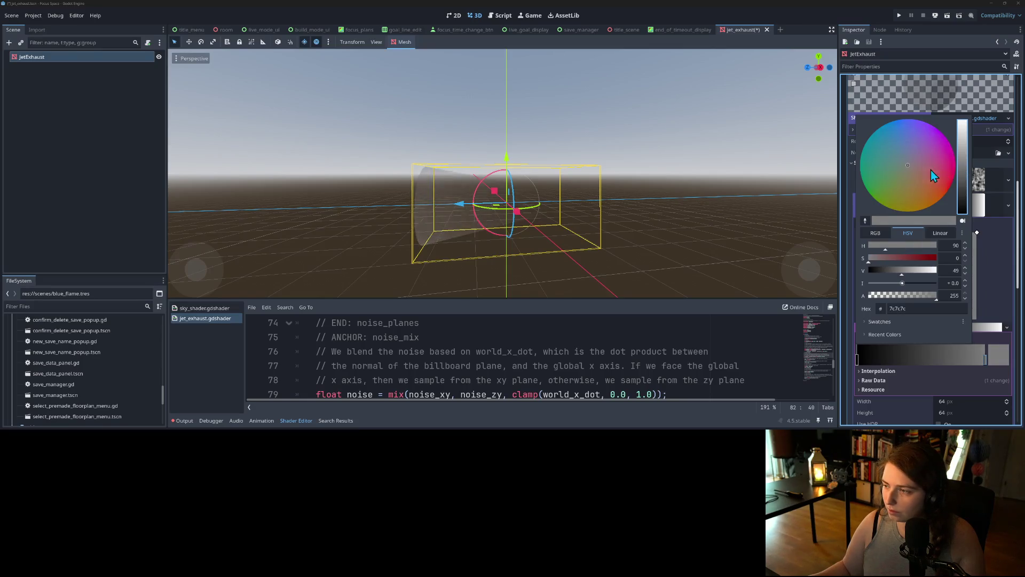
click(897, 124)
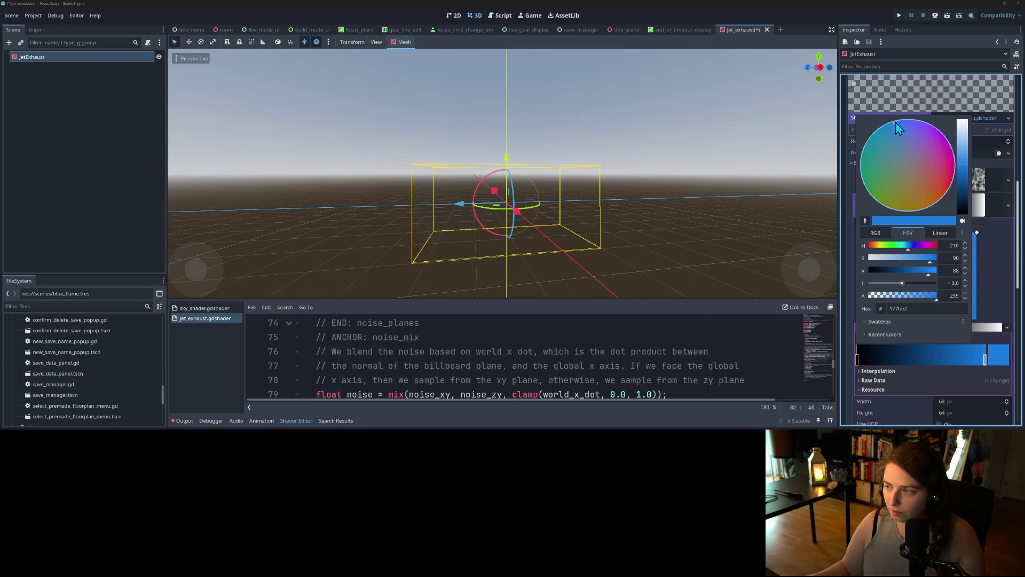
click(987, 327)
key(ctrl+z)
Set the gradient's left stop to a darker blue.
click(857, 360)
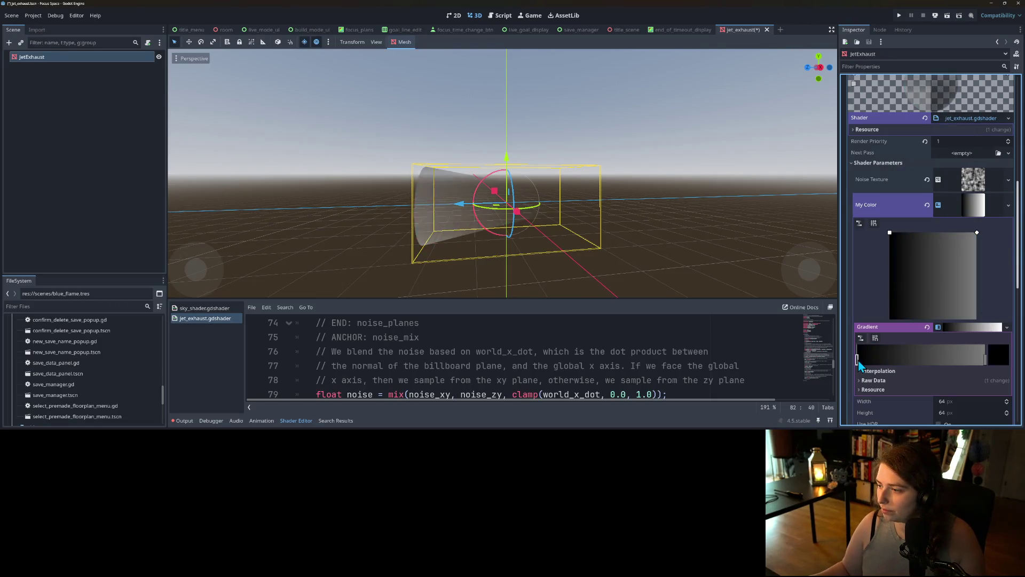
key(ctrl+z)
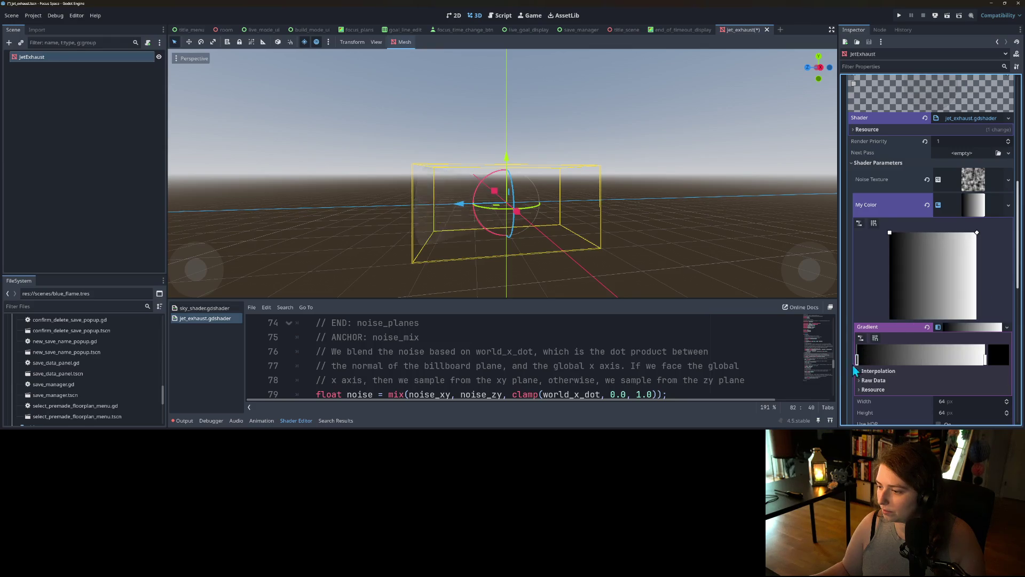
click(1002, 359)
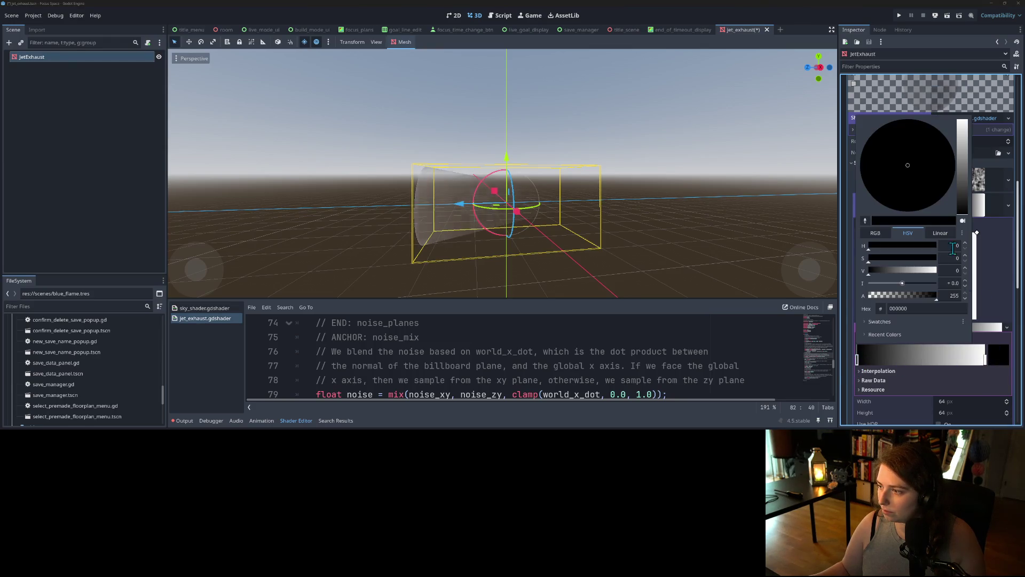
click(905, 161)
drag(905, 162, 892, 124)
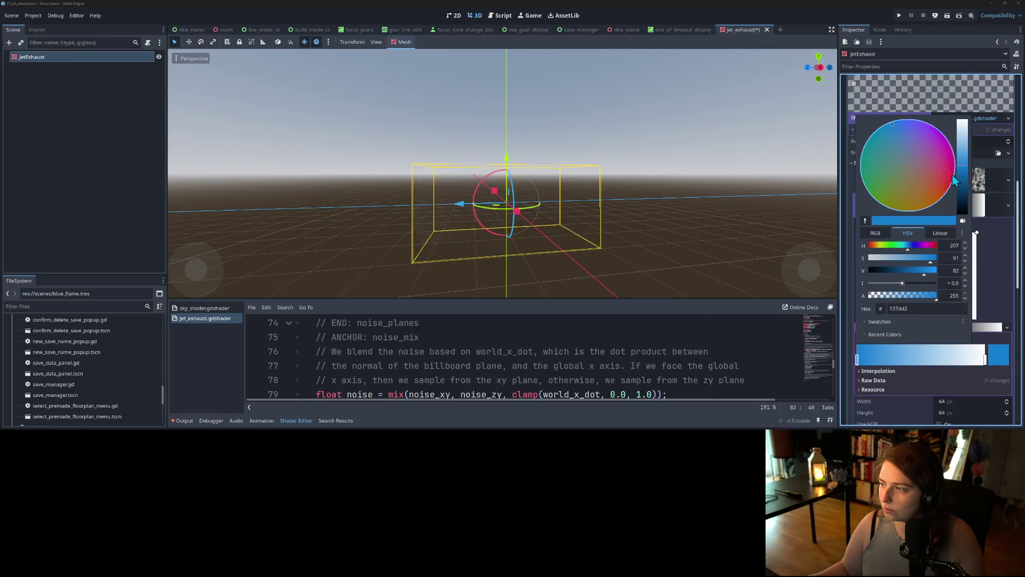
click(968, 187)
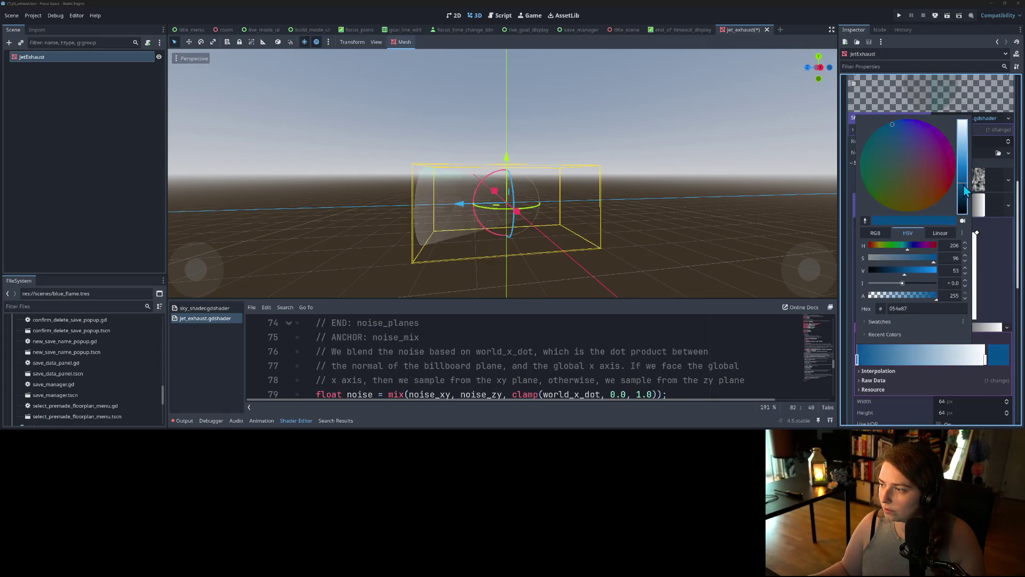
click(986, 287)
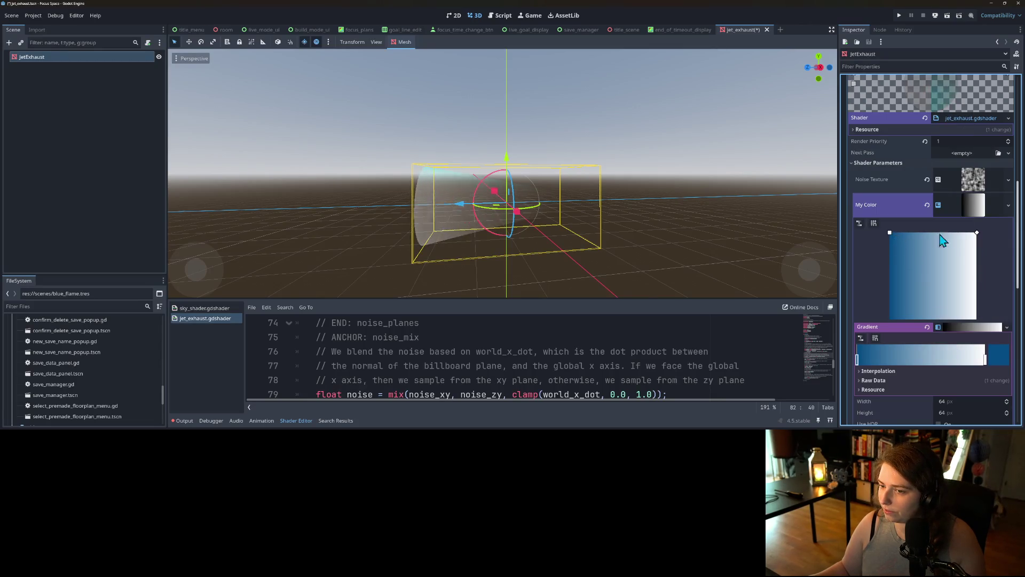
Make the gradient run from deep navy (001830) at top to white below, and save.
mouse_move(977, 233)
mouse_down()
mouse_move(894, 322)
mouse_move(877, 320)
mouse_up()
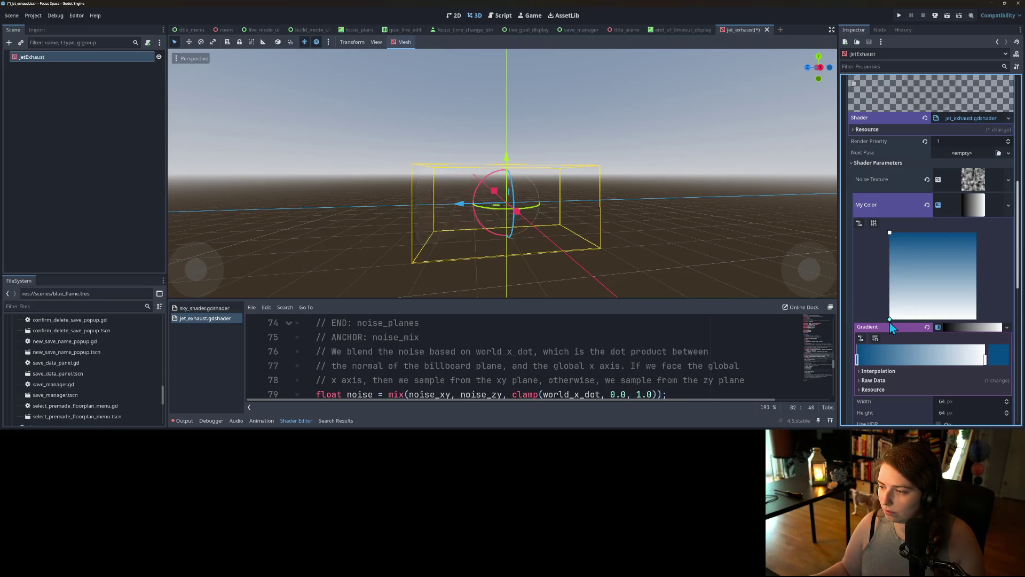
mouse_move(889, 321)
mouse_down()
mouse_move(892, 282)
mouse_move(886, 320)
mouse_up()
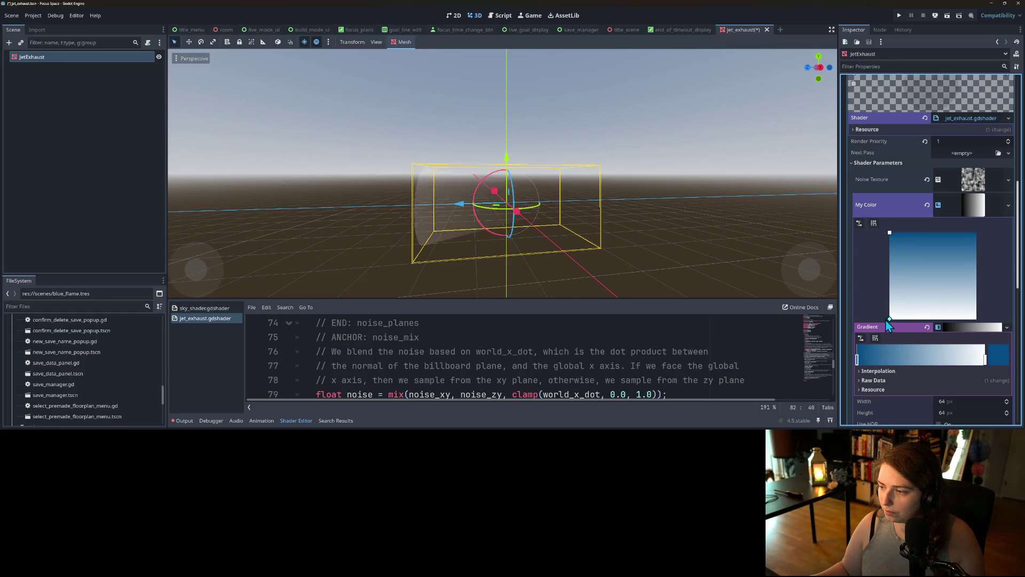
mouse_move(890, 233)
mouse_down()
mouse_move(888, 282)
mouse_move(885, 272)
mouse_up()
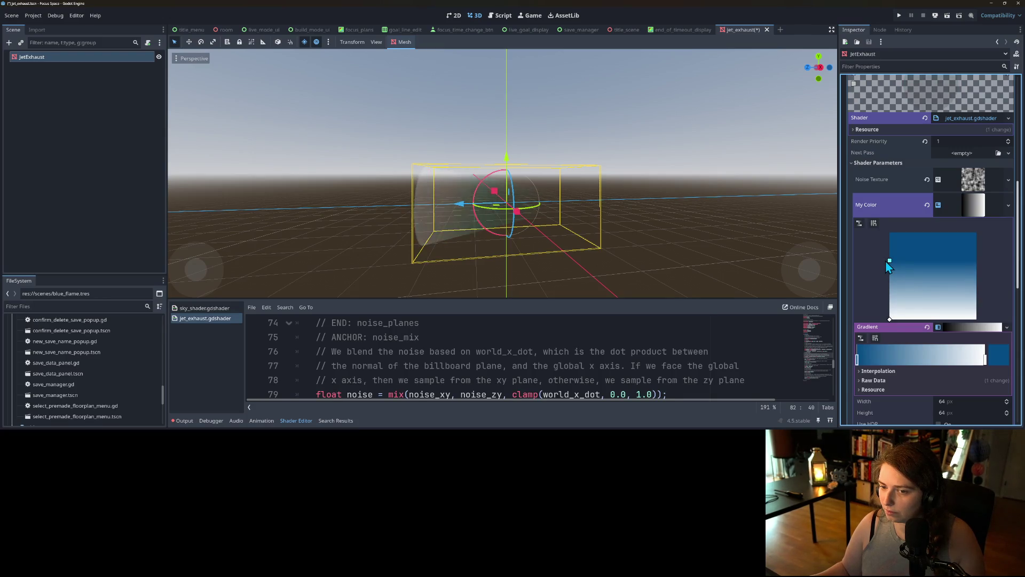
click(998, 355)
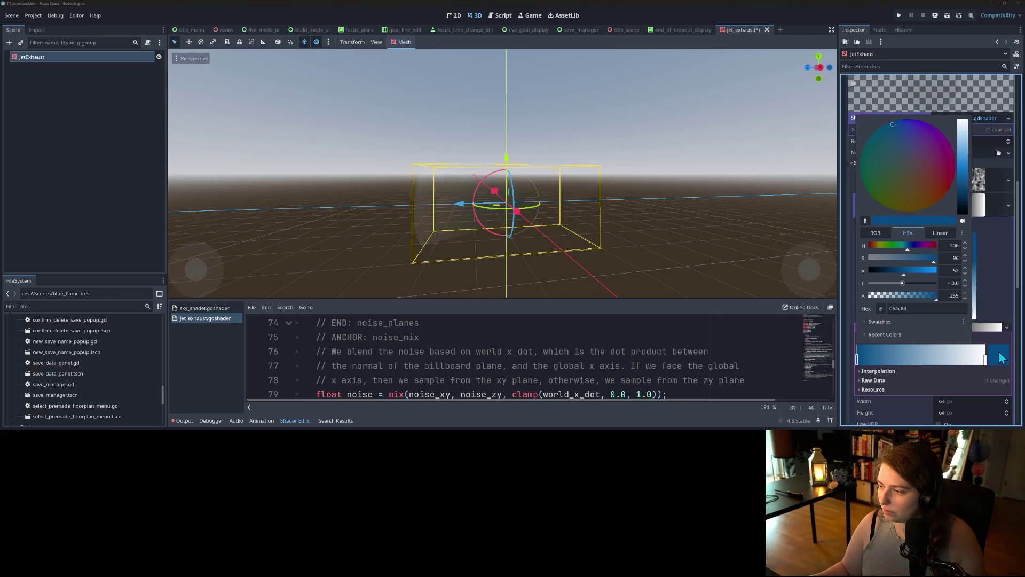
drag(962, 202, 961, 213)
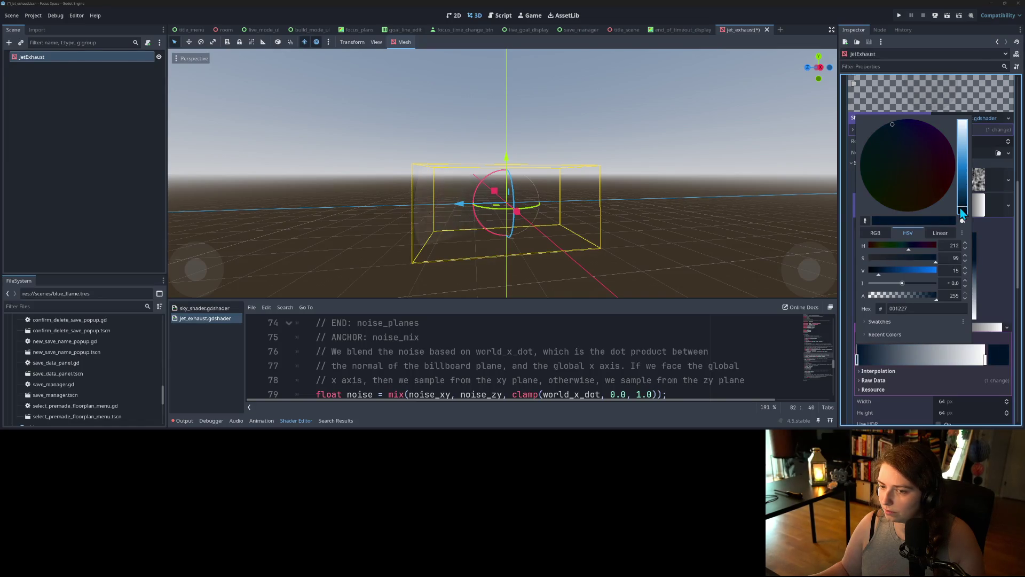
click(992, 299)
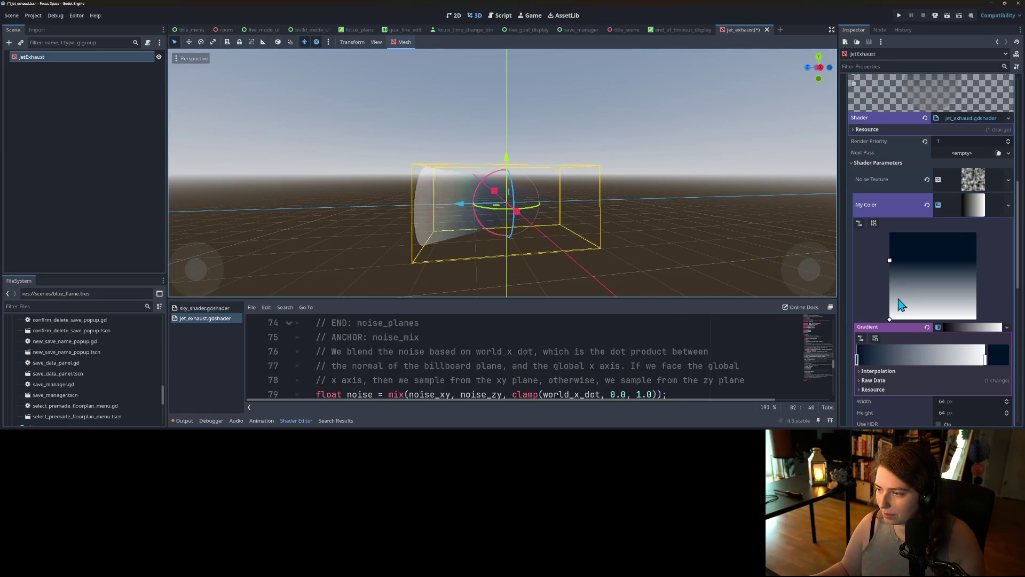
drag(889, 262, 889, 270)
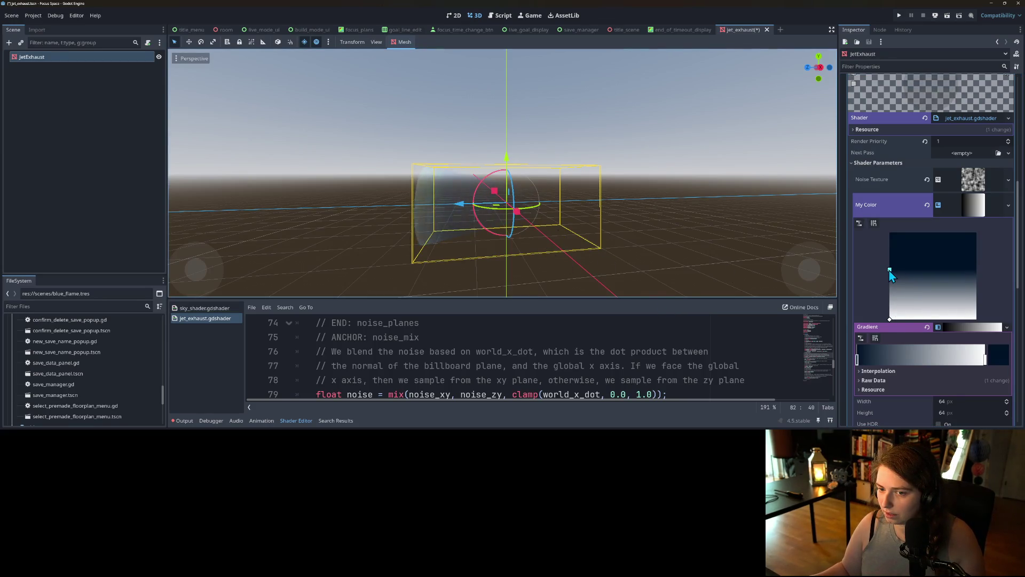
key(ctrl+s)
Deselect JetExhaust to preview the exhaust, then select it again.
click(701, 252)
scroll(693, 248, down, 10)
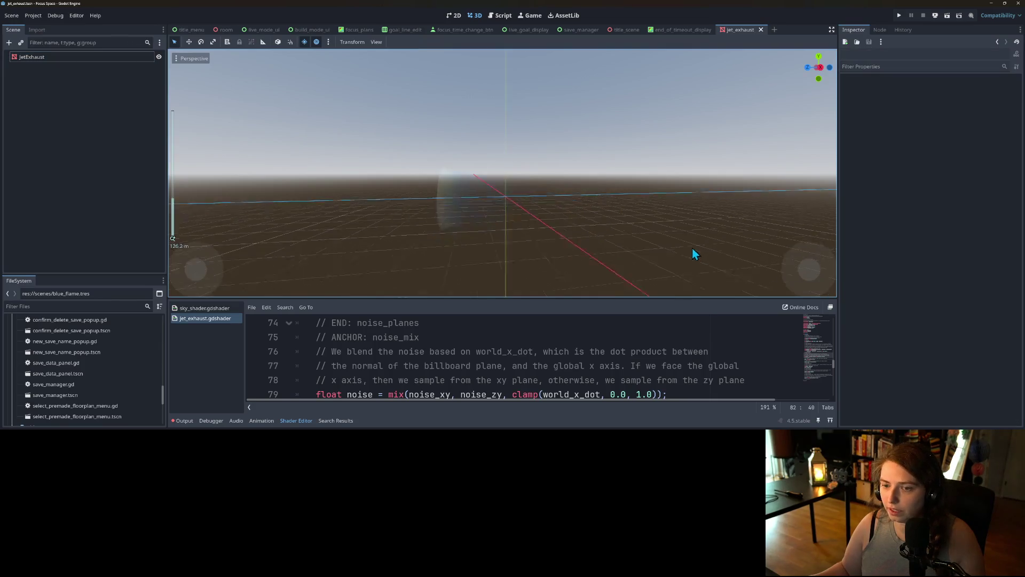
scroll(644, 241, up, 10)
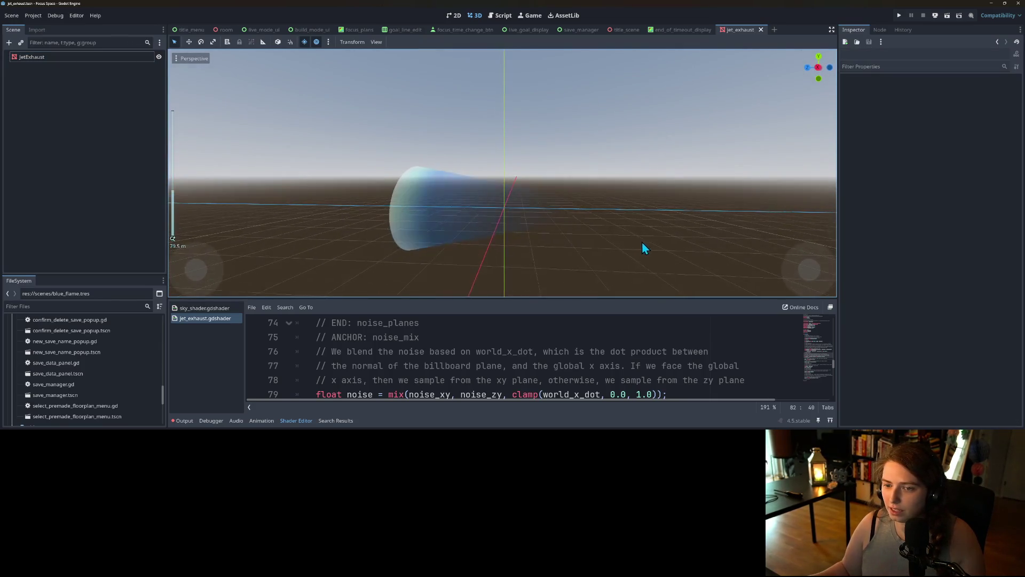
click(68, 57)
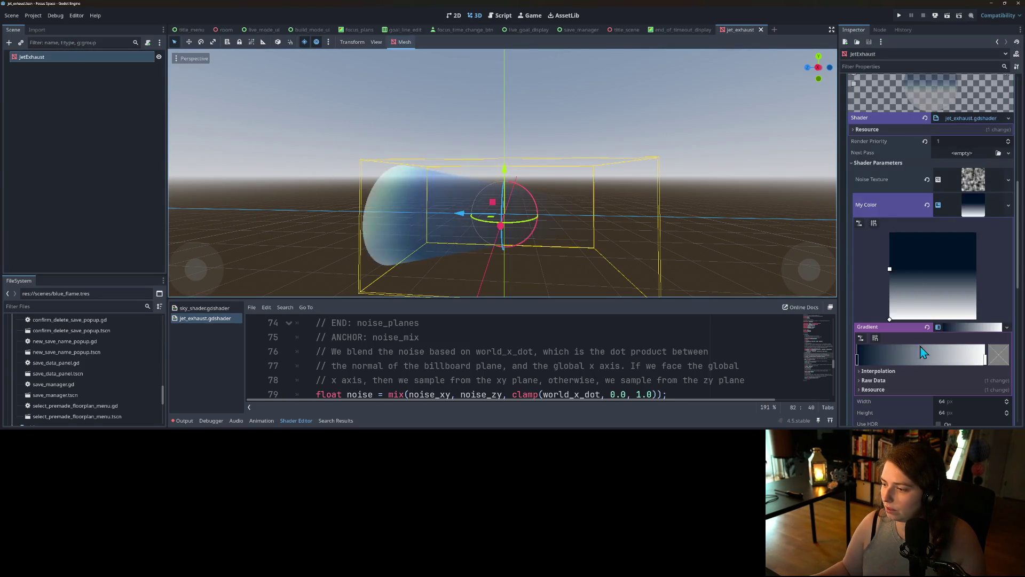
Darken the Gradient's starting stop to near-black blue, save, and return to the title scene.
click(857, 357)
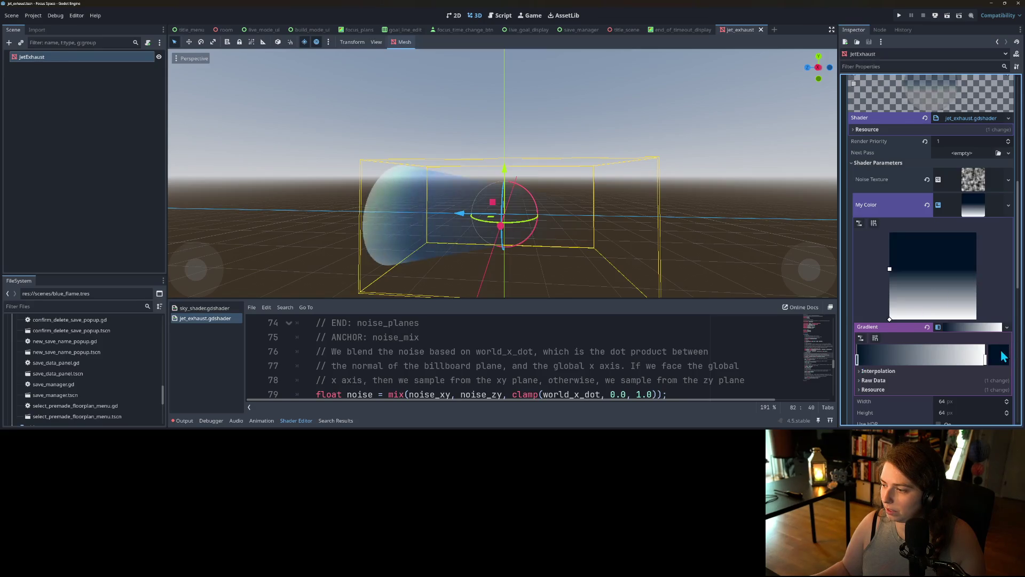
click(998, 355)
mouse_move(962, 160)
mouse_down()
mouse_move(964, 220)
mouse_move(962, 210)
mouse_up()
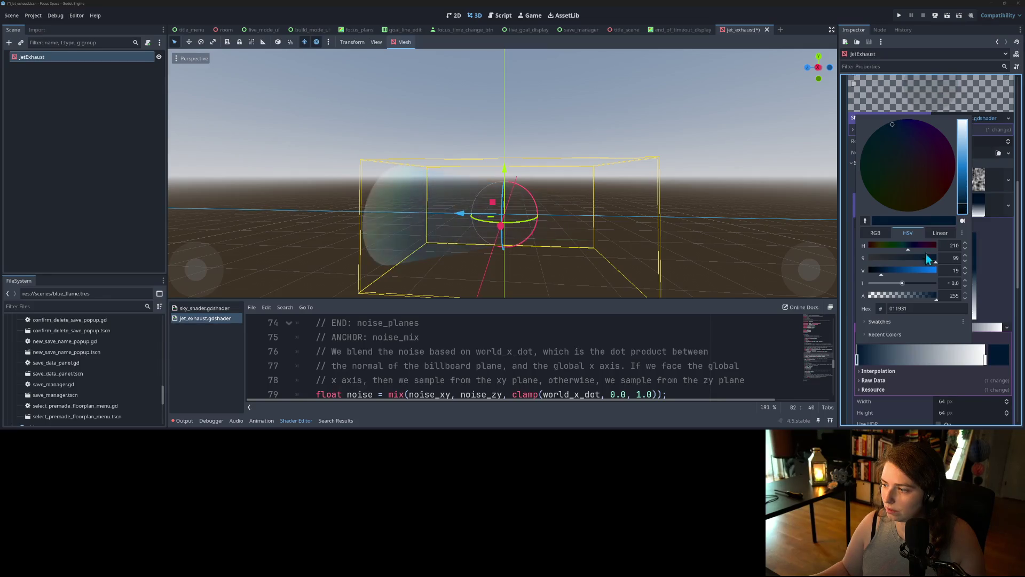
drag(933, 260, 939, 260)
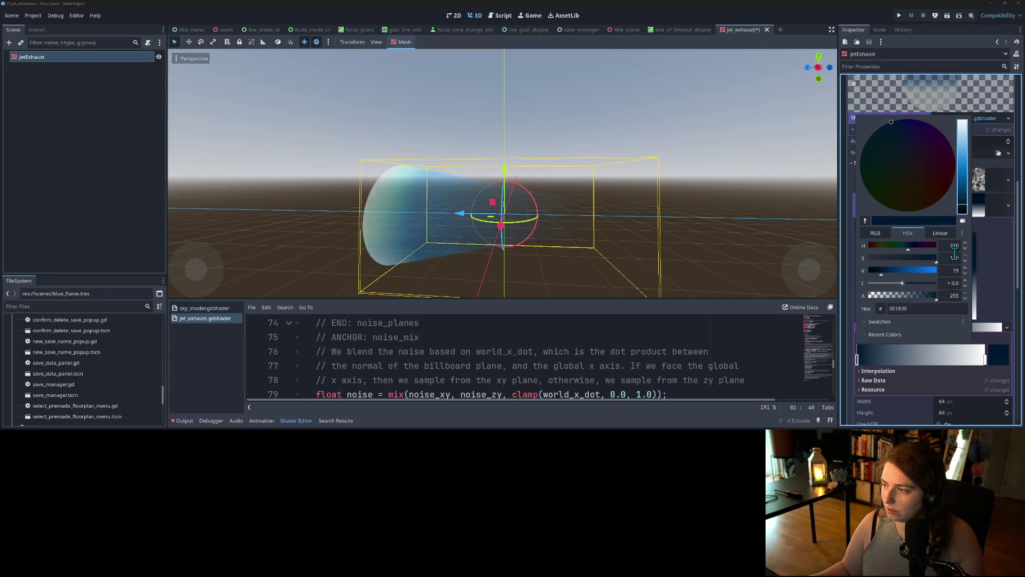
click(1002, 283)
key(ctrl+s)
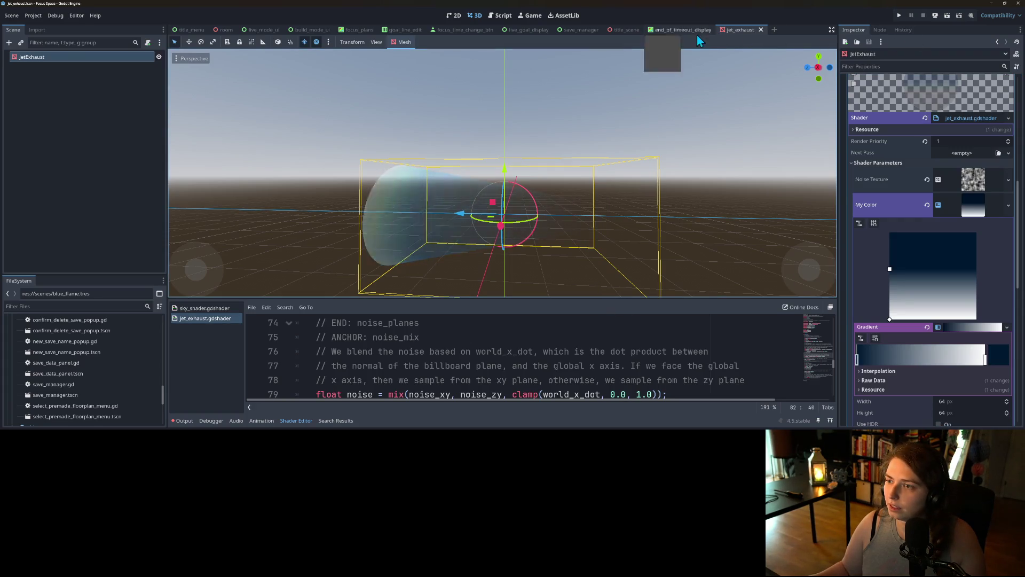
click(618, 30)
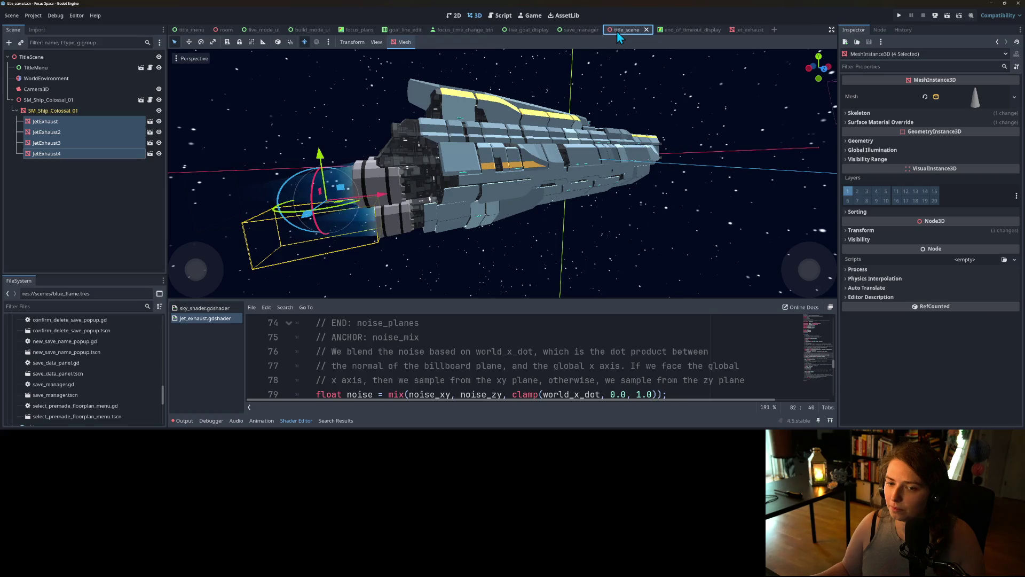
Test-run the title scene, stop it, and view the ship's rear.
scroll(555, 160, down, 5)
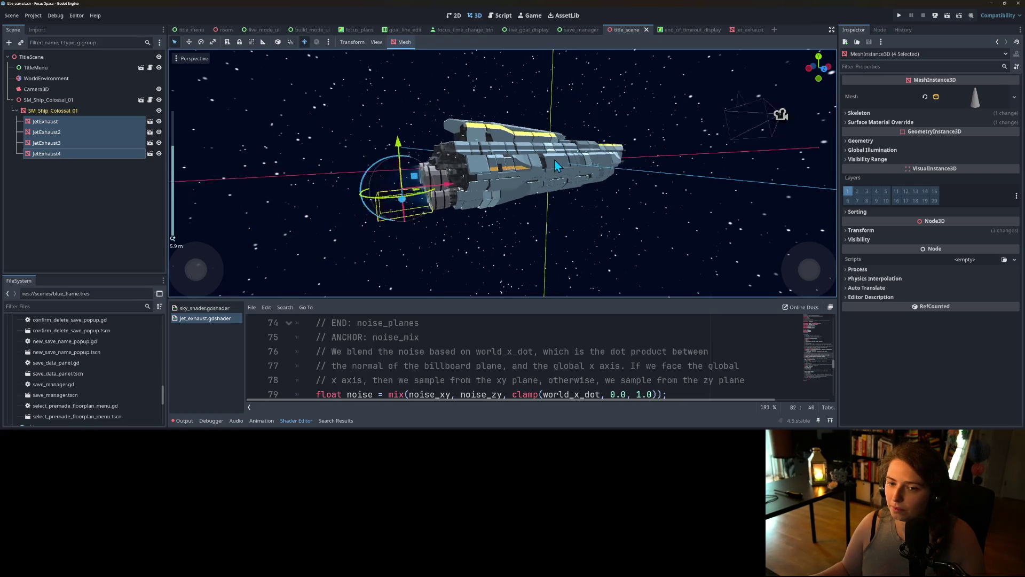
click(899, 16)
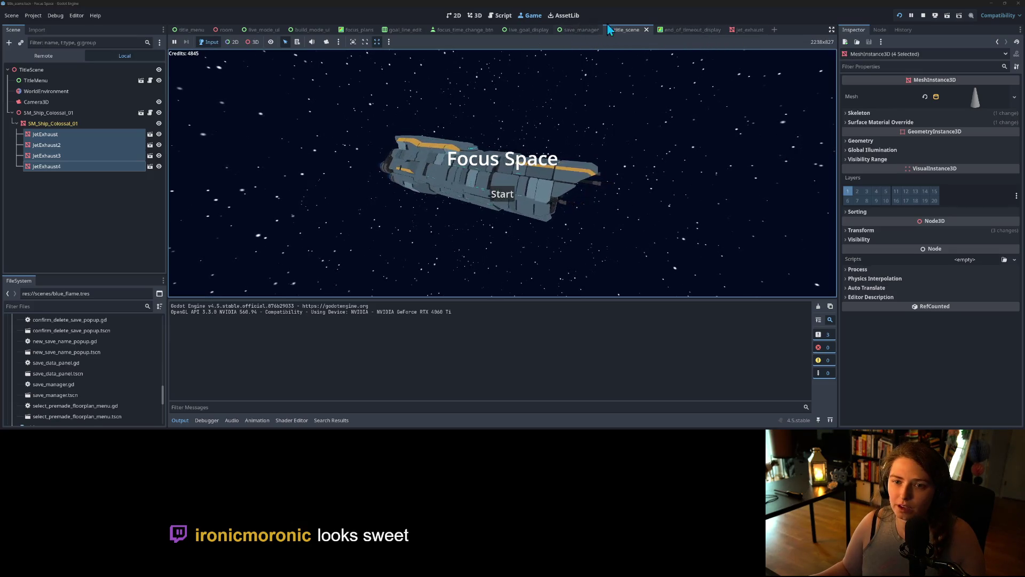
click(923, 16)
drag(487, 193, 520, 183)
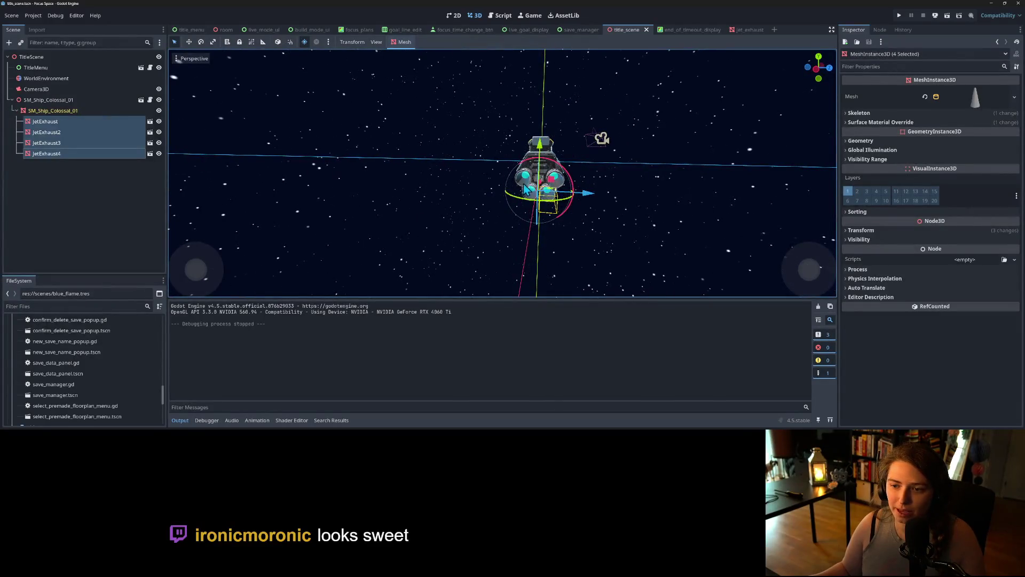
Delete JetExhaust2 and JetExhaust3 from the scene tree and save the title scene.
click(76, 119)
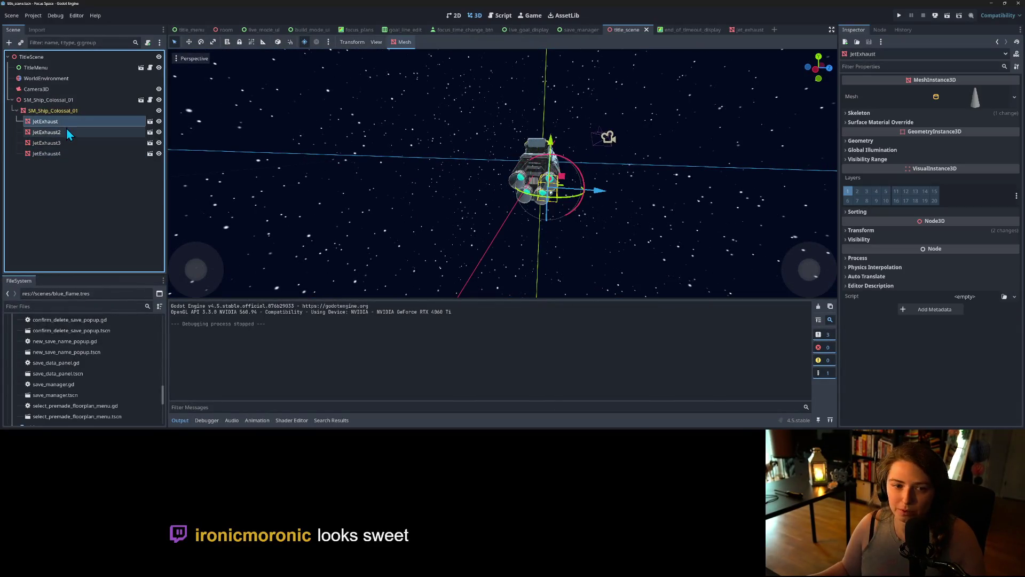
click(66, 134)
key(Delete)
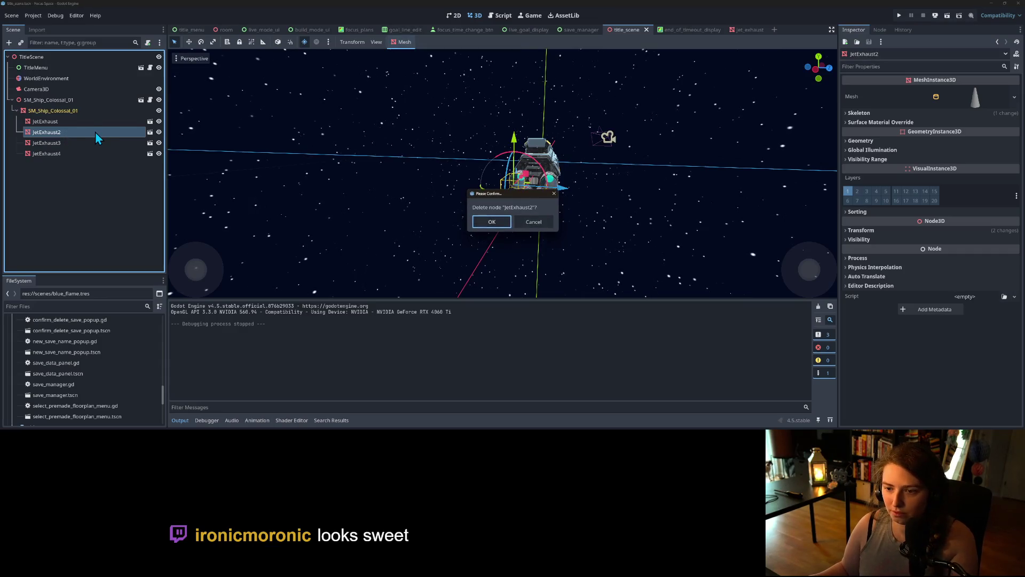
key(Return)
click(68, 135)
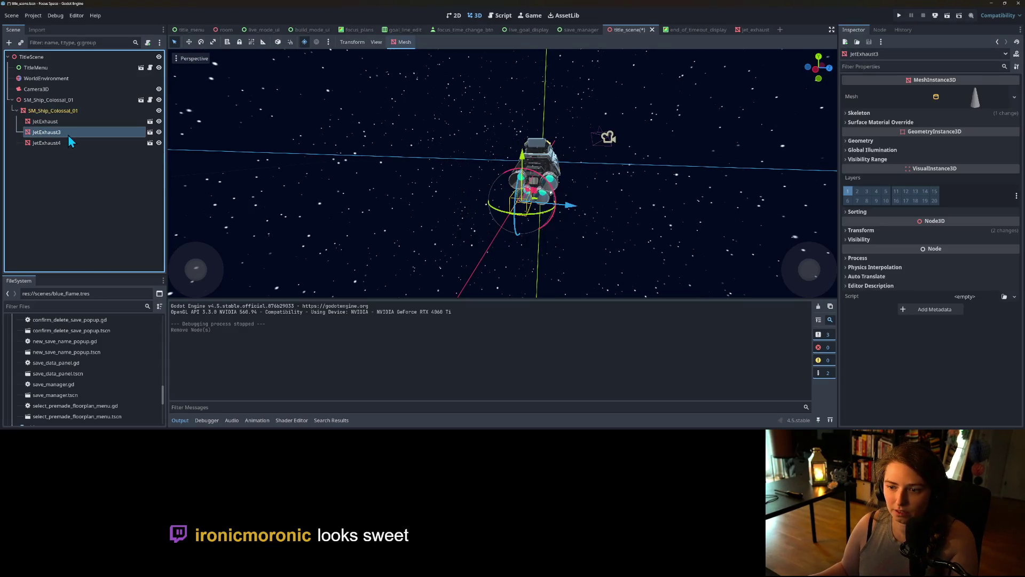
key(Delete)
key(Return)
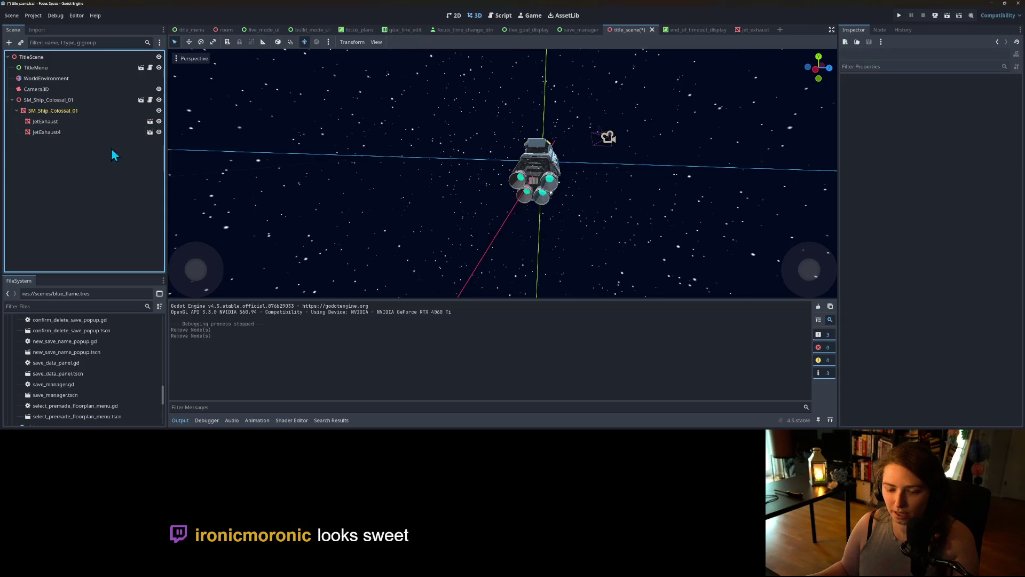
key(ctrl+s)
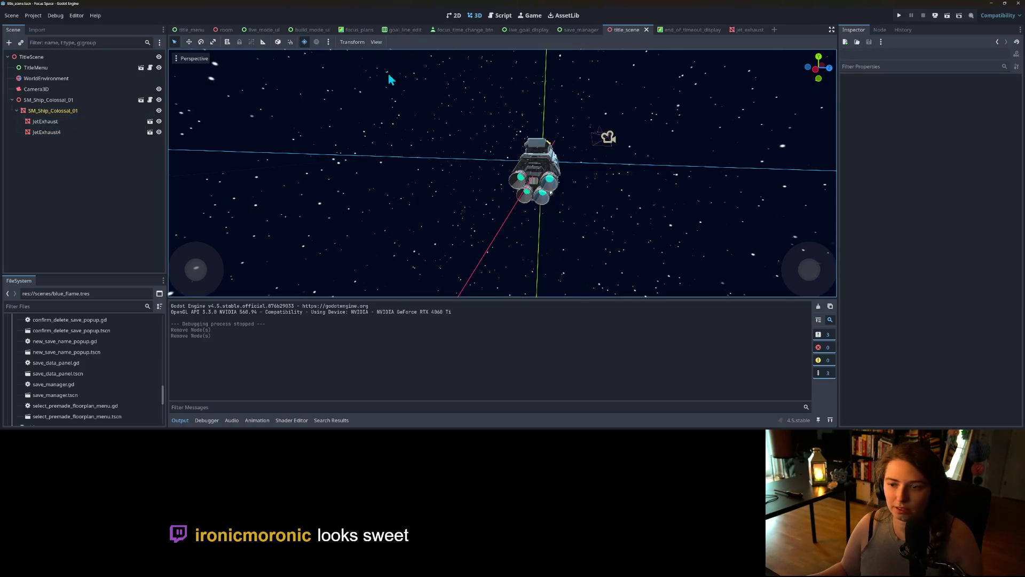
click(746, 31)
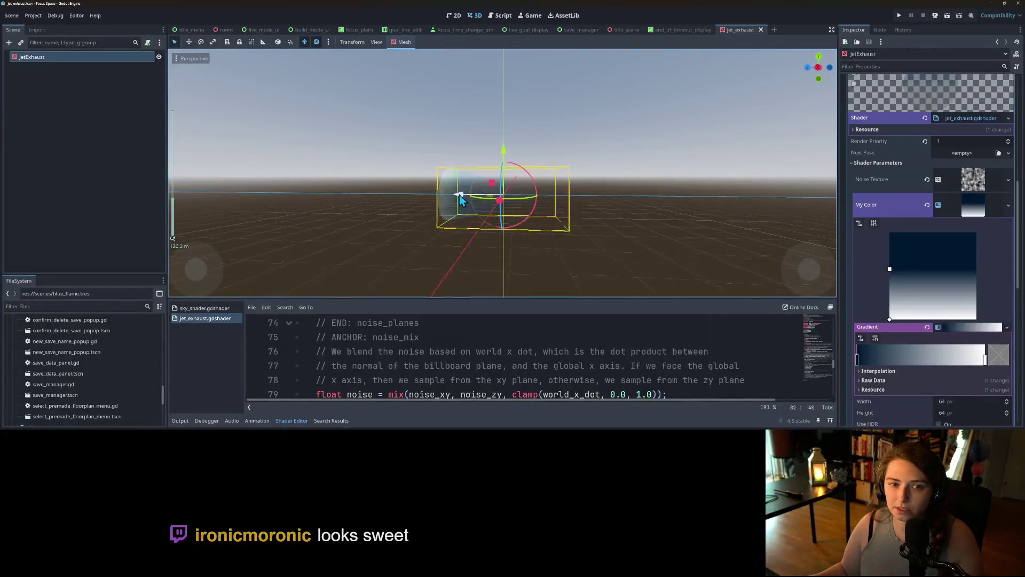
Set the exhaust CylinderMesh Height to 2 m and save the jet_exhaust scene.
scroll(989, 193, up, 10)
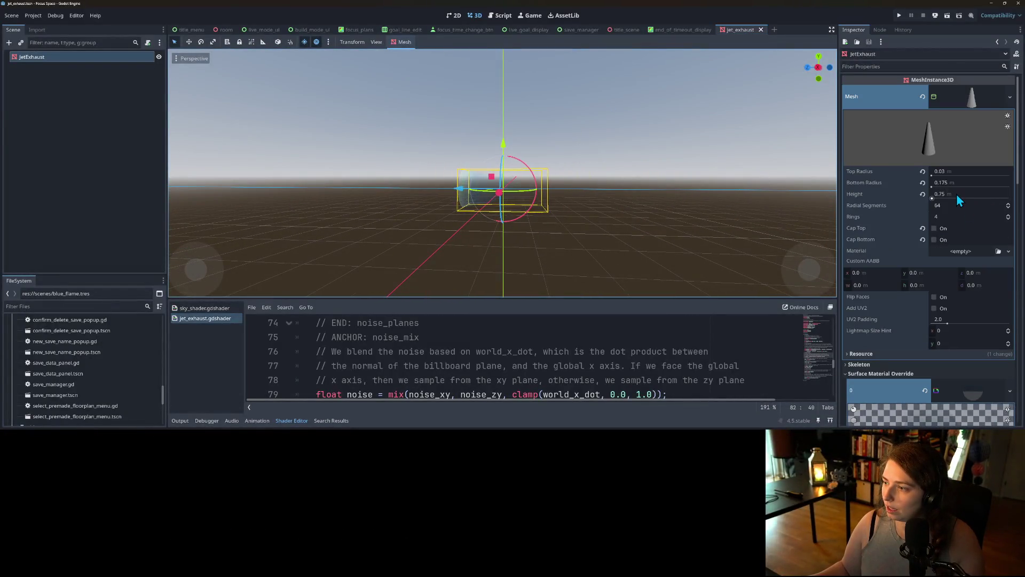
click(956, 193)
click(956, 194)
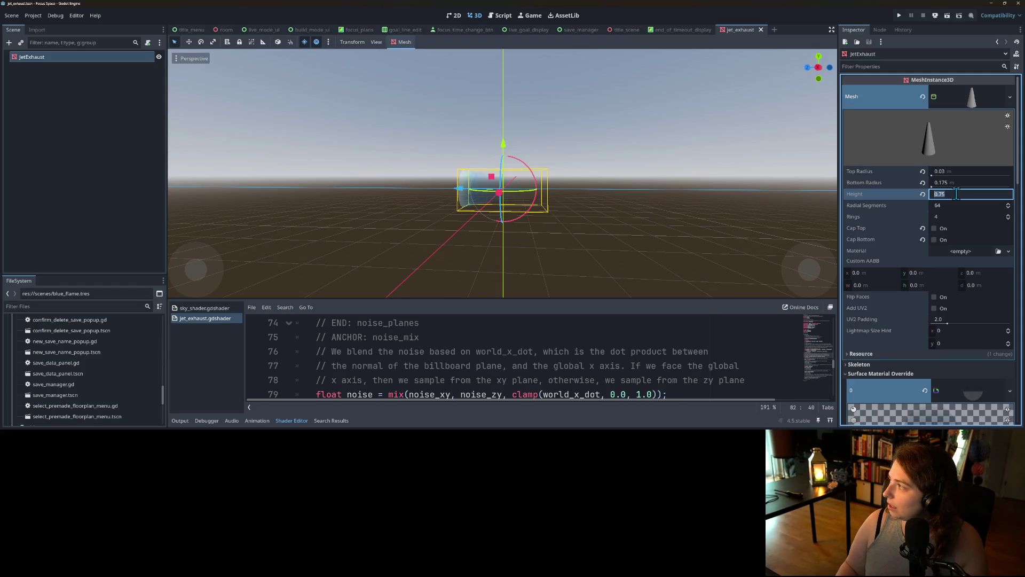
text(2)
key(Return)
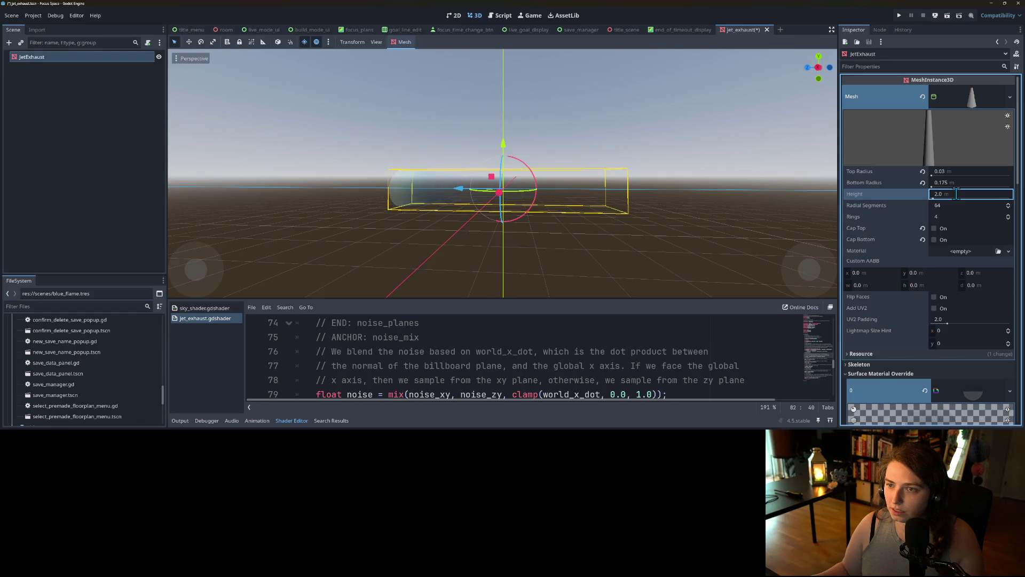
key(ctrl+s)
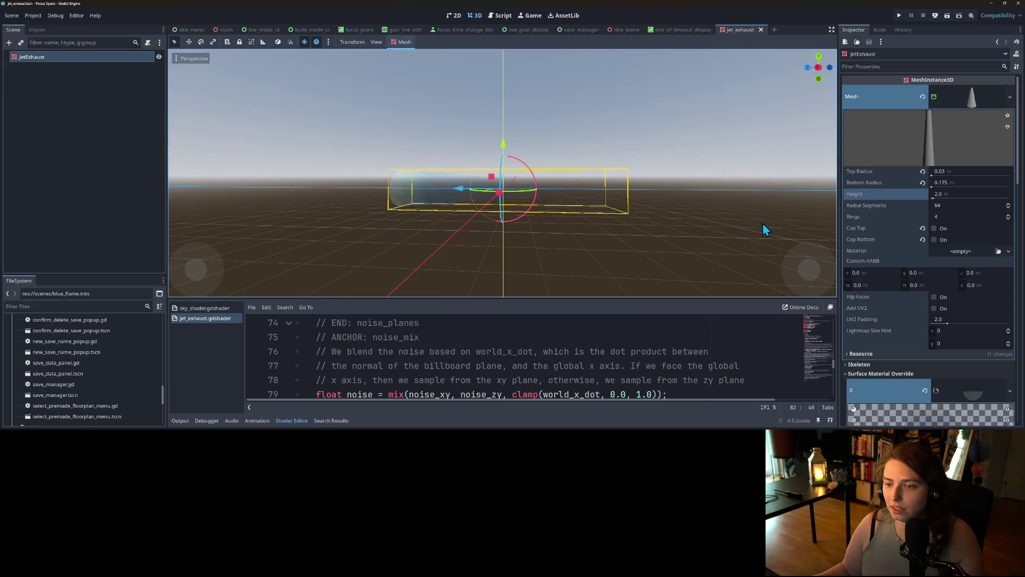
scroll(641, 254, up, 3)
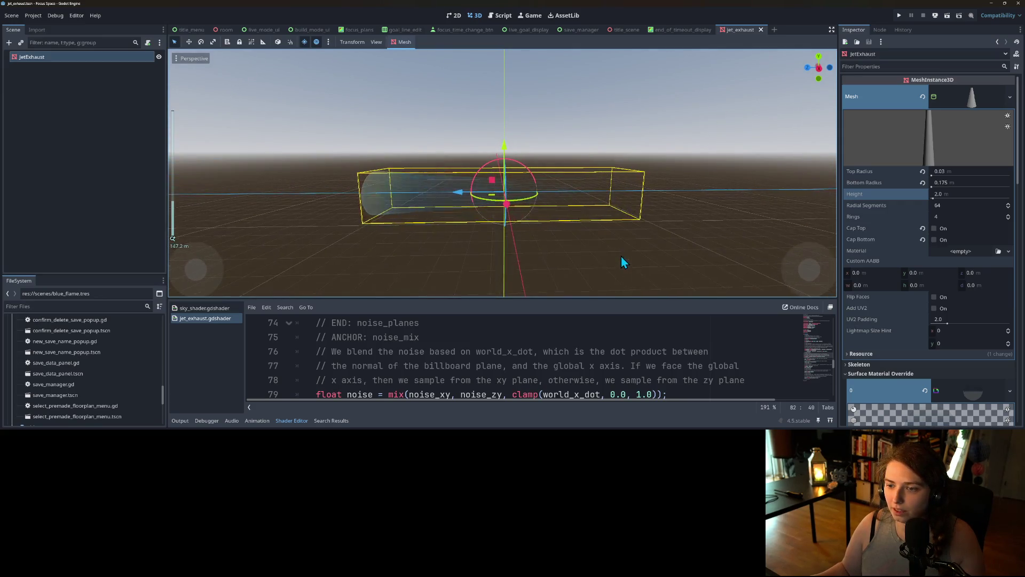
scroll(902, 320, down, 10)
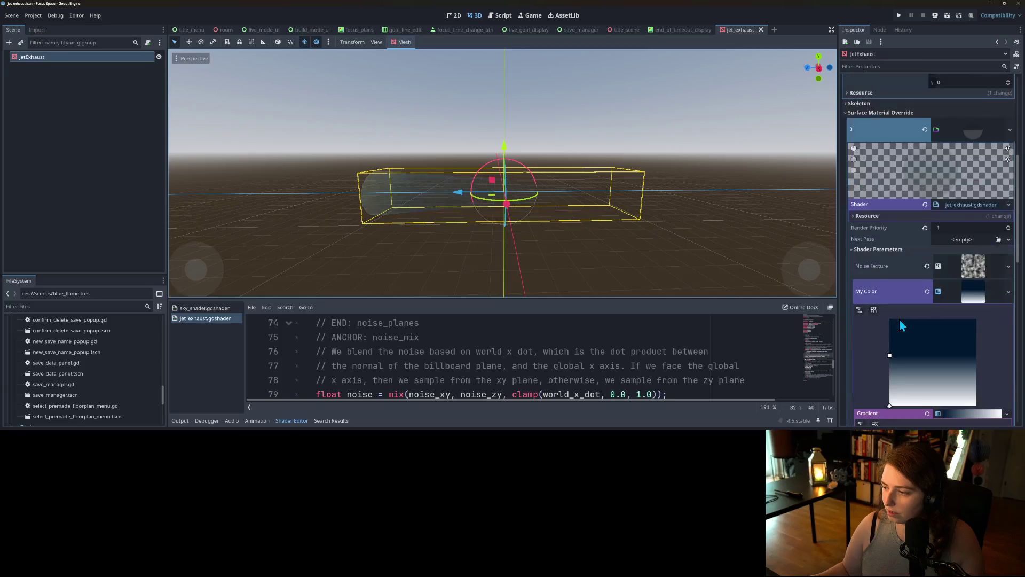
scroll(907, 324, down, 1)
Drag the Texture Mask gradient's stop to show more solid blue, then save.
click(972, 294)
scroll(968, 320, down, 2)
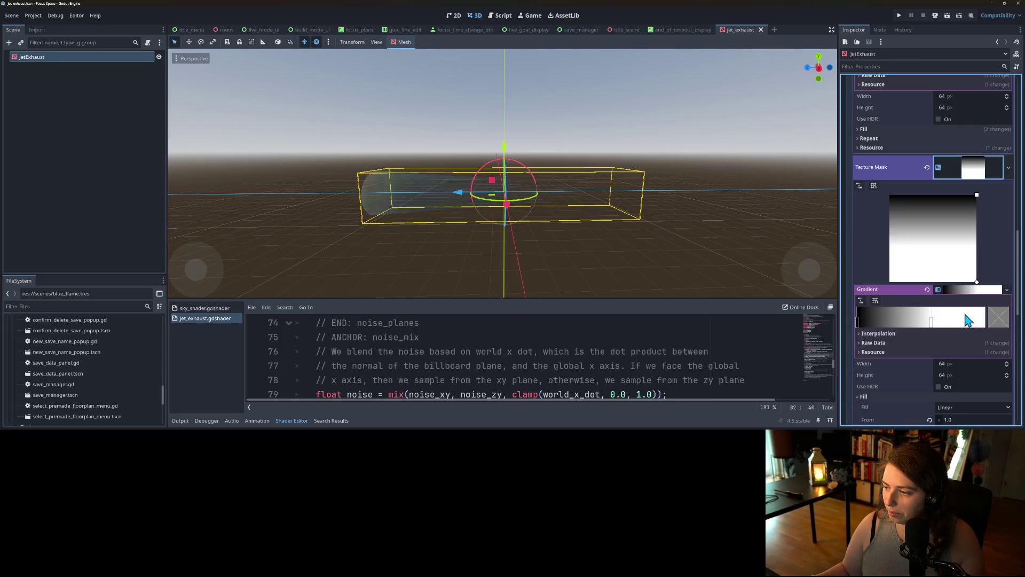
mouse_move(933, 331)
mouse_down()
mouse_move(896, 328)
mouse_move(910, 326)
mouse_up()
key(ctrl+s)
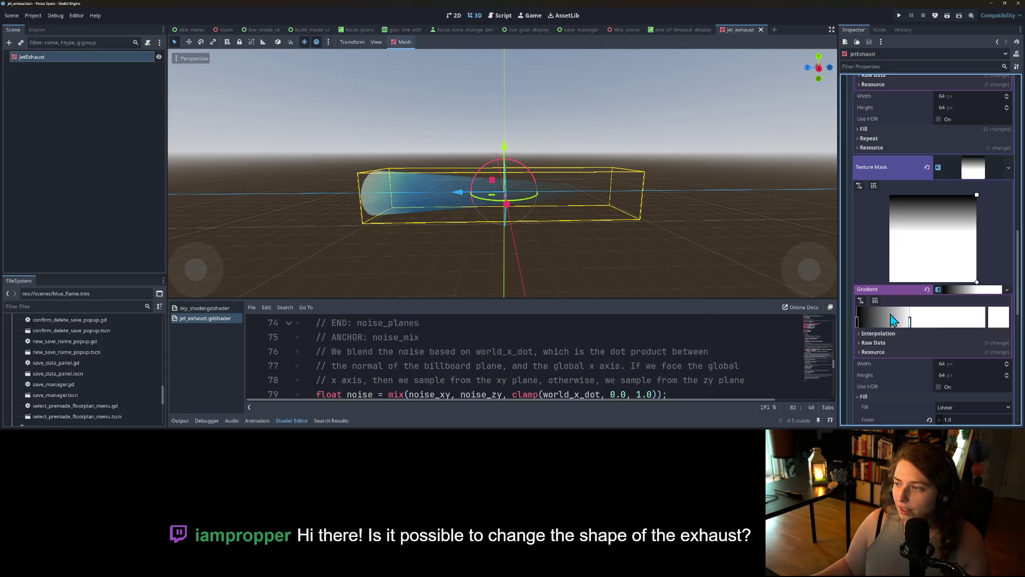
scroll(896, 315, up, 10)
scroll(926, 312, down, 10)
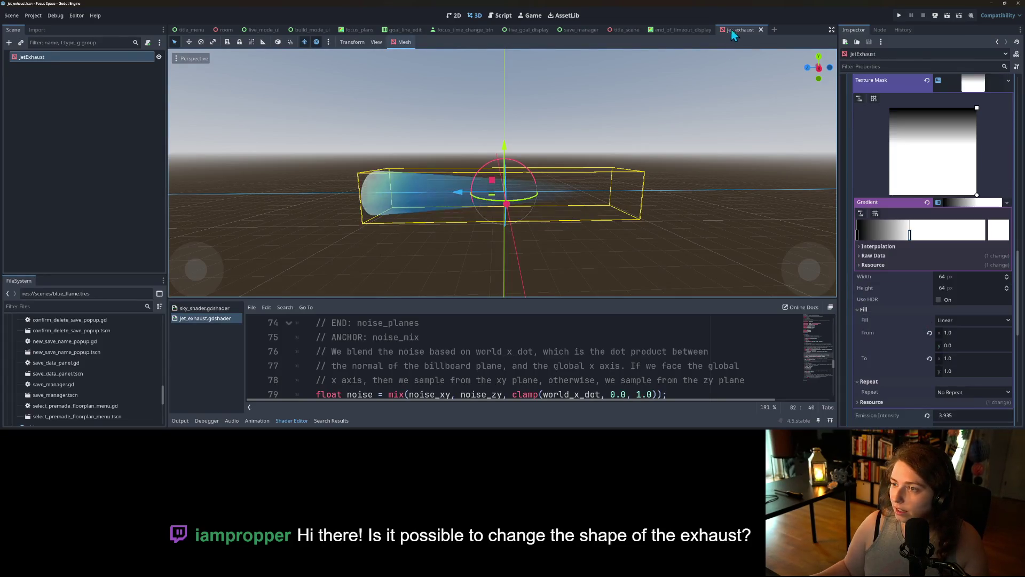
Switch to the title scene and test-run it, then stop the game.
click(629, 31)
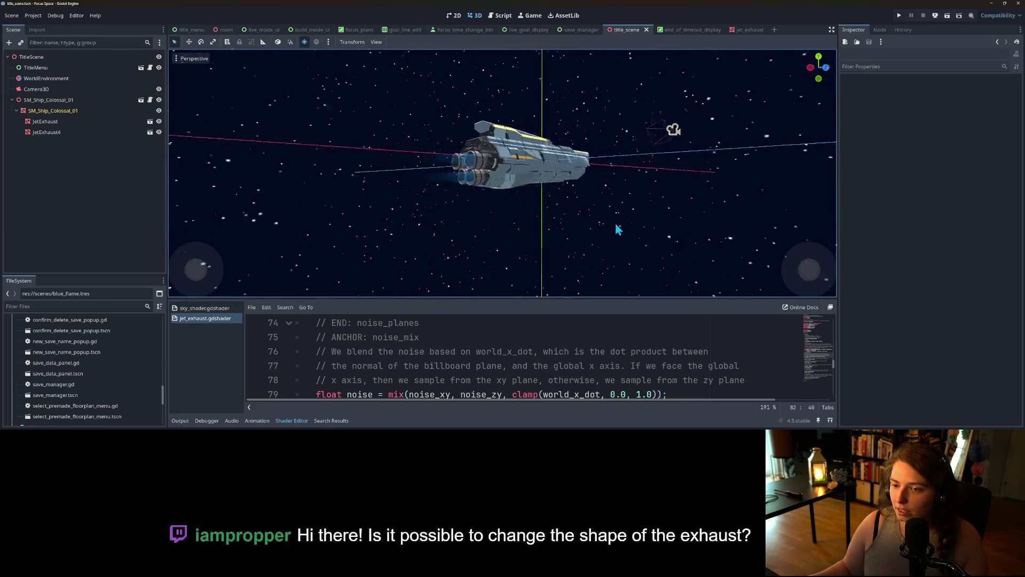
scroll(561, 240, up, 5)
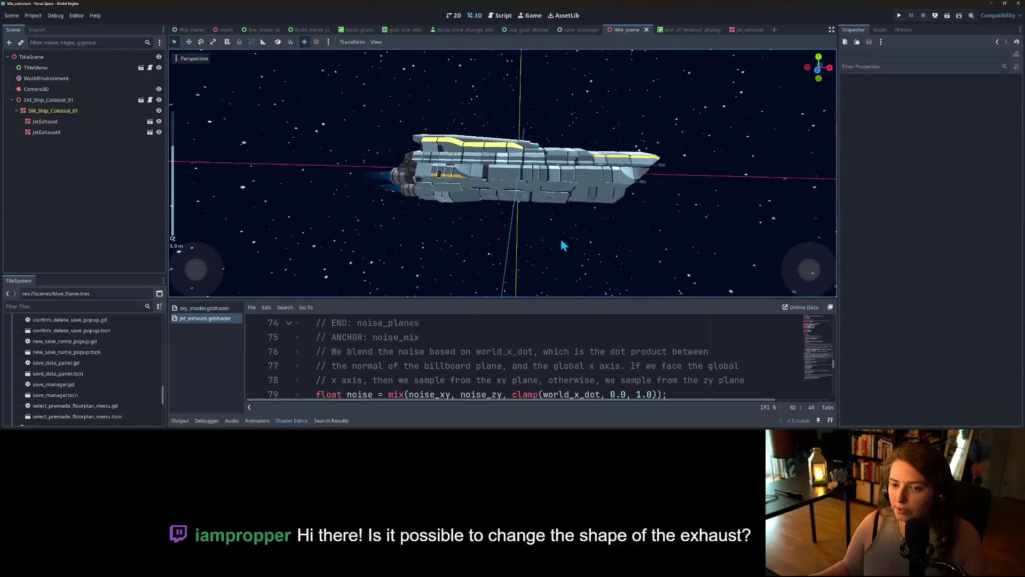
scroll(561, 241, up, 2)
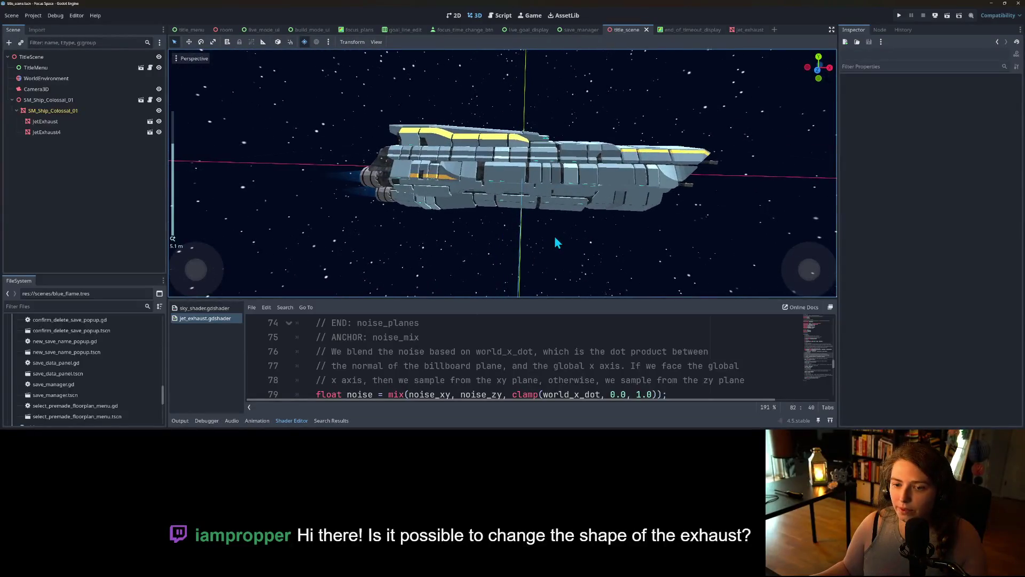
click(905, 18)
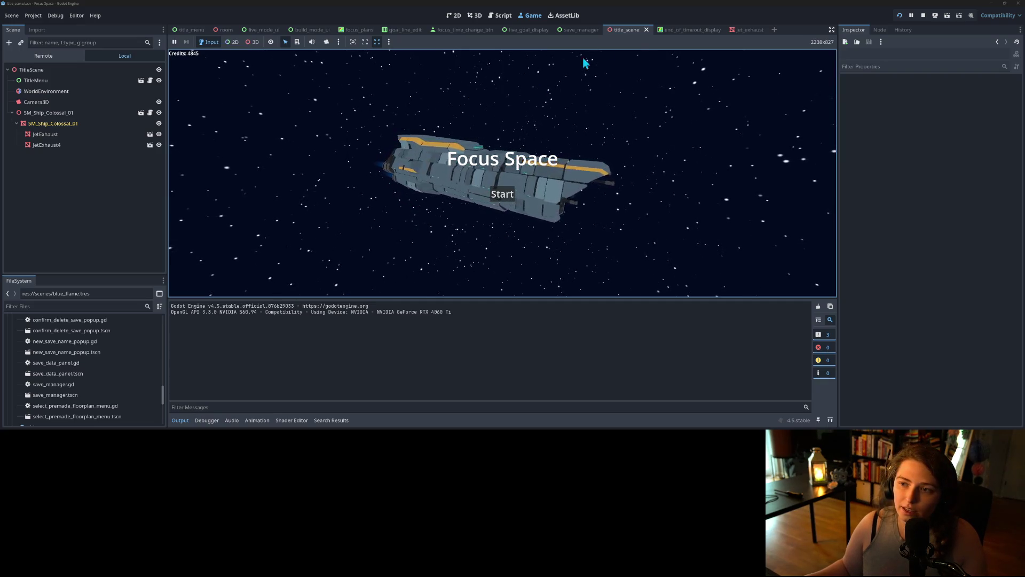
click(924, 15)
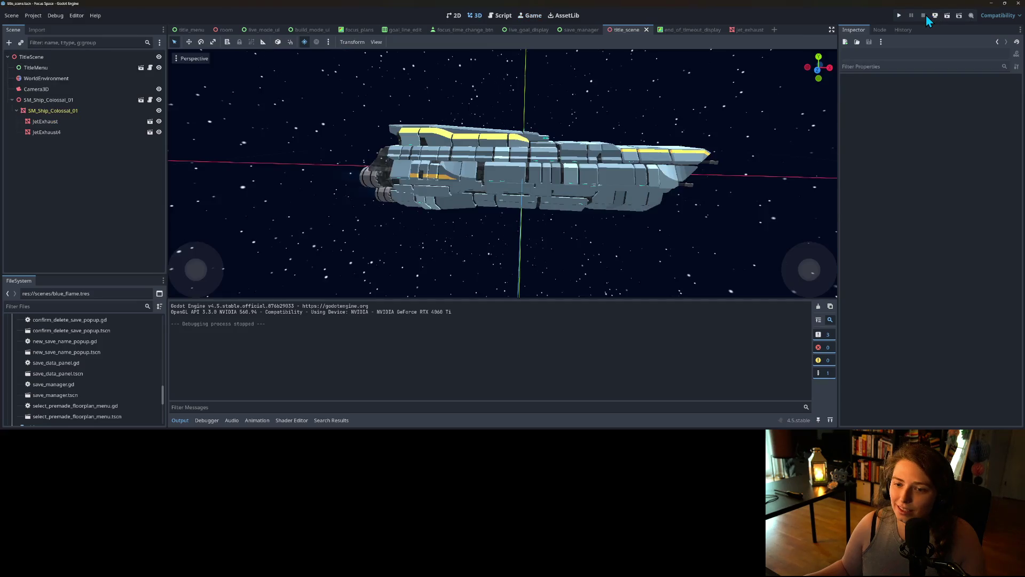
Undo then redo two gradient edits to compare, and select JetExhaust and JetExhaust4.
click(73, 214)
key(ctrl+z)
key(ctrl+z)
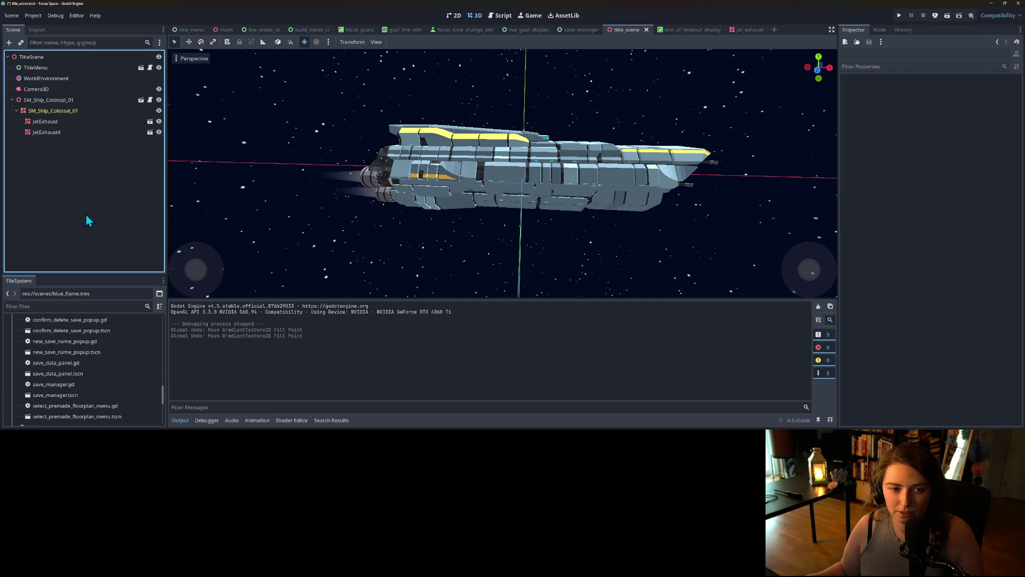
key(ctrl+z)
key(ctrl+z)
key(ctrl+z)
key(ctrl+z)
key(ctrl+shift+z)
key(ctrl+shift+z)
key(ctrl+shift+z)
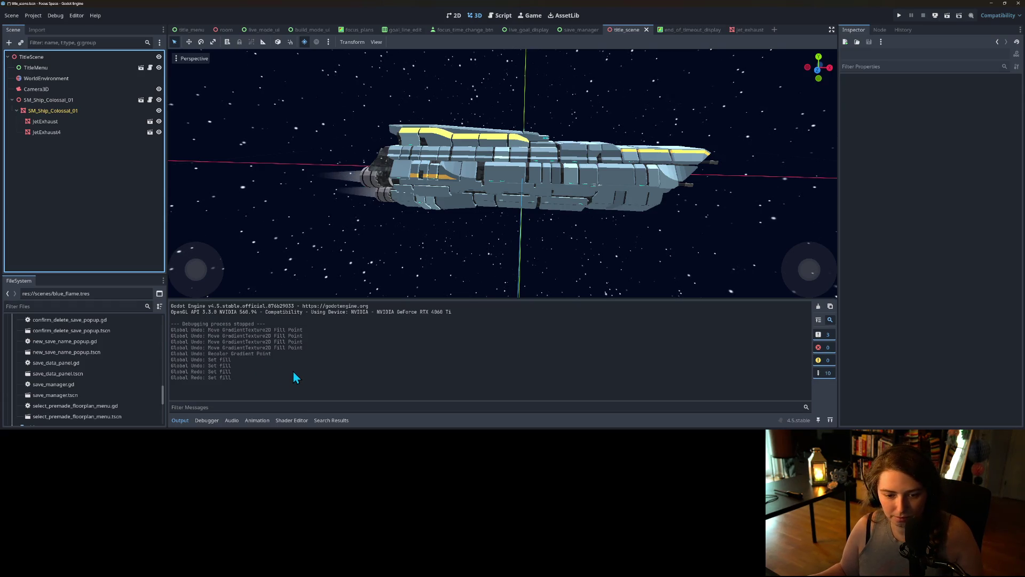
key(ctrl+shift+z)
key(ctrl+shift+z)
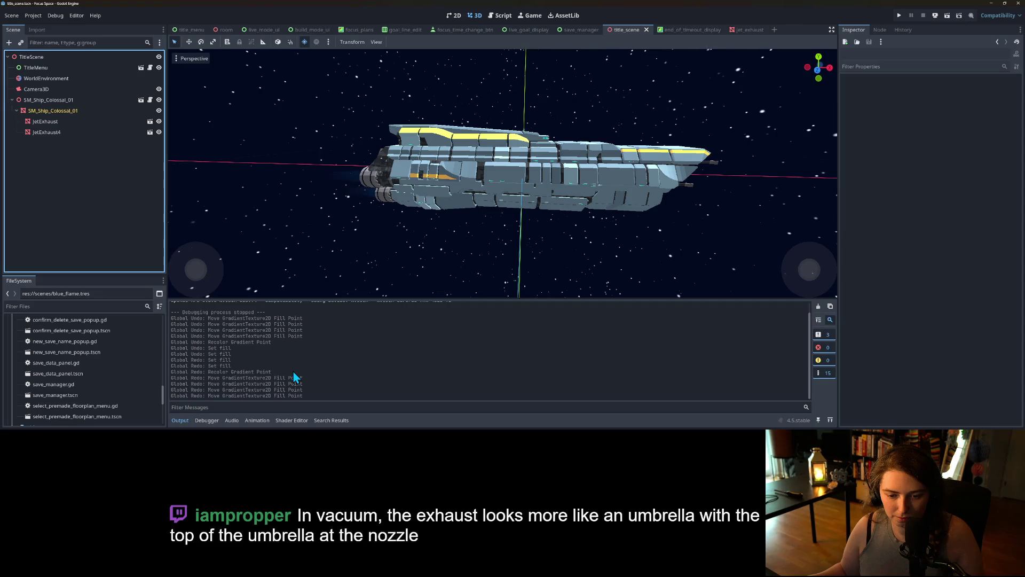
click(45, 121)
shift+click(51, 132)
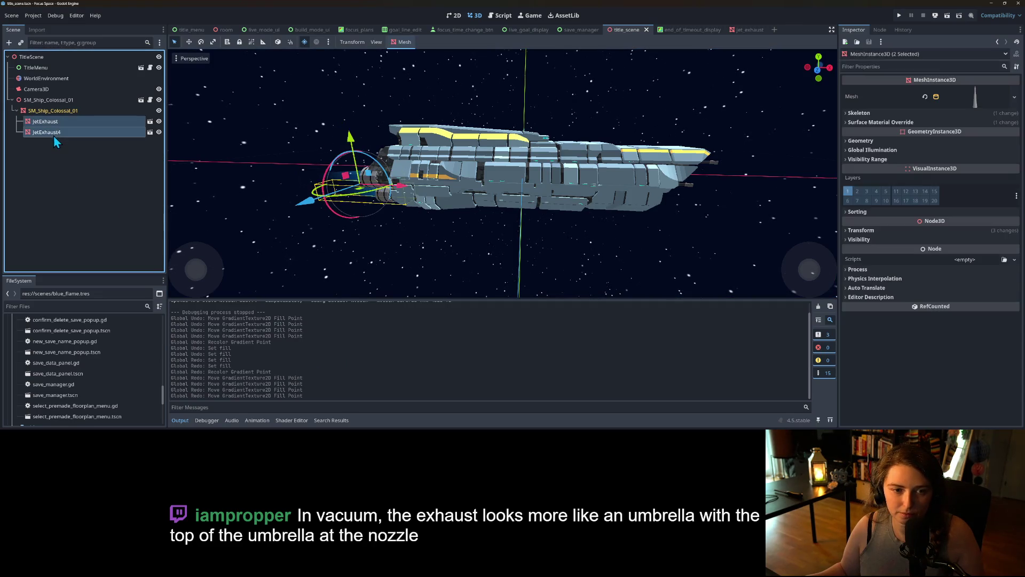
In front orthogonal view, move both jet exhausts further back behind the nozzles.
key(KP_3)
key(KP_1)
scroll(414, 233, up, 3)
drag(369, 165, 329, 169)
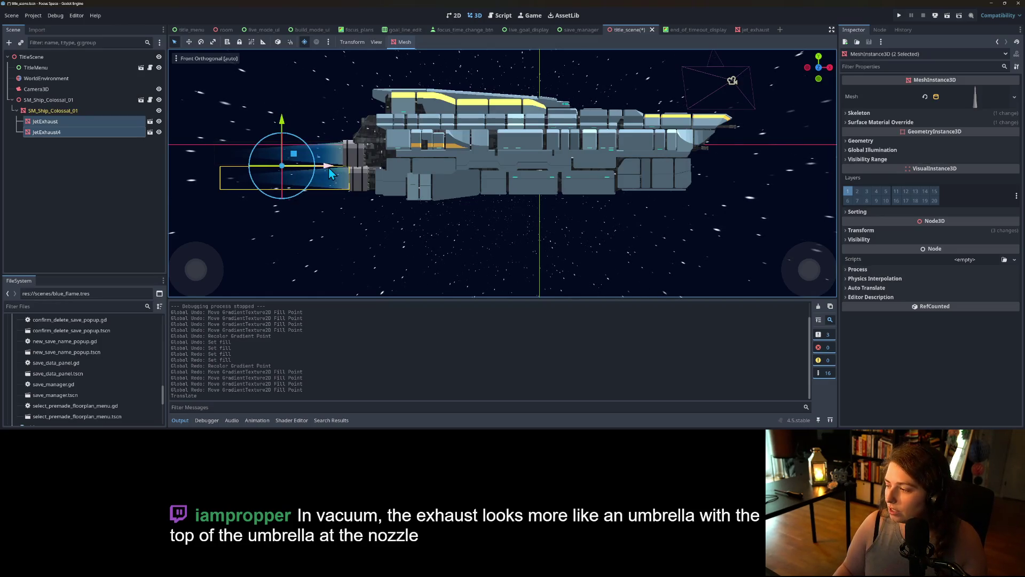
Duplicate both exhausts and position the copies on the two lower engine nozzles.
key(KP_4)
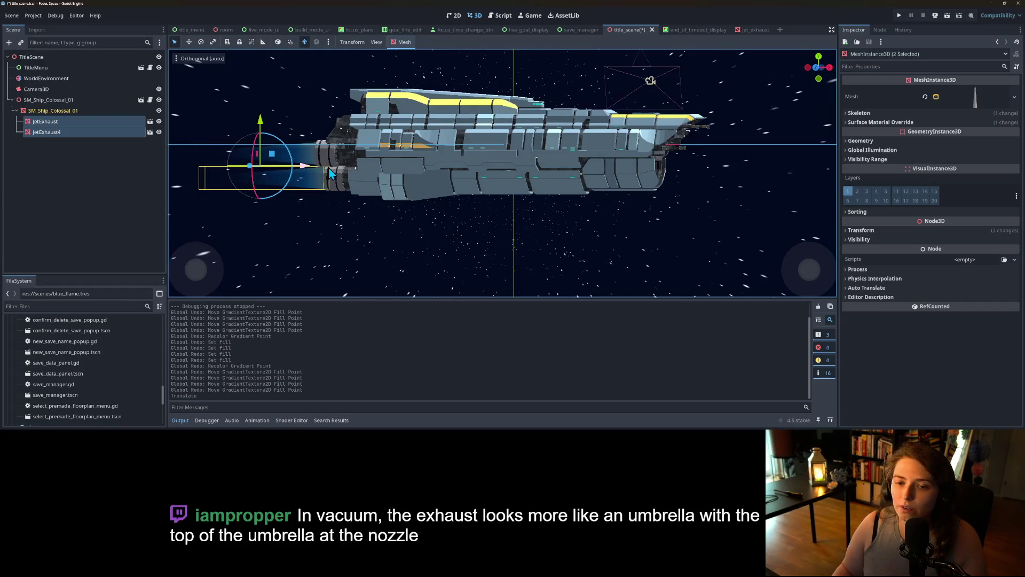
key(KP_4)
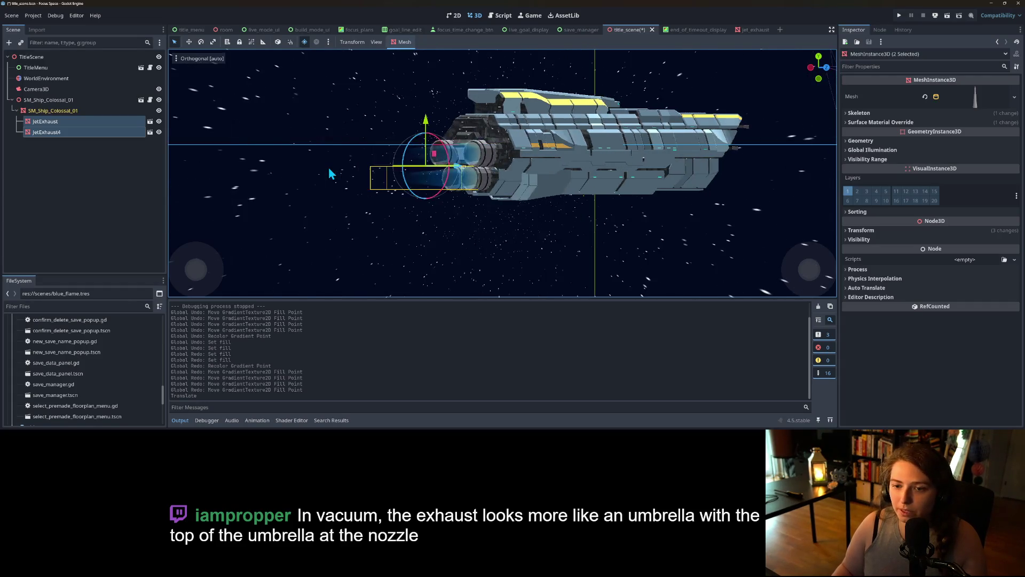
key(KP_4)
key(KP_4)
key(KP_4)
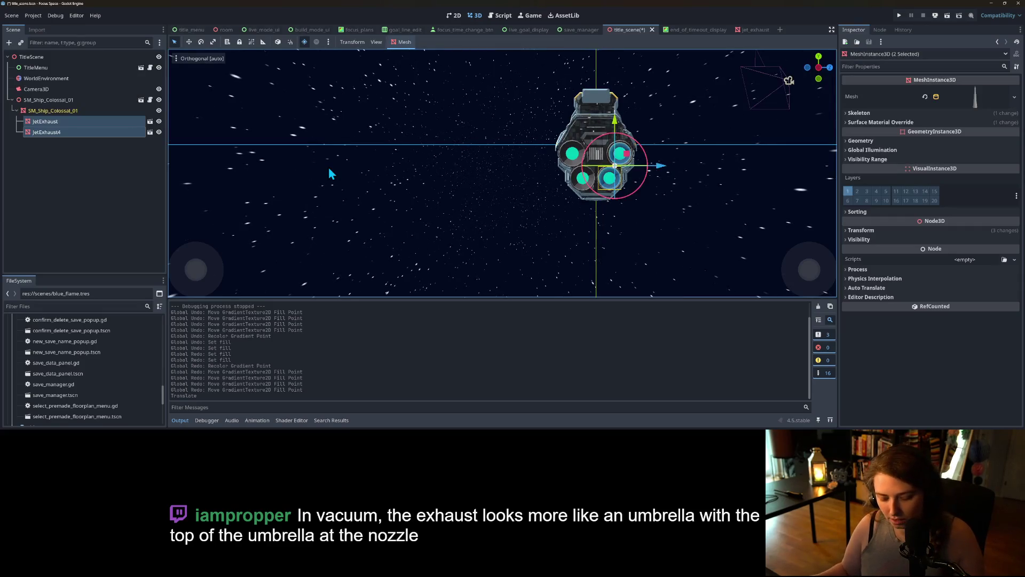
key(ctrl+d)
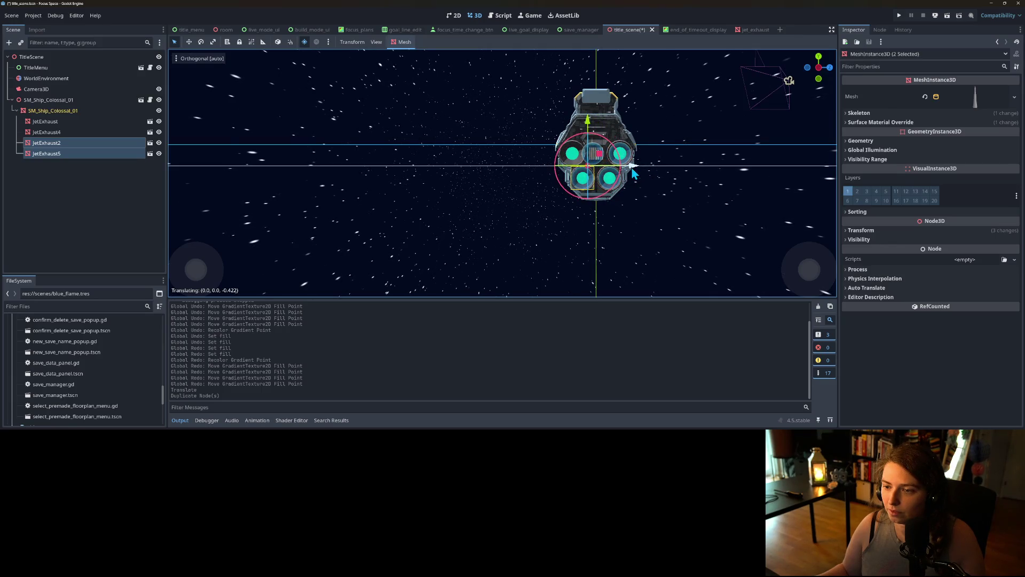
drag(634, 172, 635, 170)
click(84, 157)
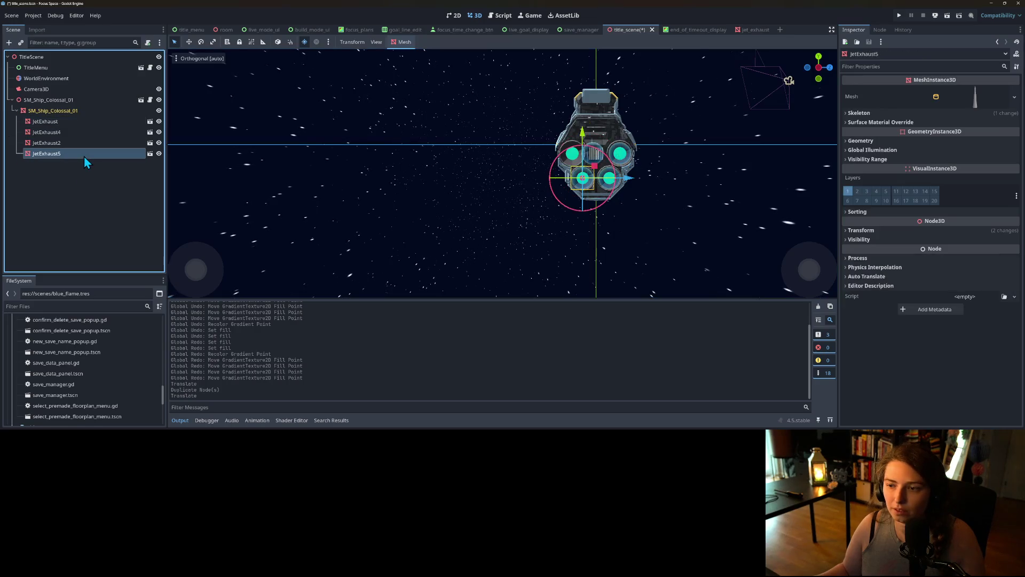
click(83, 144)
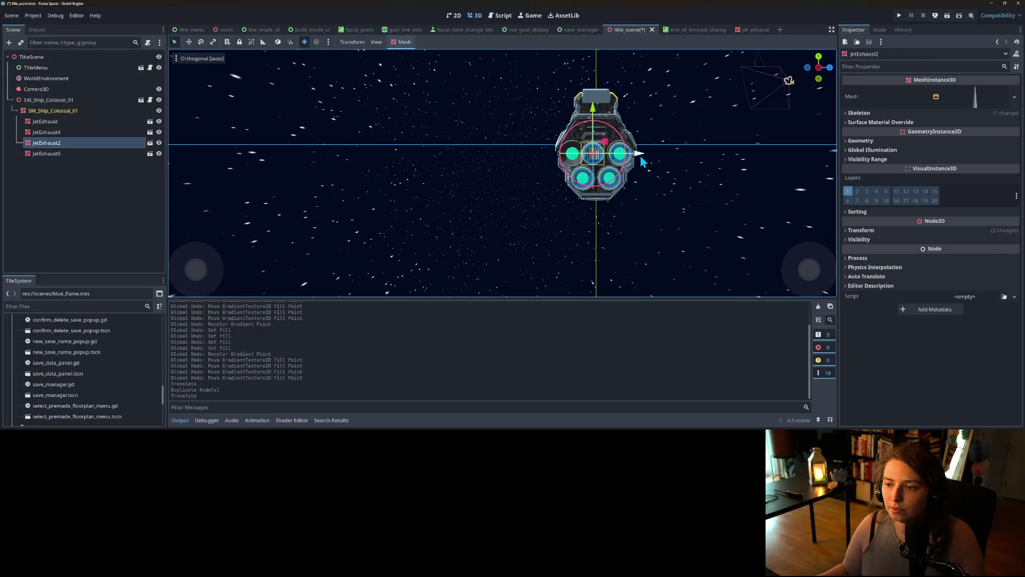
drag(640, 157, 620, 163)
Save the title scene and run the game to check all four exhausts.
key(ctrl+s)
drag(646, 223, 556, 228)
scroll(555, 226, down, 5)
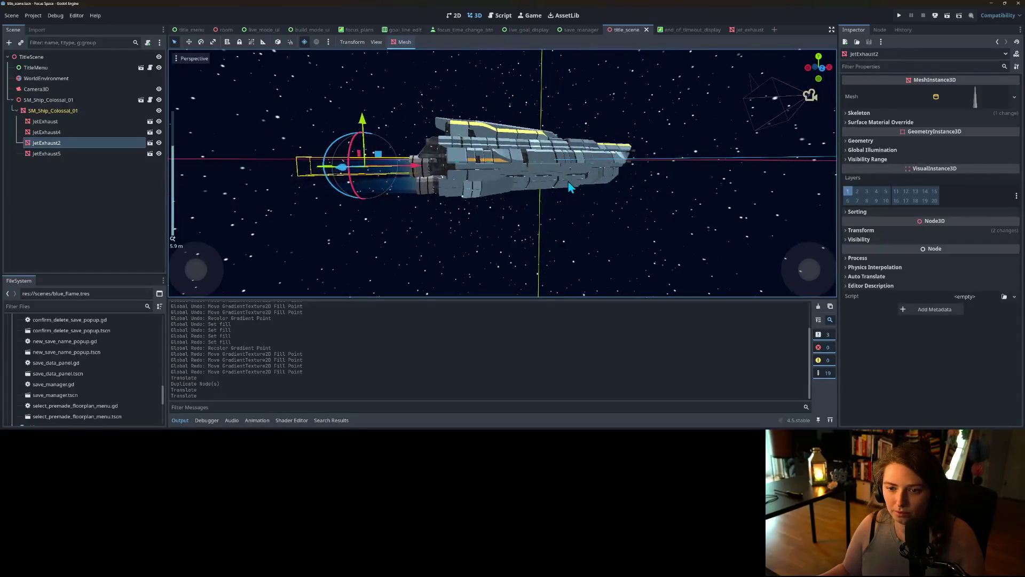
click(901, 17)
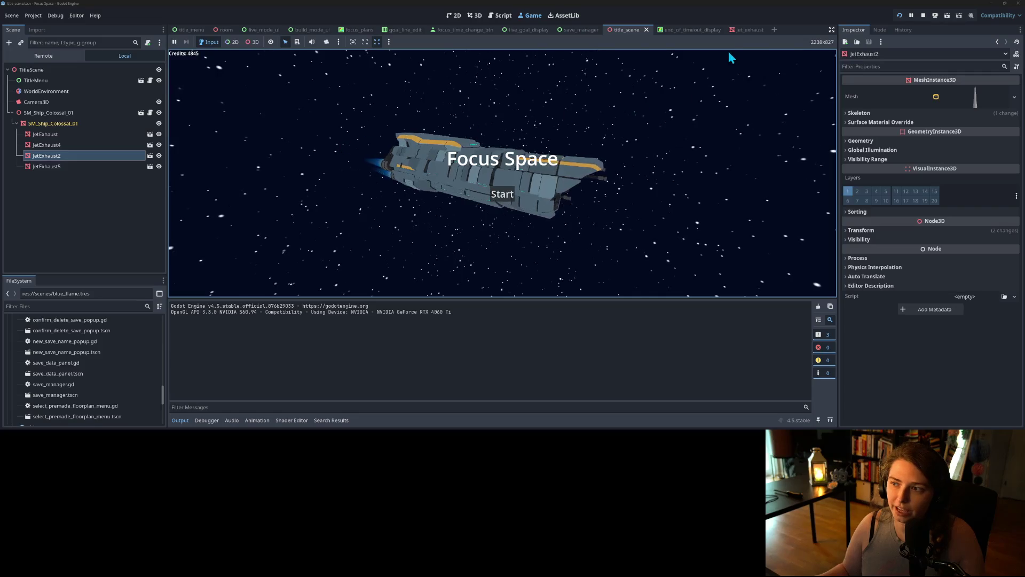
In the jet_exhaust scene, replace the exhaust's mesh with a new SphereMesh.
click(748, 31)
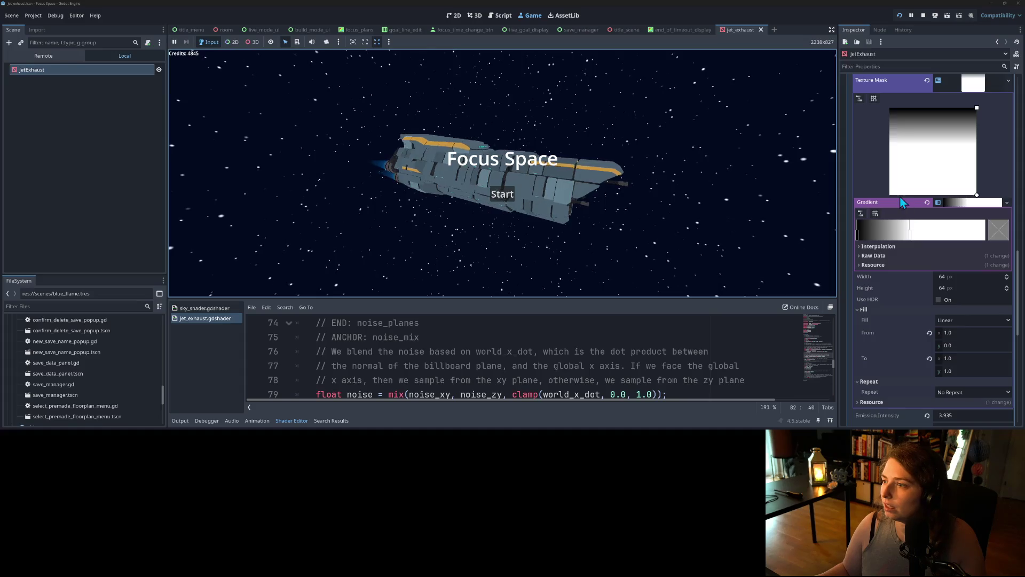
scroll(944, 246, down, 2)
scroll(946, 293, up, 5)
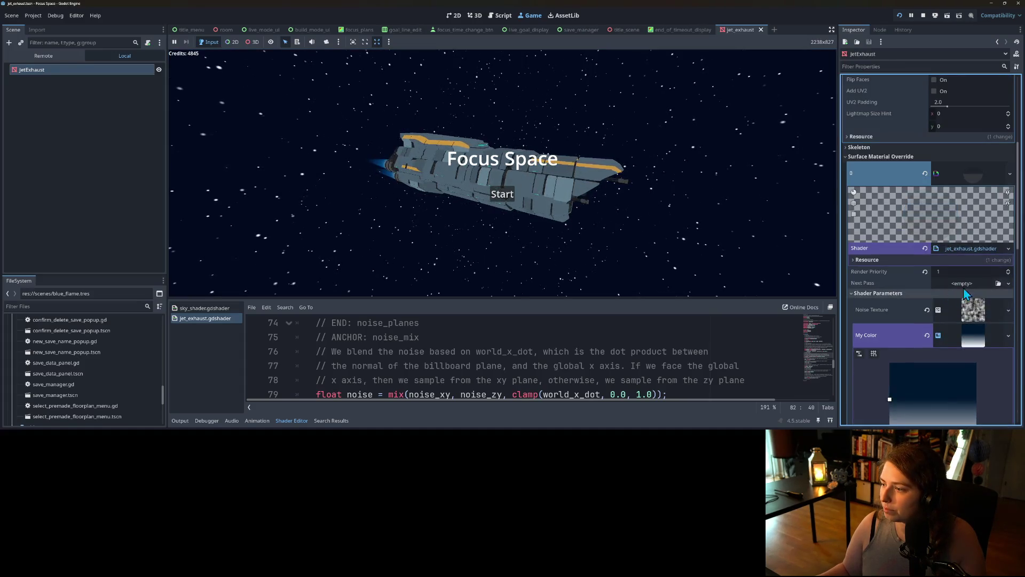
click(971, 337)
scroll(957, 301, up, 3)
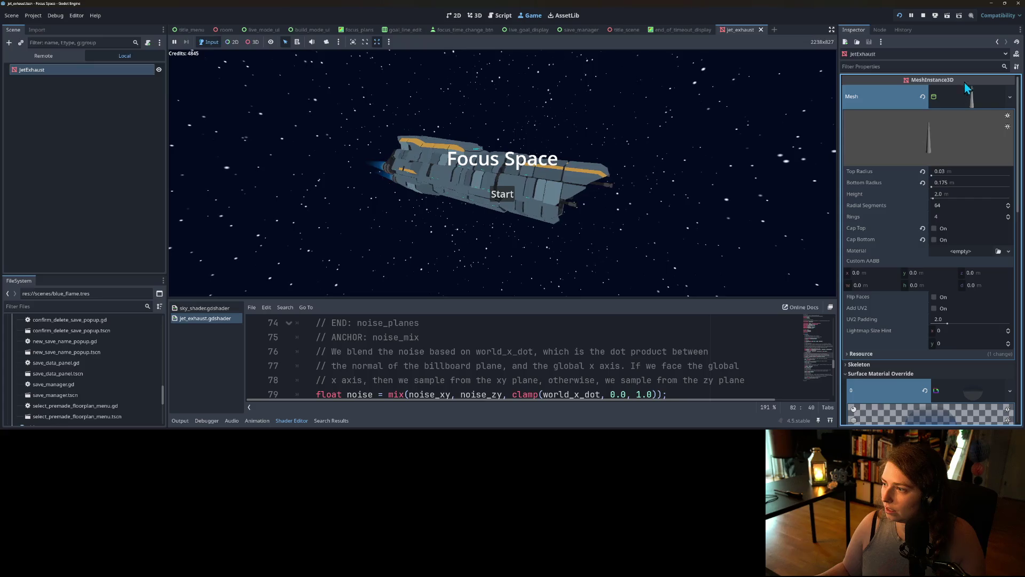
click(975, 94)
click(976, 94)
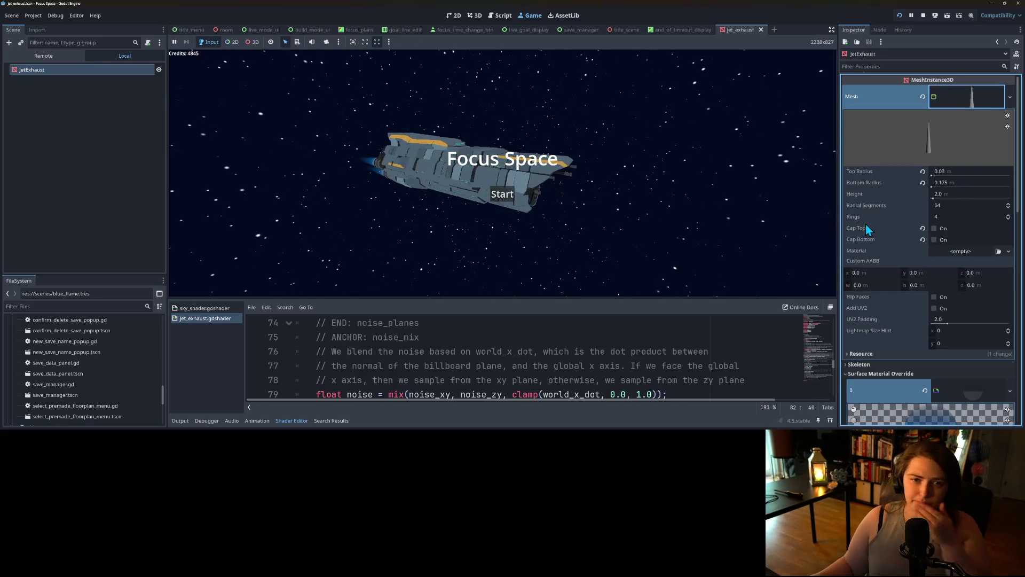
click(1009, 98)
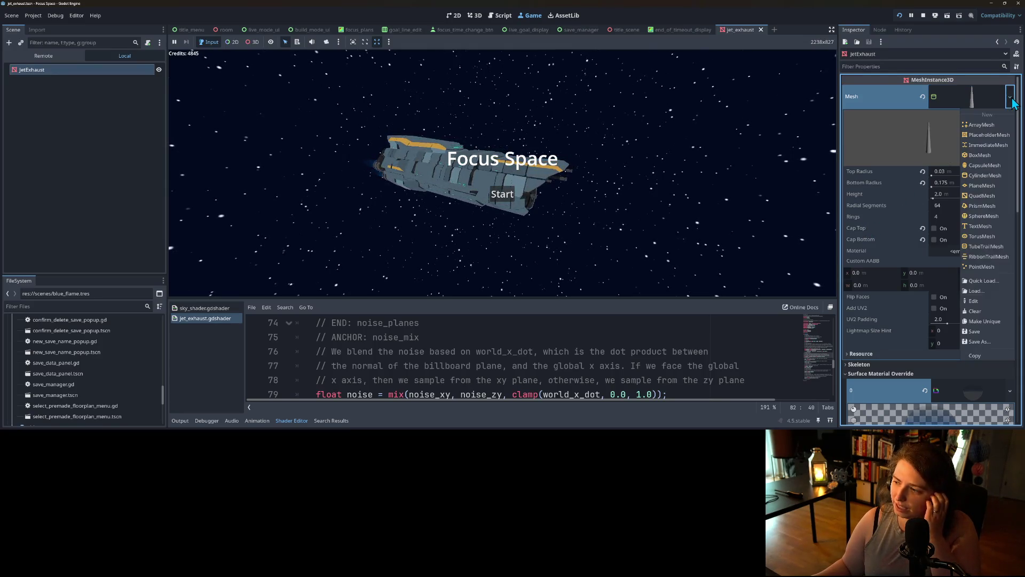
click(982, 216)
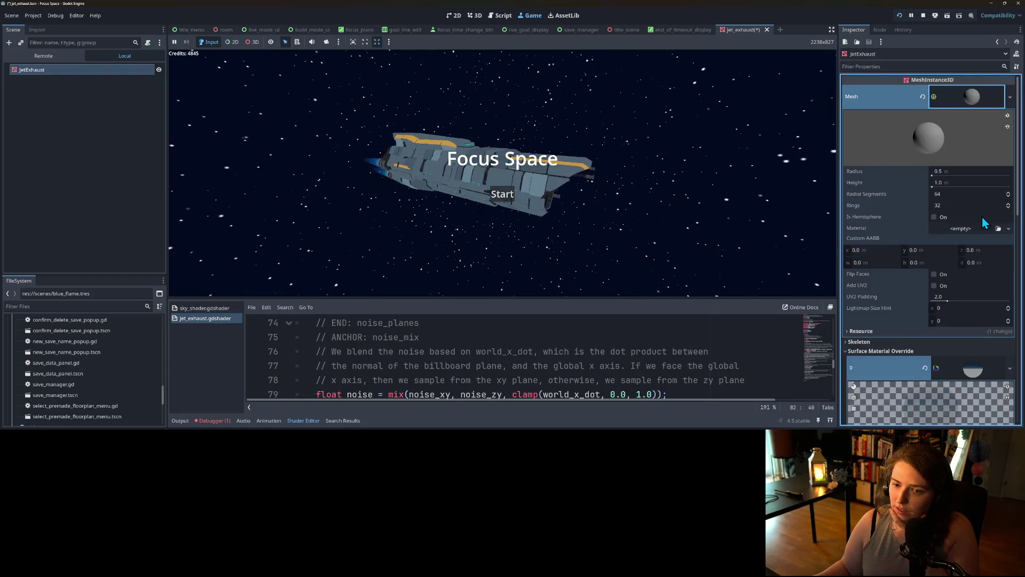
Inspect the resource-not-found error in the Debugger's error list.
click(533, 186)
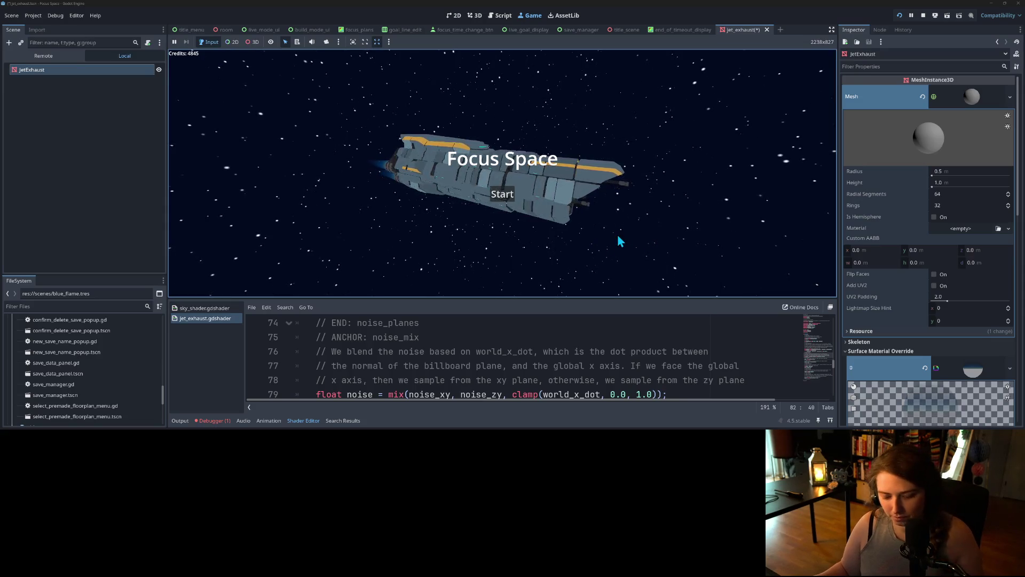
click(868, 109)
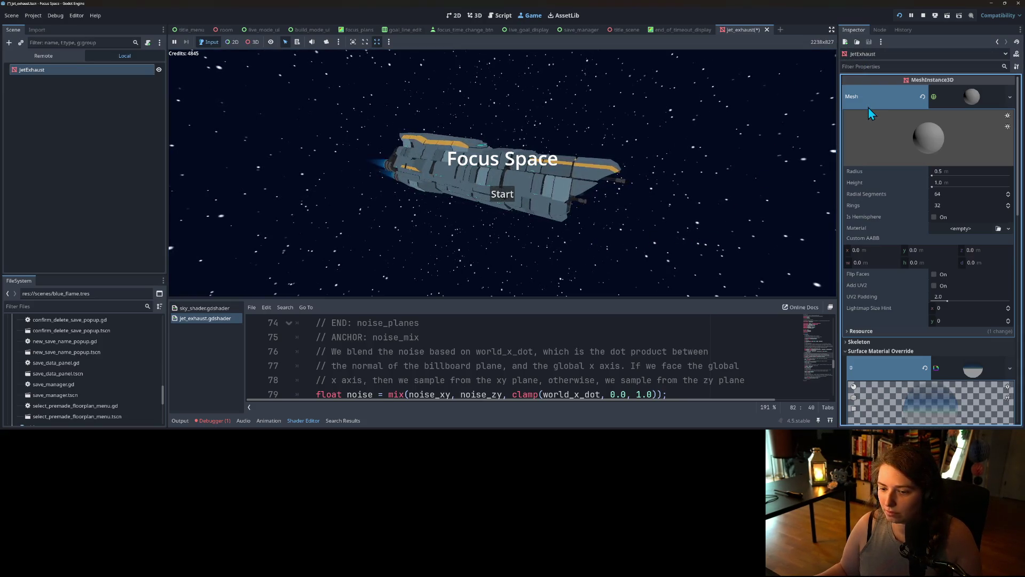
click(213, 420)
click(220, 304)
mouse_move(258, 332)
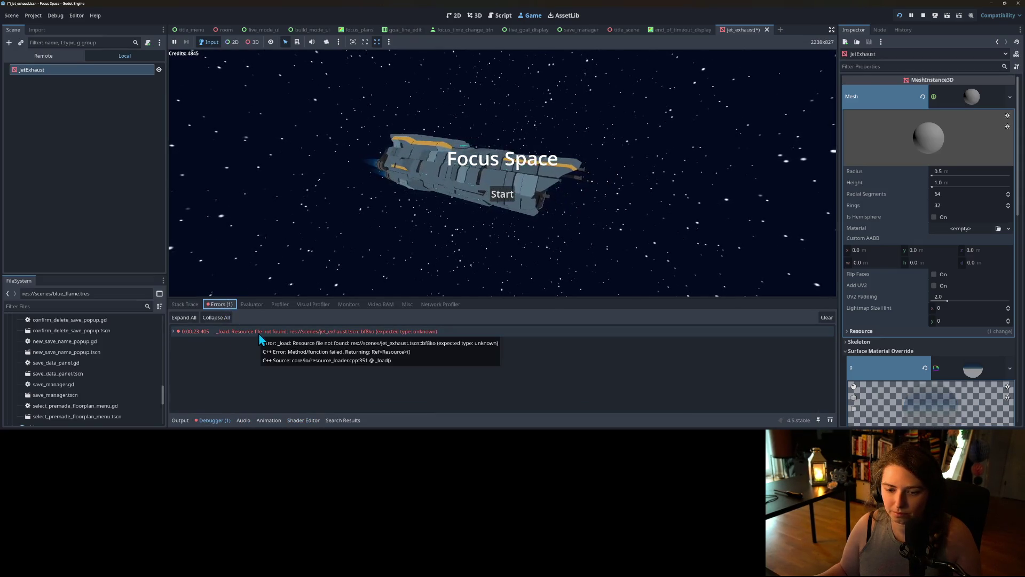
click(259, 332)
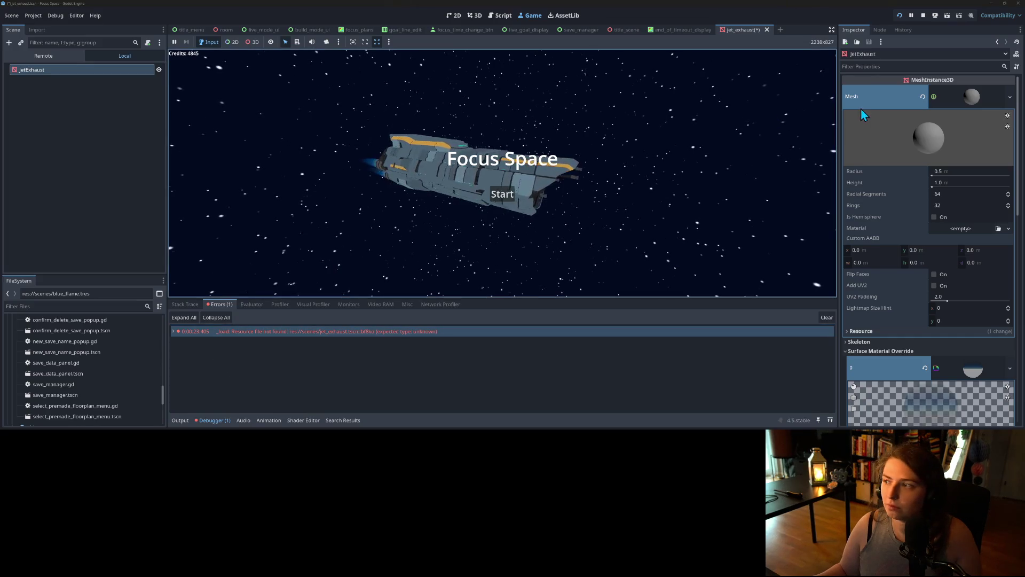
Stop the game, save the jet exhaust scene, and return to the title scene.
click(922, 17)
key(ctrl+s)
click(623, 31)
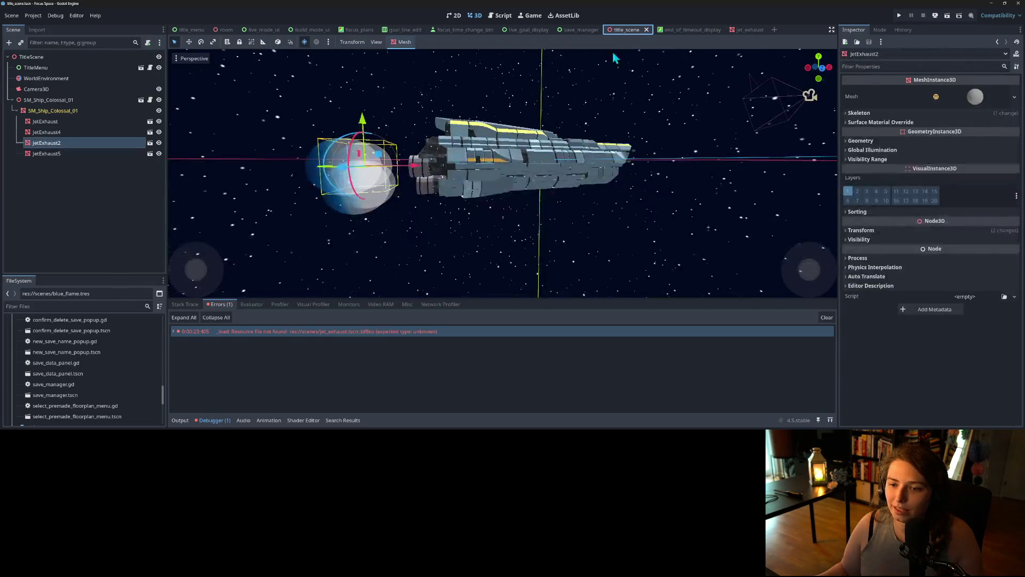
In the jet_exhaust scene, set the SphereMesh Height to 2 and enable Is Hemisphere.
scroll(556, 135, up, 3)
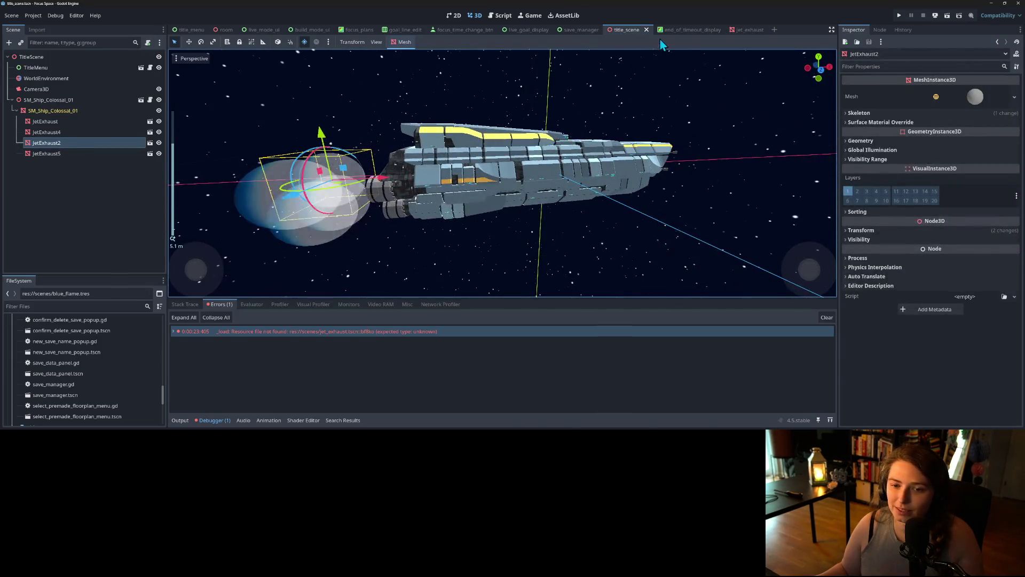
click(750, 30)
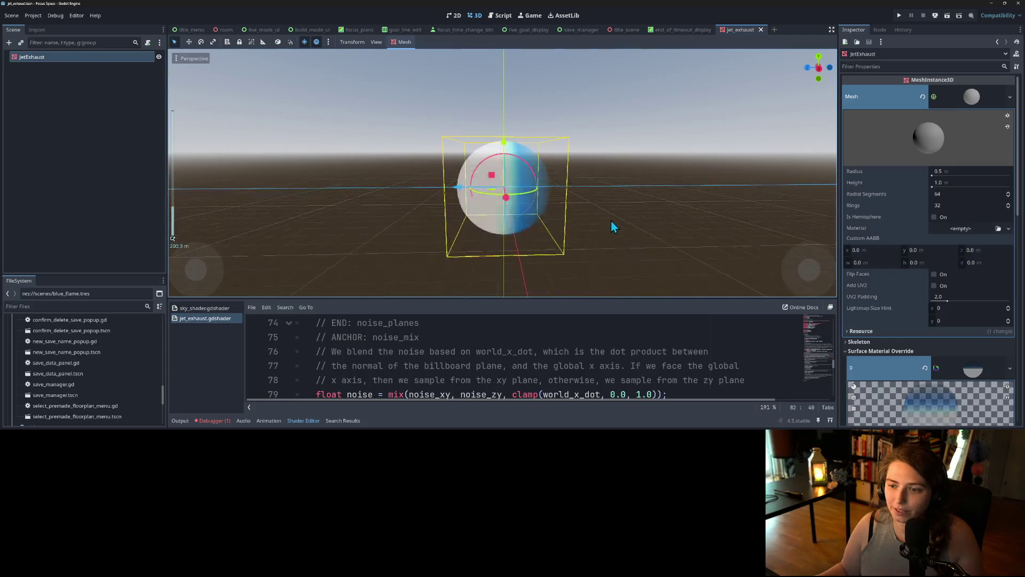
click(953, 184)
text(2)
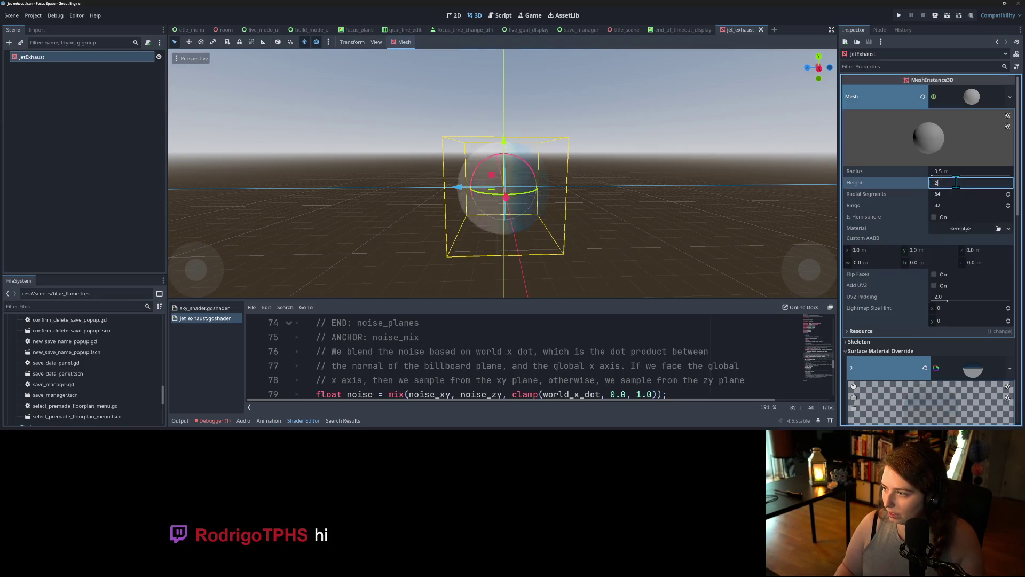
key(Return)
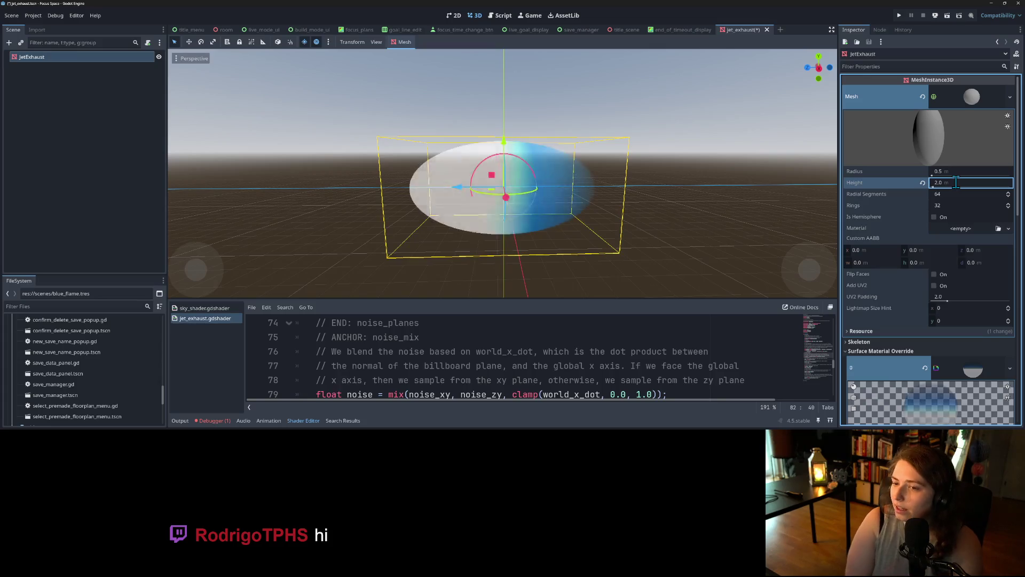
click(959, 171)
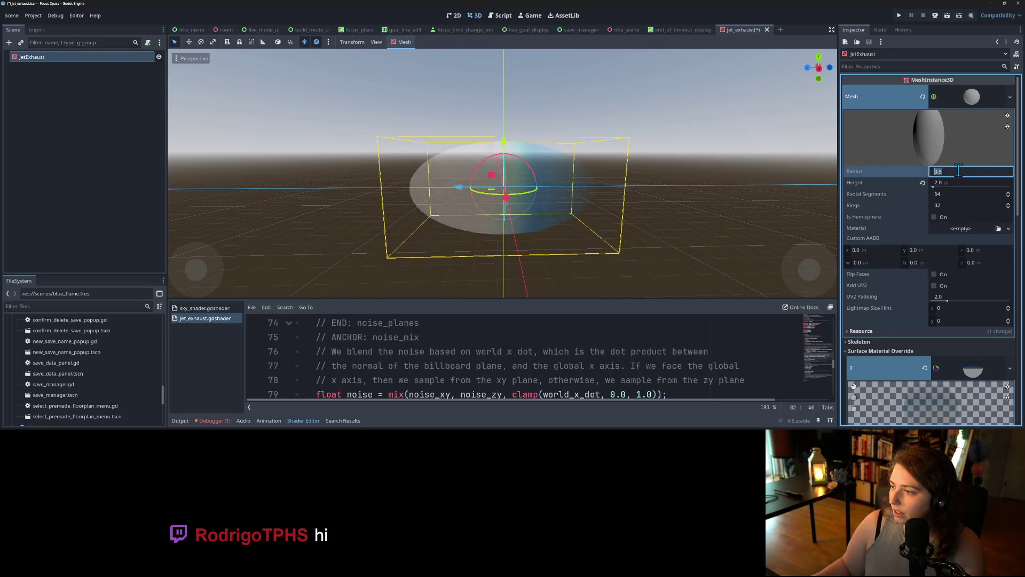
click(935, 217)
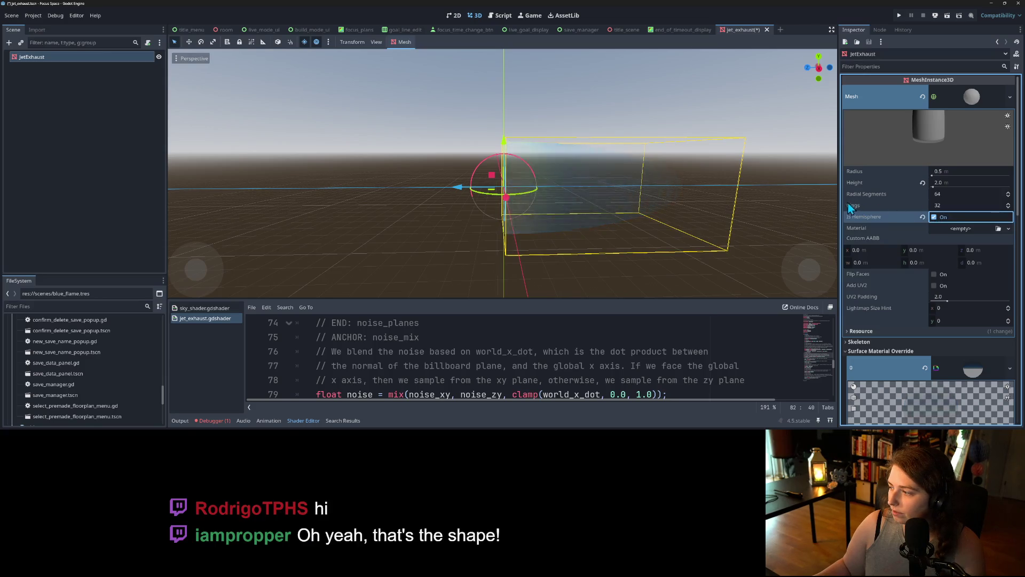
Compare full sphere against hemisphere, expand the Texture Mask gradient, and keep Is Hemisphere on.
scroll(737, 207, down, 3)
click(934, 217)
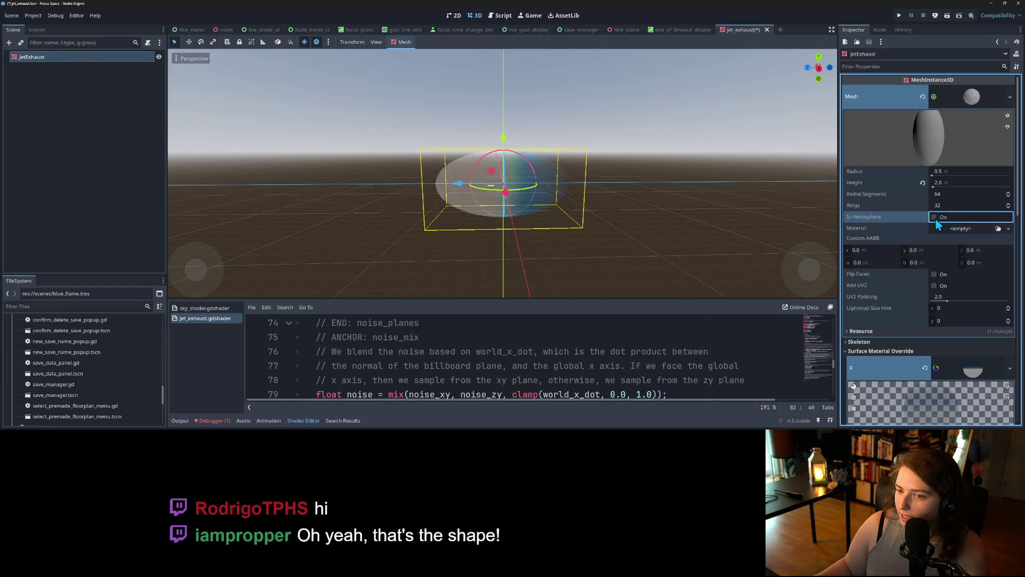
click(936, 221)
click(936, 221)
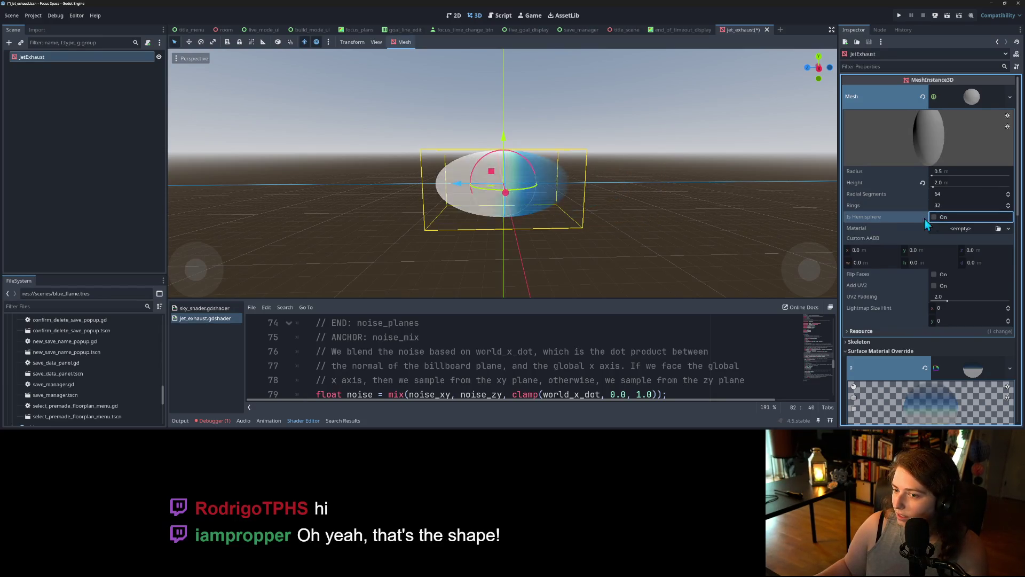
scroll(656, 219, up, 5)
scroll(475, 162, down, 5)
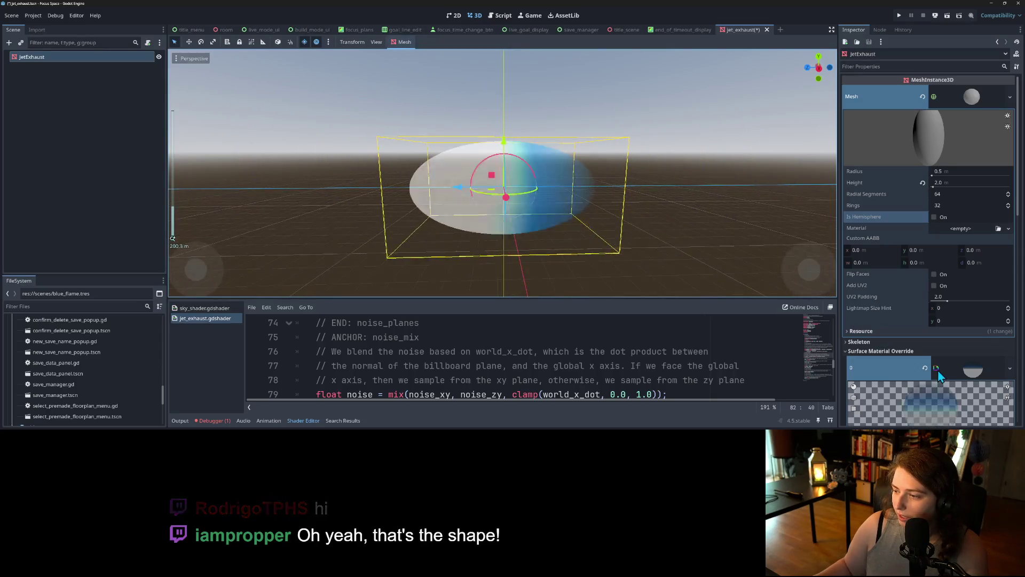
scroll(937, 370, down, 4)
scroll(938, 356, down, 2)
click(955, 327)
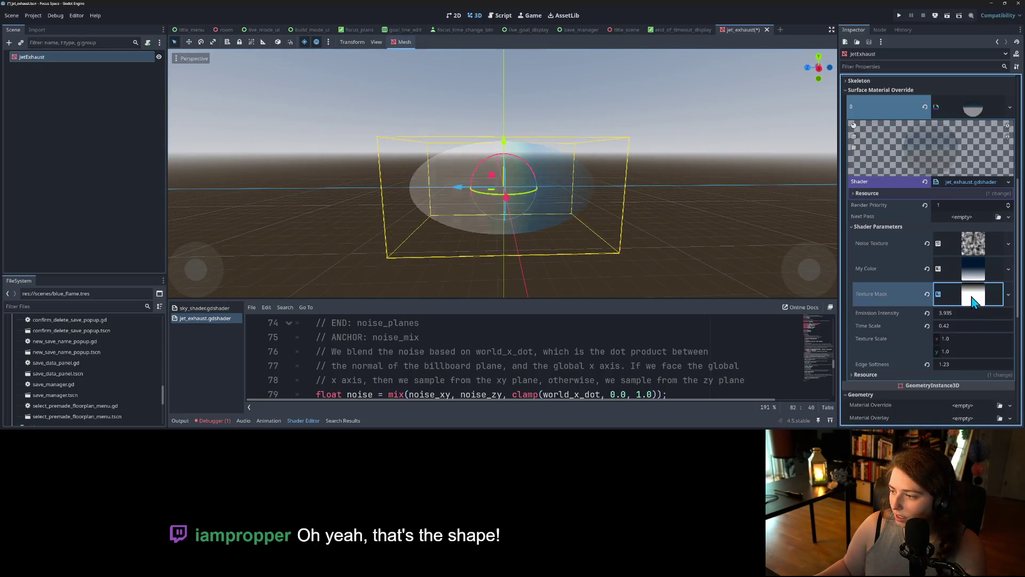
scroll(870, 328, down, 3)
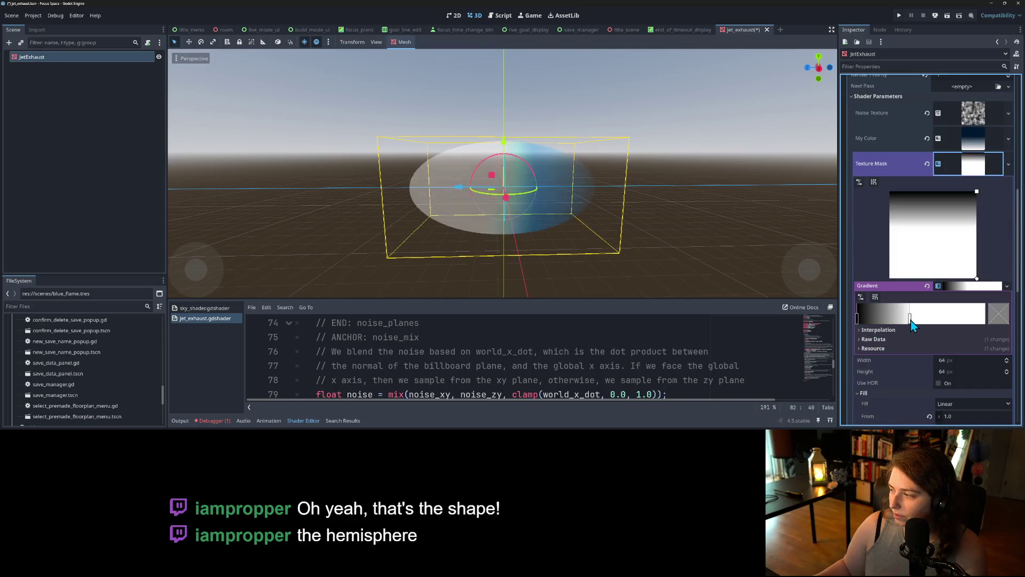
scroll(906, 264, up, 5)
scroll(907, 264, up, 3)
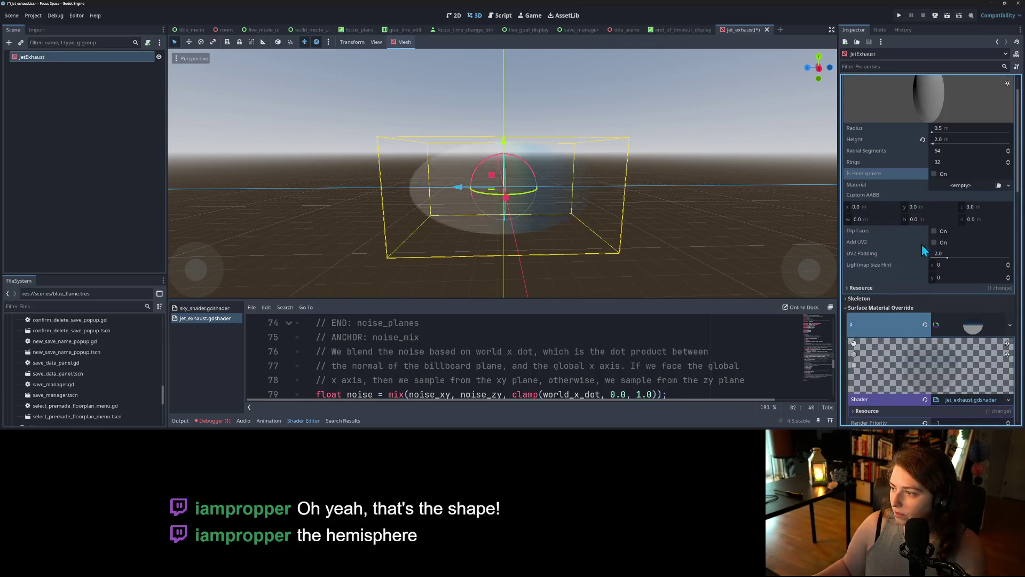
click(934, 174)
Drag the Texture Mask gradient stop right, save, and return to the title scene.
scroll(587, 274, down, 5)
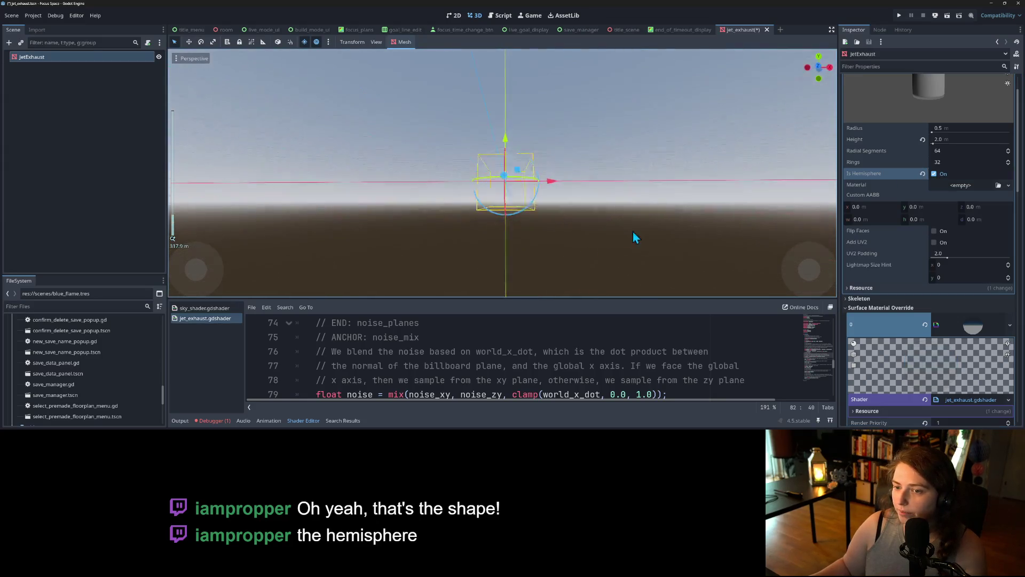
mouse_move(633, 232)
mouse_down()
mouse_move(758, 270)
mouse_move(495, 261)
mouse_move(565, 254)
mouse_move(595, 266)
mouse_up()
scroll(595, 266, up, 1)
scroll(931, 347, down, 5)
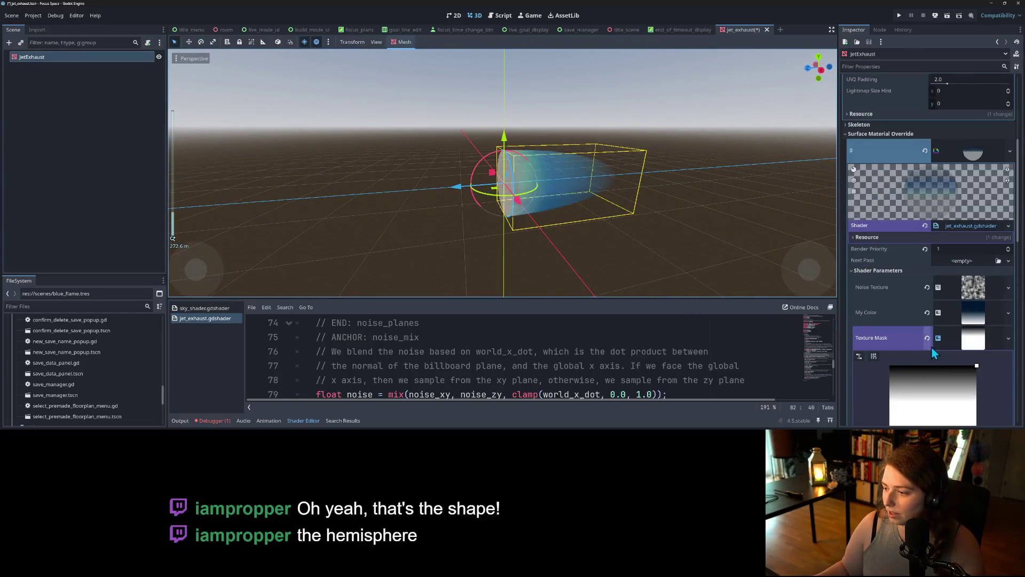
scroll(956, 338, down, 2)
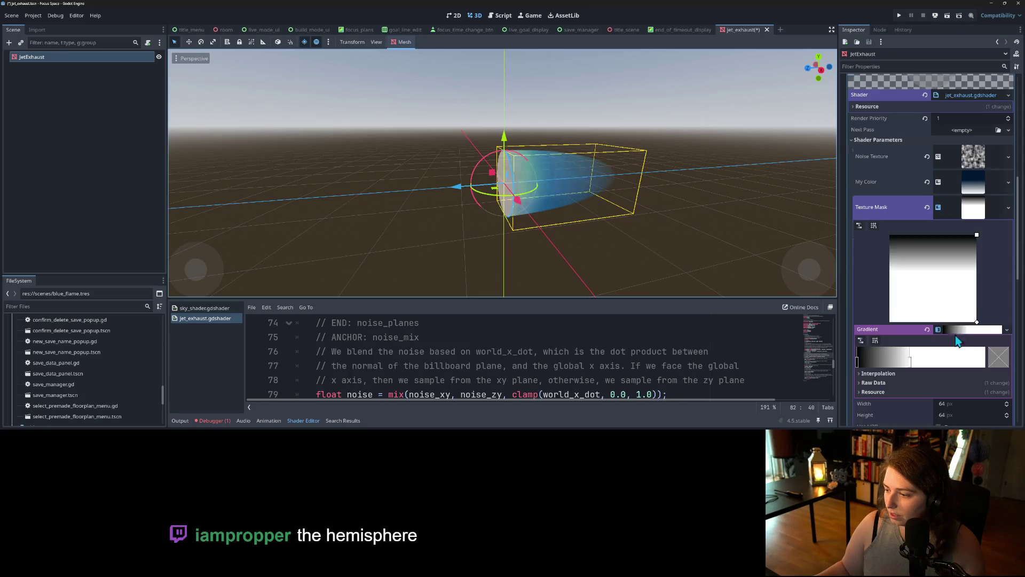
mouse_move(912, 365)
mouse_down()
mouse_move(945, 366)
mouse_move(871, 366)
mouse_move(914, 367)
mouse_up()
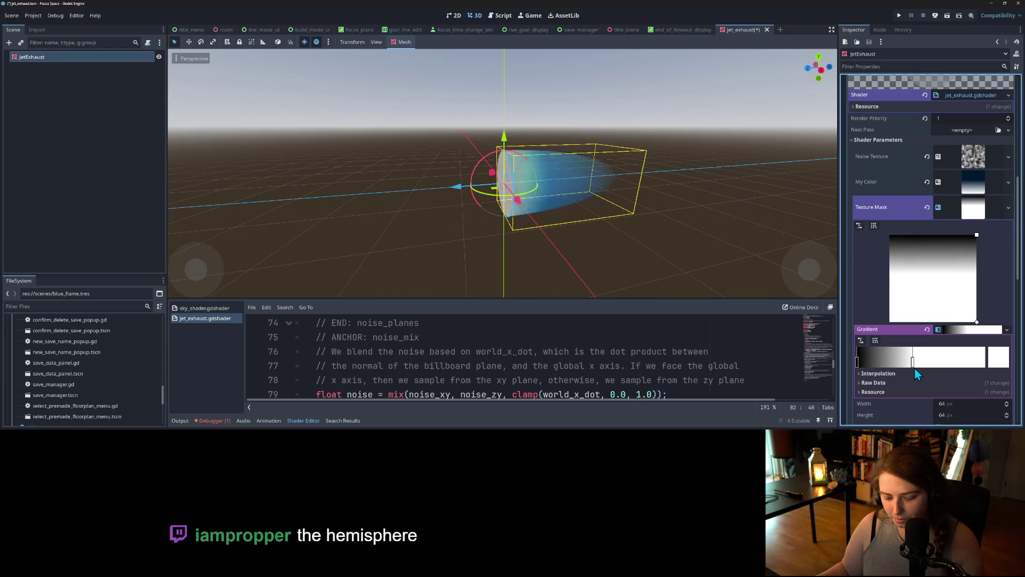
key(ctrl+s)
click(626, 30)
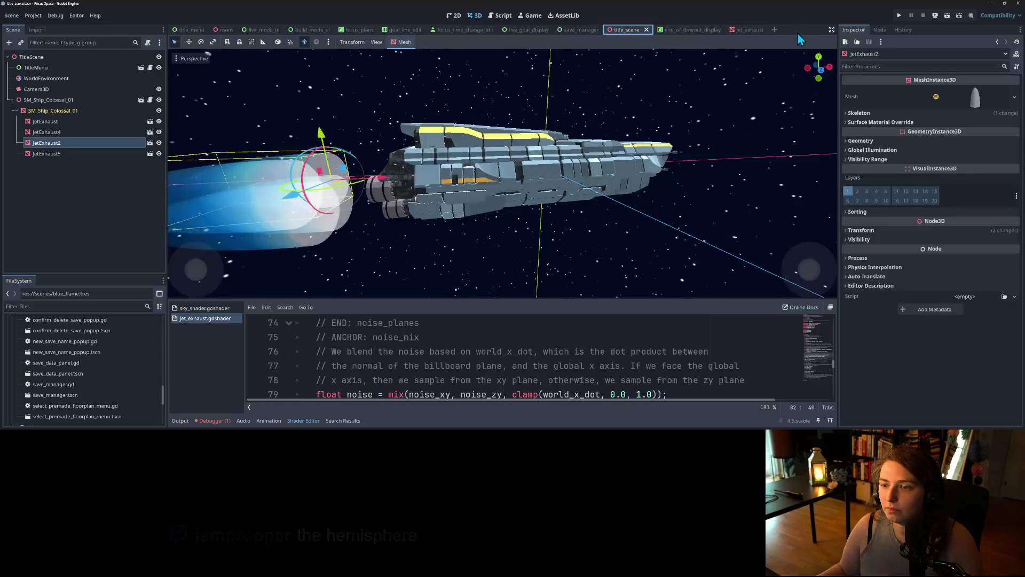
Orbit the title-scene view to inspect the ship's exhaust plumes.
scroll(365, 206, down, 2)
mouse_move(364, 205)
mouse_down()
mouse_move(384, 192)
mouse_move(355, 214)
mouse_move(462, 197)
mouse_move(395, 203)
mouse_up()
scroll(364, 210, up, 2)
scroll(356, 215, down, 2)
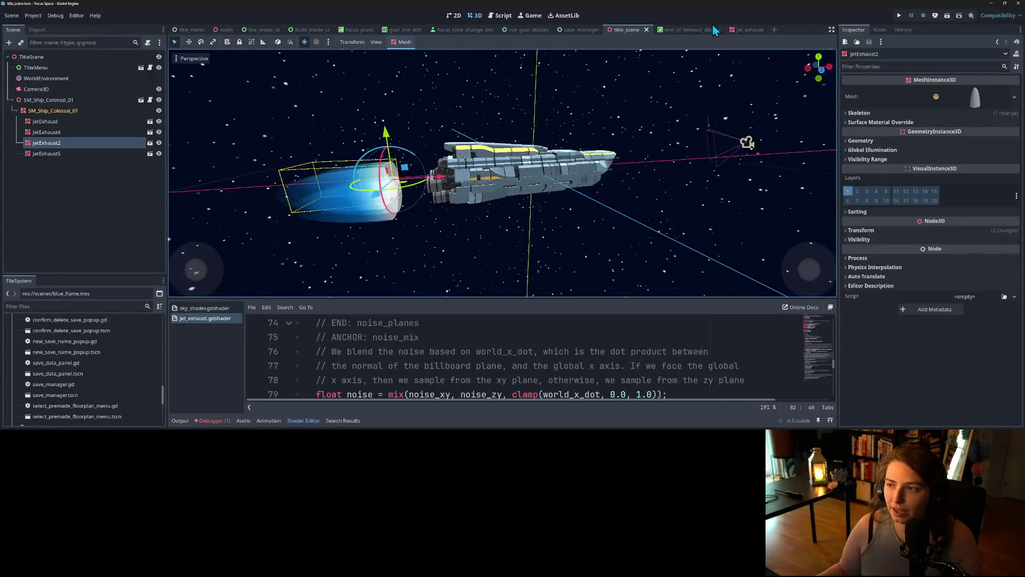
Set the exhaust mesh Radius to 0.175 m, save, and return to the title scene.
click(748, 30)
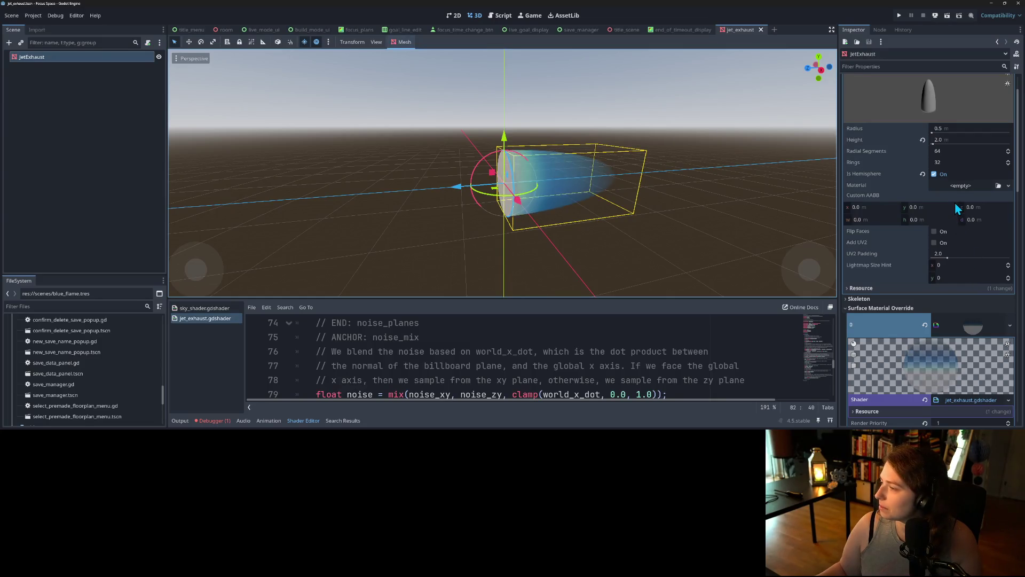
click(951, 129)
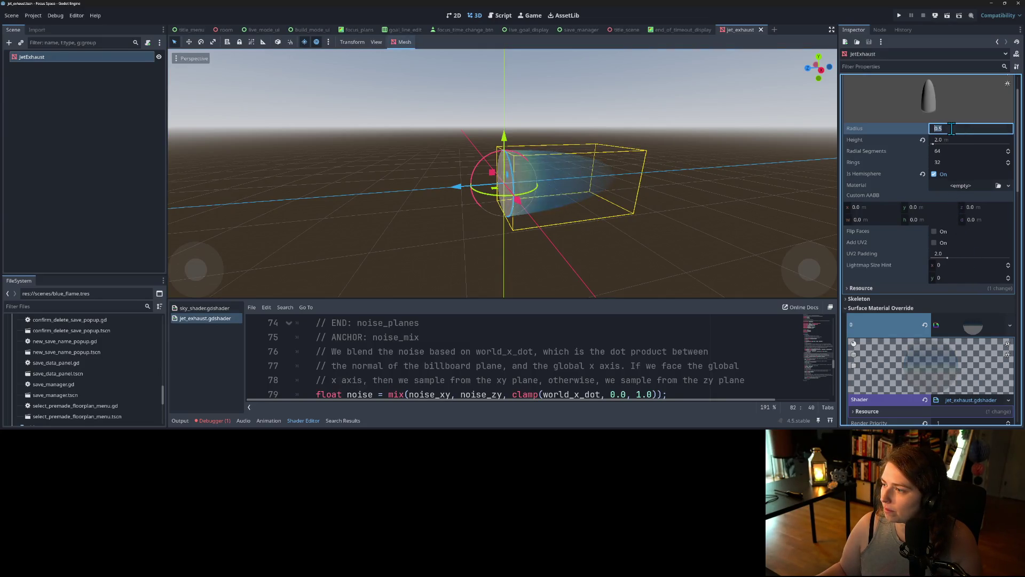
text(.175)
key(Return)
key(ctrl+s)
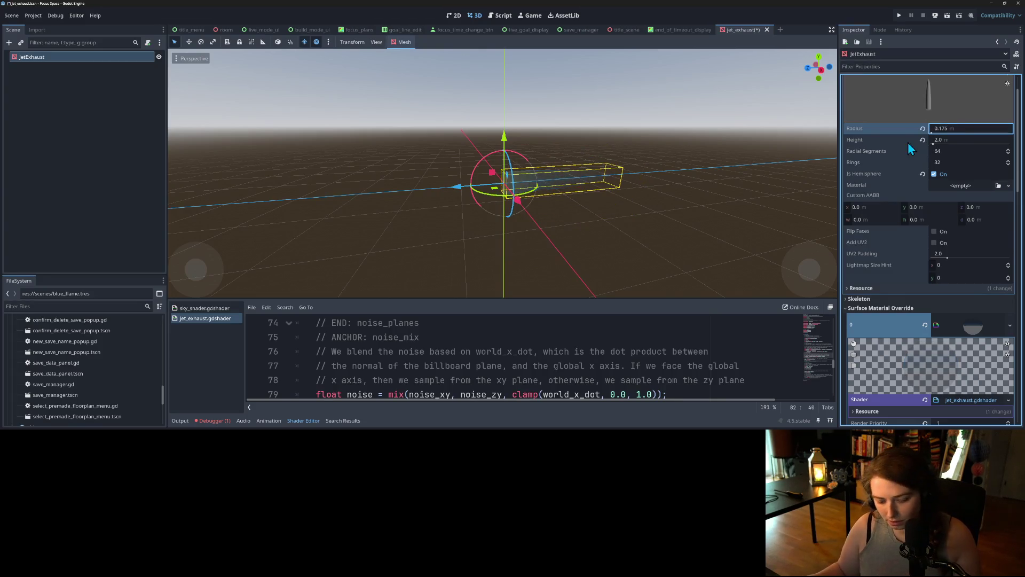
scroll(600, 244, up, 3)
drag(615, 245, 631, 155)
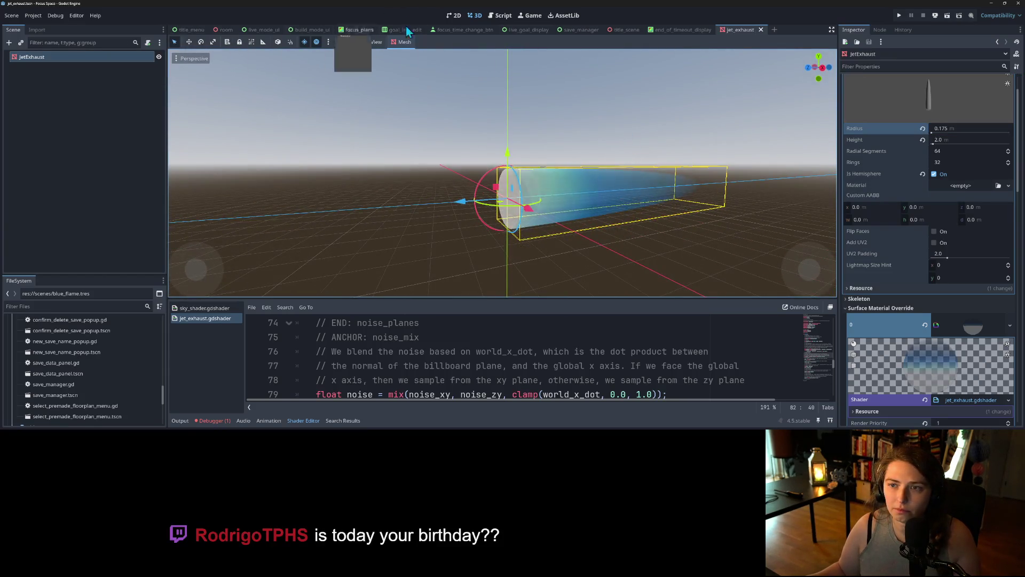
click(619, 29)
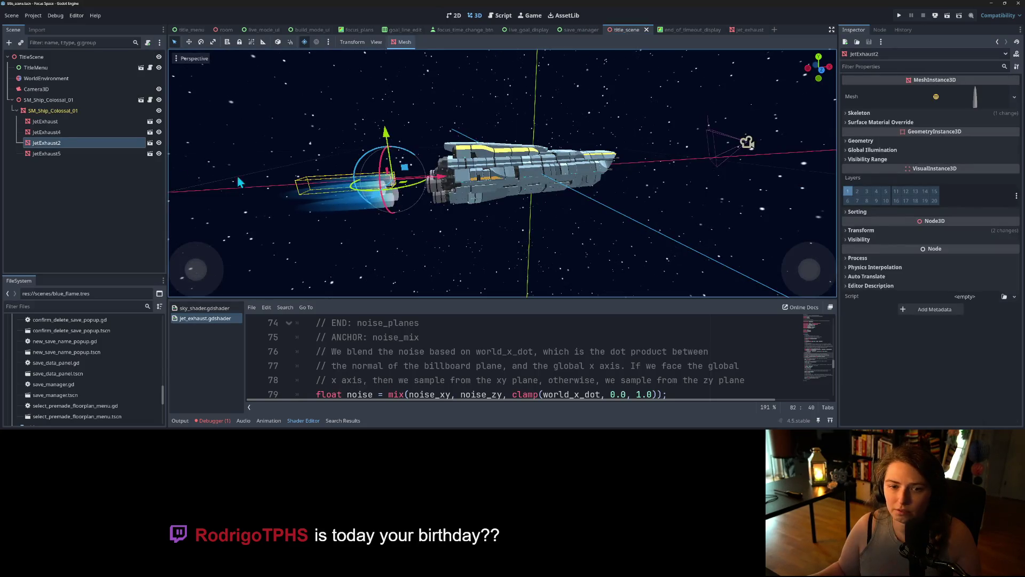
Select all four JetExhaust nodes and move them back along X in front view.
click(47, 122)
shift+click(61, 153)
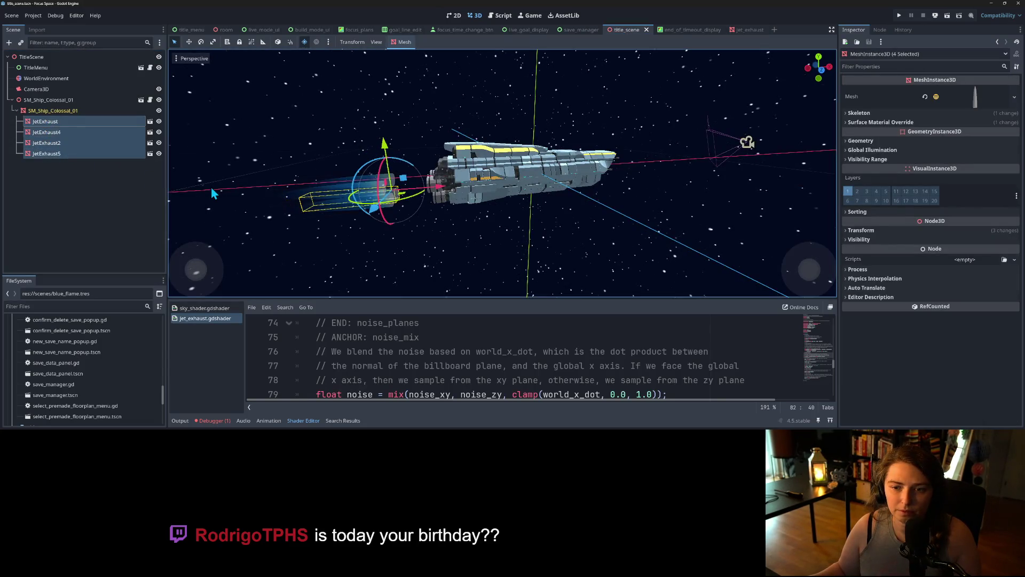
key(KP_1)
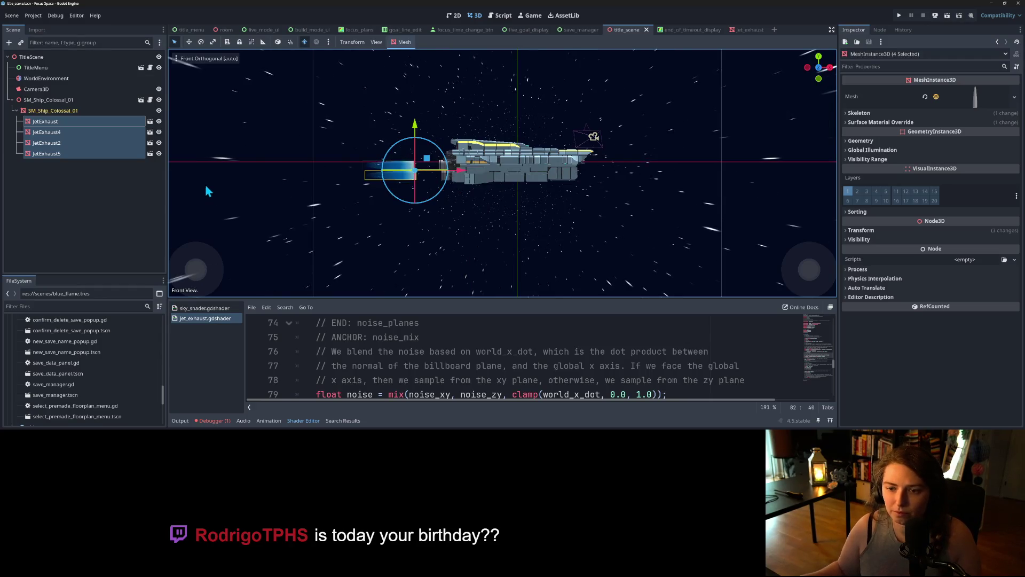
scroll(208, 186, up, 4)
drag(333, 168, 396, 162)
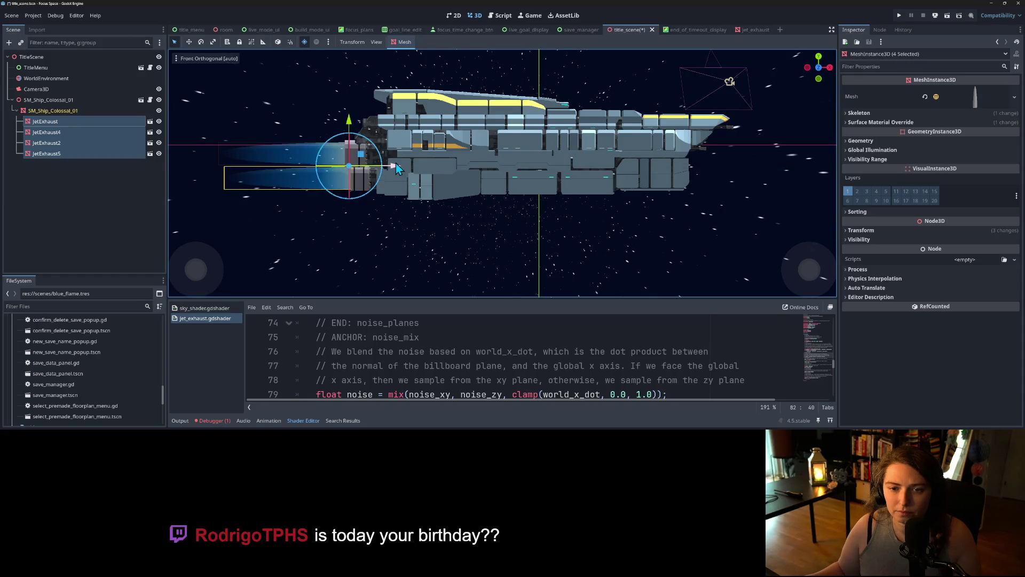
Save the title scene and run the project to check the exhausts.
scroll(464, 221, down, 2)
key(ctrl+s)
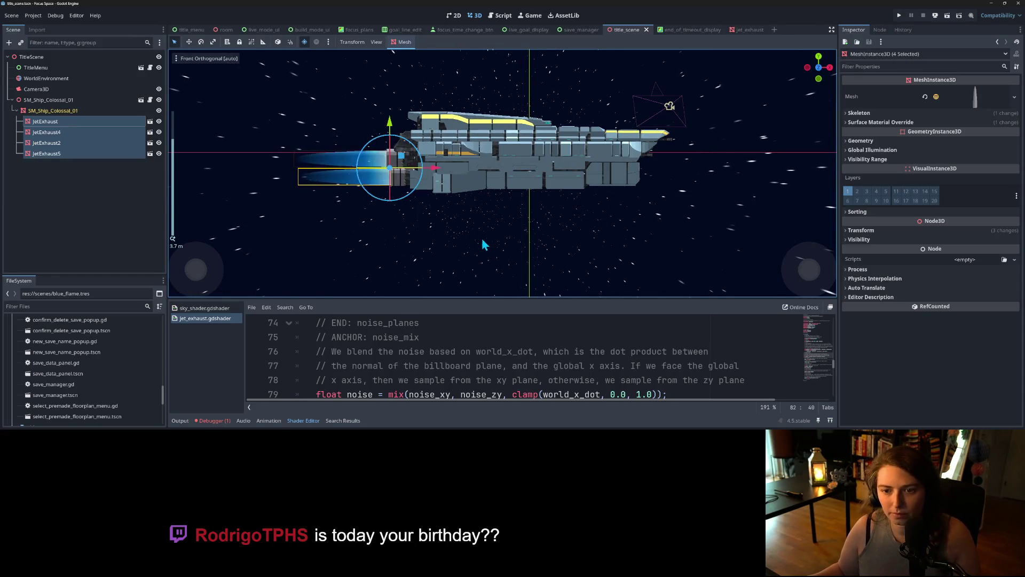
click(899, 16)
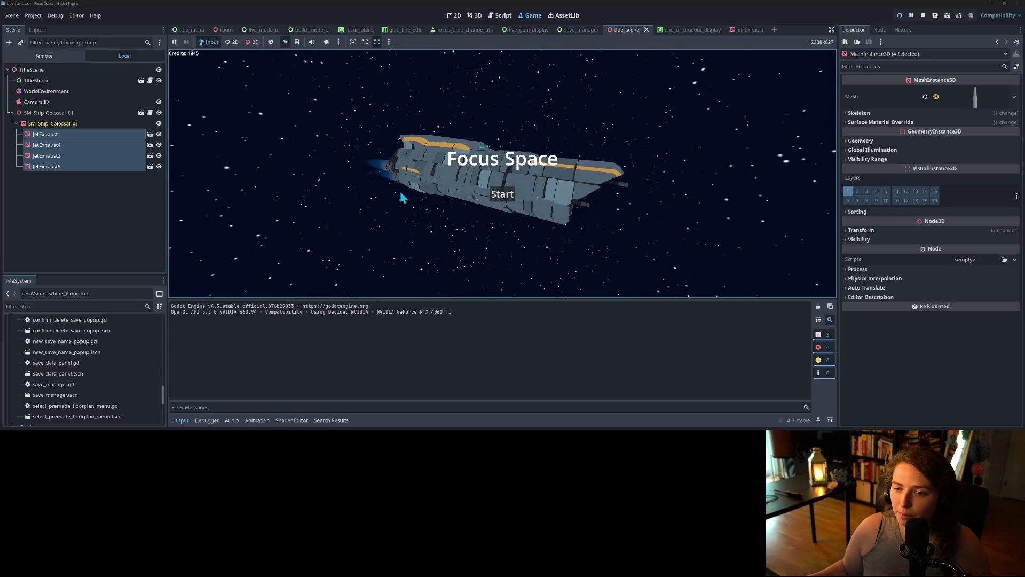
From the jet_exhaust tab, hide the side docks and collapse the Shader Editor panel.
click(740, 30)
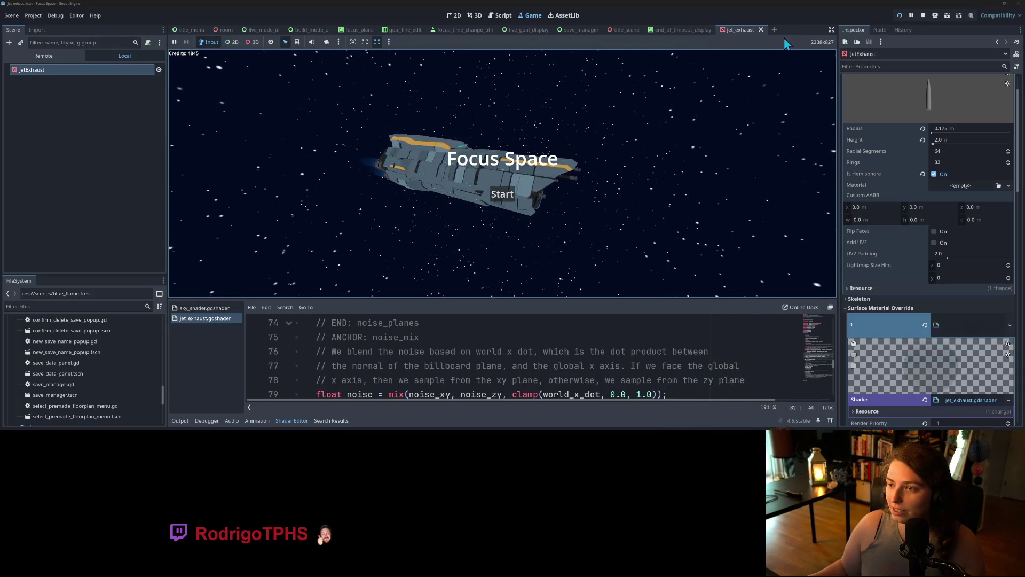
click(832, 30)
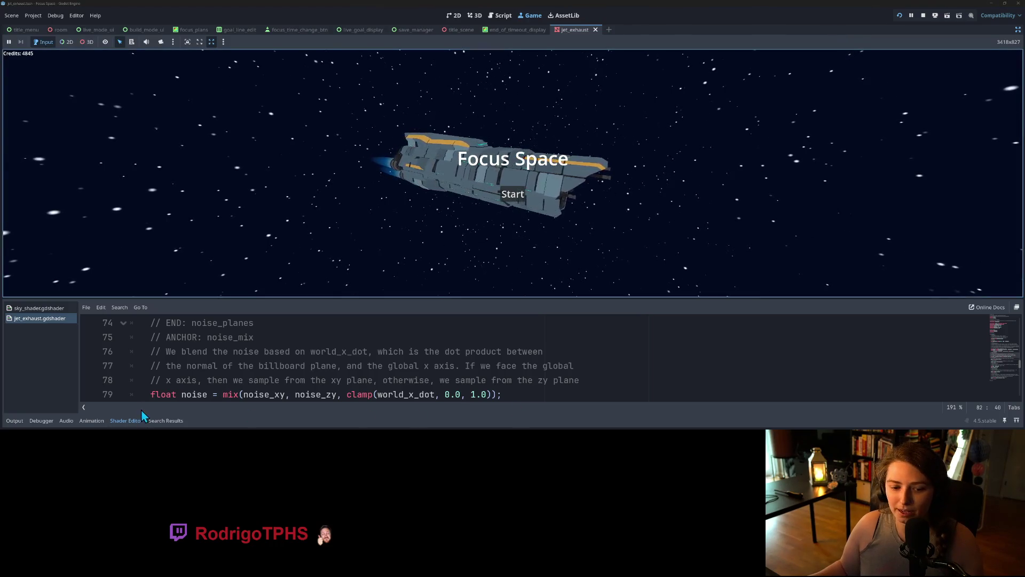
click(126, 420)
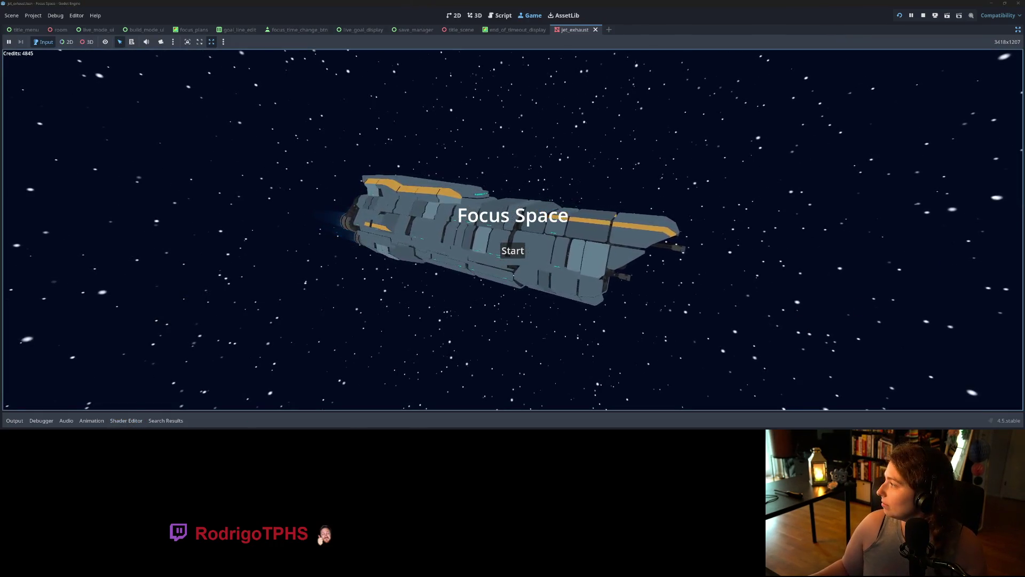
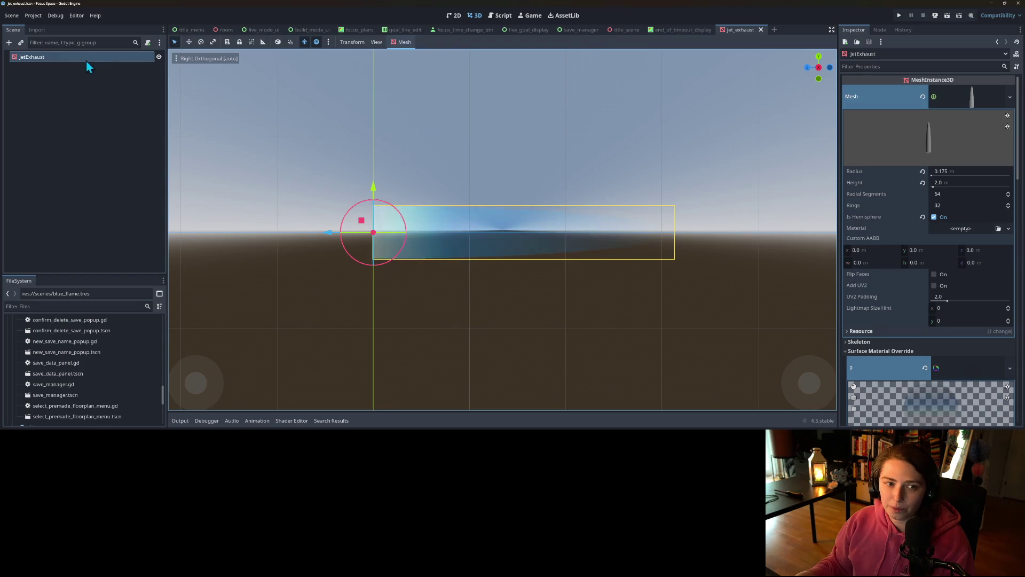
Add a MeshInstance3D child node under JetExhaust.
right_click(84, 59)
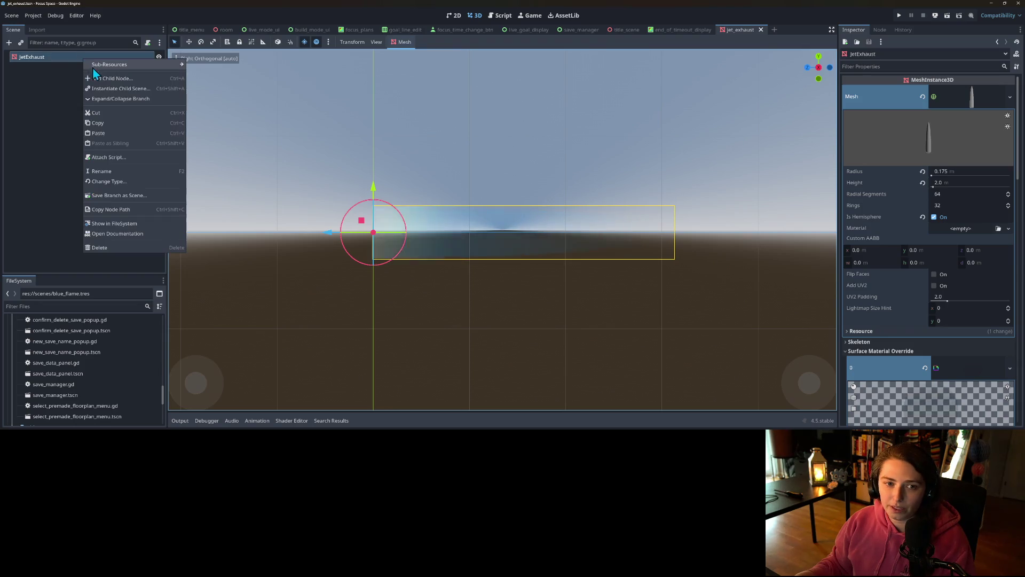
click(126, 79)
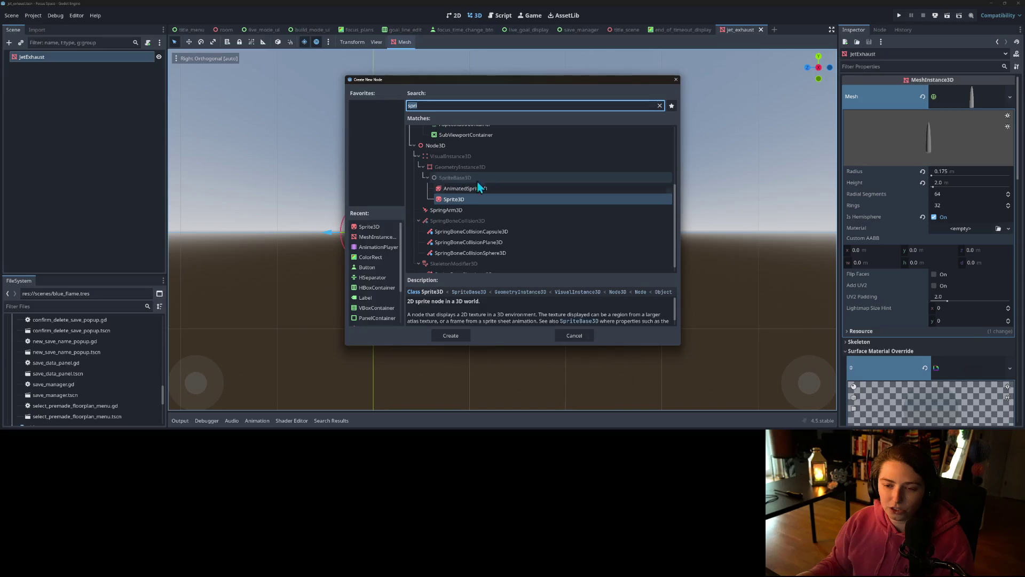
click(387, 236)
click(441, 336)
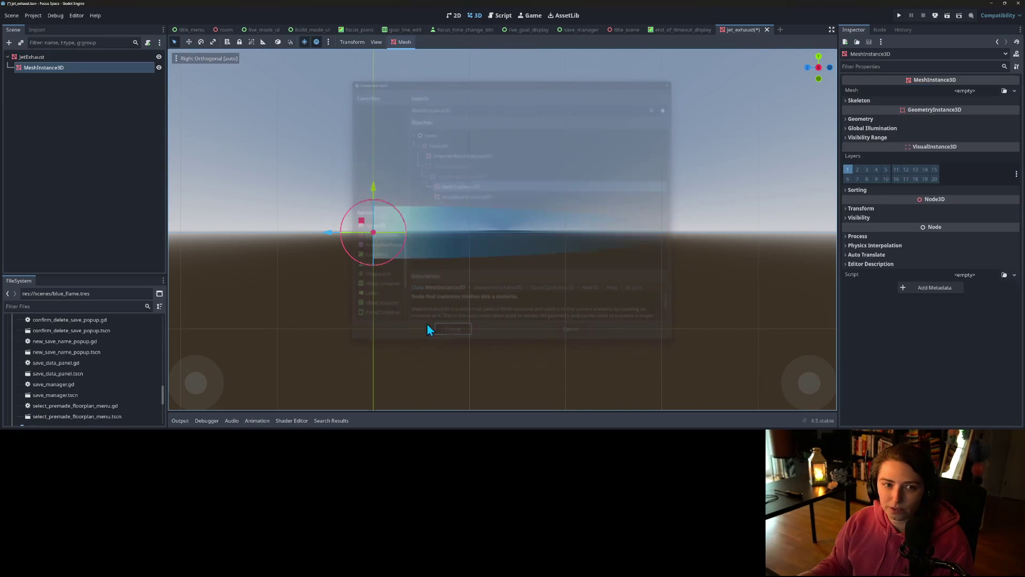
Paste the exhaust capsule mesh into the new MeshInstance3D's Mesh property.
click(32, 57)
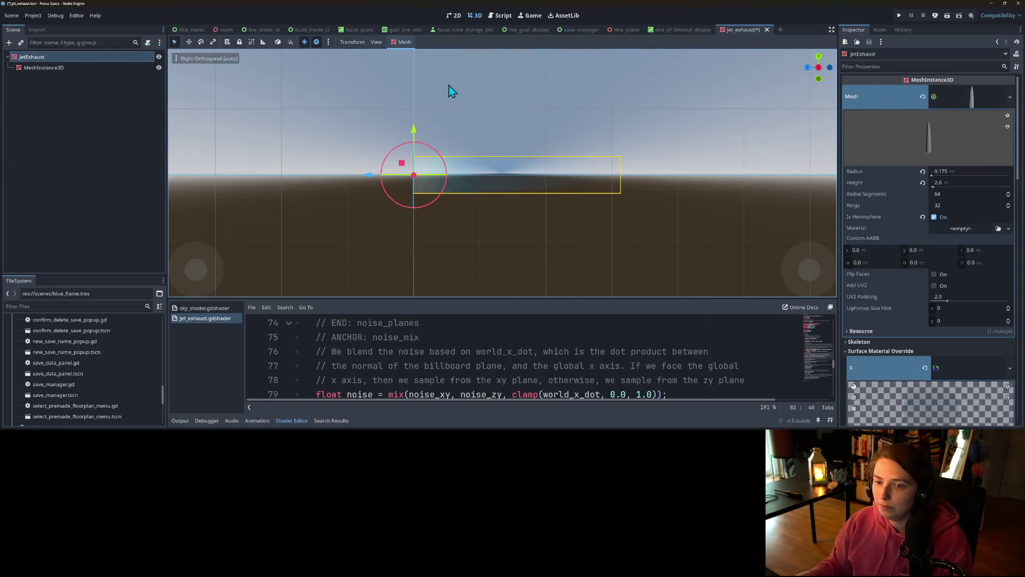
right_click(78, 68)
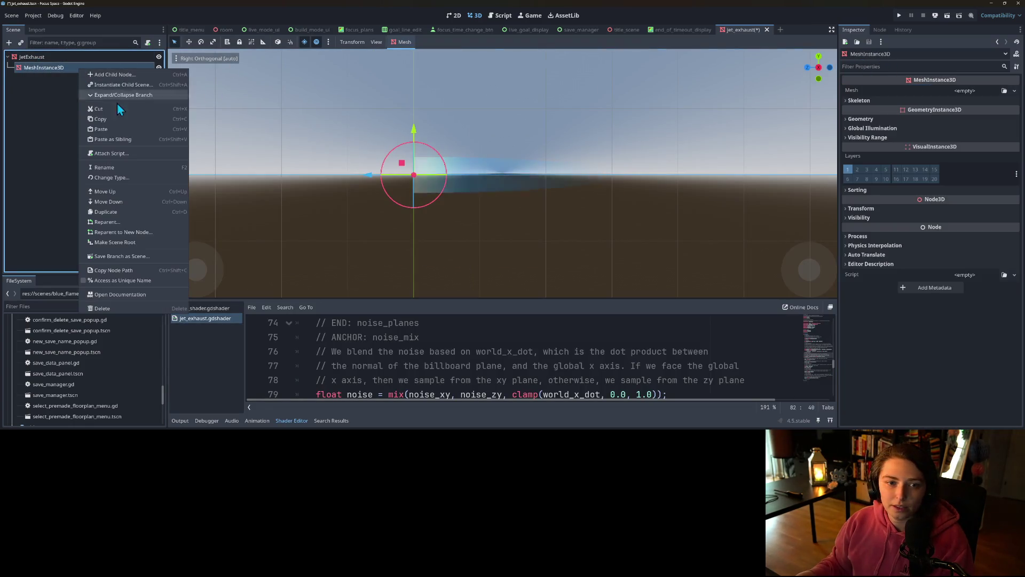
click(941, 91)
right_click(870, 89)
click(891, 105)
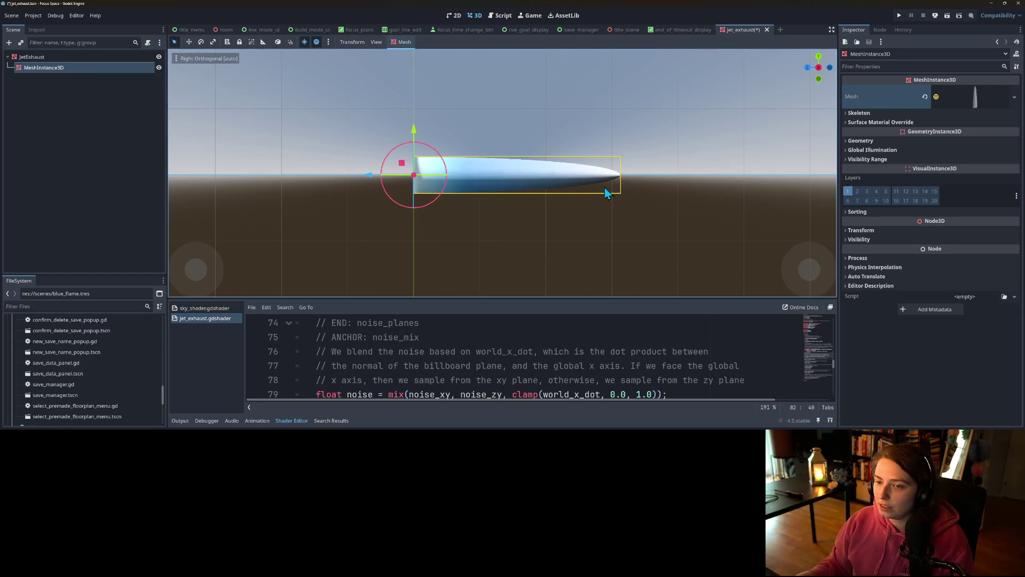
Change JetExhaust's node type to Node3D.
click(58, 57)
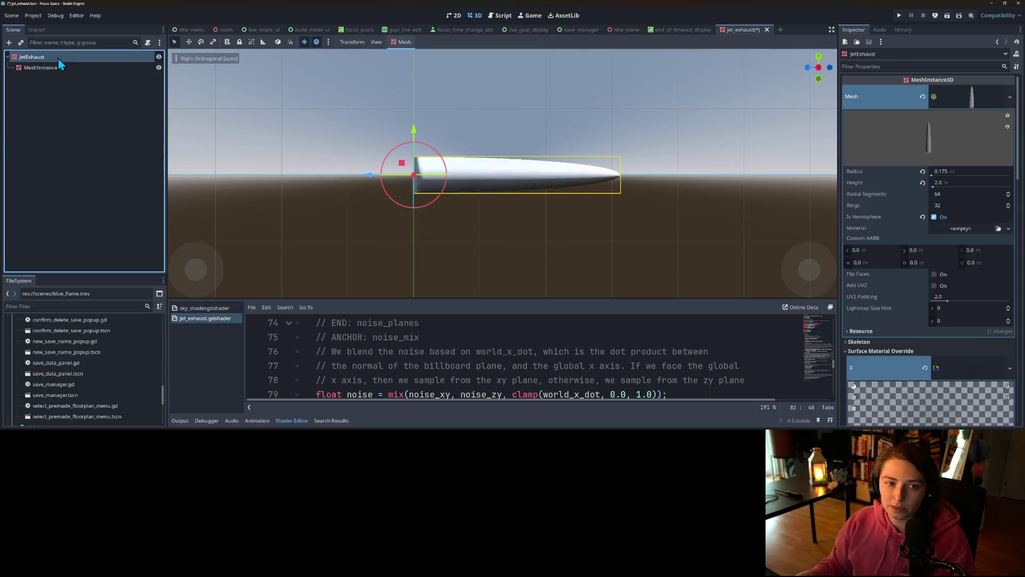
right_click(57, 58)
click(89, 181)
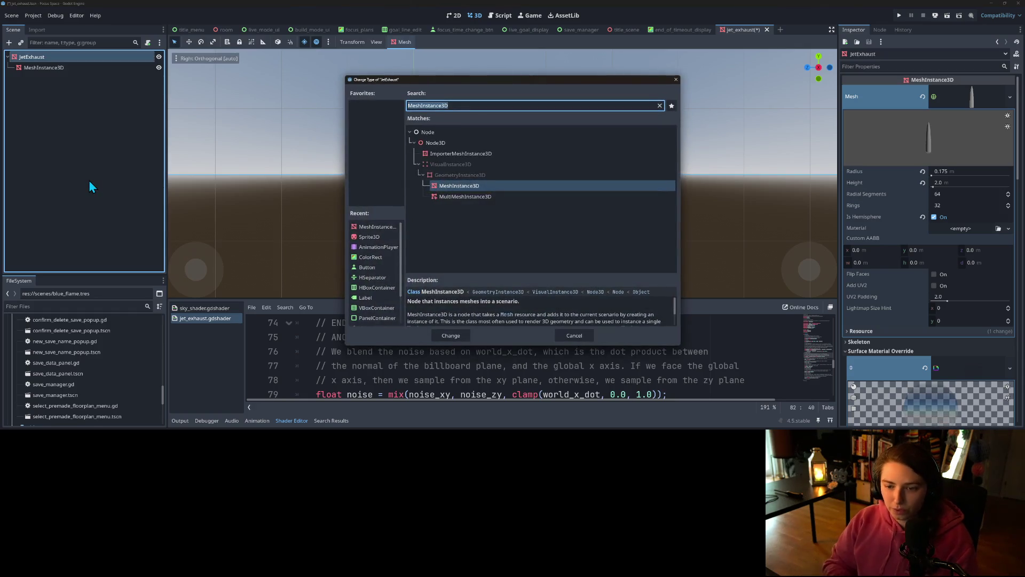
click(480, 142)
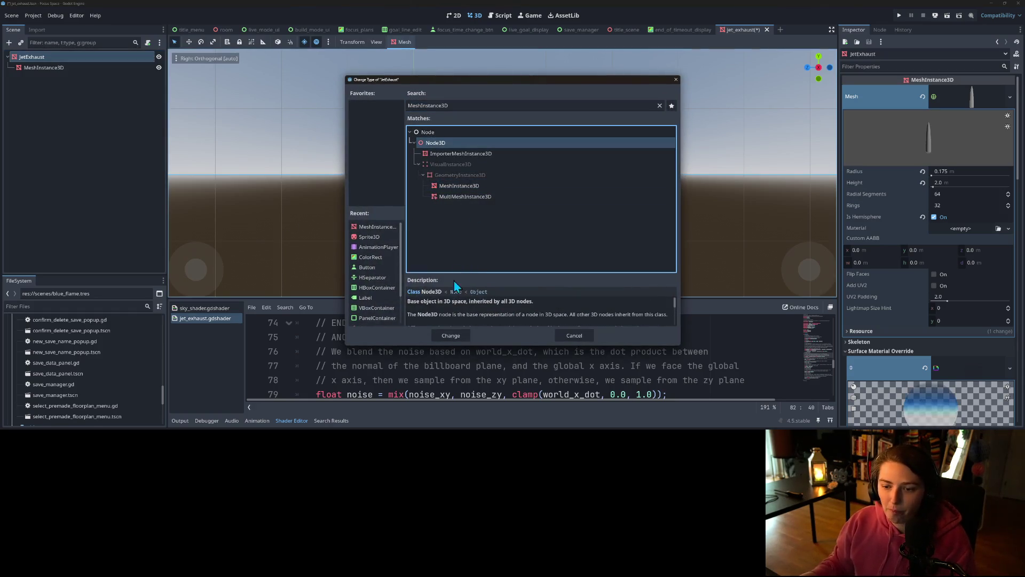
click(451, 335)
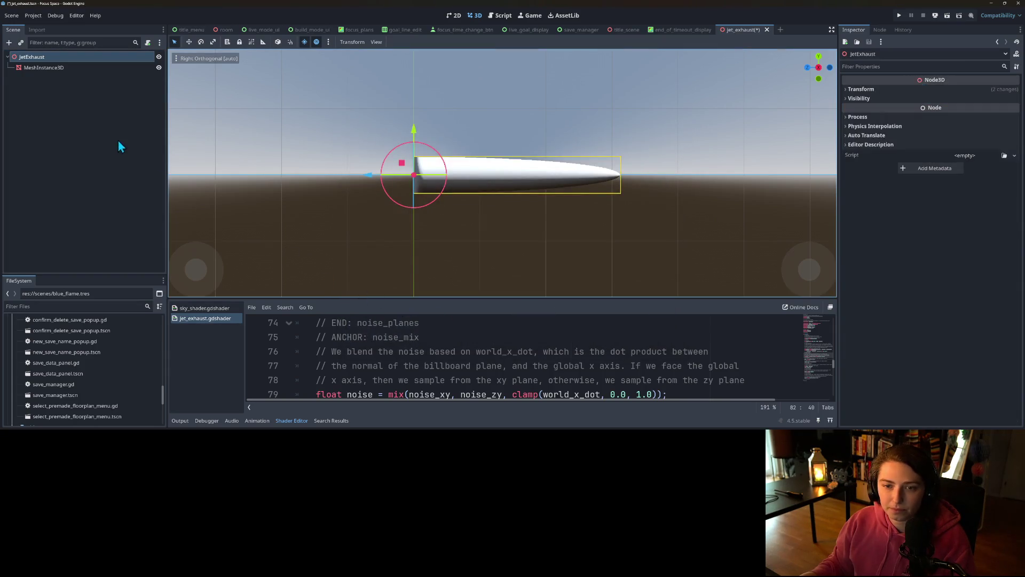
Compare the child and JetExhaust settings, then undo JetExhaust's conversion to Node3D.
click(58, 70)
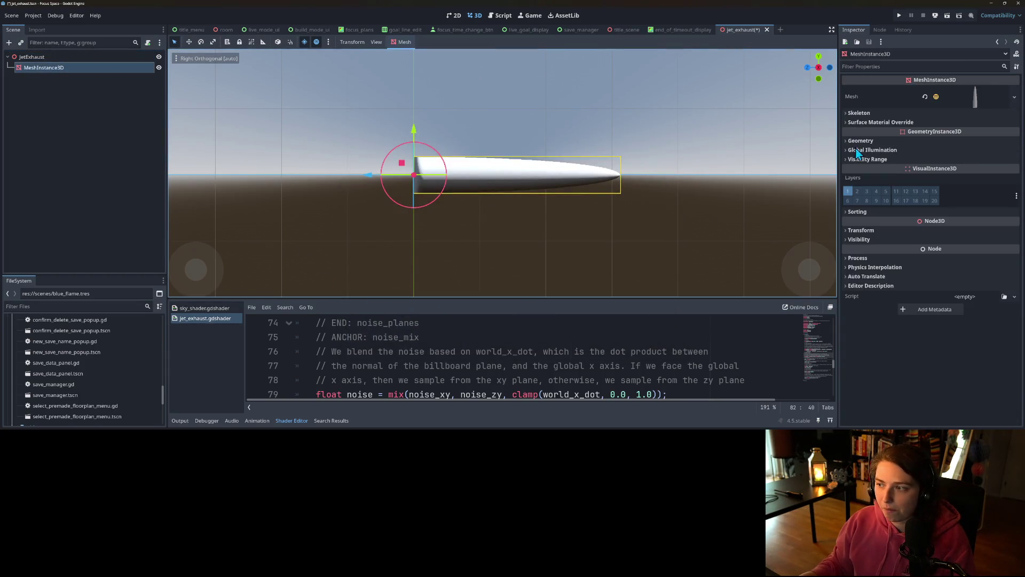
click(910, 120)
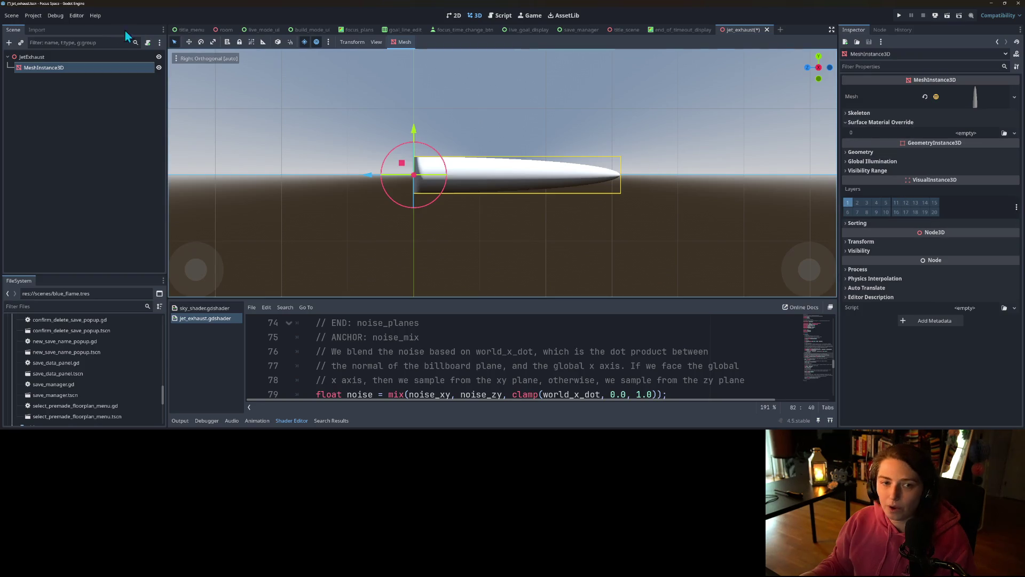
click(93, 56)
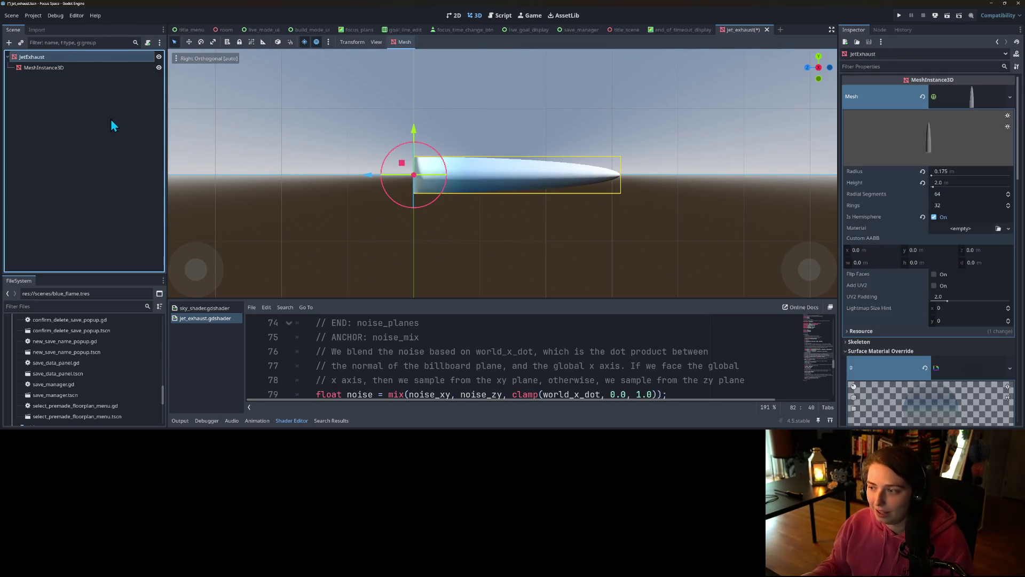
key(Down)
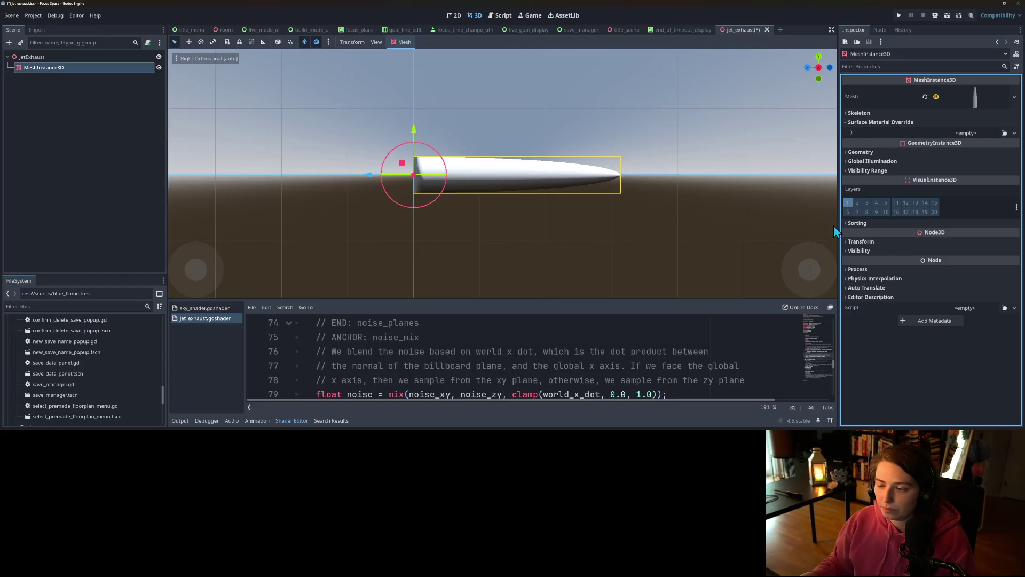
click(93, 58)
key(ctrl+z)
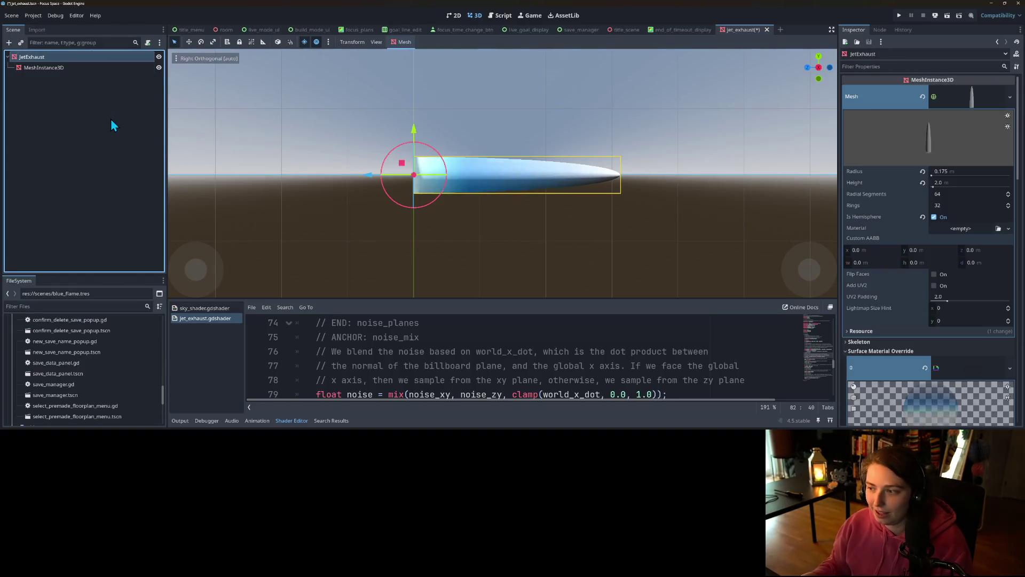
Copy the exhaust shader material and paste it into the child mesh's Material.
right_click(876, 364)
key(Escape)
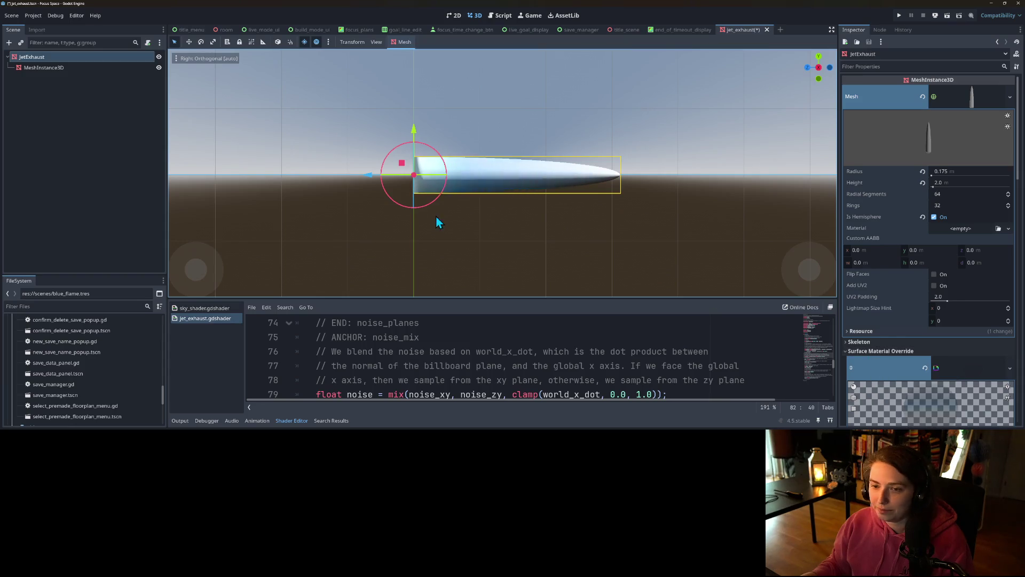
click(44, 67)
click(988, 99)
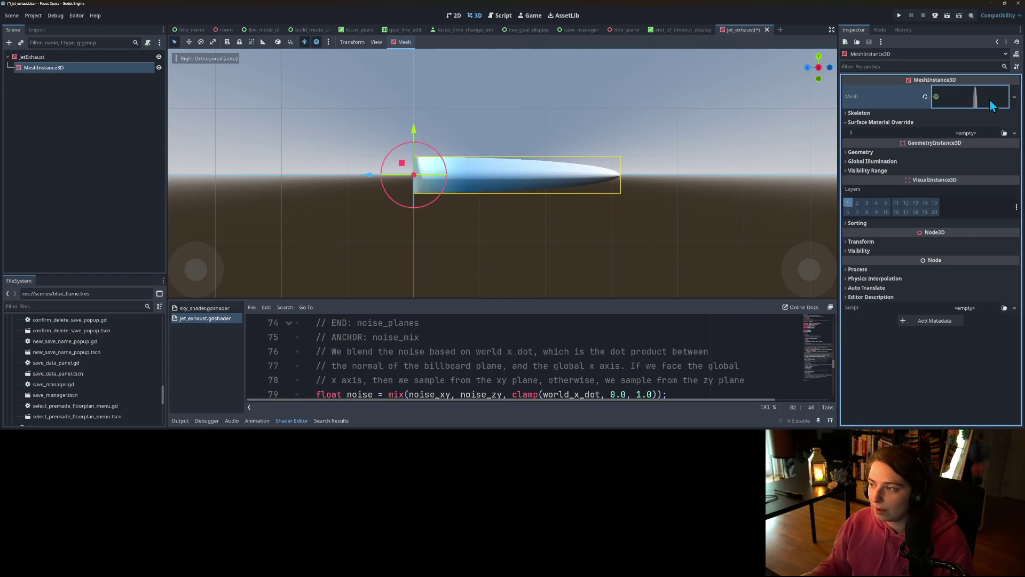
right_click(880, 230)
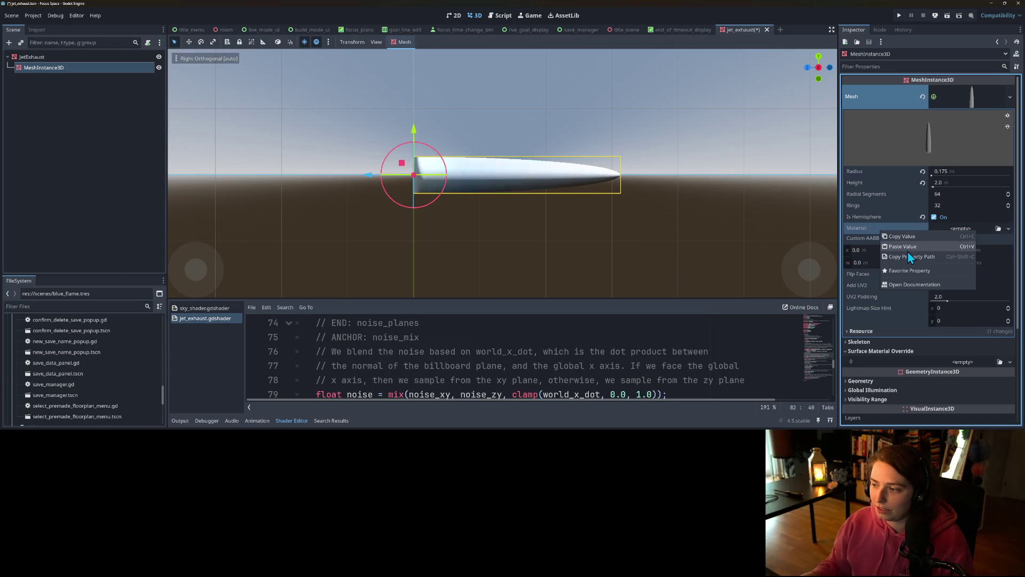
click(909, 247)
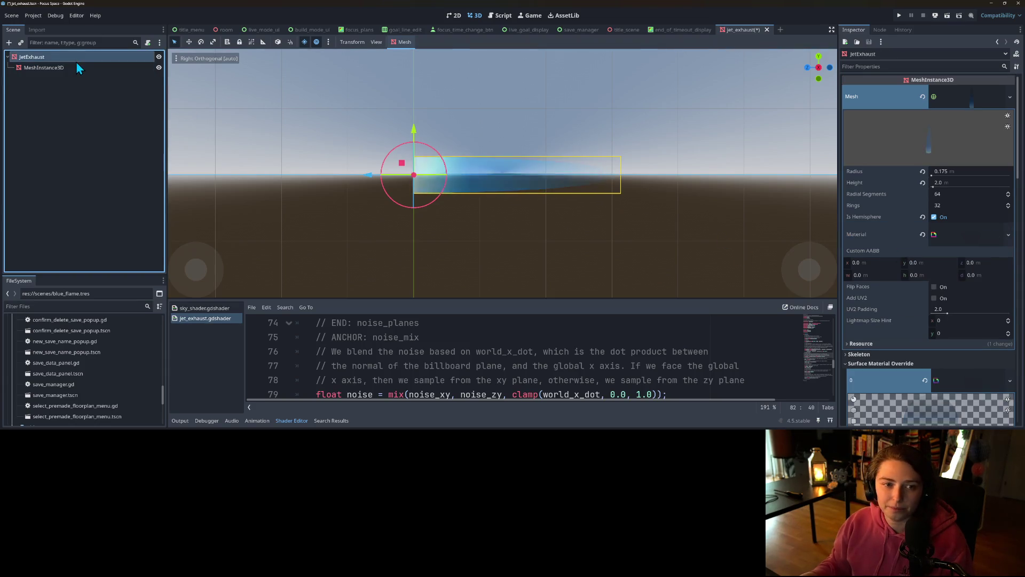
Convert JetExhaust to Node3D again and save the scene.
right_click(54, 56)
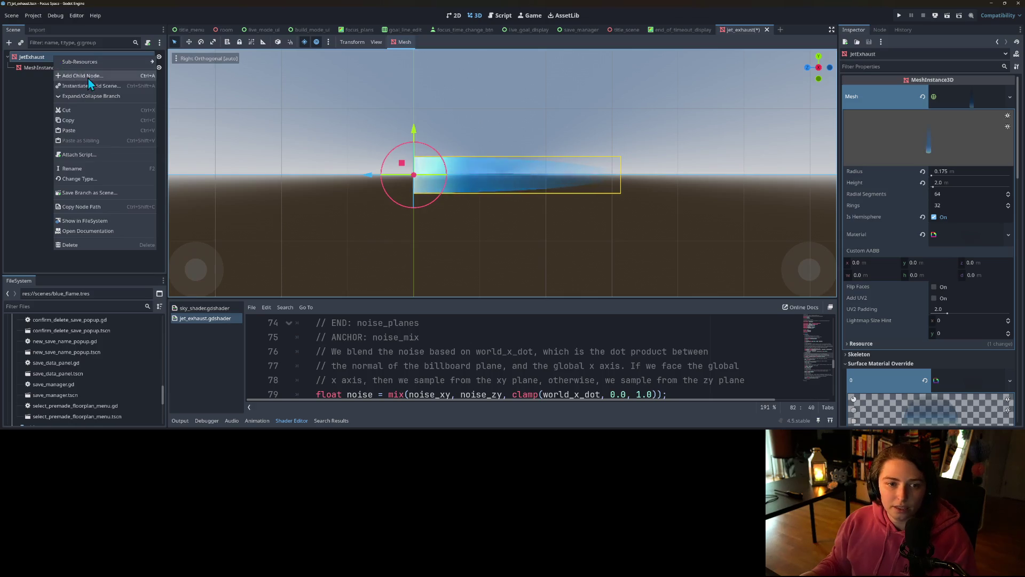
click(86, 180)
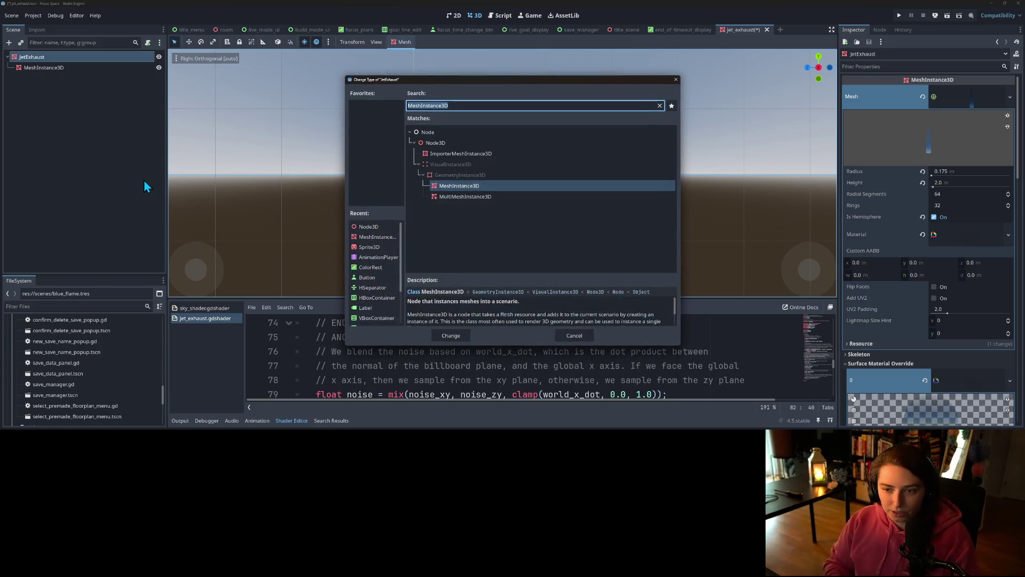
click(445, 144)
click(460, 334)
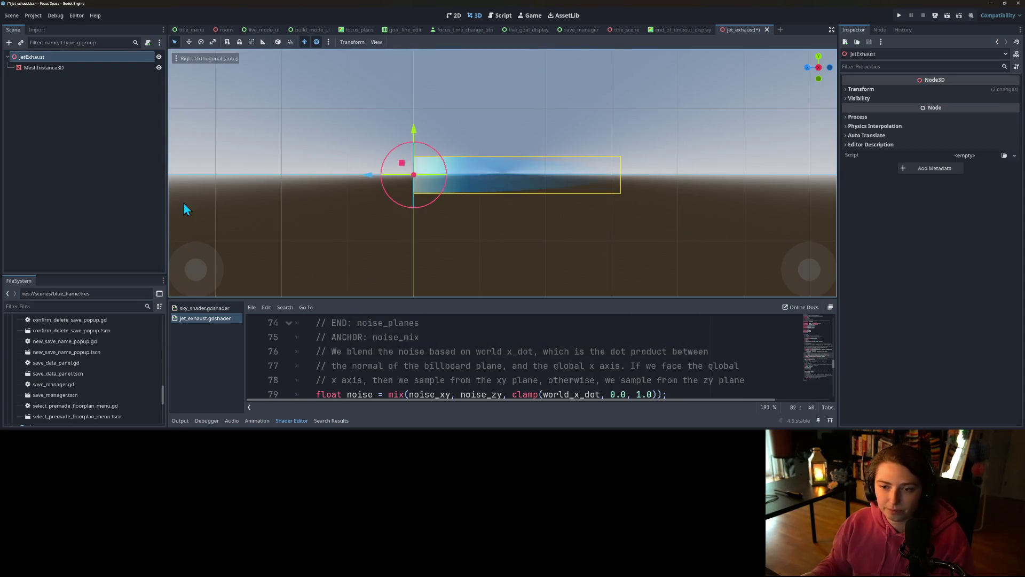
key(ctrl+s)
click(66, 69)
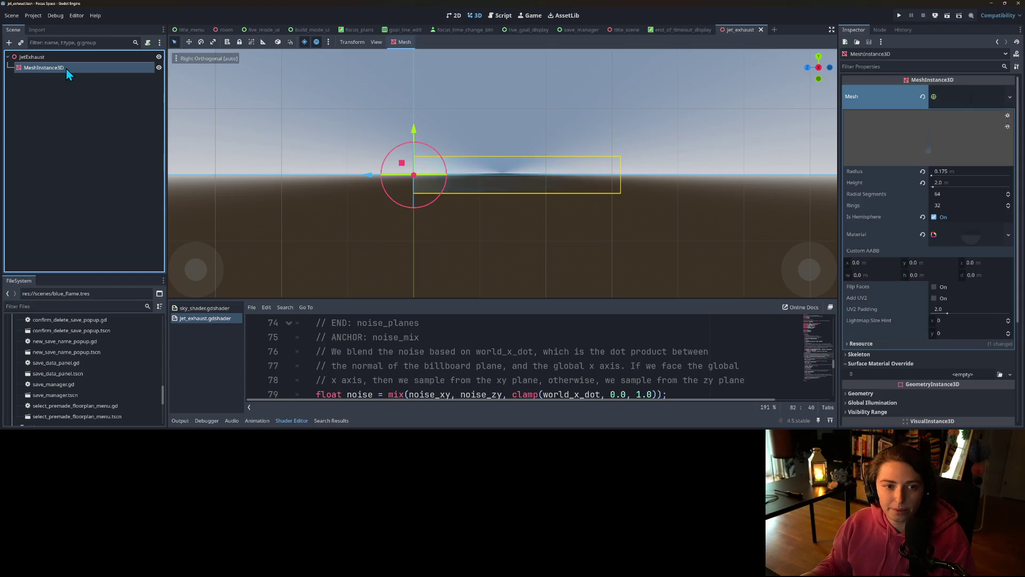
With snapping on, rotate the exhaust mesh 180° and shift it by its length.
click(289, 42)
mouse_move(421, 146)
mouse_down()
mouse_move(487, 209)
mouse_move(430, 244)
mouse_move(393, 220)
mouse_up()
mouse_move(370, 177)
mouse_down()
mouse_move(585, 178)
mouse_move(575, 180)
mouse_up()
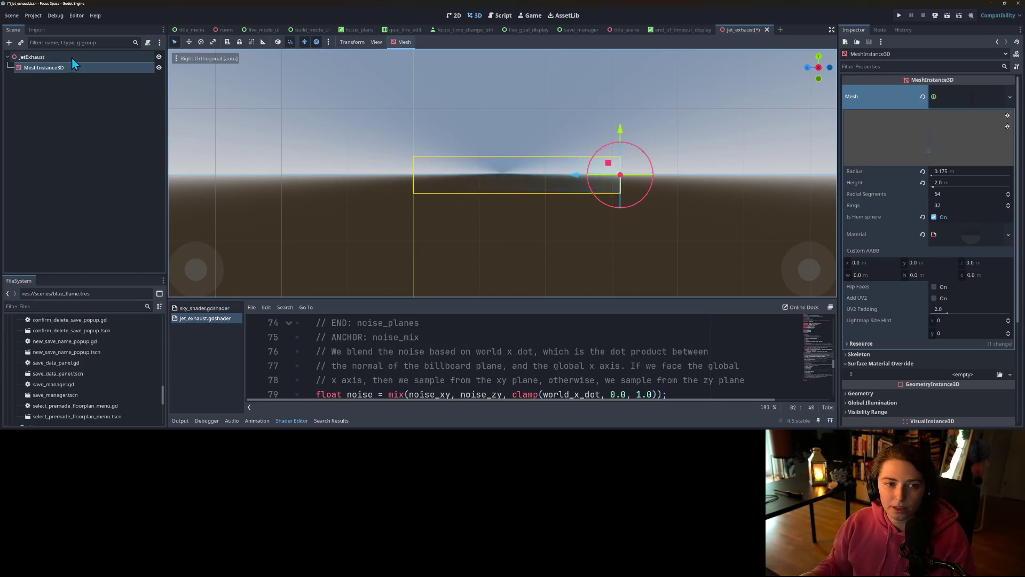
Drag the Texture Mask gradient's end point to the top-right, (1.0, 0.053).
click(71, 57)
click(70, 67)
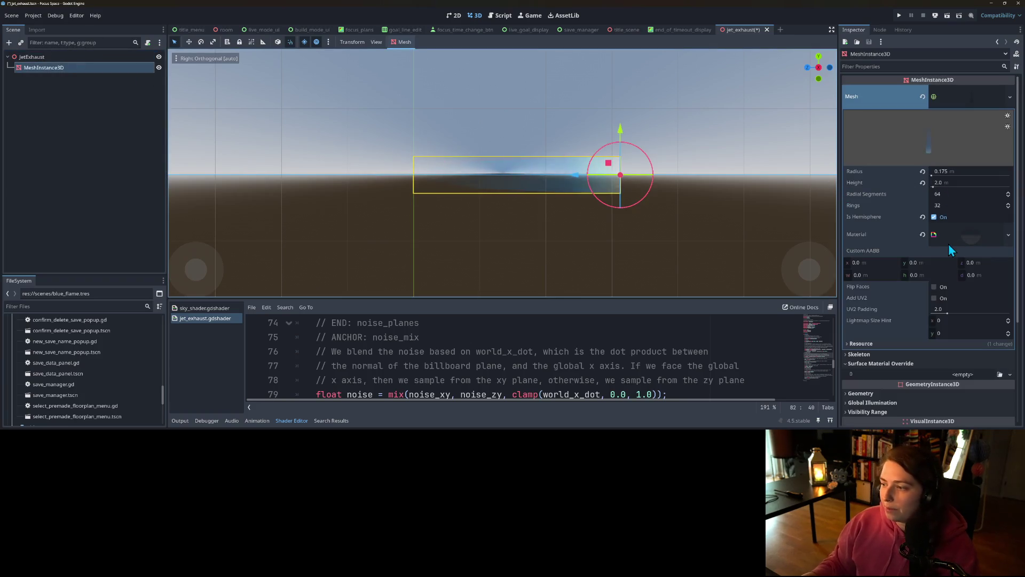
click(964, 238)
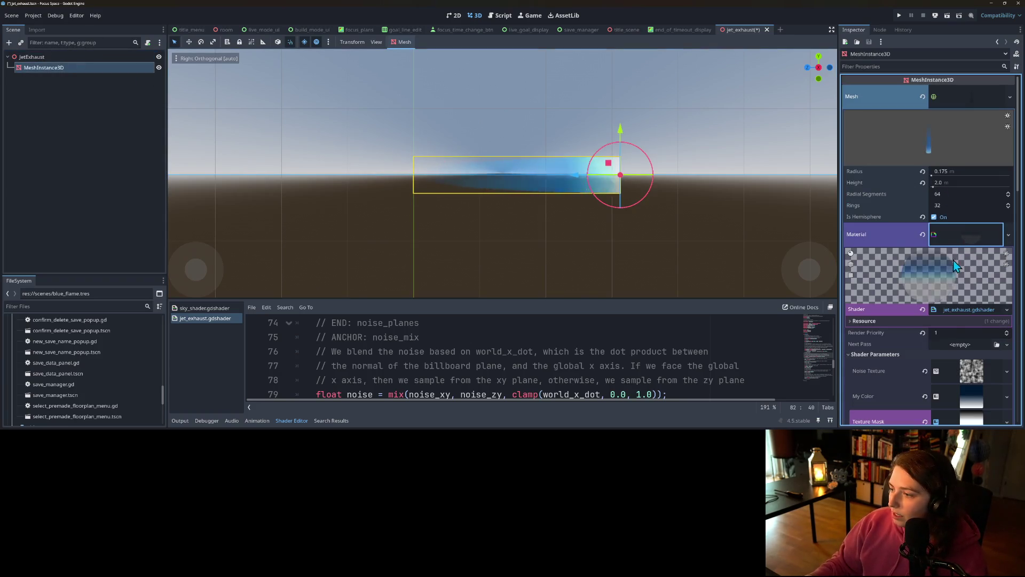
scroll(956, 277, down, 3)
click(953, 302)
scroll(977, 235, down, 2)
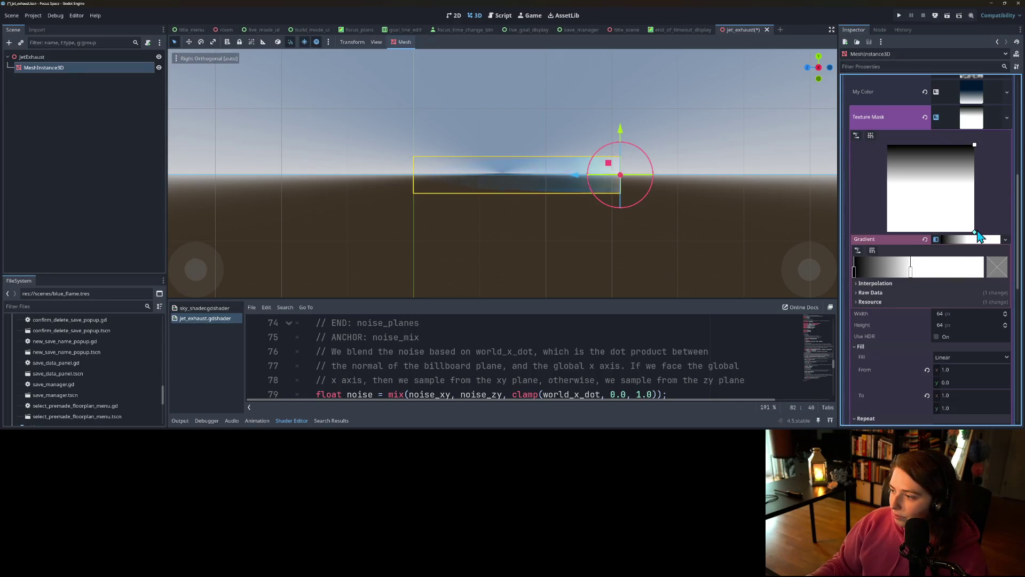
mouse_move(977, 238)
mouse_down()
mouse_move(957, 151)
mouse_move(969, 141)
mouse_move(977, 235)
mouse_up()
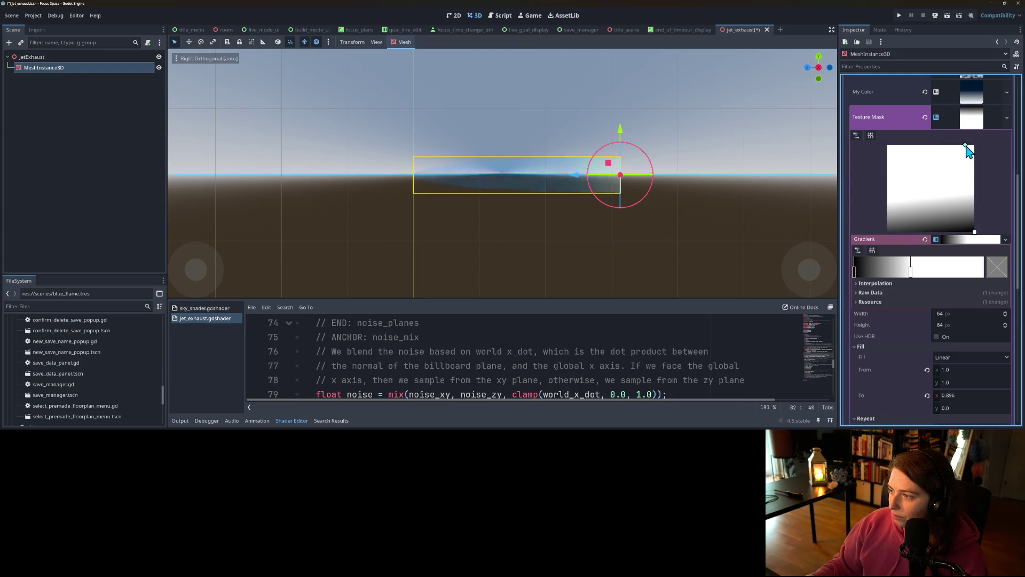
drag(966, 148, 1003, 151)
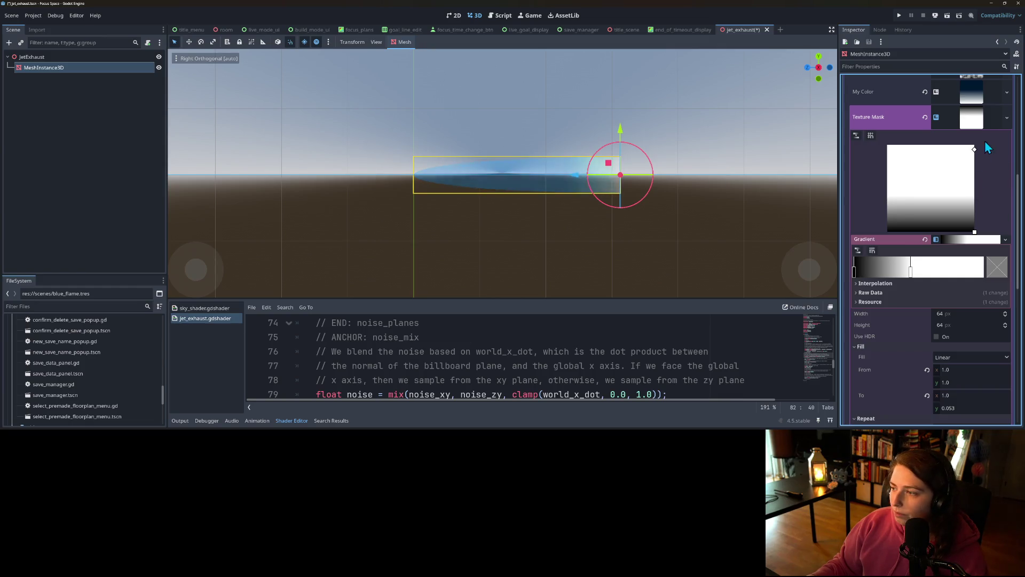
scroll(985, 160, up, 3)
click(984, 191)
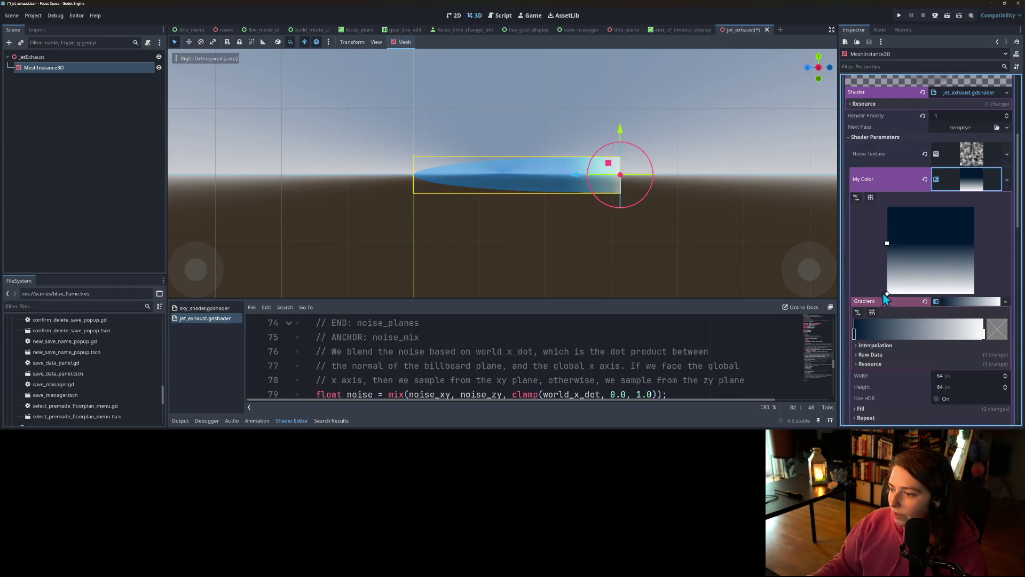
Reverse the My Color gradient to fade white to blue and set the mesh radius to 0.3 m.
mouse_move(886, 294)
mouse_down()
mouse_move(902, 209)
mouse_move(883, 198)
mouse_up()
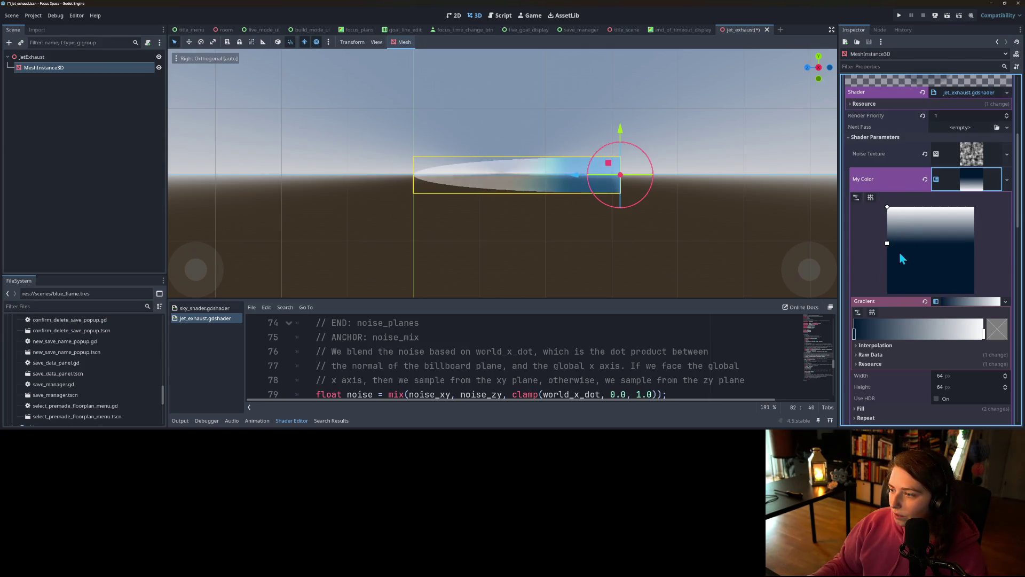
mouse_move(887, 244)
mouse_down()
mouse_move(885, 265)
mouse_move(886, 224)
mouse_up()
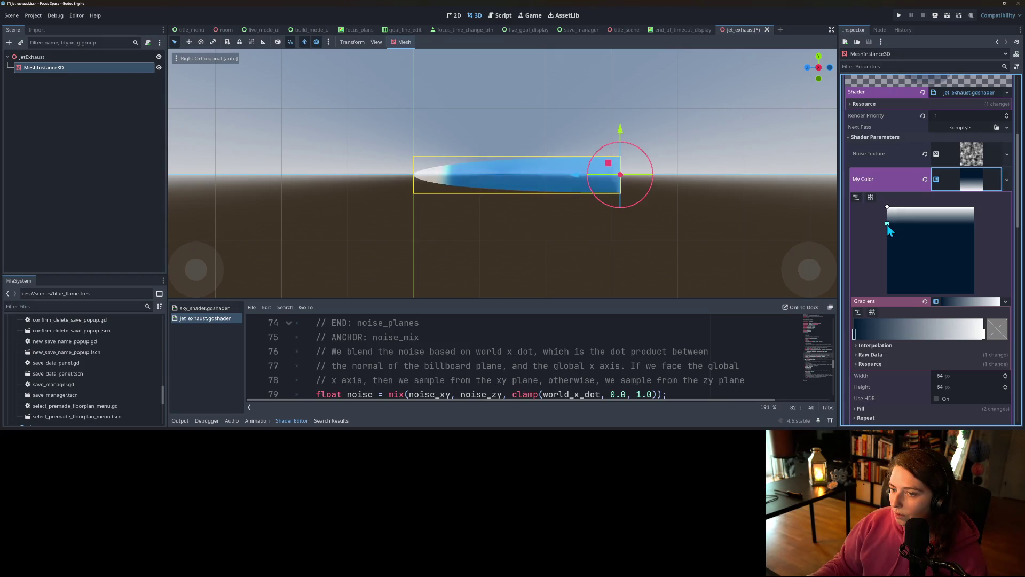
scroll(921, 273, up, 5)
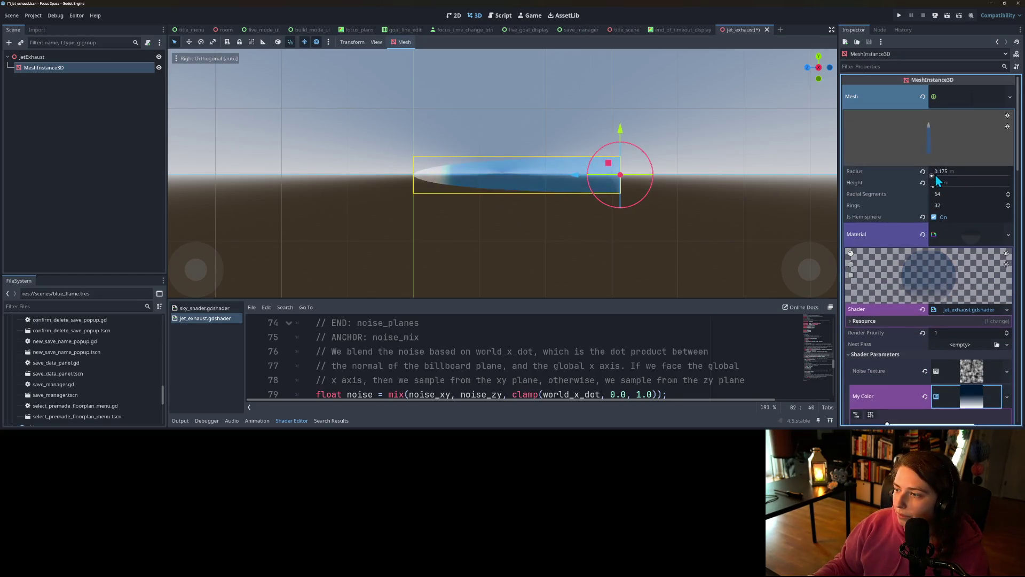
mouse_move(934, 174)
mouse_down()
mouse_move(955, 174)
mouse_move(935, 181)
mouse_up()
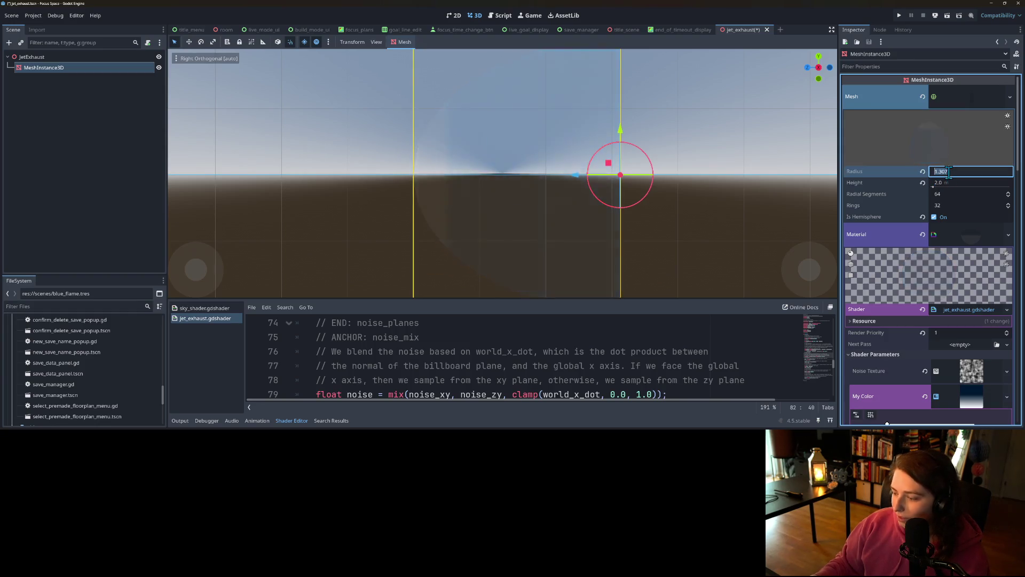
key(BackSpace)
text(0.3)
key(Return)
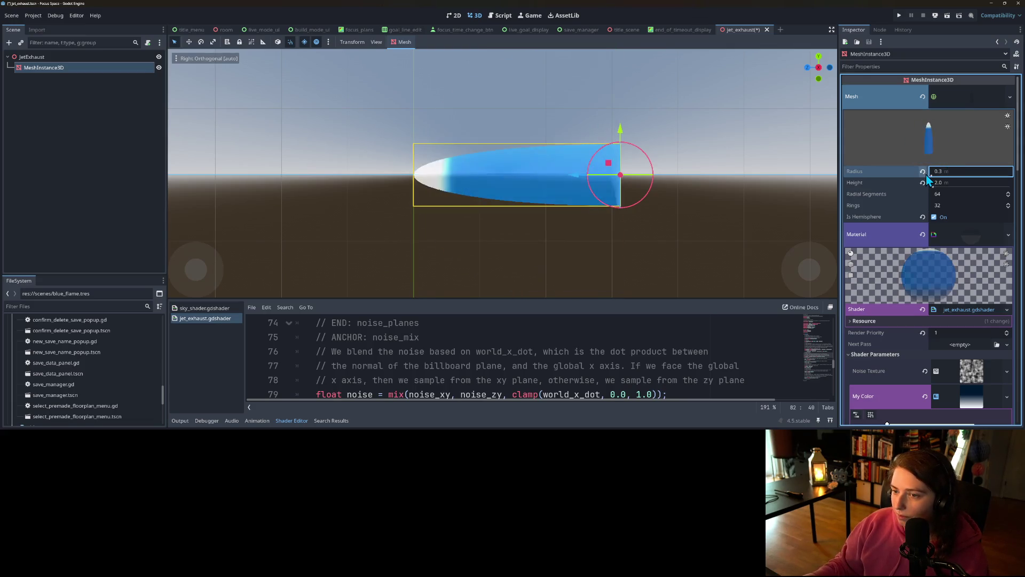
scroll(911, 300, down, 5)
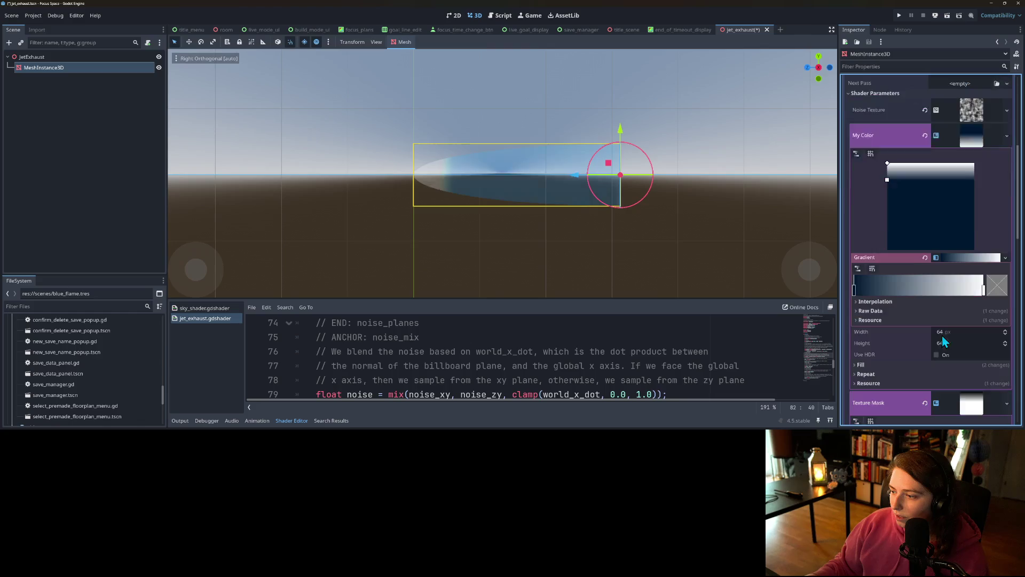
Slide the Texture Mask's dark stop right and raise the curve's right-hand points, dimming the flame.
scroll(943, 341, down, 4)
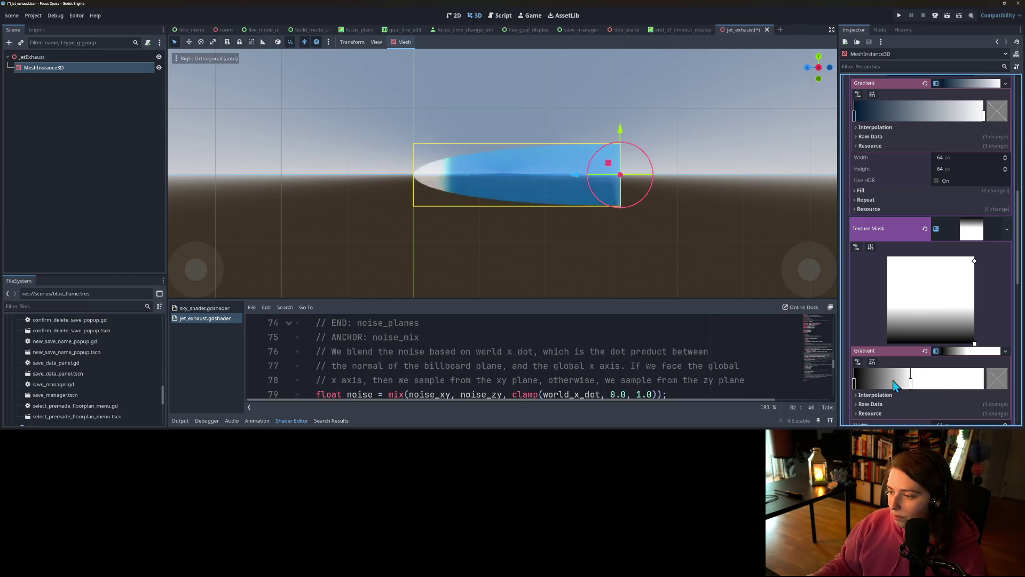
drag(856, 389, 984, 389)
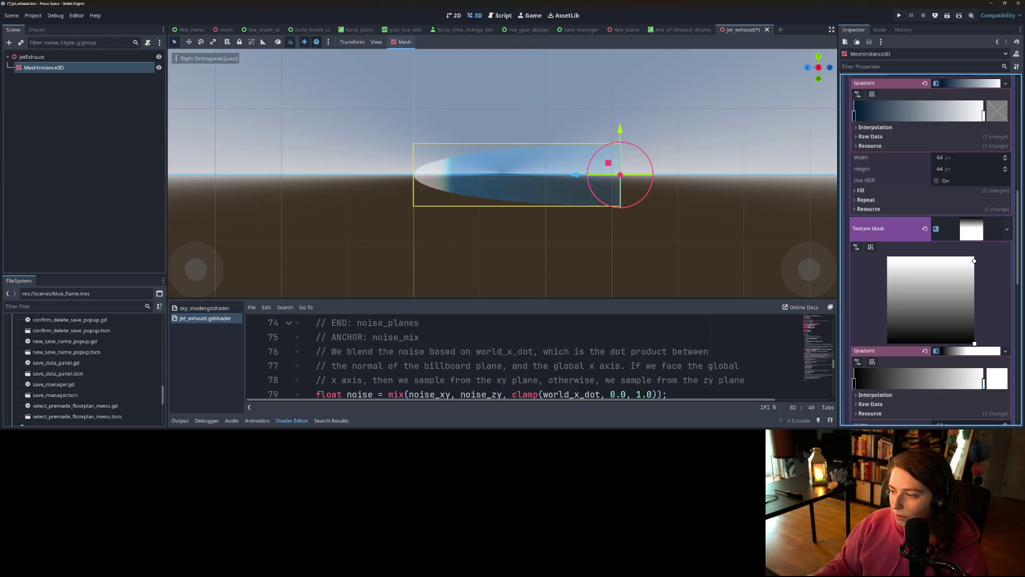
drag(975, 266, 978, 254)
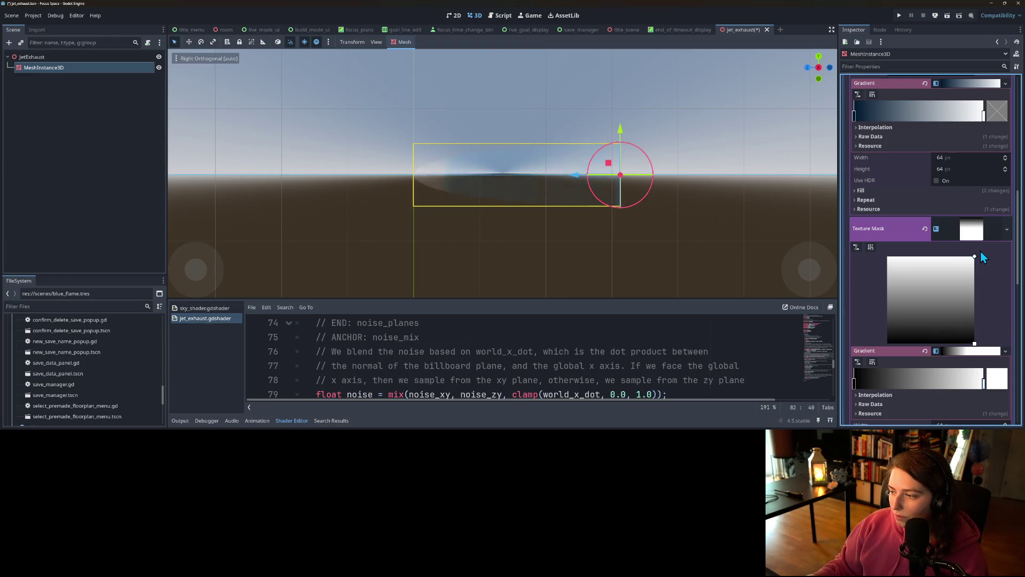
mouse_move(975, 344)
mouse_down()
mouse_move(989, 297)
mouse_move(995, 315)
mouse_up()
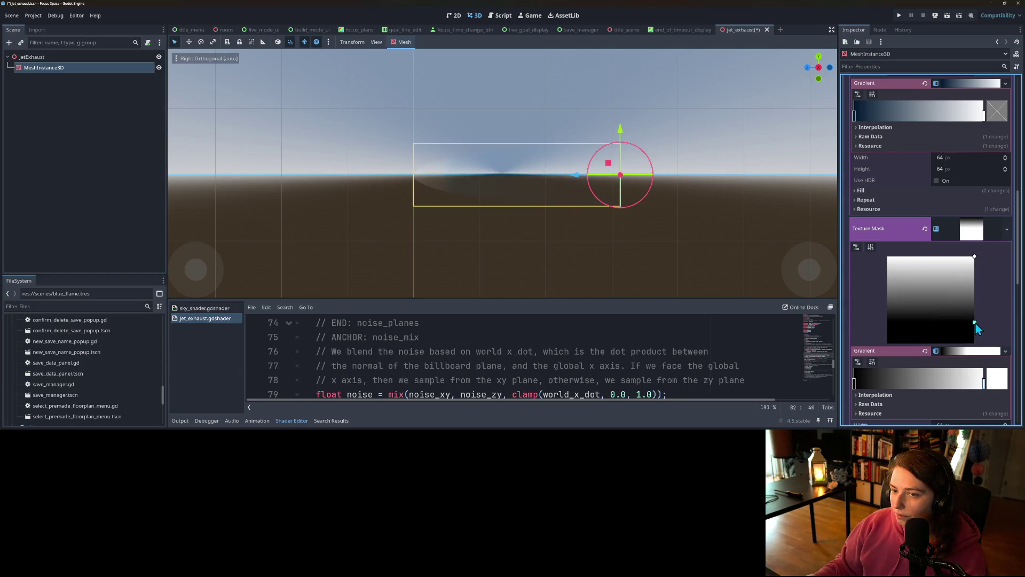
scroll(975, 275, up, 4)
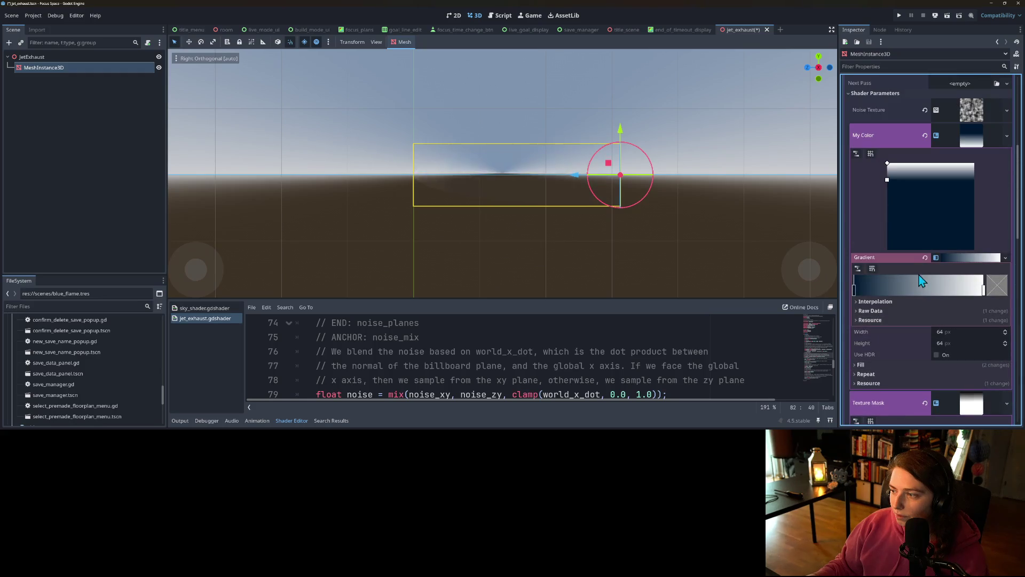
Nudge the My Color gradient stops and set its interpolation mode to Cubic.
drag(888, 181, 884, 251)
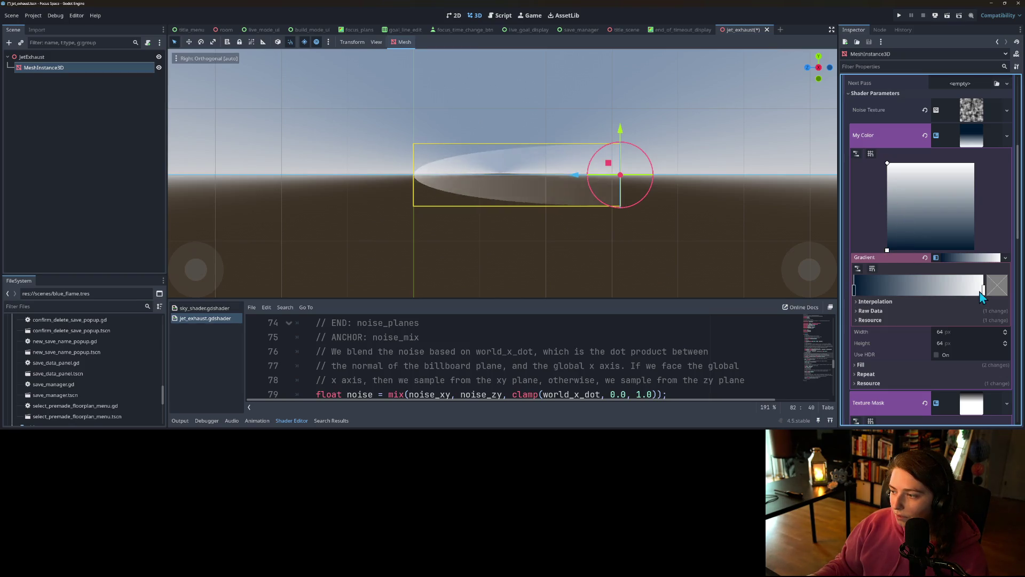
mouse_move(984, 291)
mouse_down()
mouse_move(971, 293)
mouse_move(1000, 296)
mouse_up()
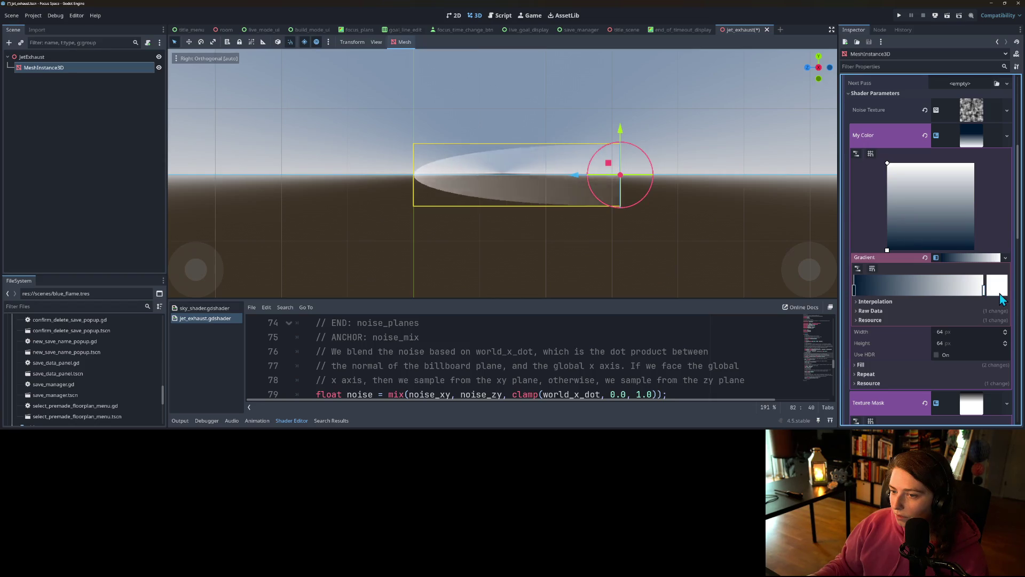
click(854, 292)
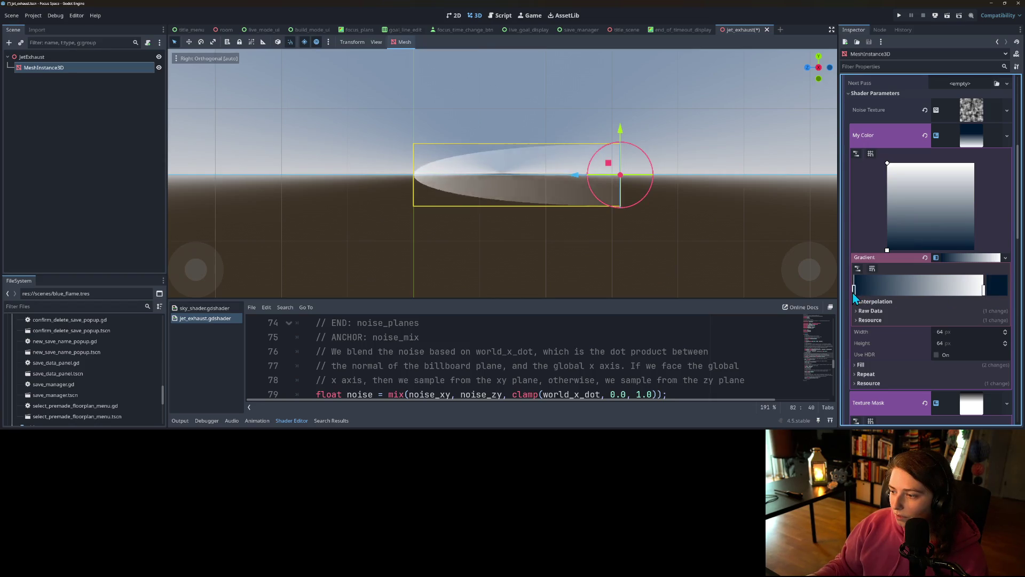
click(878, 302)
click(954, 312)
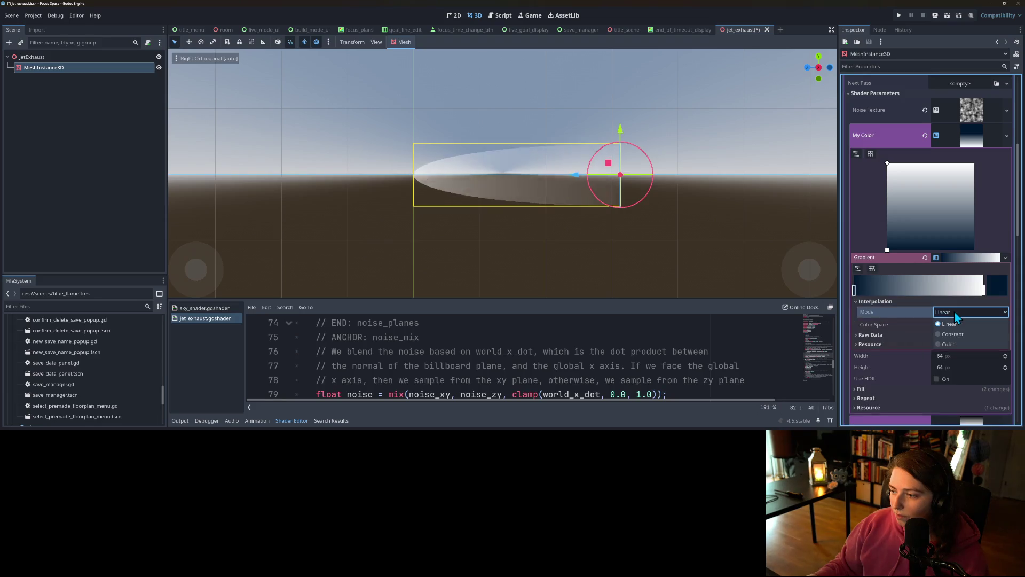
click(960, 347)
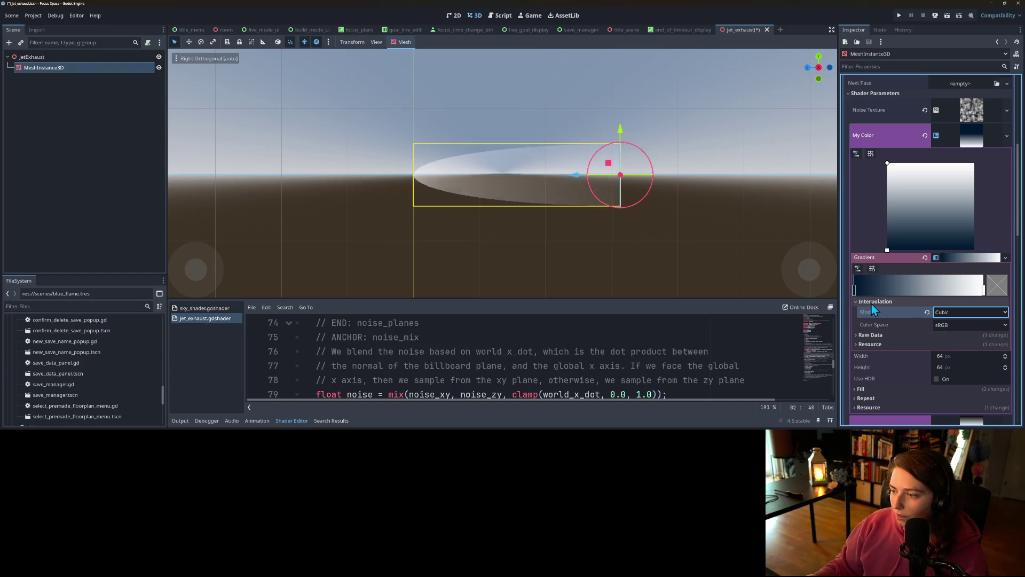
Slide the dark colour stop further right and slightly lift the mask curve's lower-right point.
mouse_move(855, 291)
mouse_down()
mouse_move(911, 302)
mouse_move(924, 291)
mouse_up()
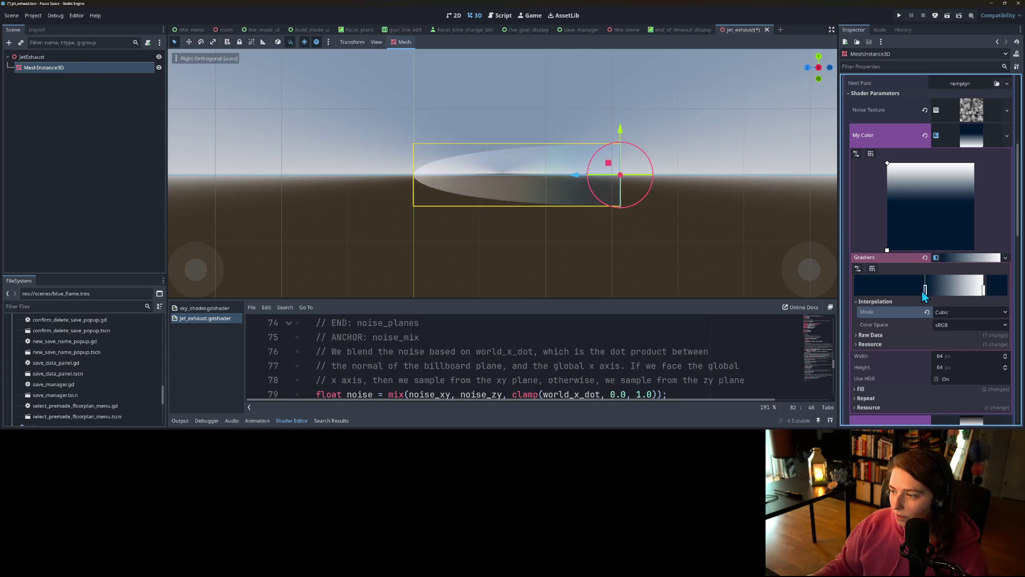
drag(926, 290, 950, 288)
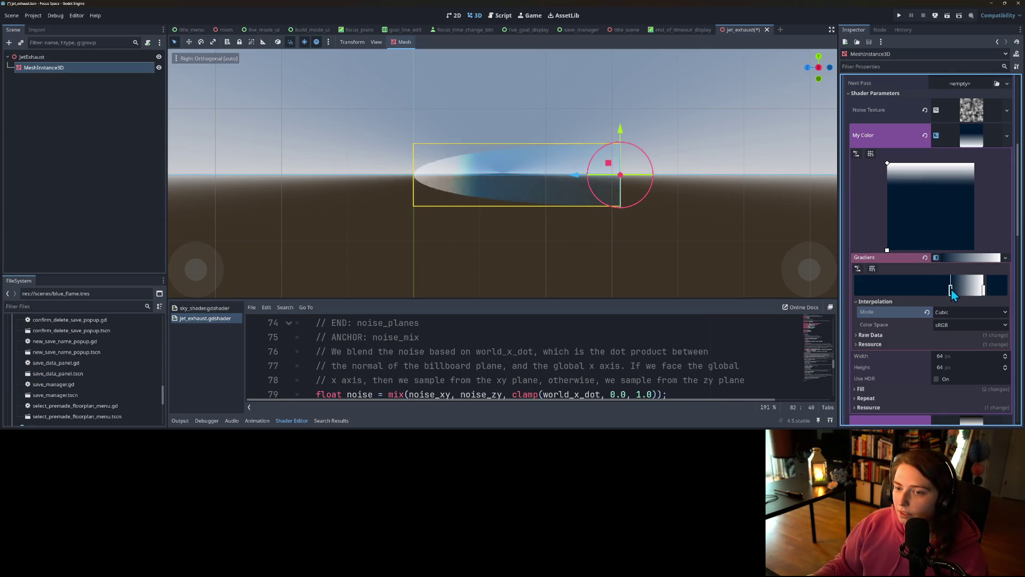
scroll(645, 248, down, 2)
scroll(907, 277, down, 3)
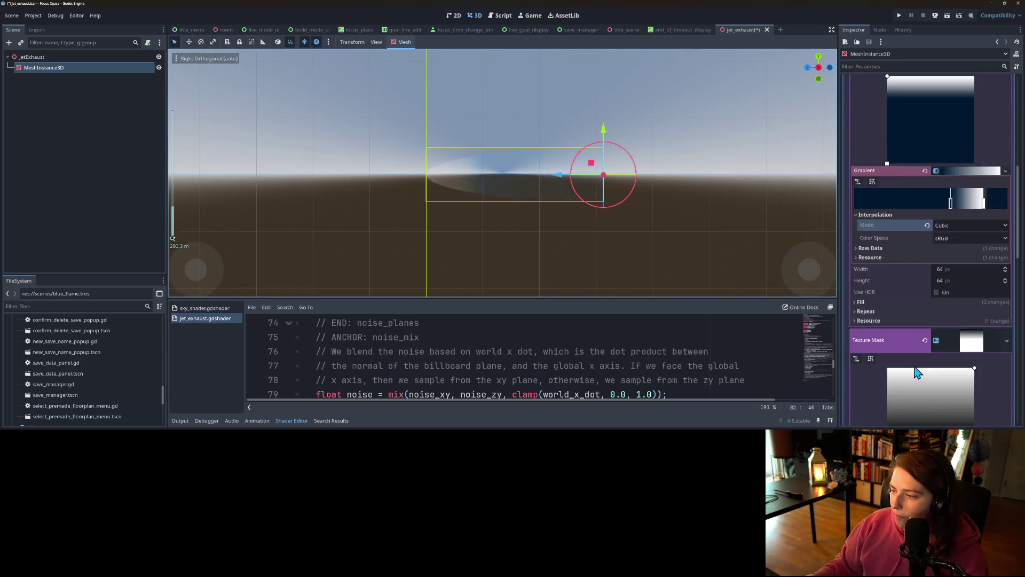
mouse_move(975, 393)
mouse_down()
mouse_move(981, 379)
mouse_move(983, 398)
mouse_move(992, 368)
mouse_move(994, 380)
mouse_up()
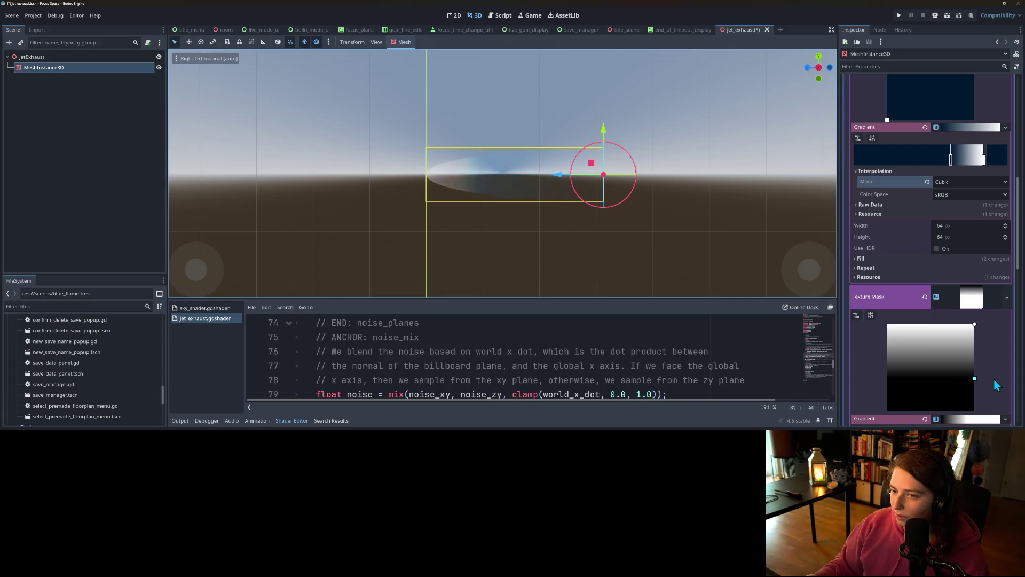
scroll(953, 290, up, 10)
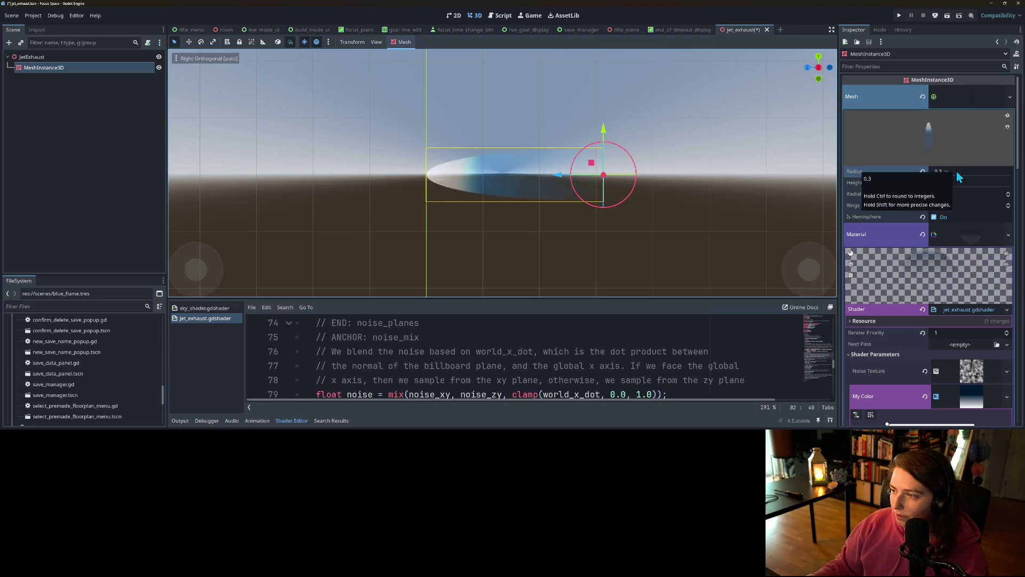
Set the exhaust mesh radius to 0.5 m and save the jet exhaust scene.
click(949, 169)
text(0.5)
key(Return)
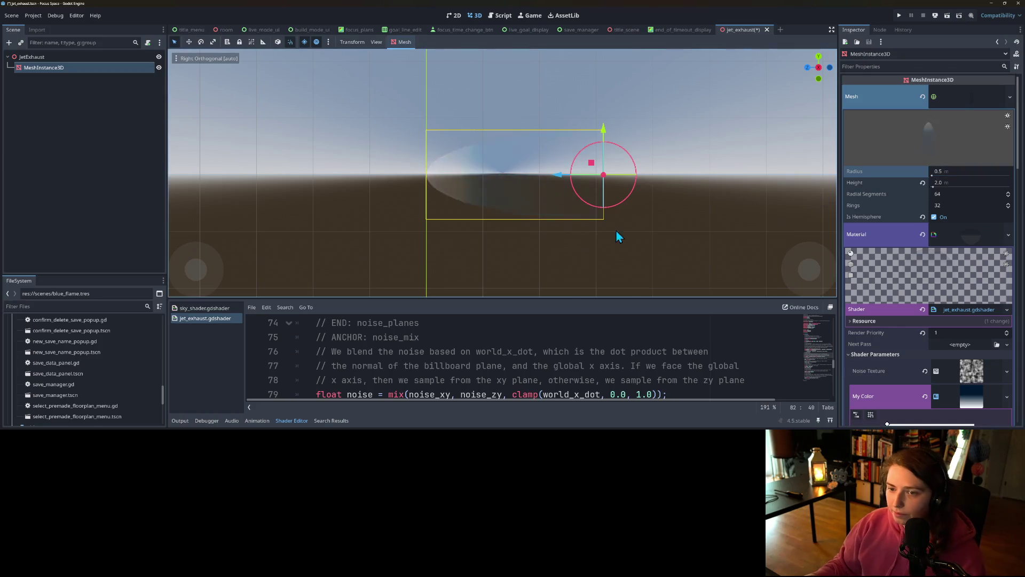
scroll(536, 222, down, 4)
key(ctrl+s)
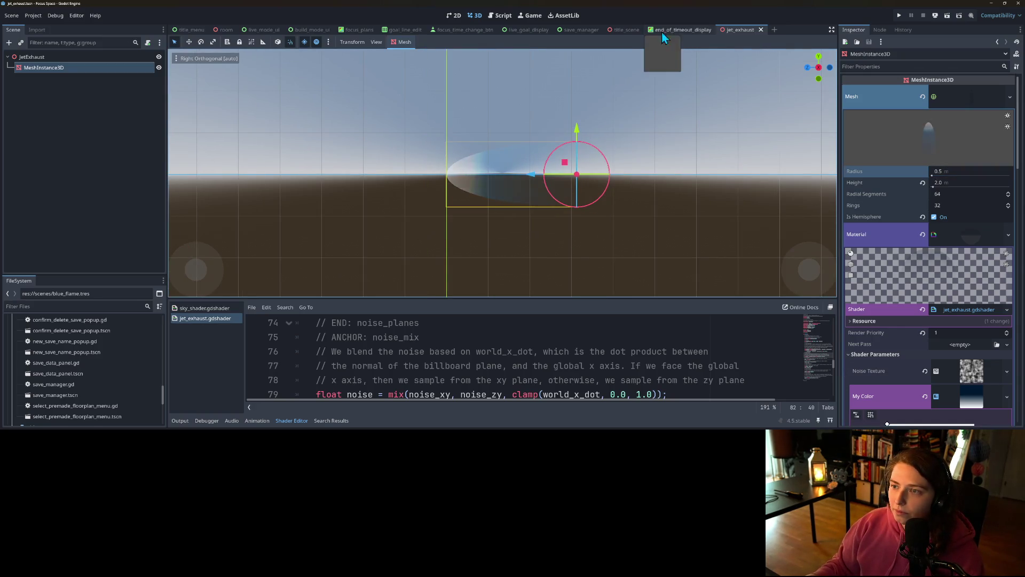
View the ship in the title scene from an orbited angle and select Camera3D.
click(624, 30)
mouse_move(447, 197)
mouse_down()
mouse_move(479, 200)
mouse_move(434, 211)
mouse_move(448, 176)
mouse_up()
scroll(447, 200, down, 3)
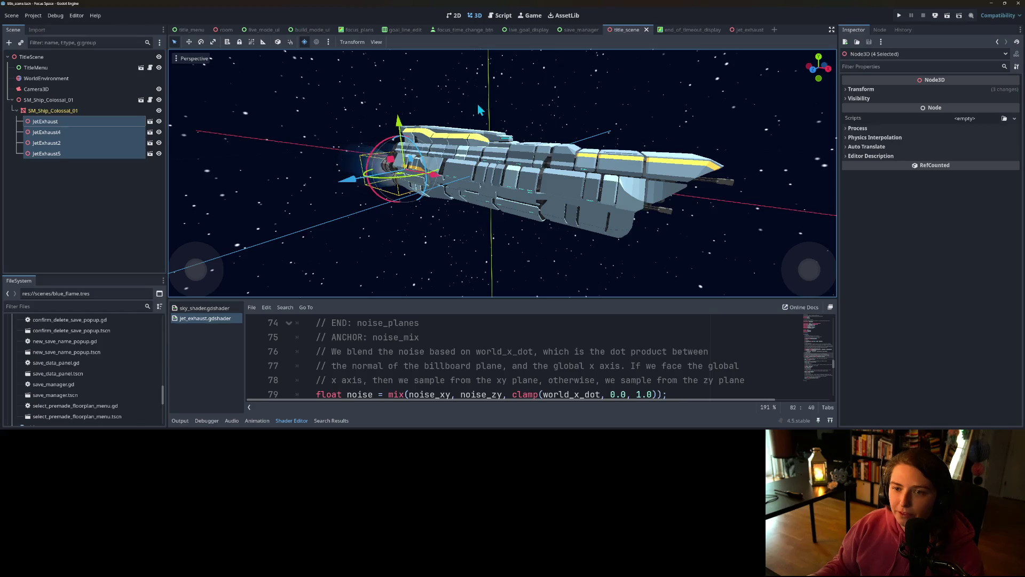
click(54, 90)
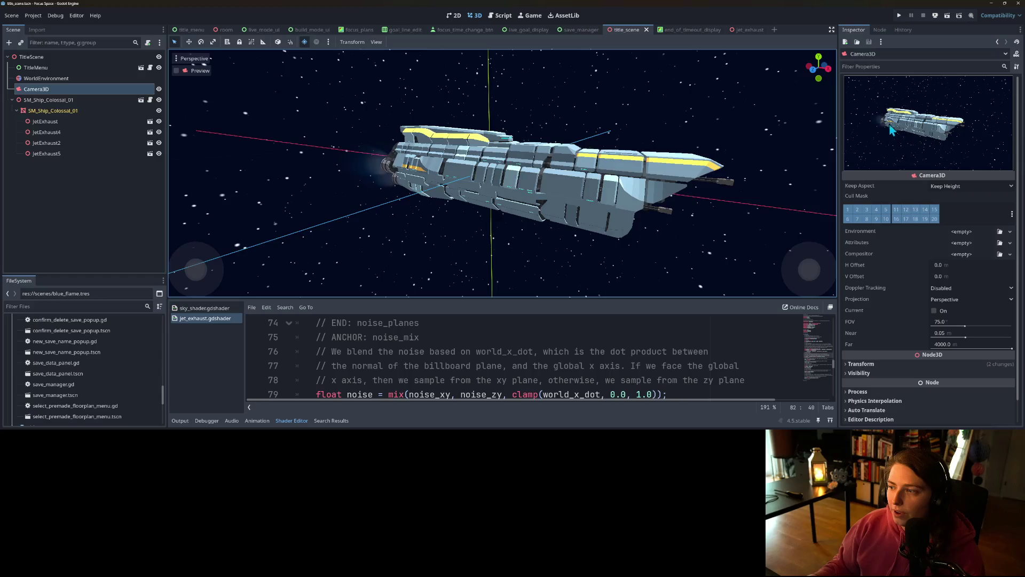
Return to the jet exhaust scene and adjust a value in its Inspector.
click(742, 31)
scroll(962, 361, down, 5)
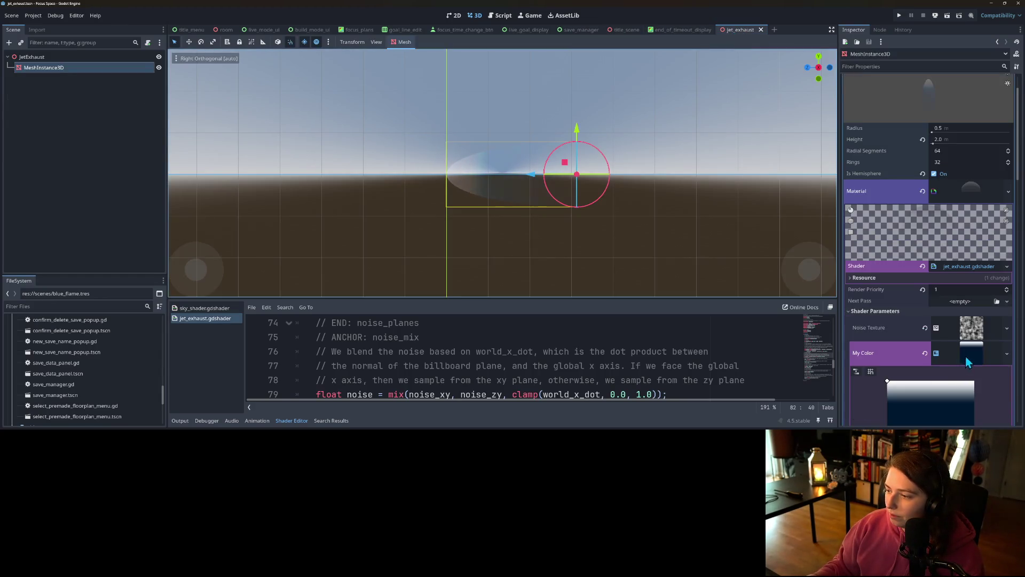
scroll(947, 386, down, 3)
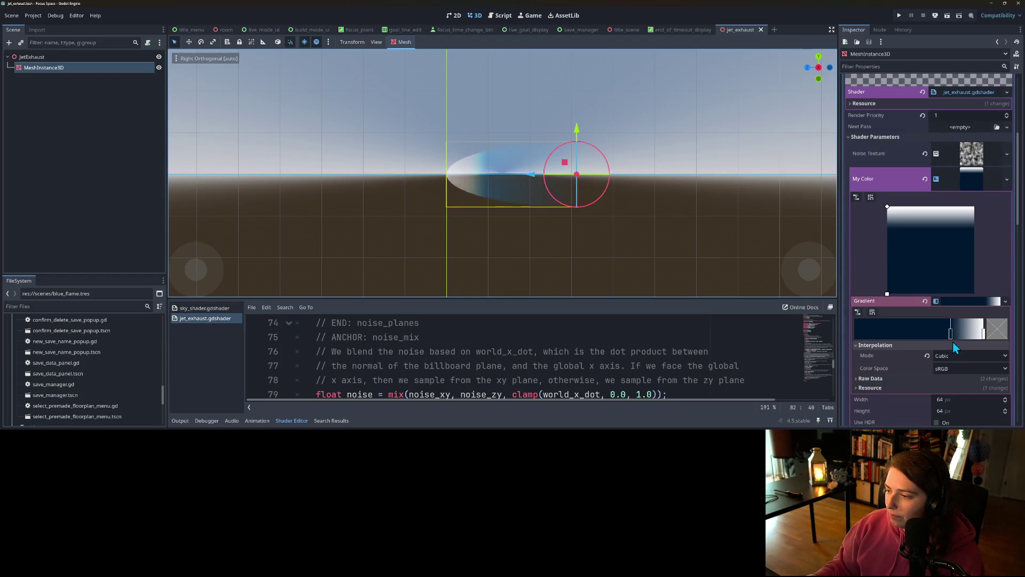
drag(953, 335, 966, 333)
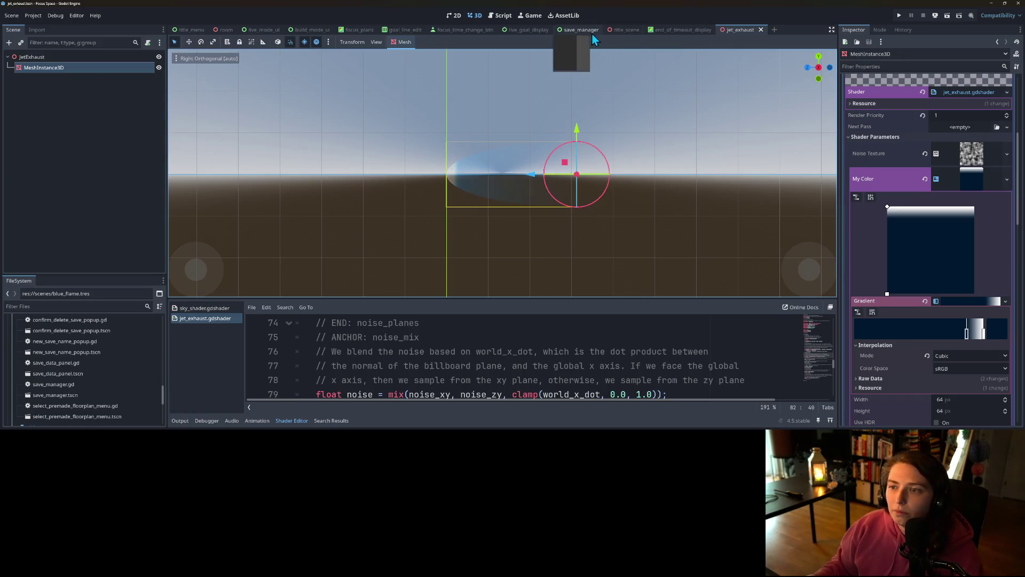
Go back to the title scene and run the game to preview it.
click(623, 31)
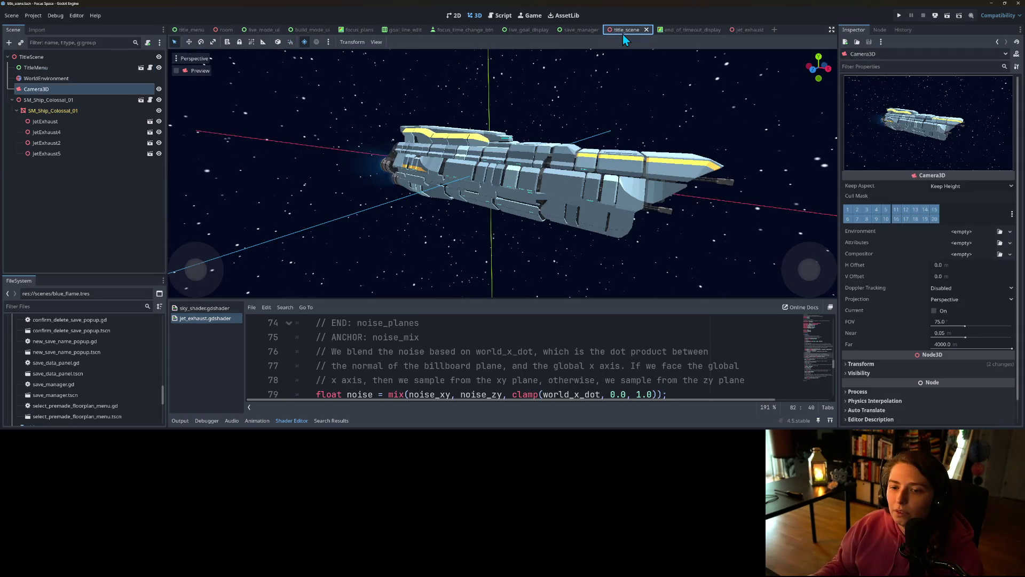
scroll(406, 168, up, 5)
scroll(405, 167, down, 5)
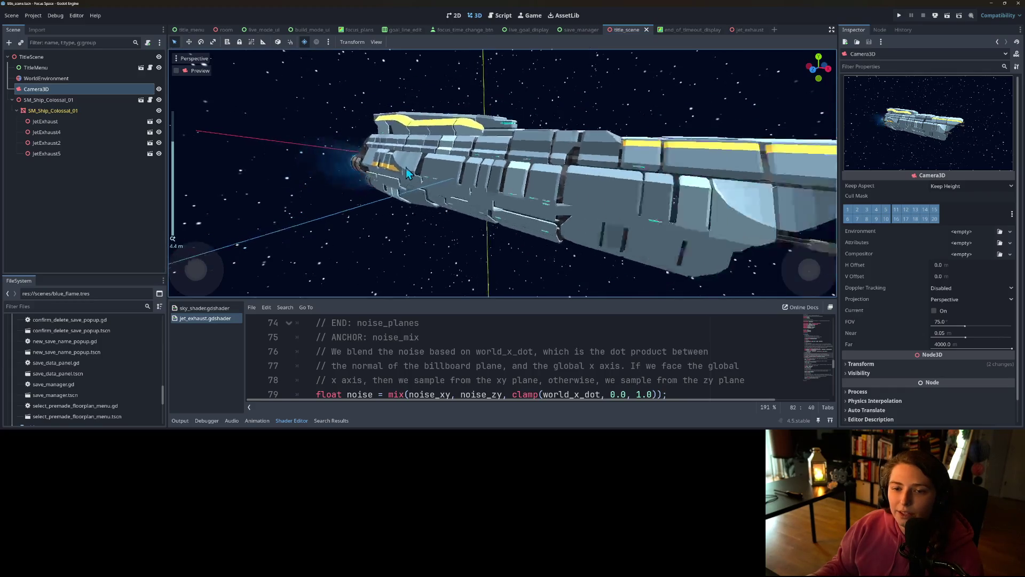
click(898, 16)
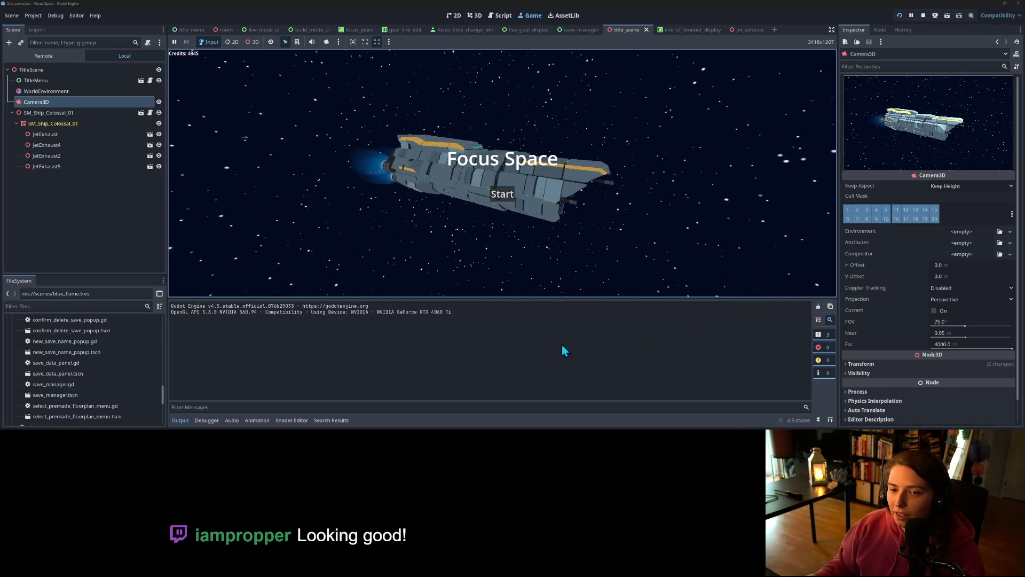
Collapse the Output panel to enlarge the running Focus Space title screen.
click(180, 420)
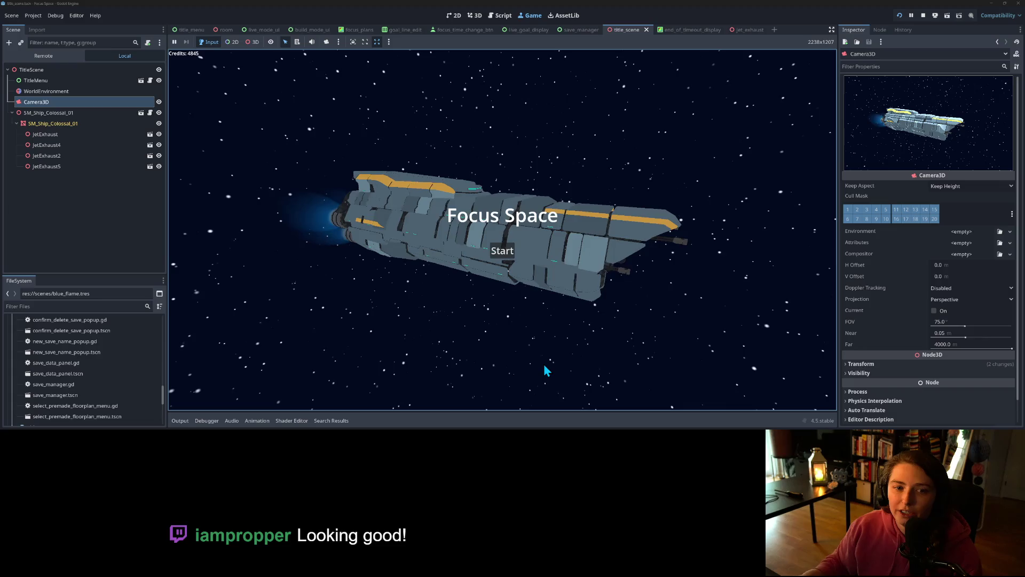
Stop the running game preview.
click(927, 17)
scroll(502, 213, down, 5)
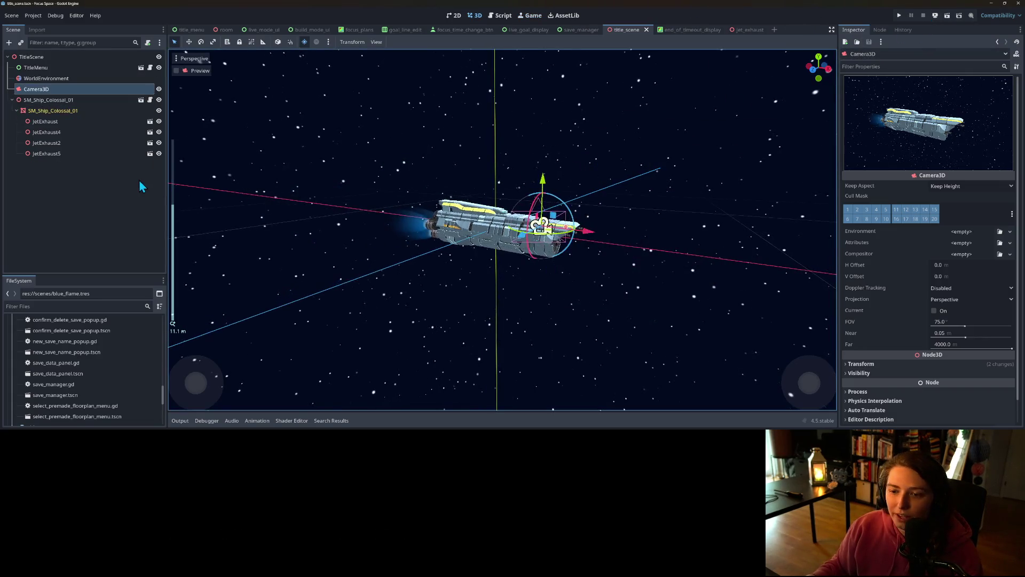
scroll(376, 239, up, 3)
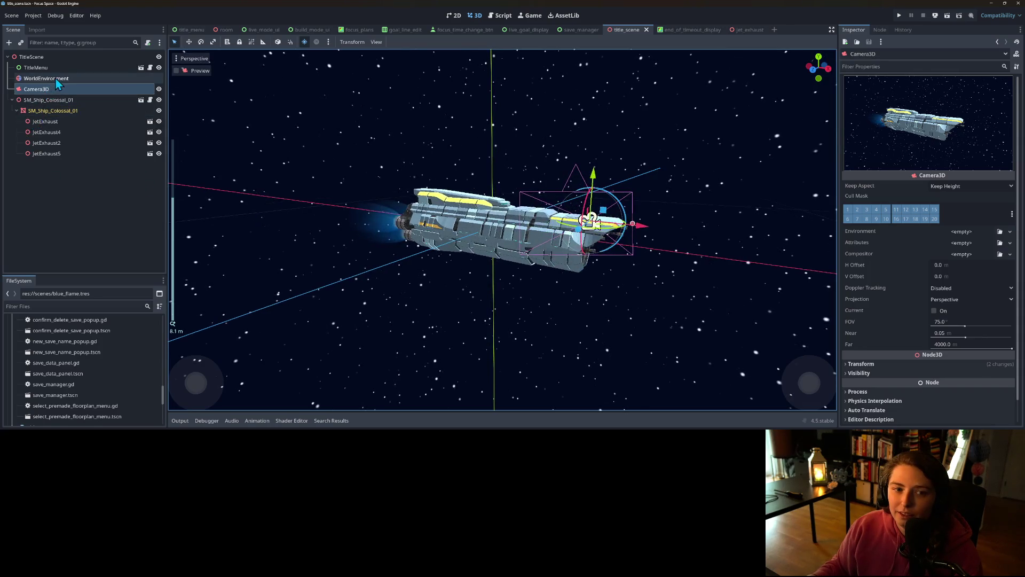
Turn the viewport's Preview Sunlight off and select the WorldEnvironment node.
click(305, 44)
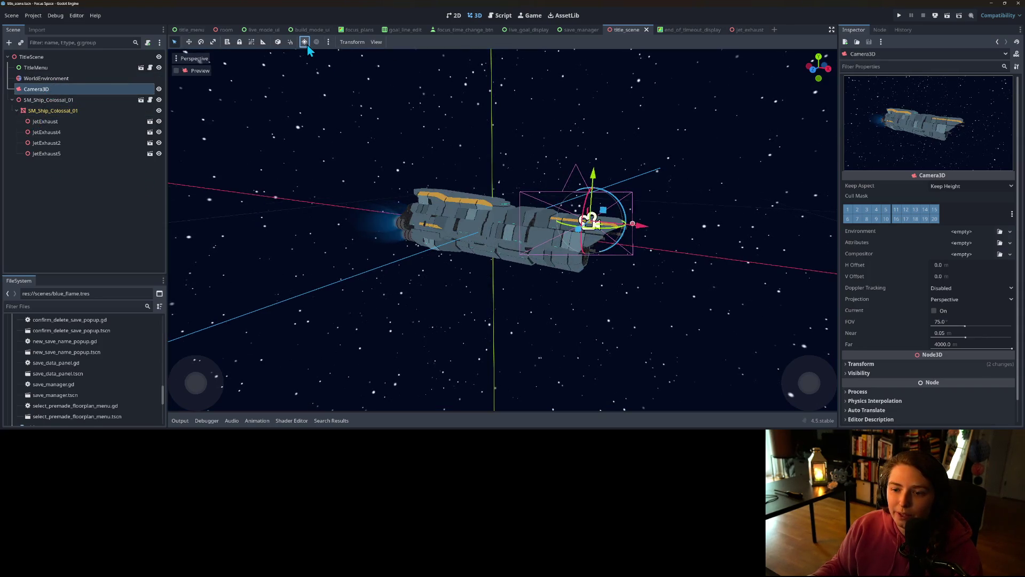
scroll(473, 293, up, 3)
scroll(473, 293, down, 5)
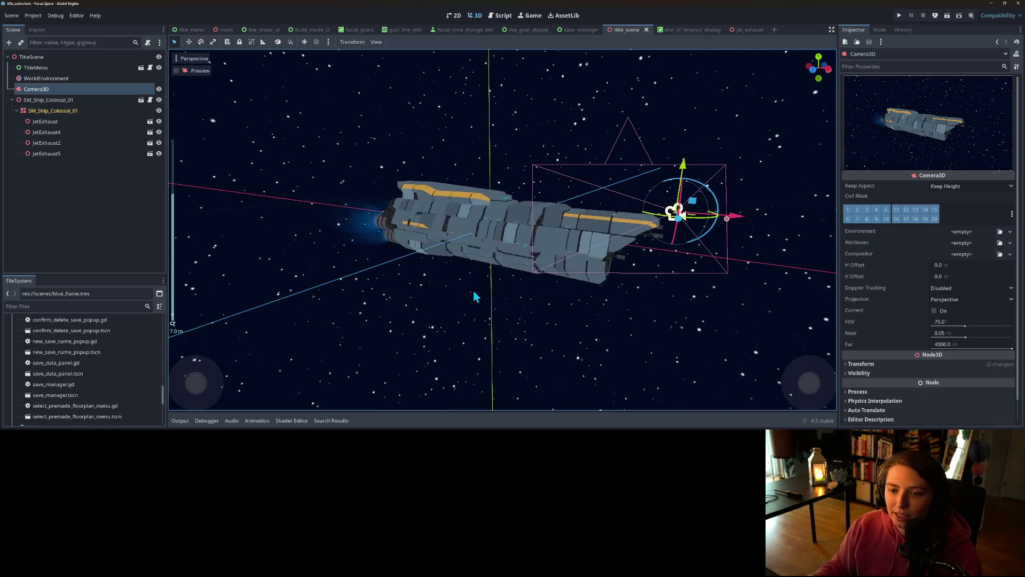
scroll(471, 285, up, 3)
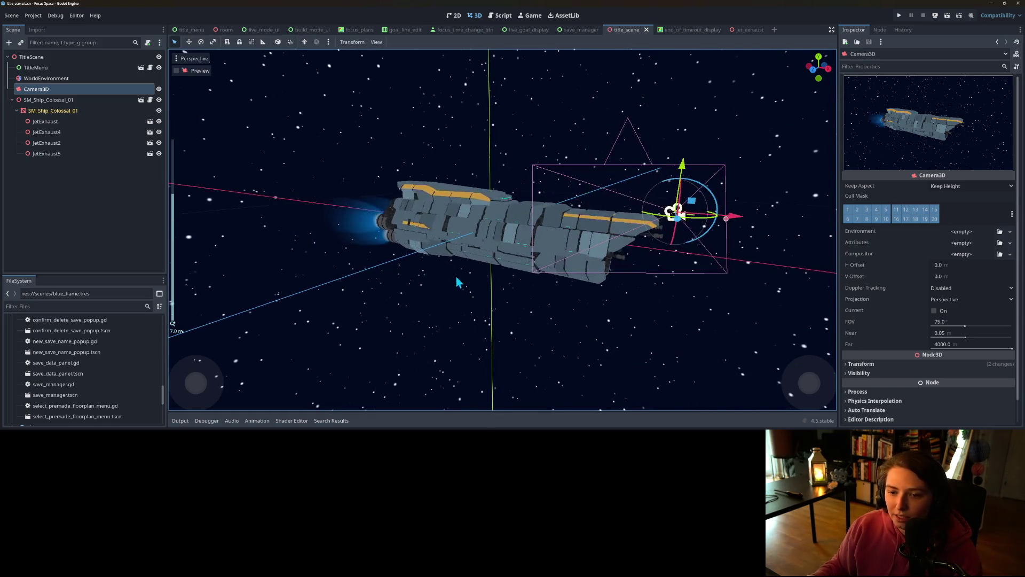
click(304, 43)
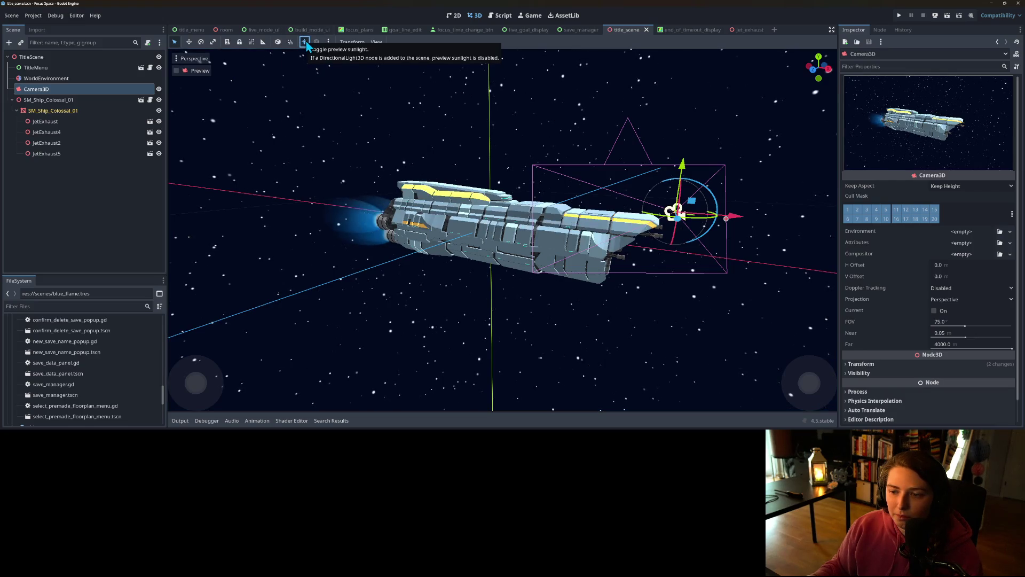
click(304, 42)
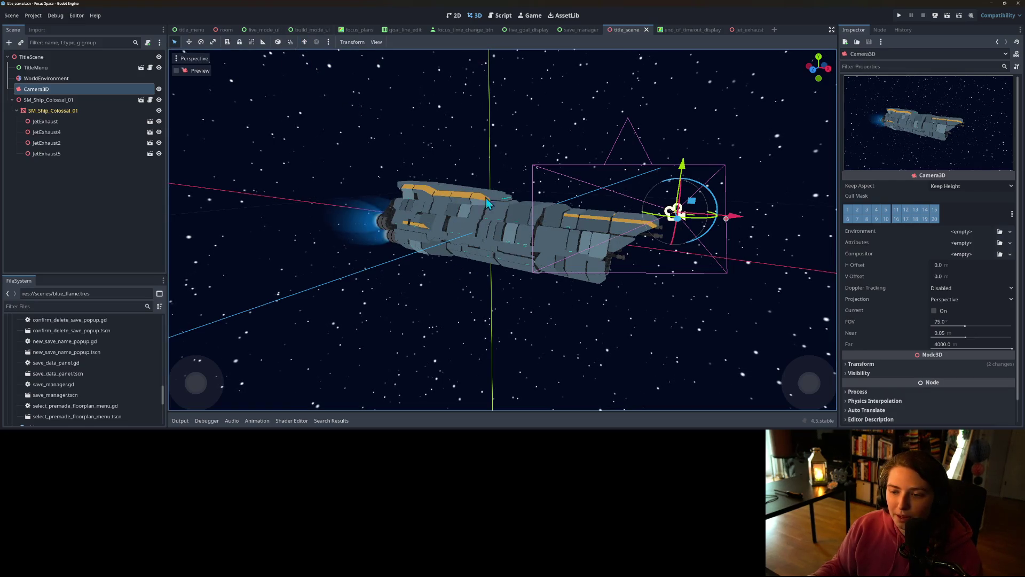
click(57, 222)
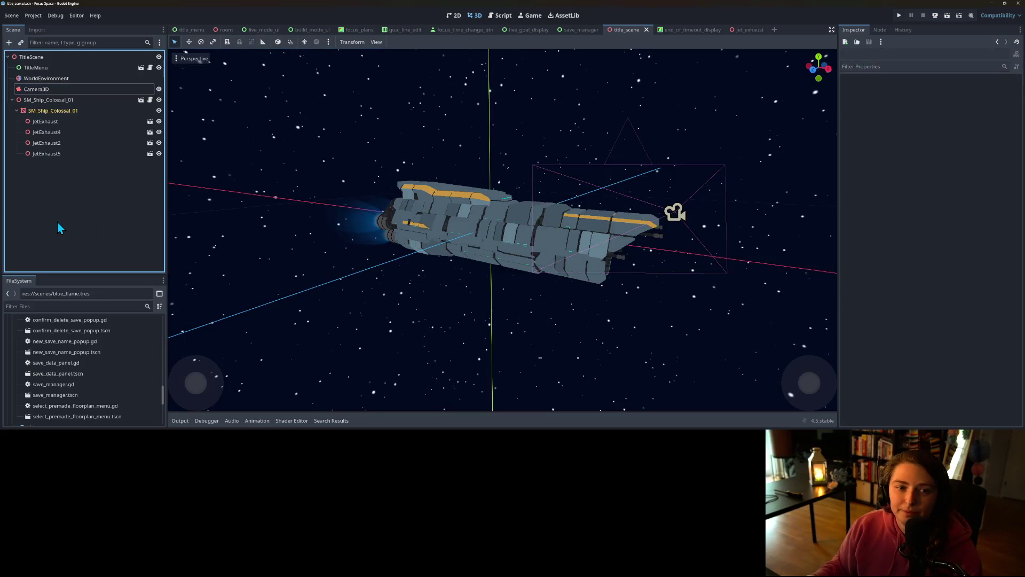
click(53, 80)
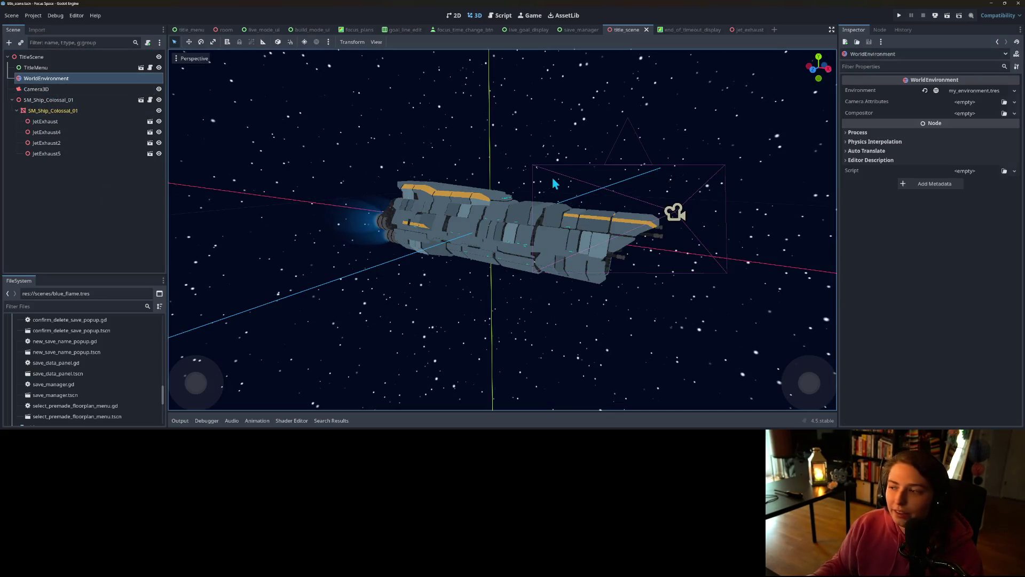
Open sky_shader.gdshader from the Sky Material and expand its Sky, Stars and Layers parameters.
click(976, 89)
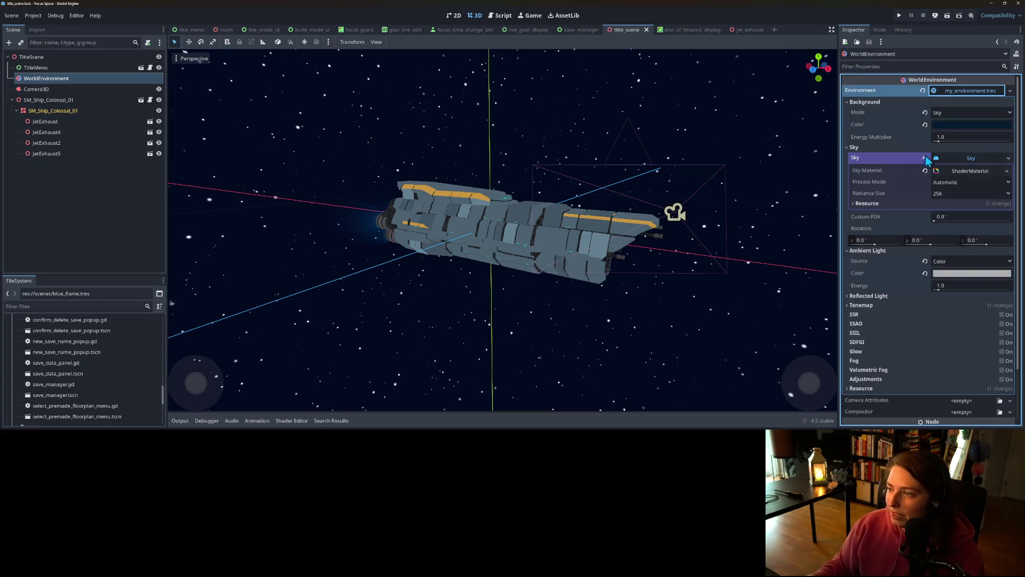
click(956, 172)
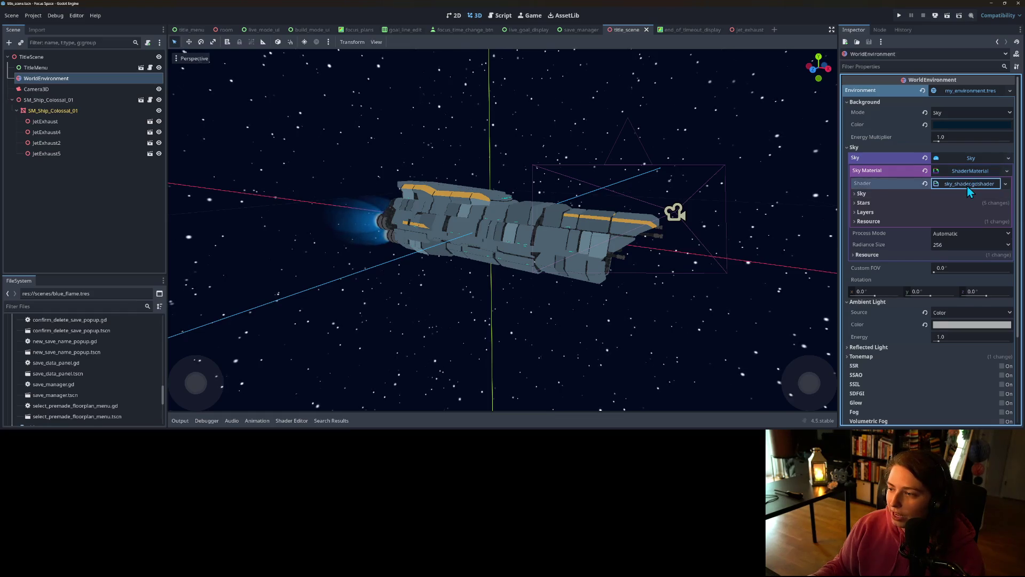
click(967, 186)
scroll(565, 338, down, 10)
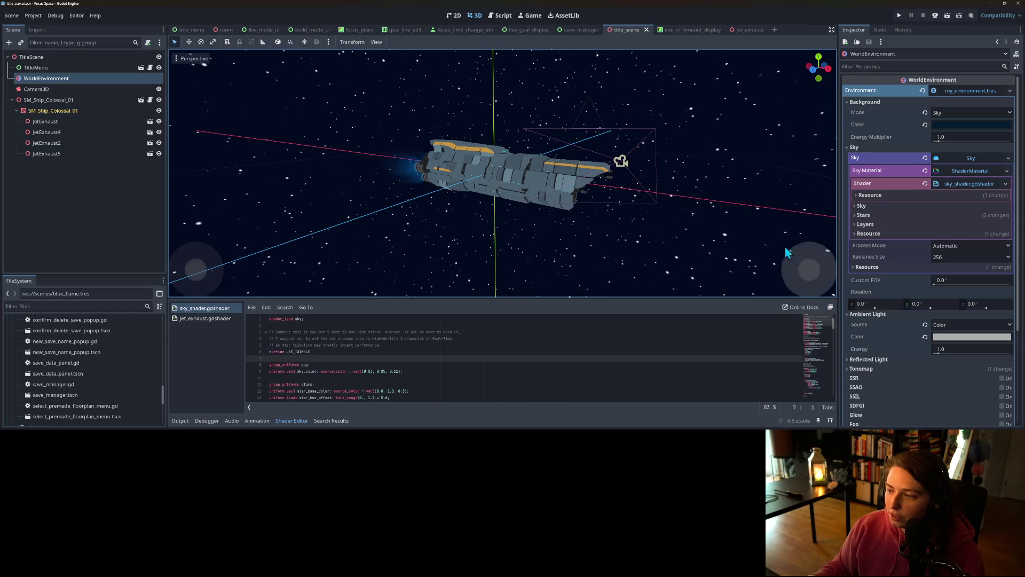
click(876, 206)
click(873, 226)
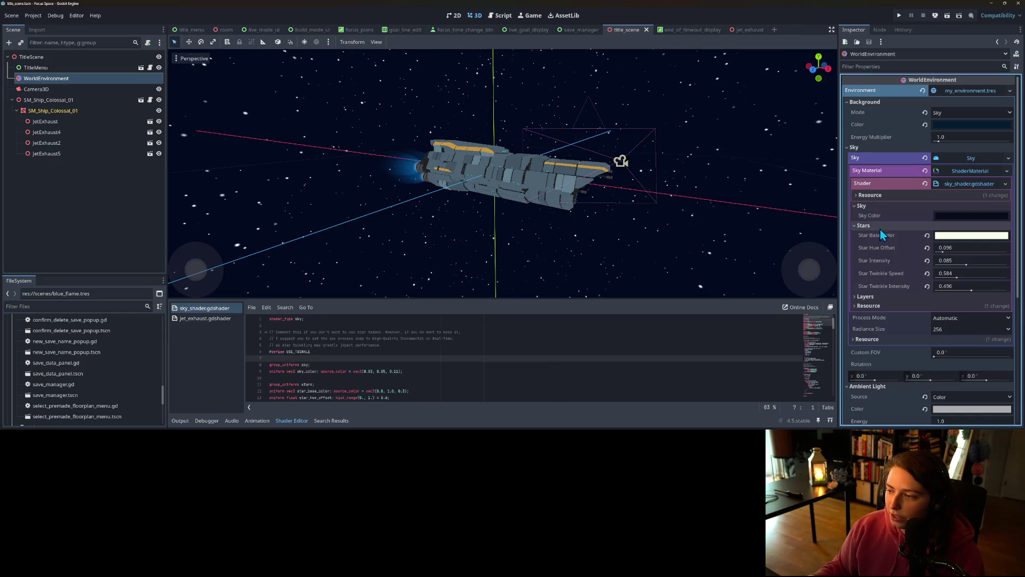
click(884, 297)
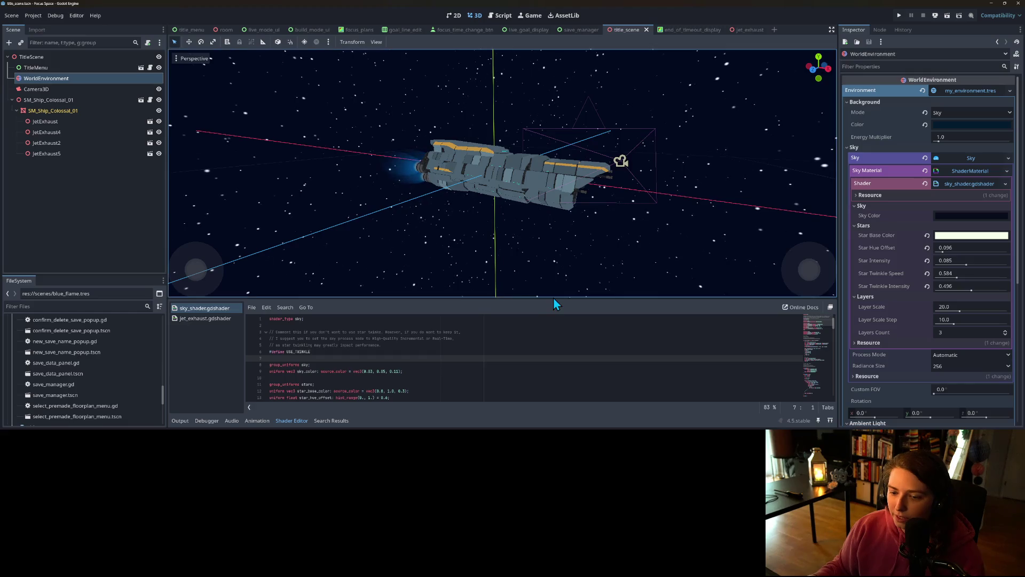
Enlarge the shader editor by shrinking the 3D view, then collapse the Environment settings.
drag(552, 297, 578, 188)
ctrl+scroll(329, 319, up, 7)
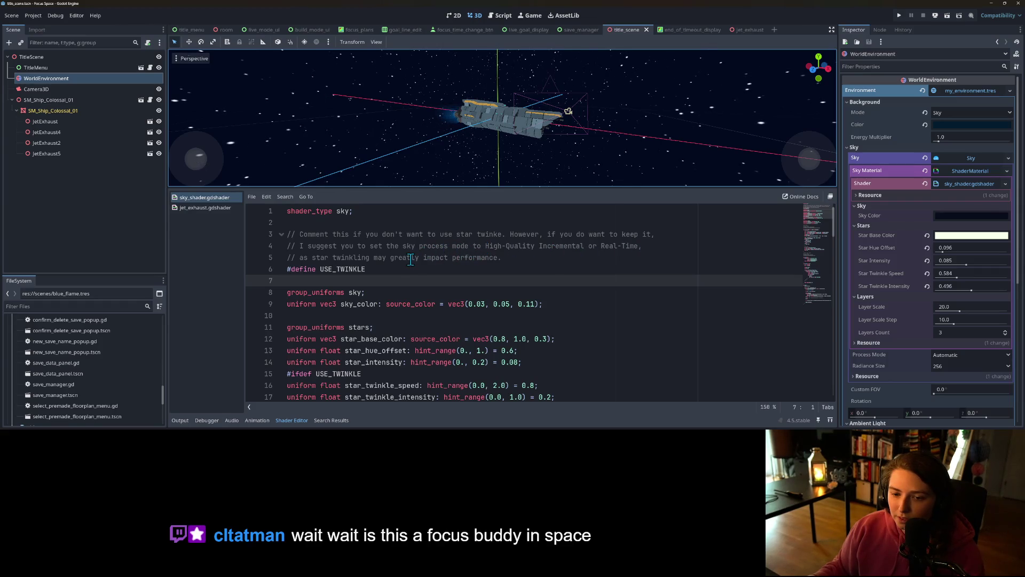
scroll(410, 259, down, 1)
scroll(410, 260, up, 1)
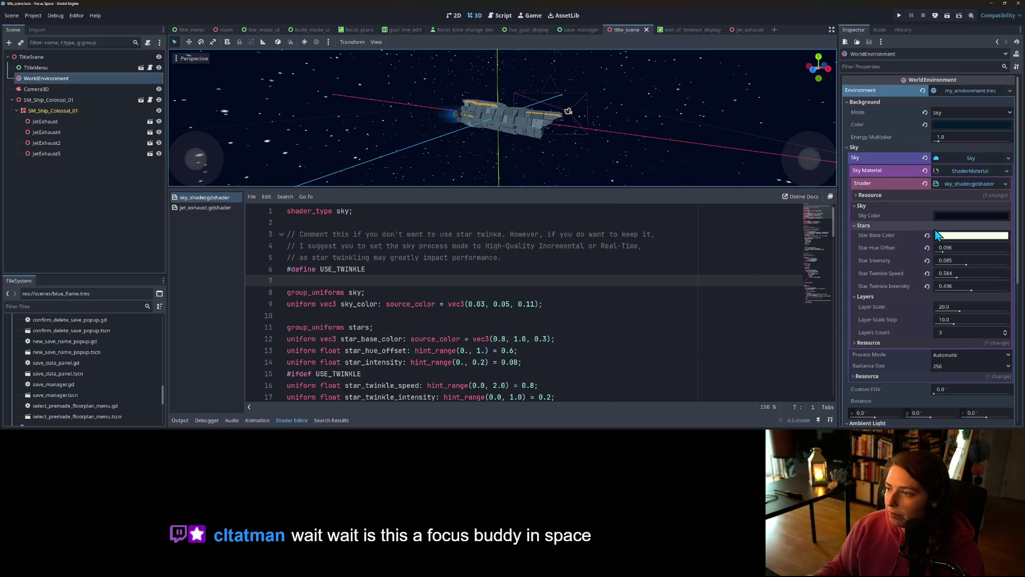
click(966, 89)
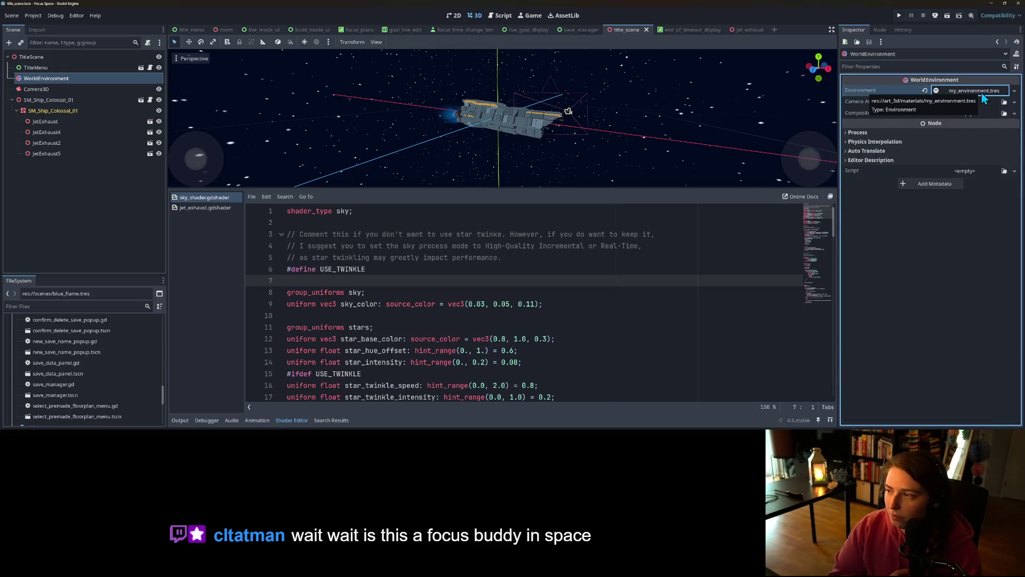
Expand the Environment resource's settings and keep its Process mode at Inherit.
click(982, 93)
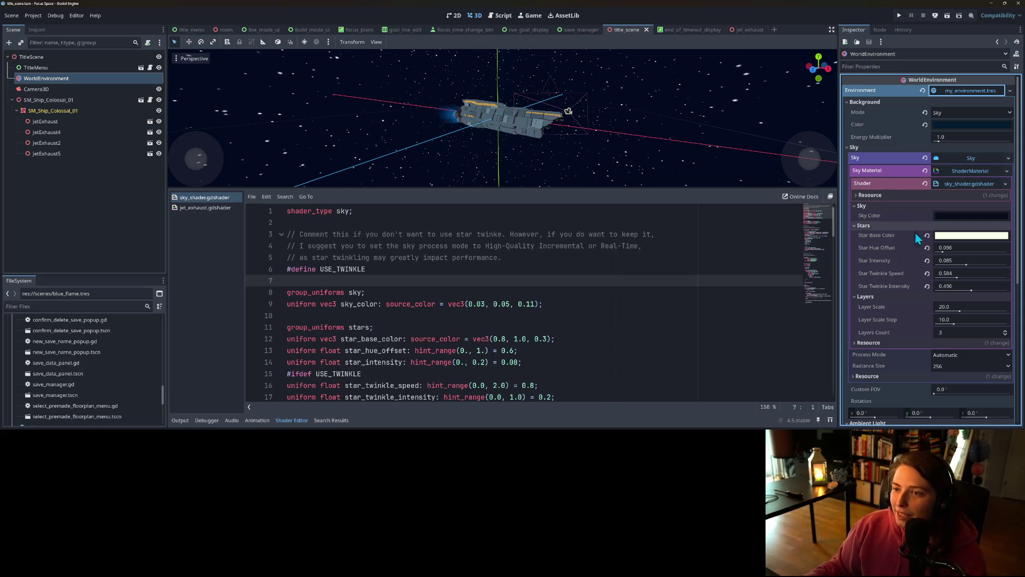
scroll(897, 292, down, 2)
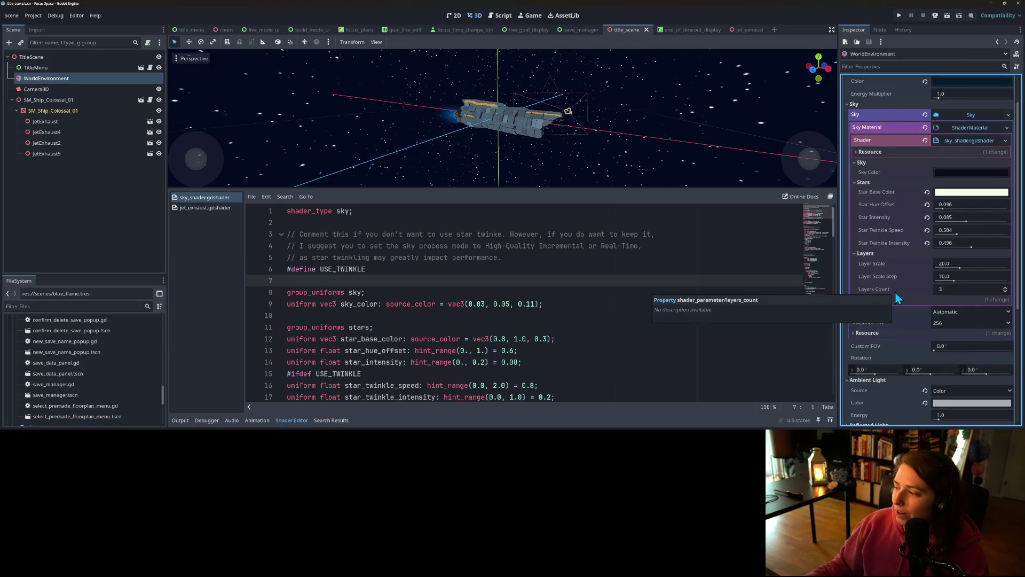
scroll(892, 325, down, 9)
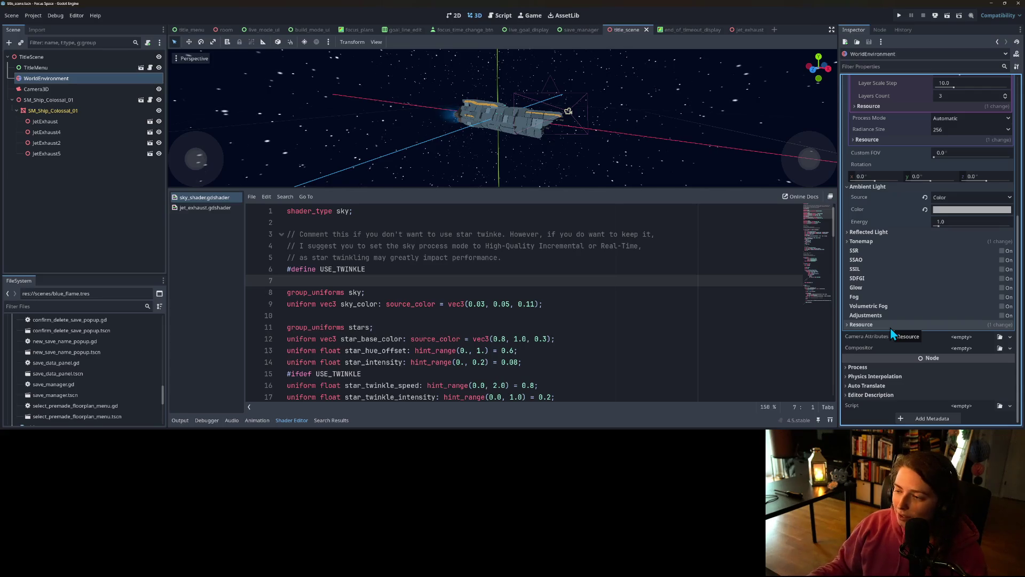
click(891, 368)
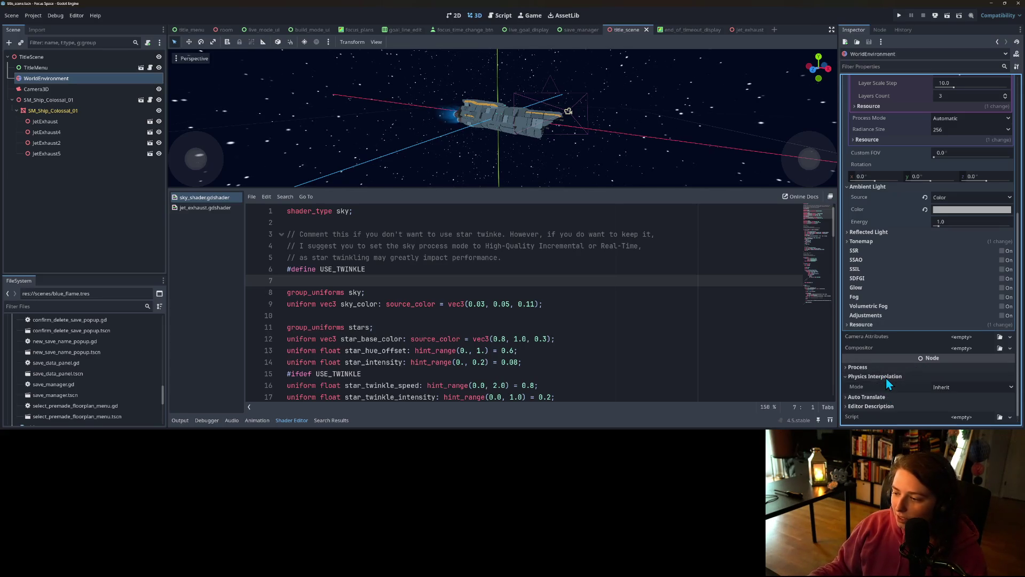
click(949, 376)
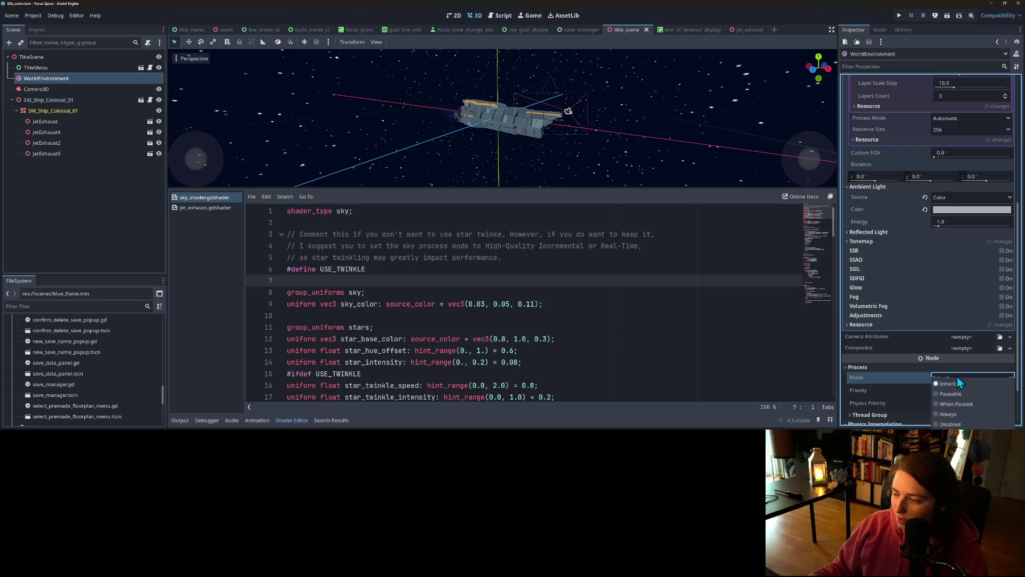
click(883, 376)
Keep Physics Interpolation mode at Inherit, then collapse the Physics Interpolation and Process sections.
scroll(882, 377, down, 3)
click(879, 364)
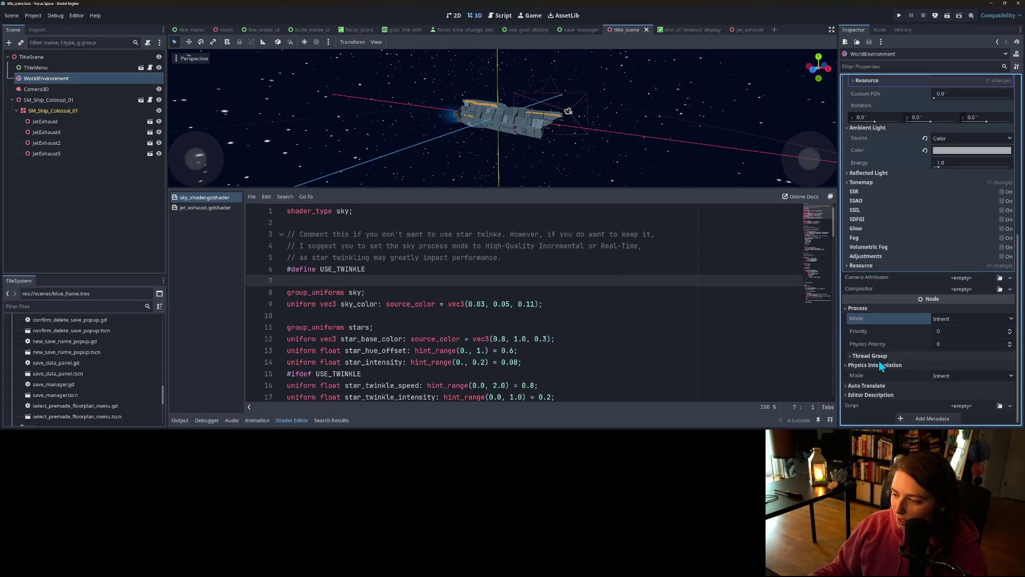
click(943, 376)
click(955, 376)
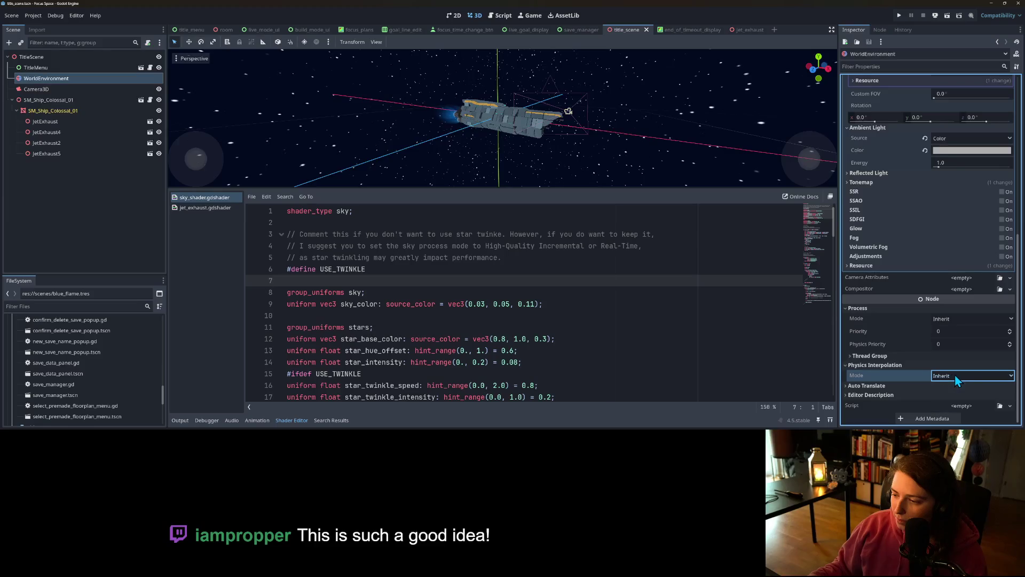
click(904, 366)
click(872, 319)
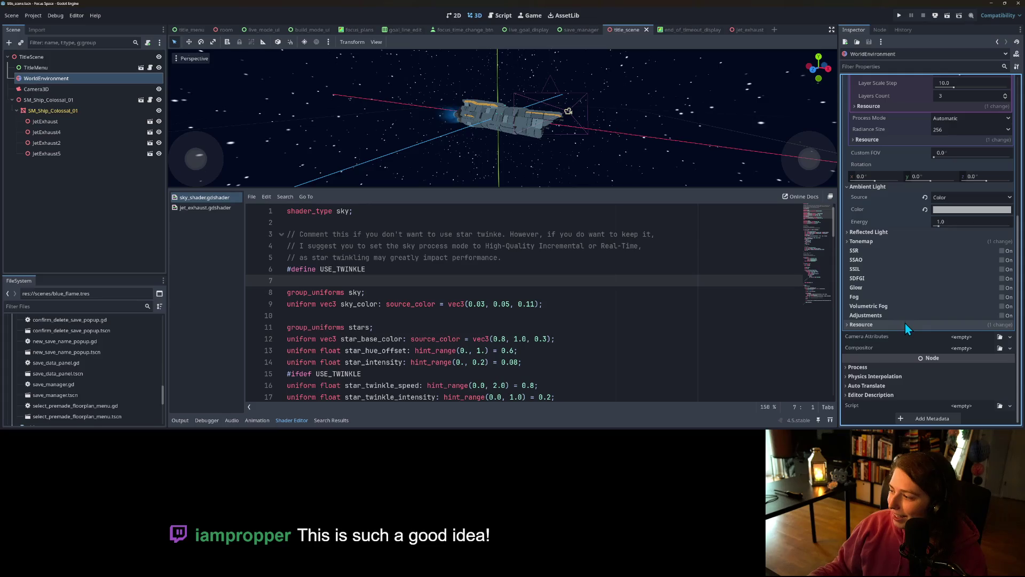
scroll(618, 347, down, 3)
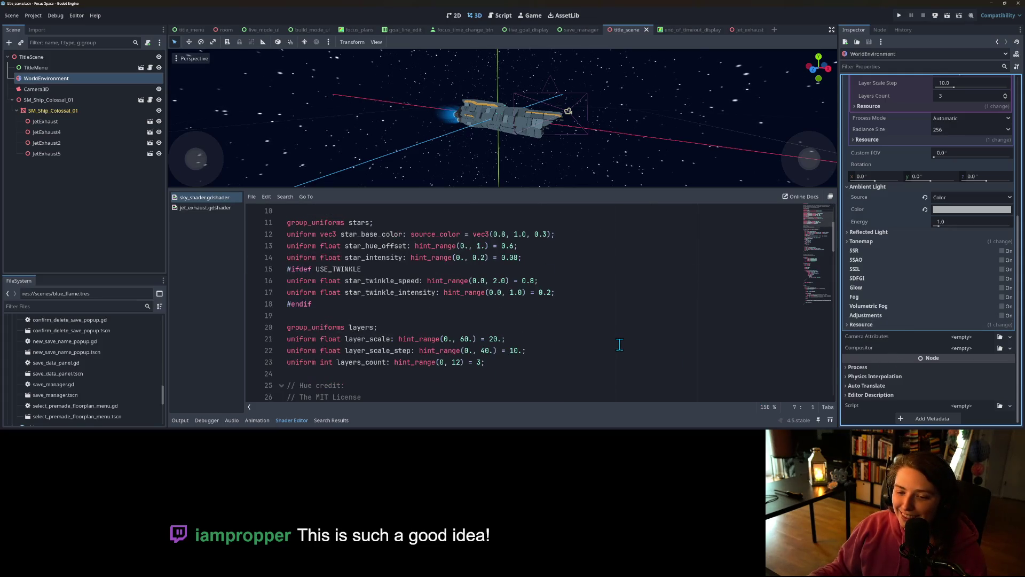
Scroll through sky_shader.gdshader down to the star_color addition line.
scroll(619, 345, up, 1)
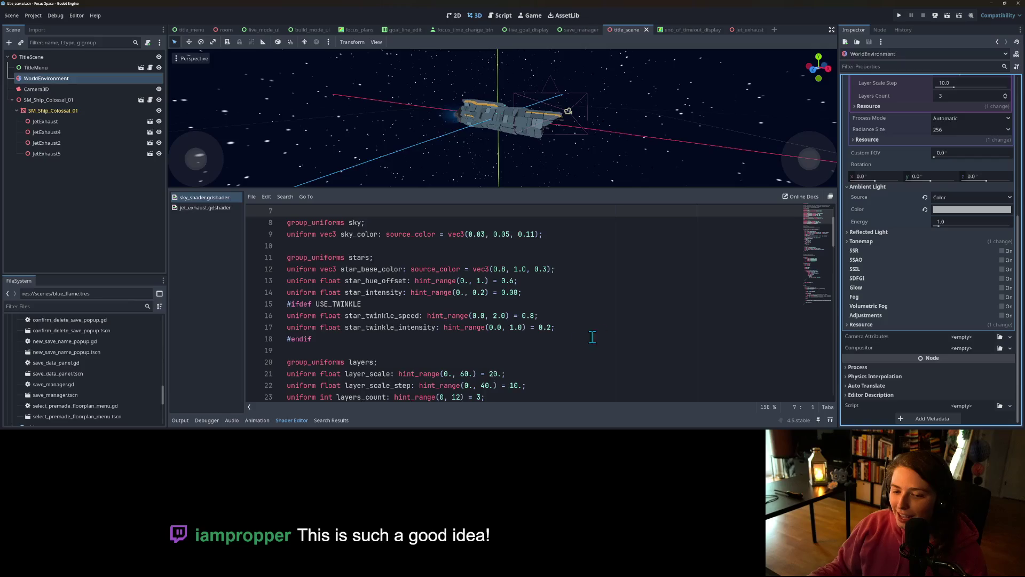
scroll(577, 350, down, 1)
scroll(577, 349, down, 5)
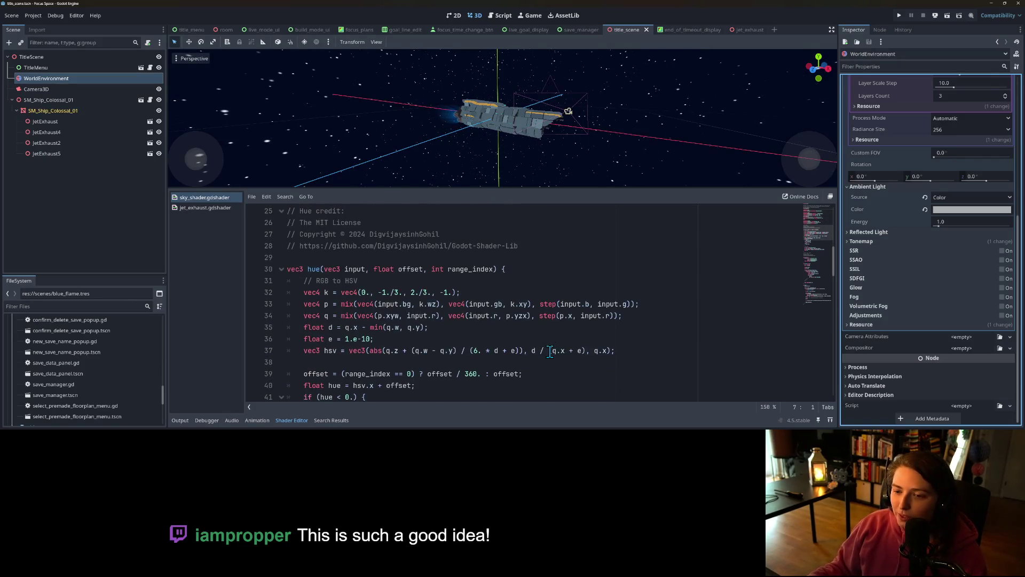
scroll(549, 351, down, 2)
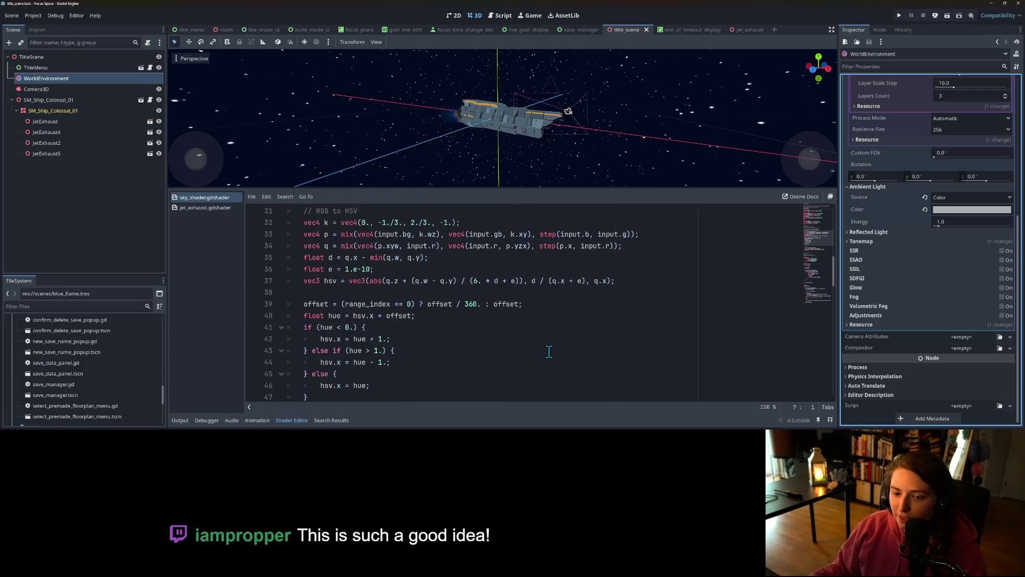
scroll(549, 351, down, 11)
scroll(552, 350, down, 9)
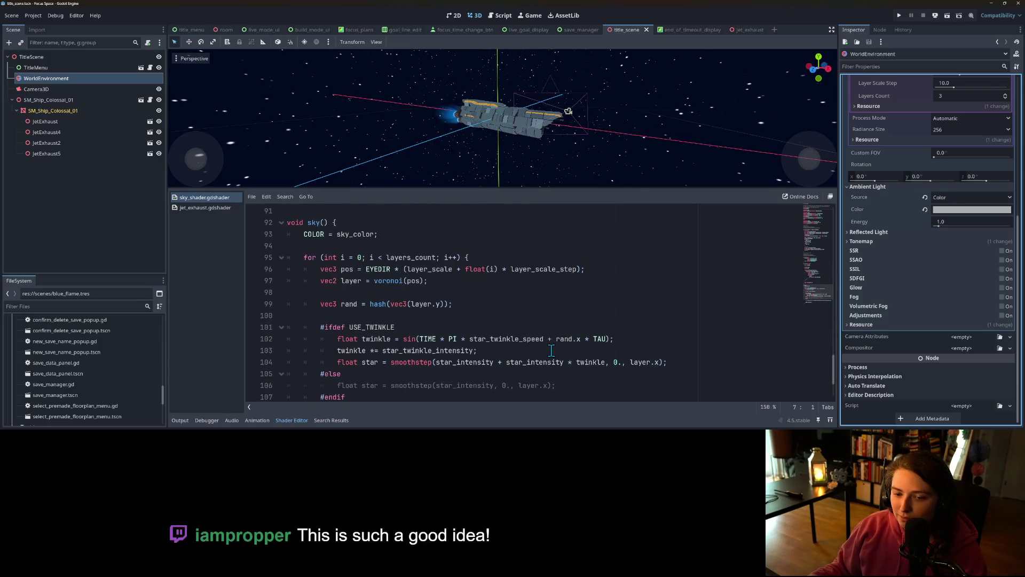
scroll(551, 350, down, 3)
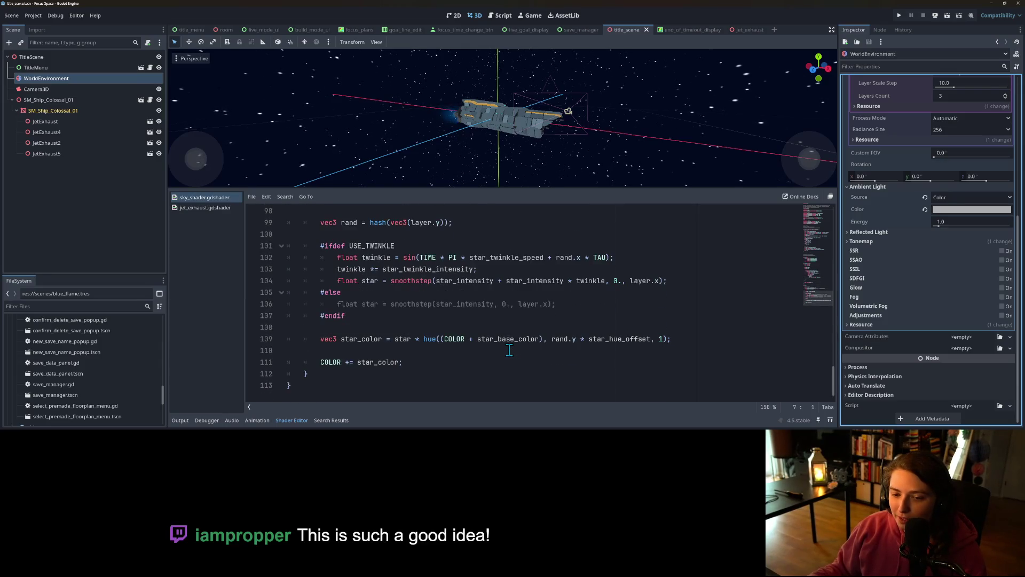
click(447, 361)
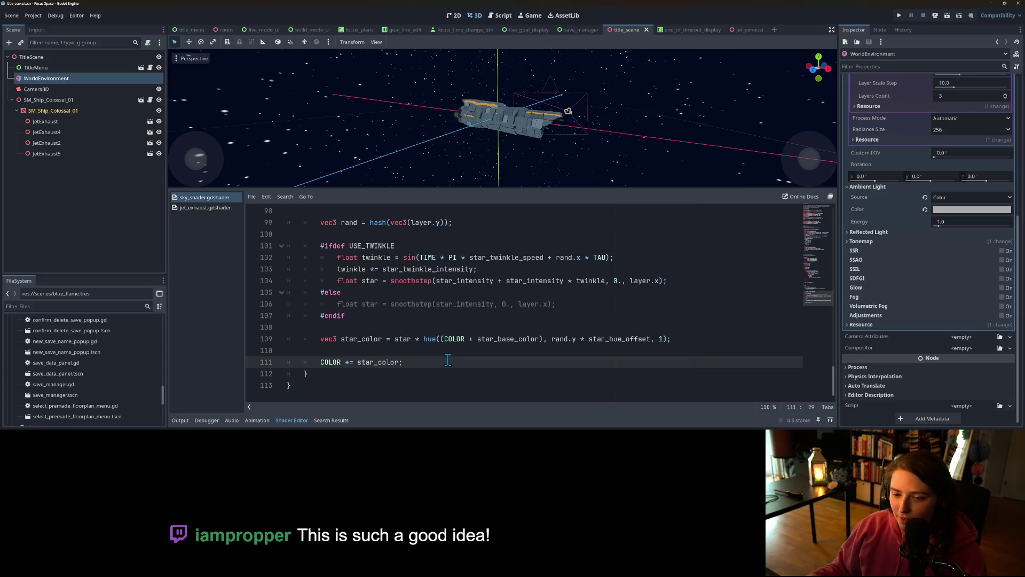
Review the voronoi layer code, then switch to the shading-language docs in the browser.
scroll(451, 361, up, 1)
scroll(490, 364, up, 2)
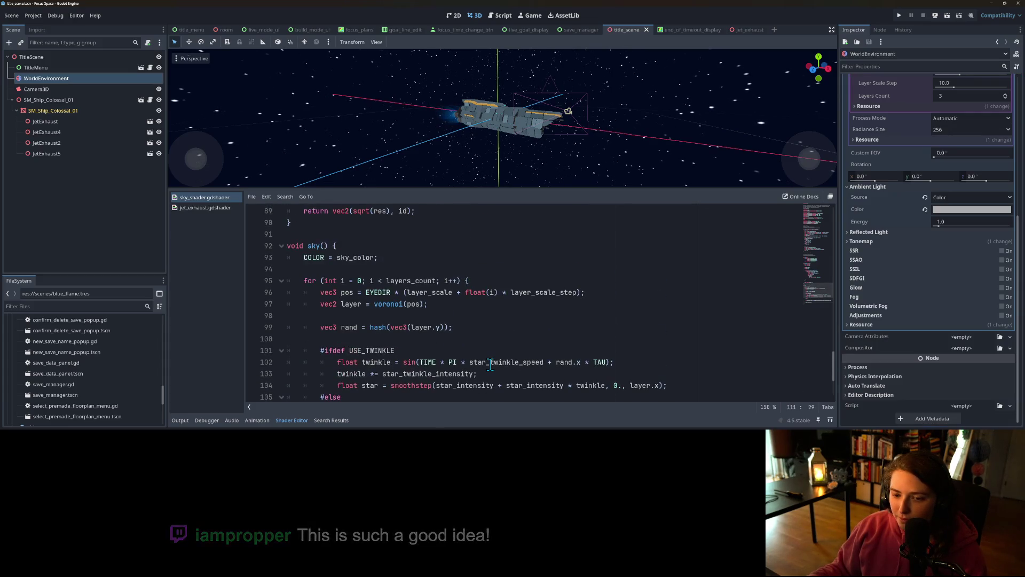
click(340, 292)
scroll(341, 292, down, 3)
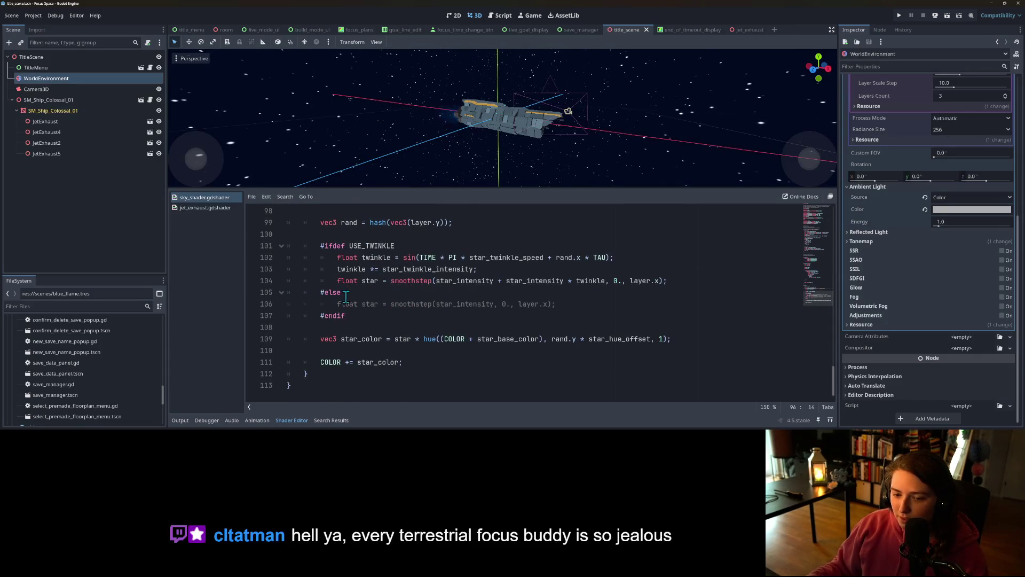
scroll(430, 340, up, 15)
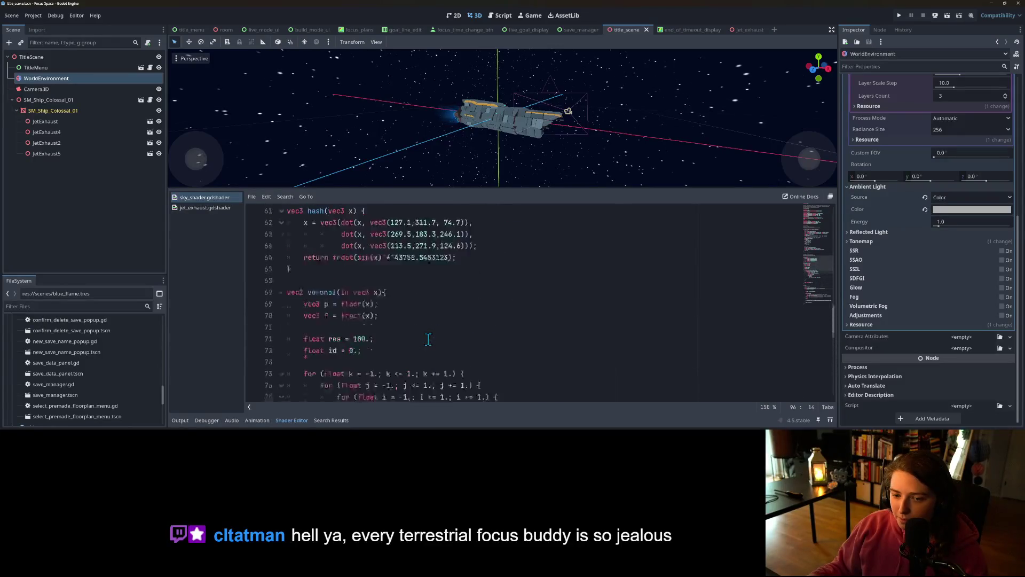
scroll(431, 340, down, 14)
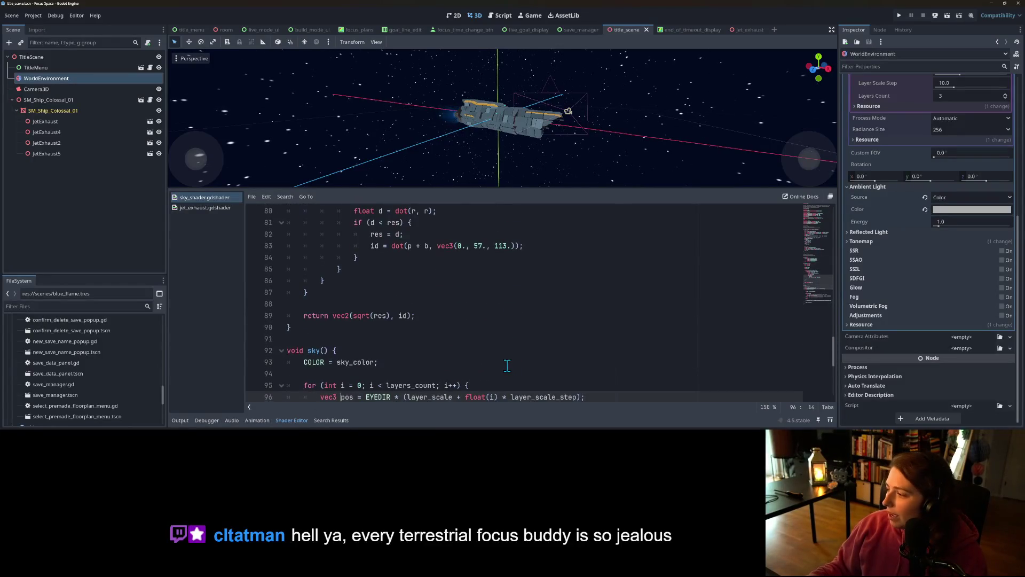
scroll(531, 361, down, 1)
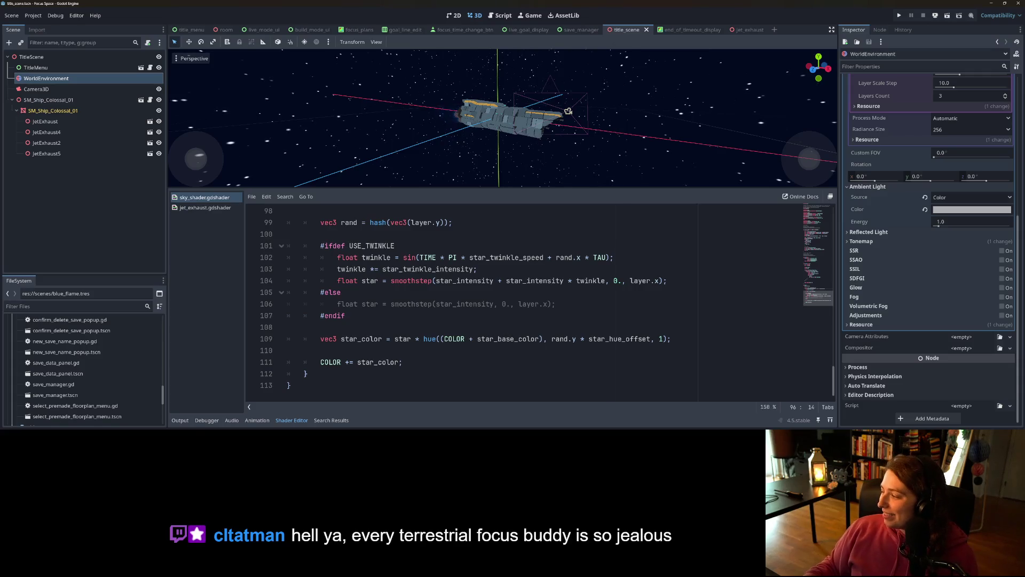
key(alt+Tab)
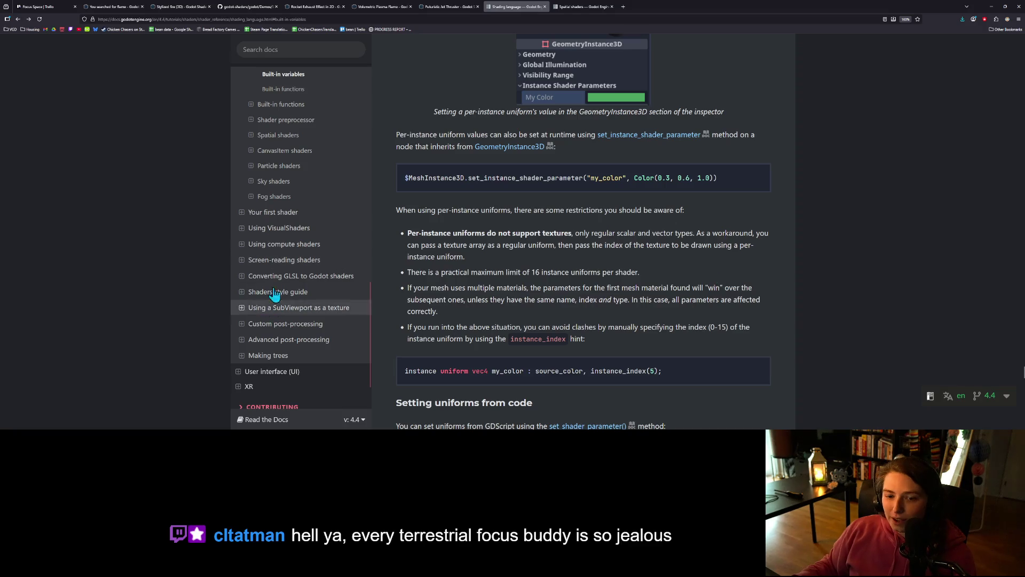
Read the Sky shaders docs page down to the Render modes table, then minimize the browser.
click(286, 186)
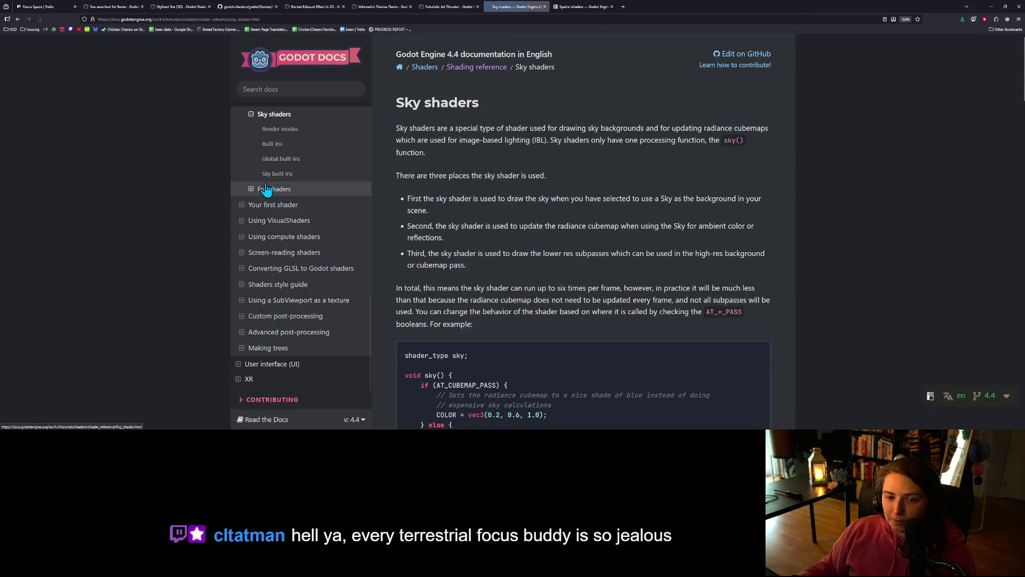
scroll(776, 286, down, 3)
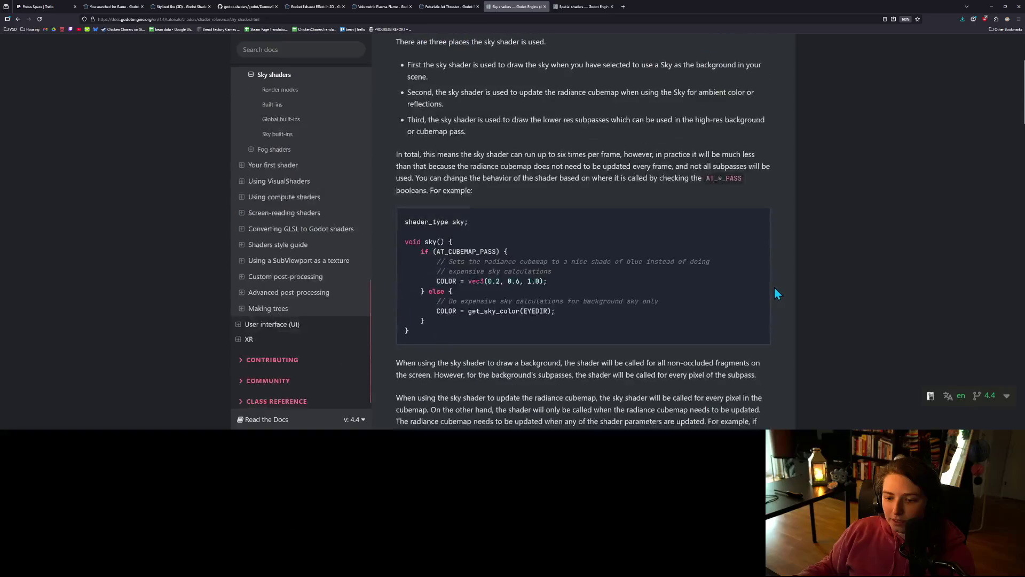
scroll(764, 288, down, 1)
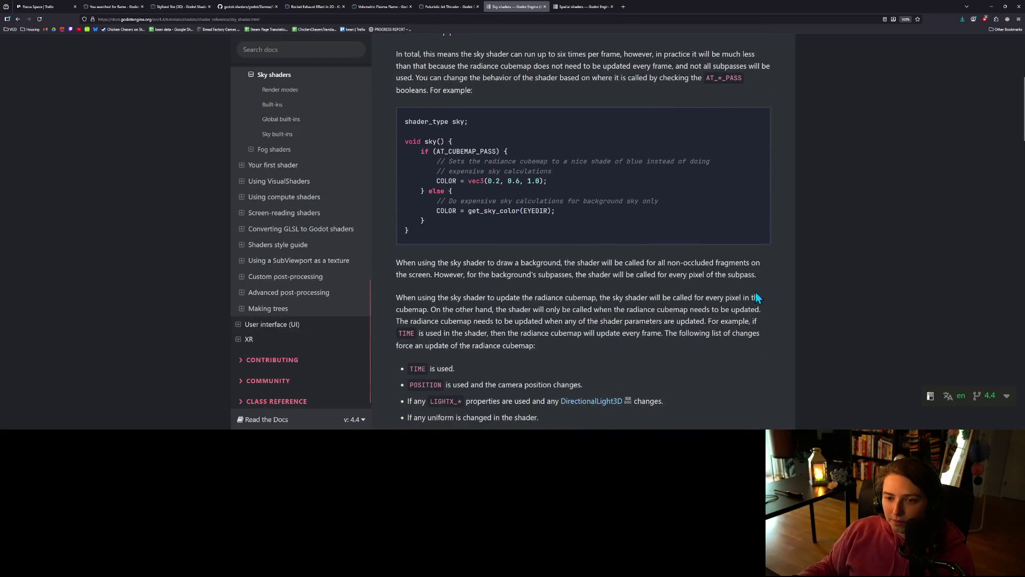
scroll(476, 227, down, 2)
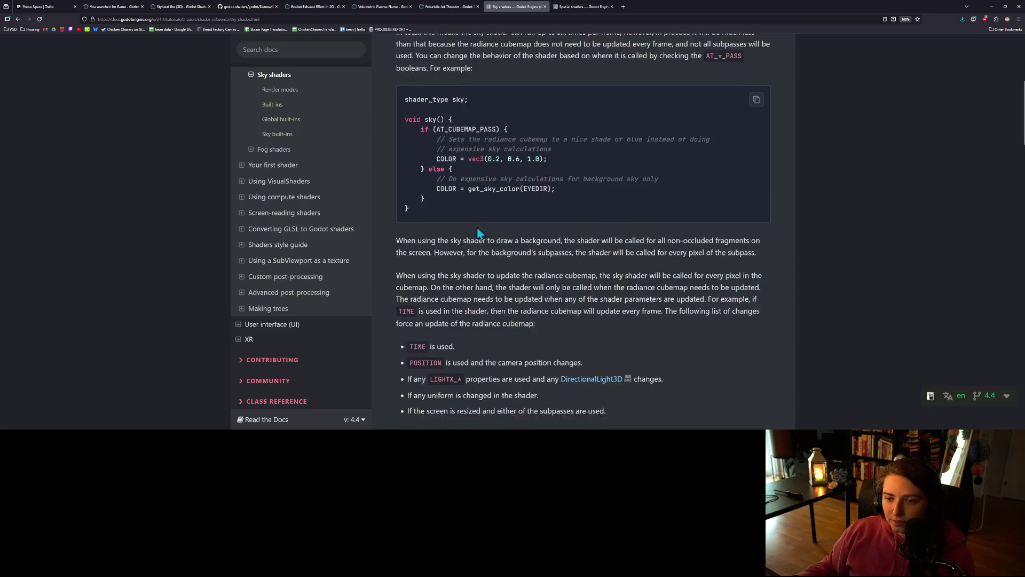
scroll(476, 227, down, 1)
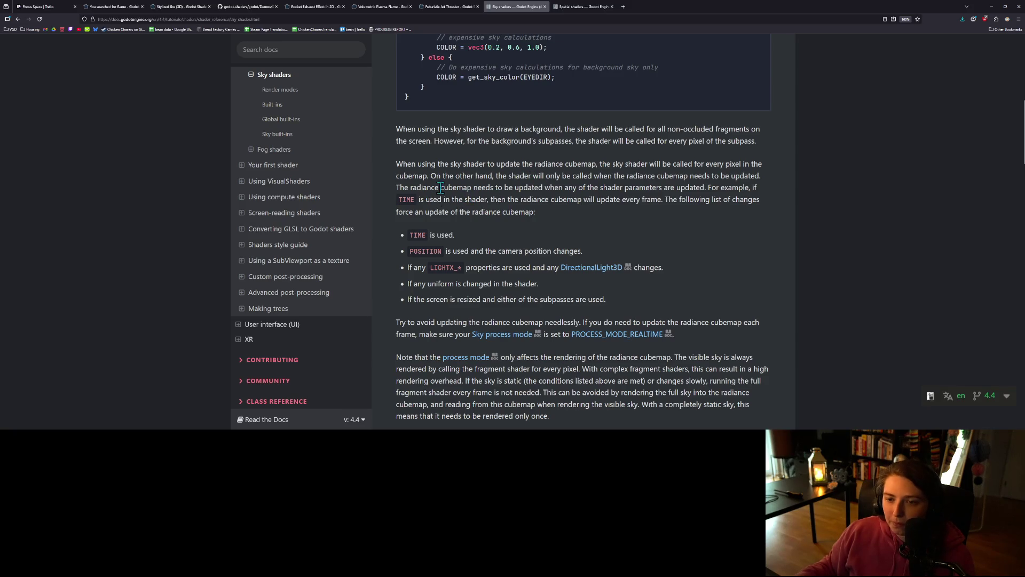
scroll(427, 210, down, 3)
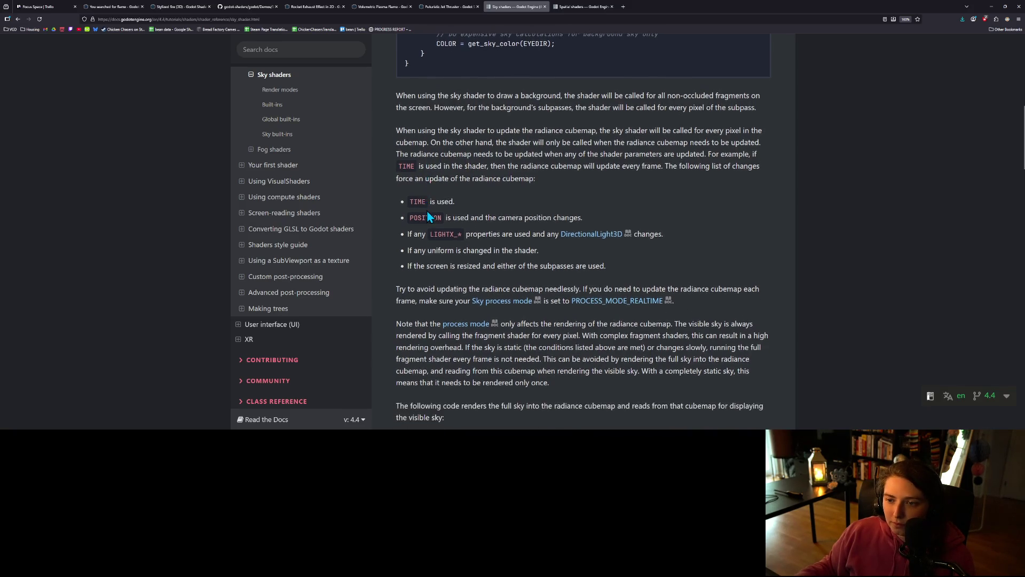
scroll(427, 212, down, 5)
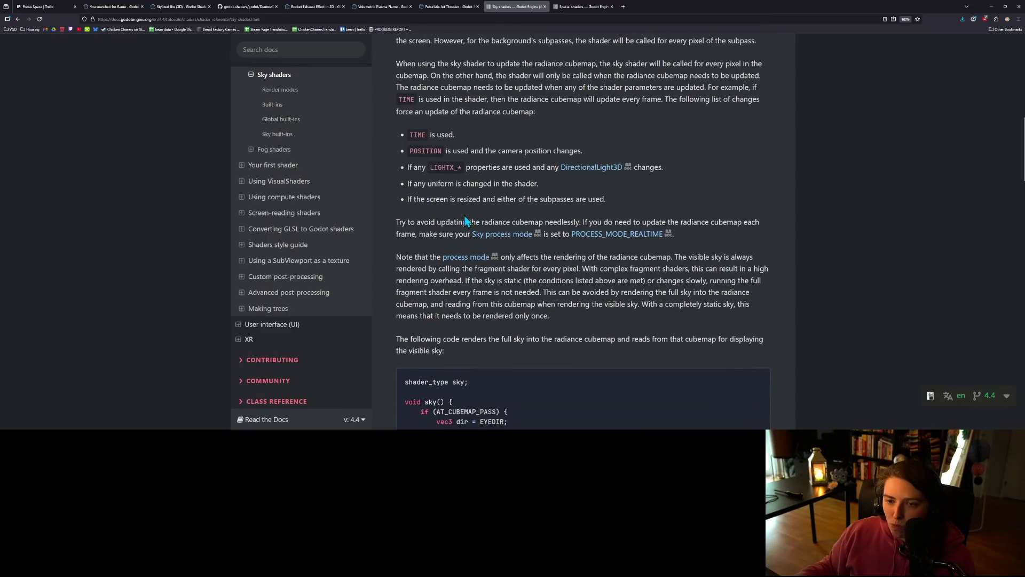
scroll(468, 219, down, 5)
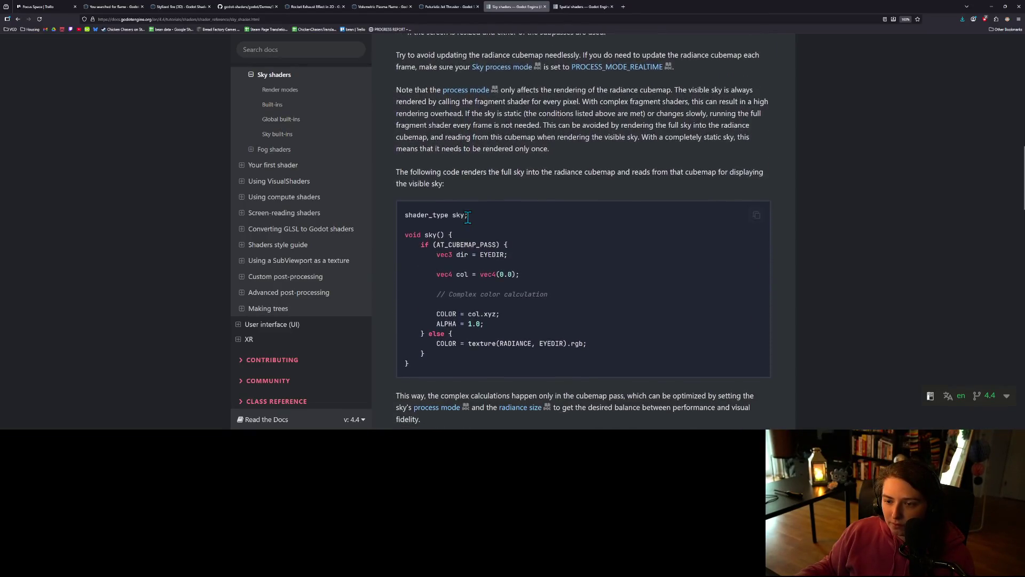
scroll(539, 304, down, 8)
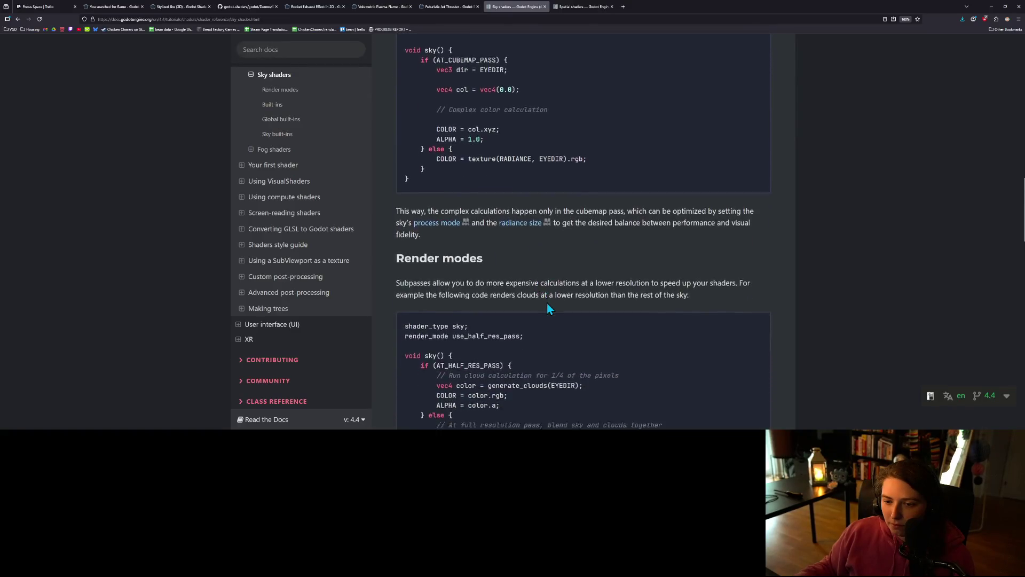
click(990, 6)
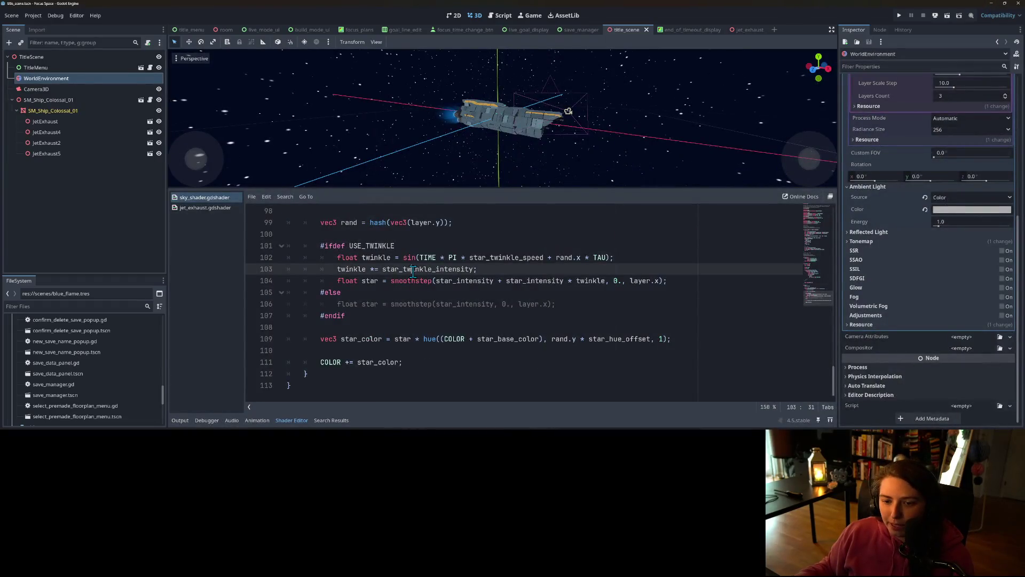
click(404, 281)
scroll(395, 331, up, 1)
double_click(374, 317)
scroll(432, 345, down, 1)
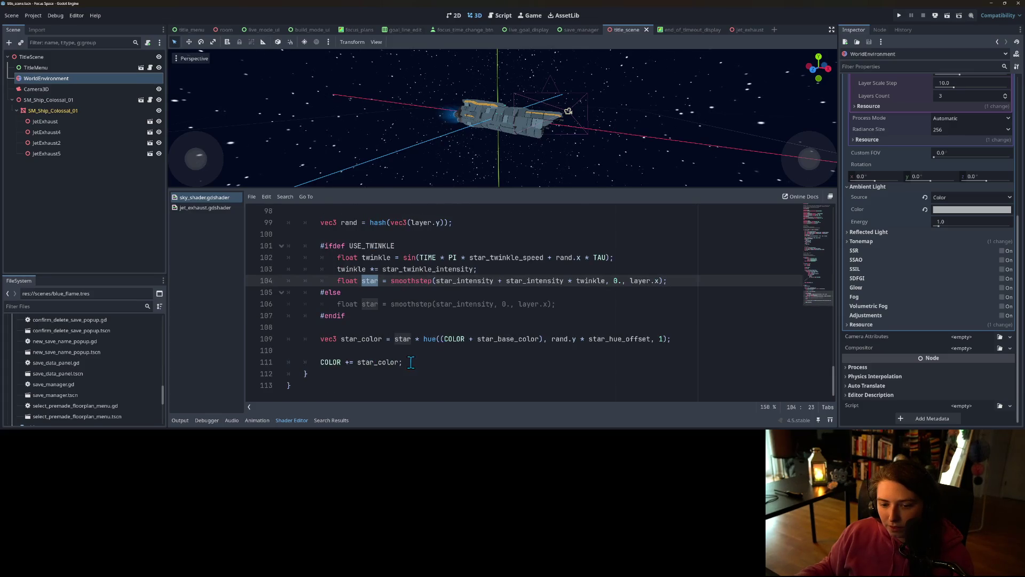
scroll(417, 364, up, 1)
scroll(430, 369, up, 3)
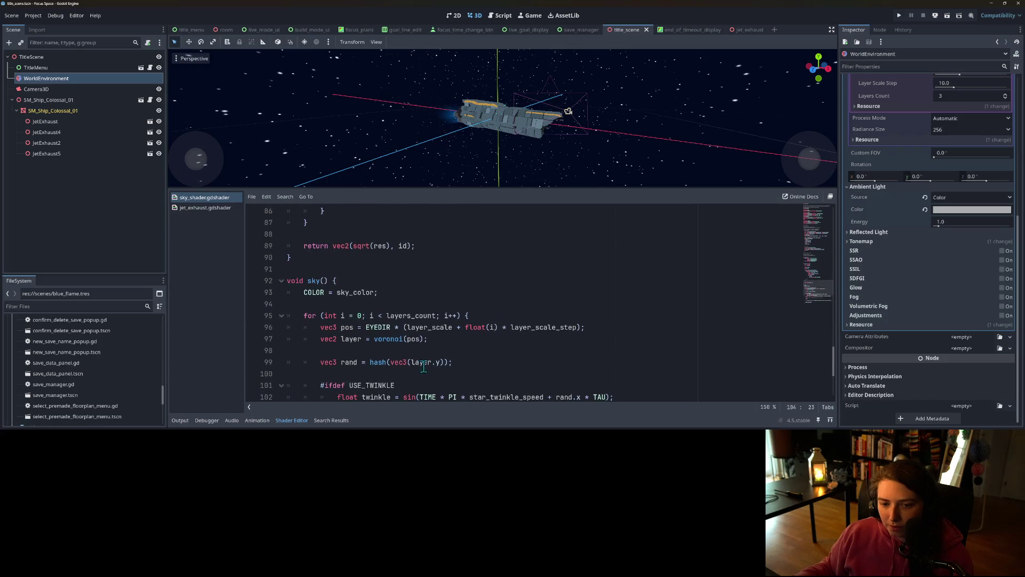
scroll(395, 335, up, 1)
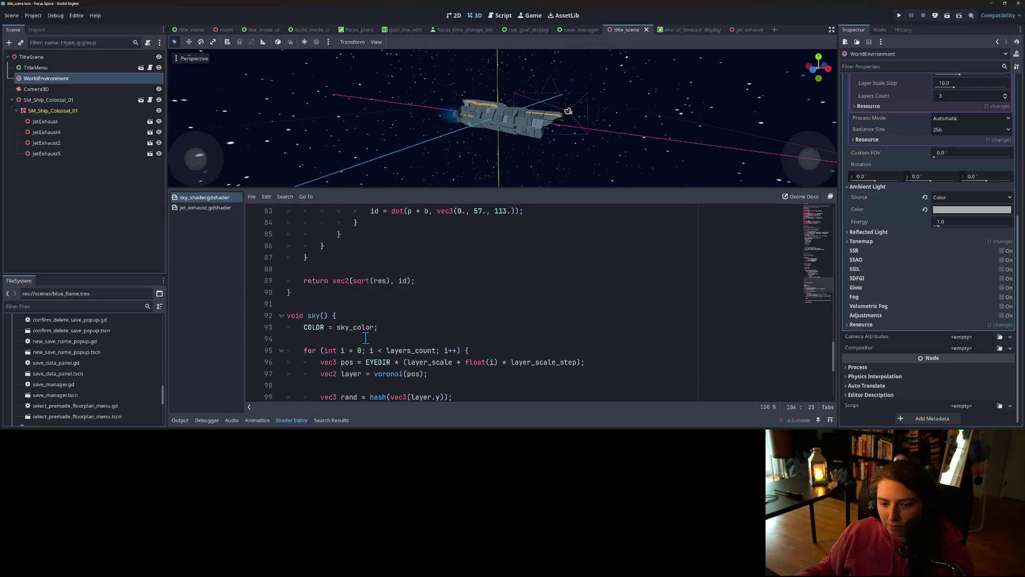
scroll(395, 356, down, 5)
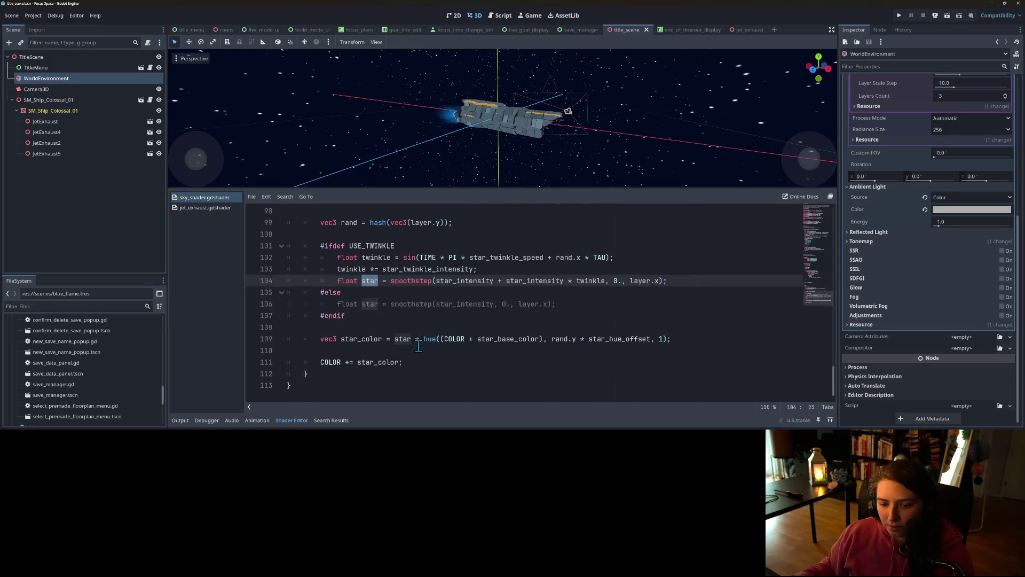
scroll(413, 368, up, 1)
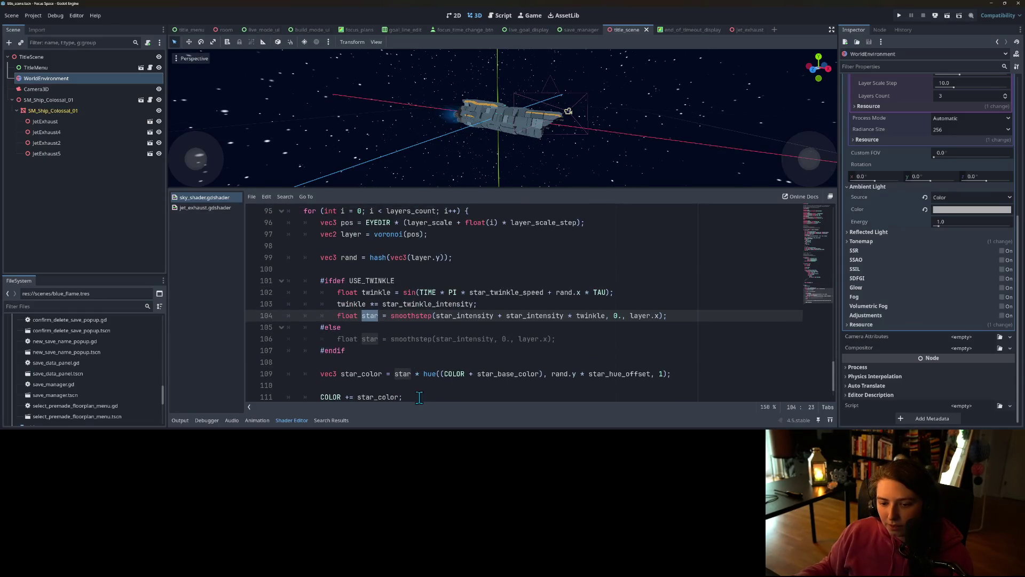
scroll(419, 398, up, 9)
scroll(415, 390, up, 1)
double_click(322, 246)
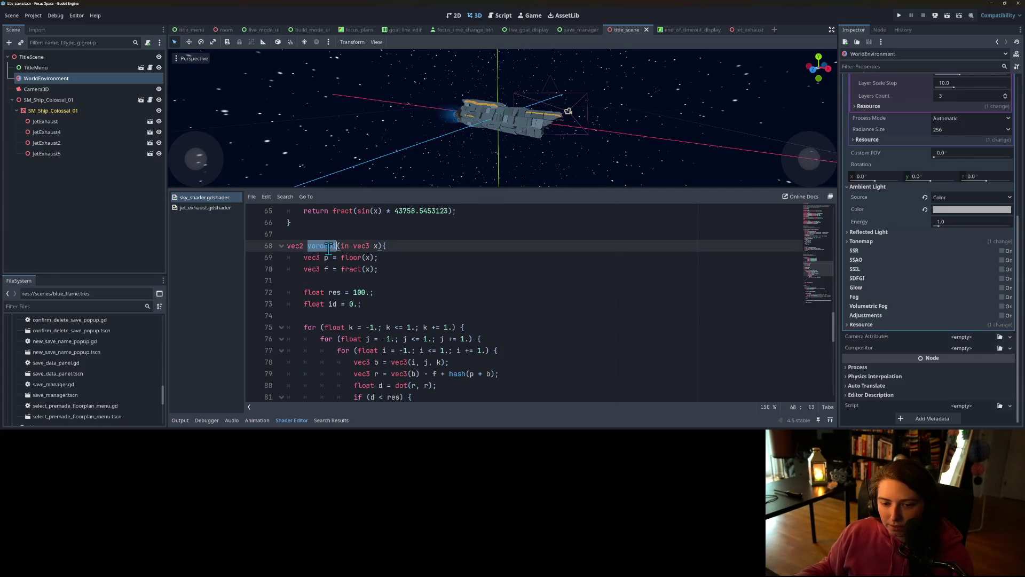
click(329, 245)
scroll(352, 301, down, 2)
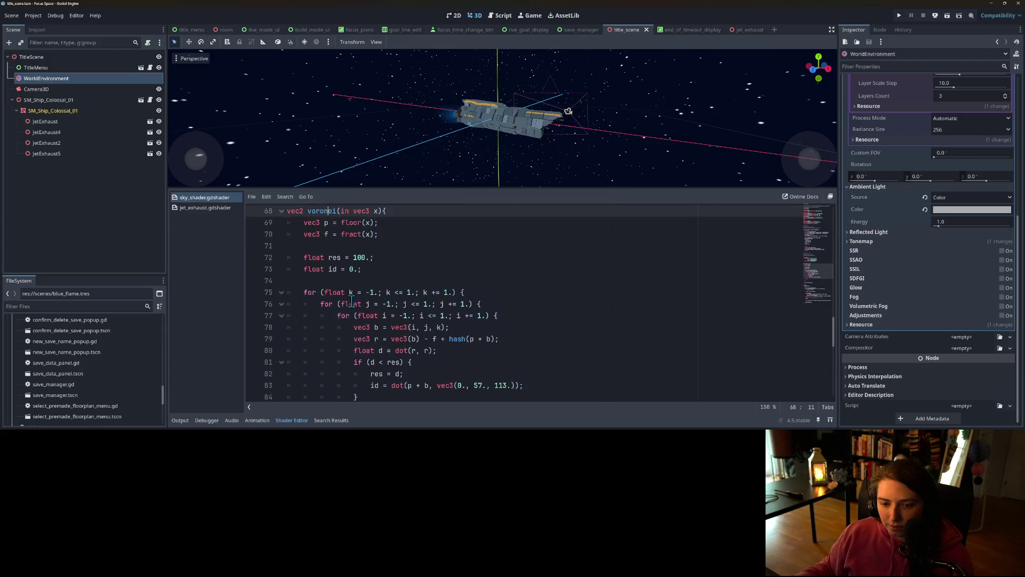
click(375, 294)
click(374, 316)
click(401, 327)
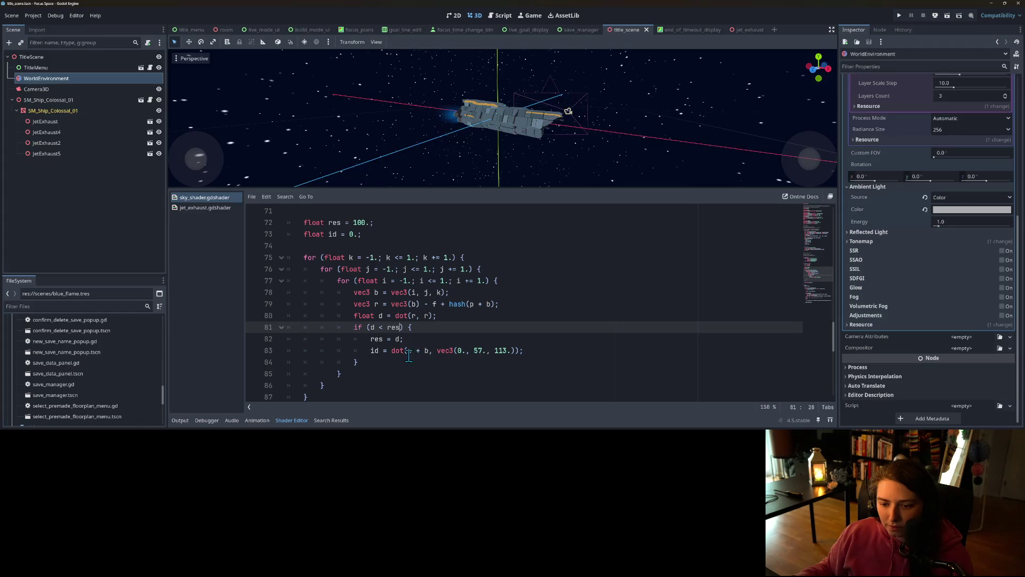
double_click(375, 352)
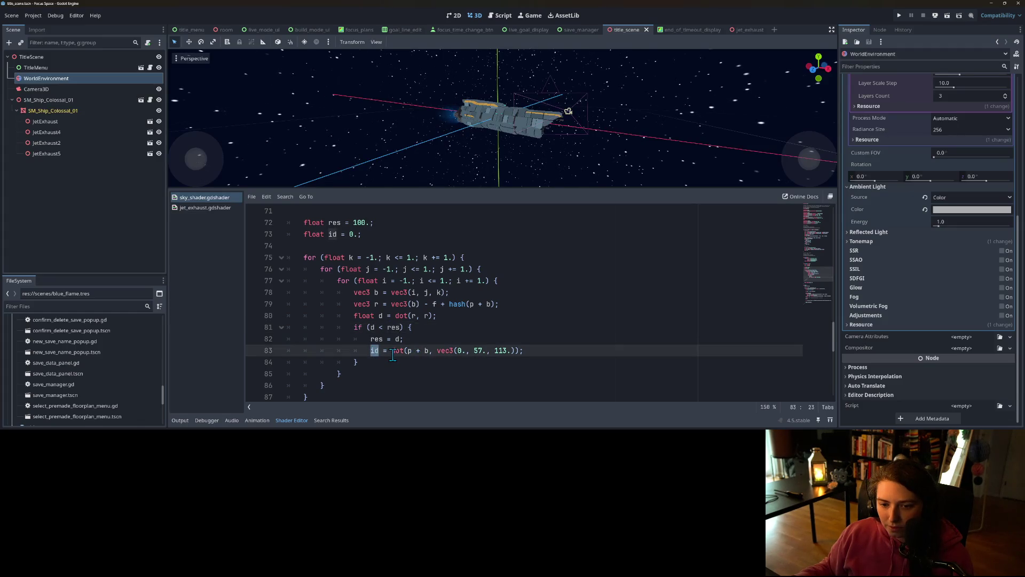
scroll(392, 356, up, 1)
scroll(393, 352, up, 2)
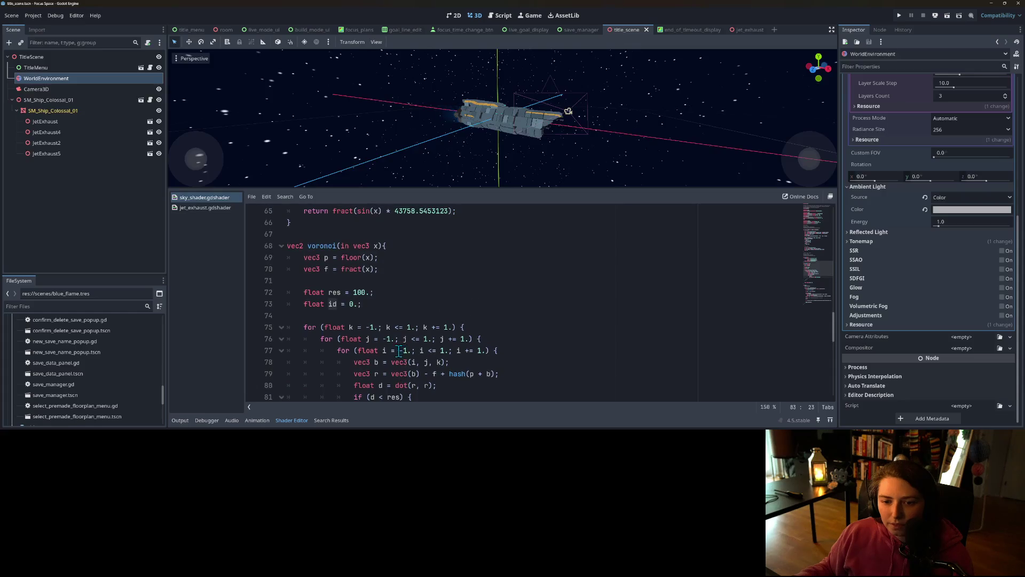
scroll(355, 329, up, 2)
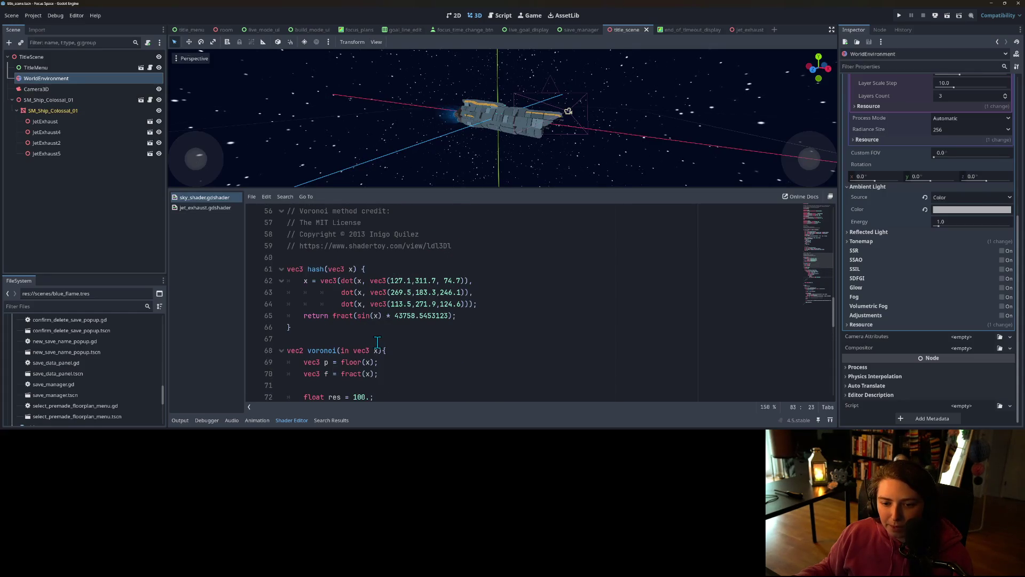
click(376, 332)
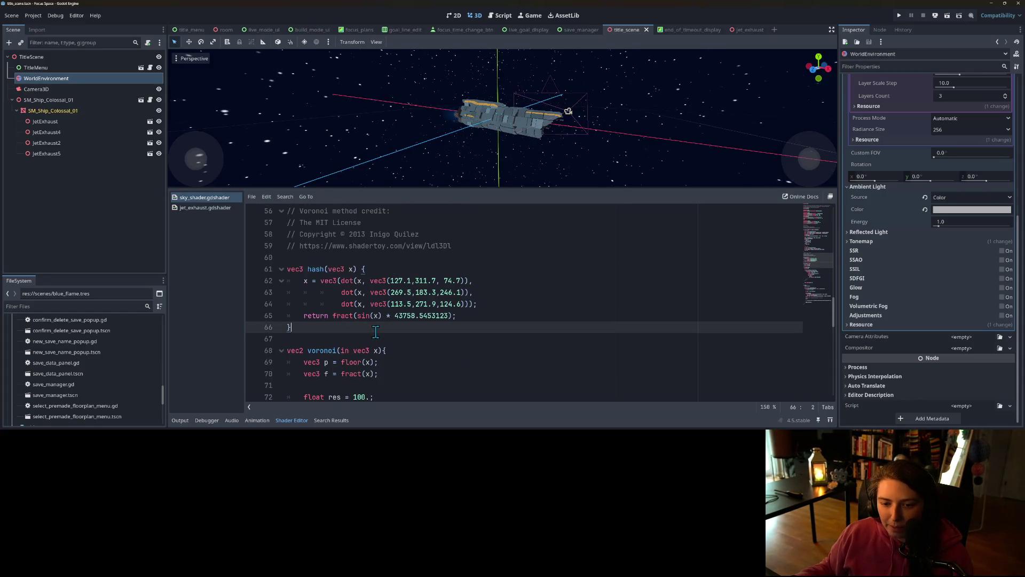
click(480, 320)
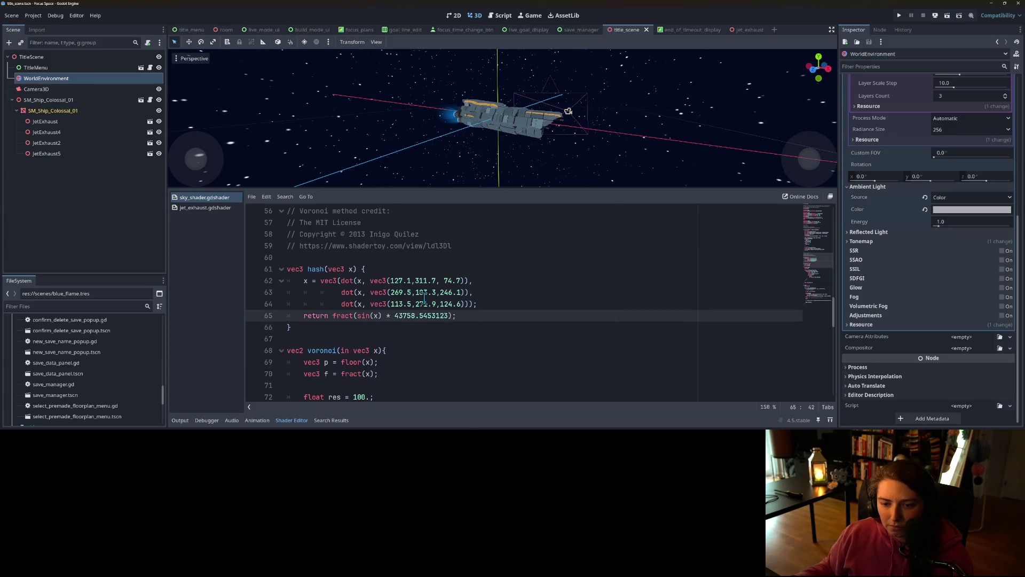
scroll(353, 317, down, 3)
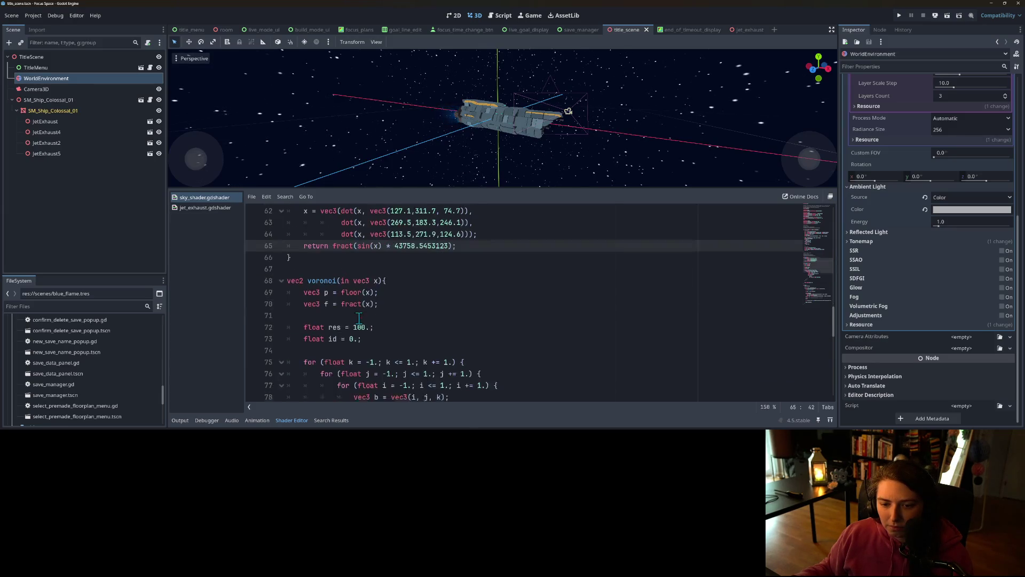
scroll(360, 317, up, 2)
click(318, 234)
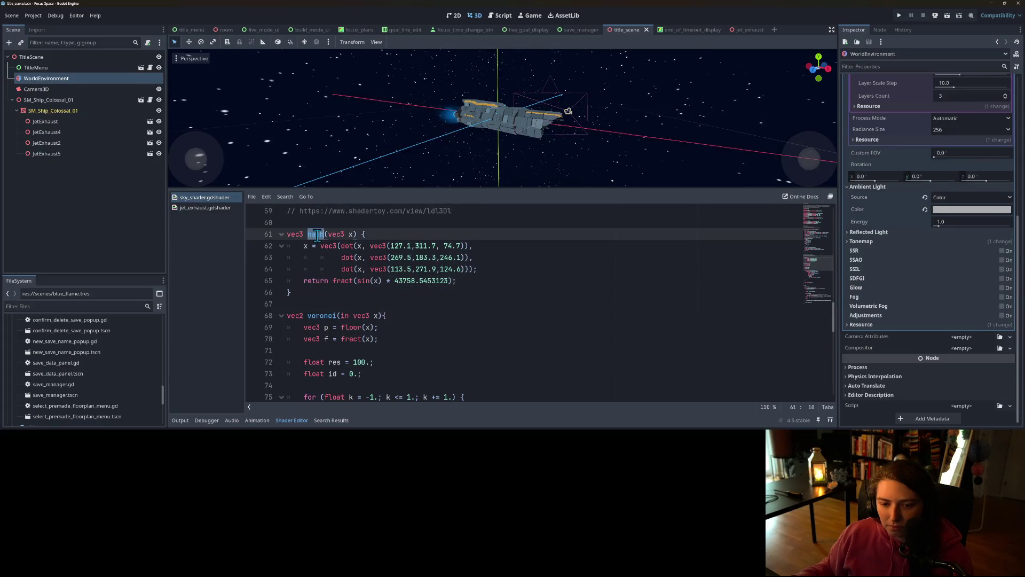
scroll(386, 324, down, 4)
scroll(386, 324, up, 3)
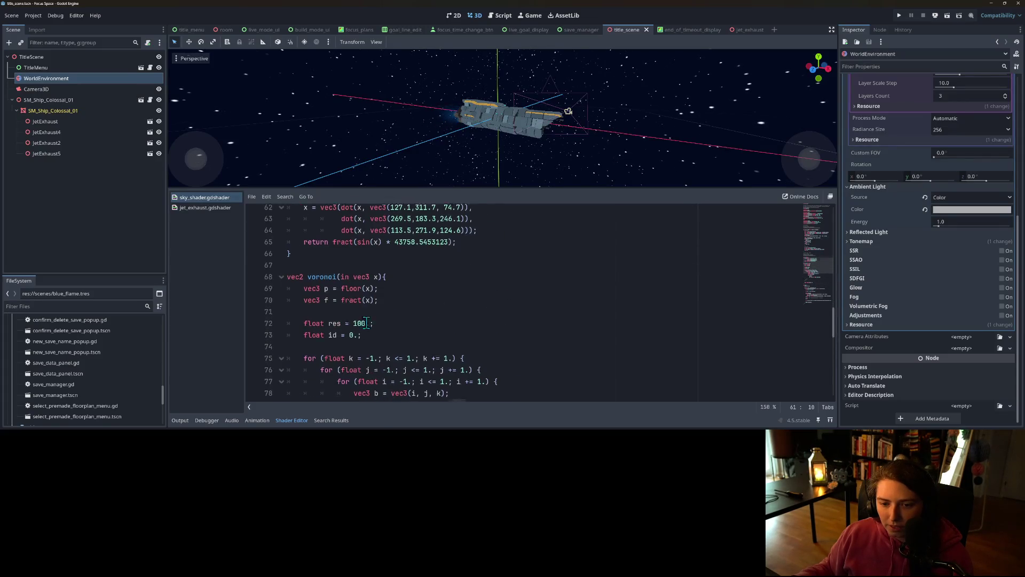
double_click(322, 280)
scroll(374, 329, up, 4)
scroll(374, 330, up, 8)
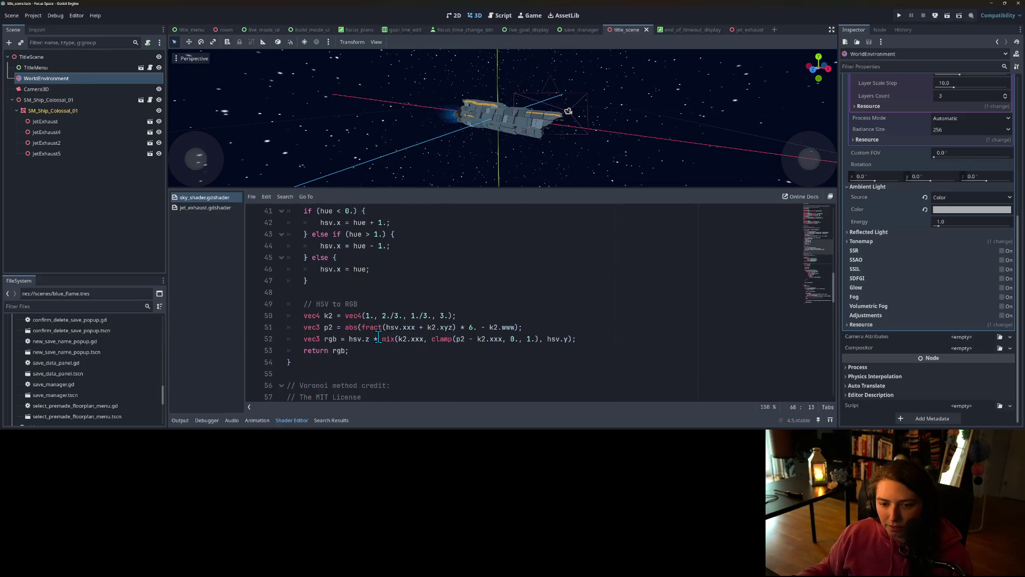
scroll(381, 340, up, 4)
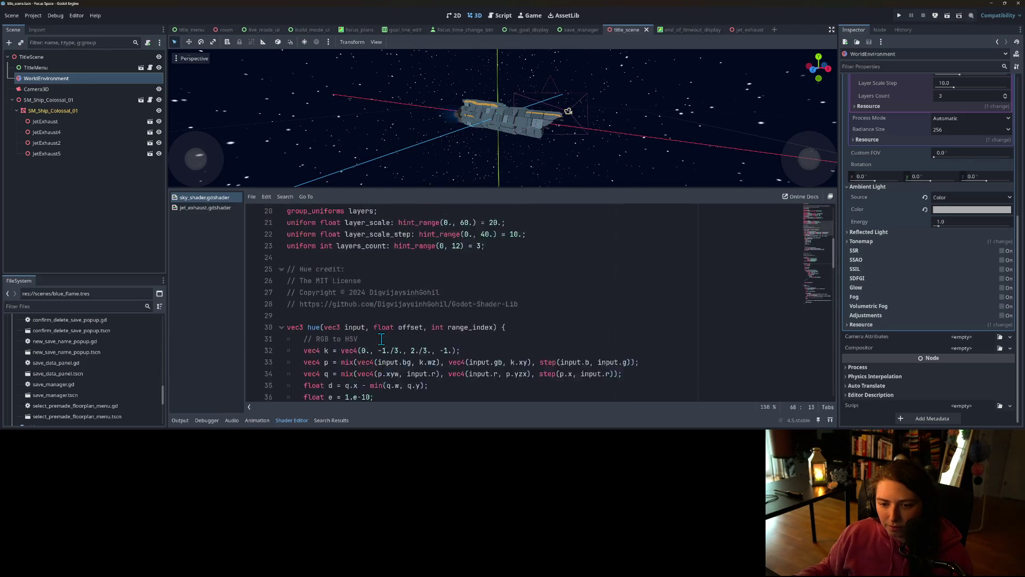
scroll(382, 340, down, 9)
scroll(382, 340, down, 16)
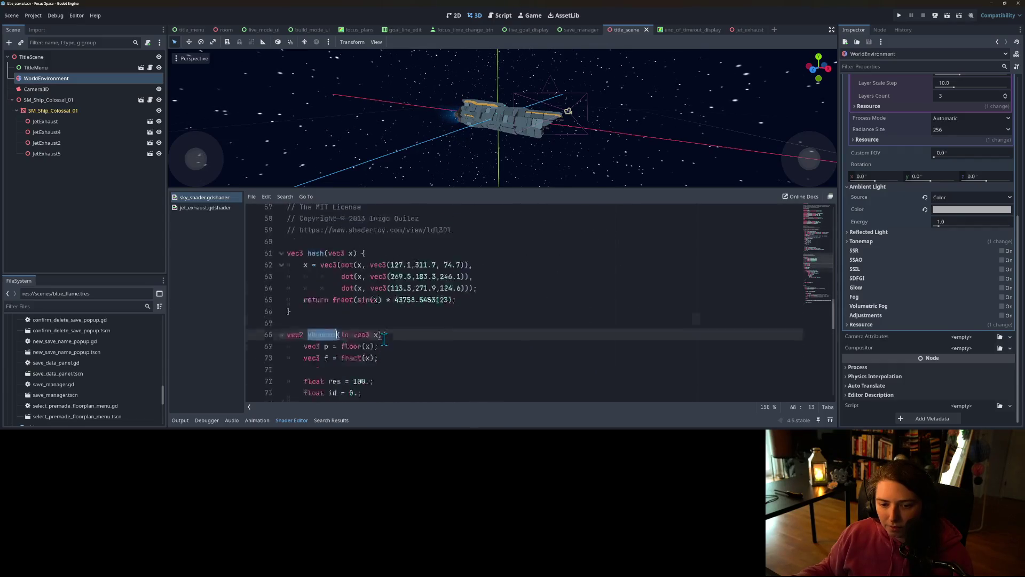
scroll(384, 334, down, 1)
scroll(376, 309, up, 1)
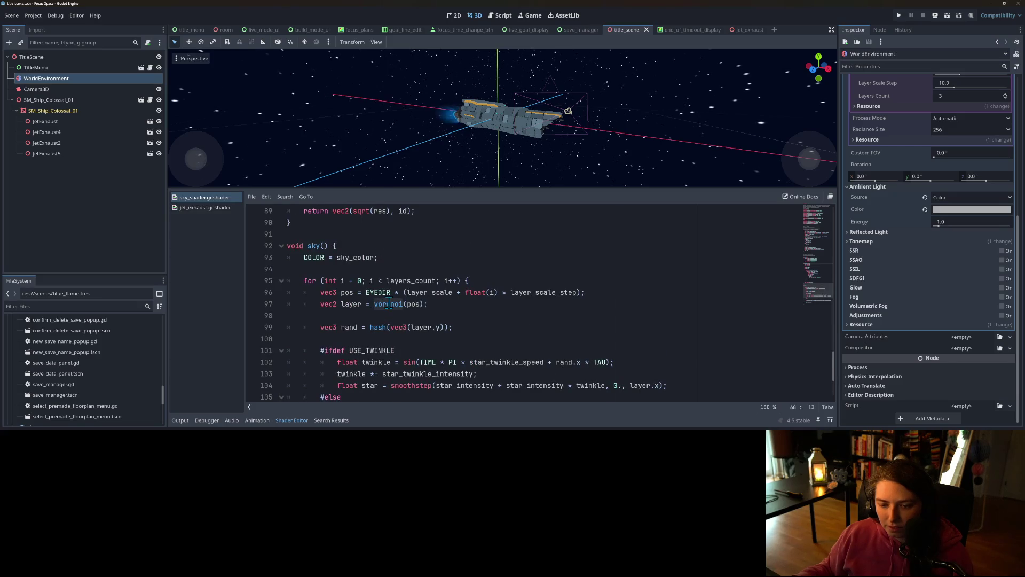
double_click(377, 304)
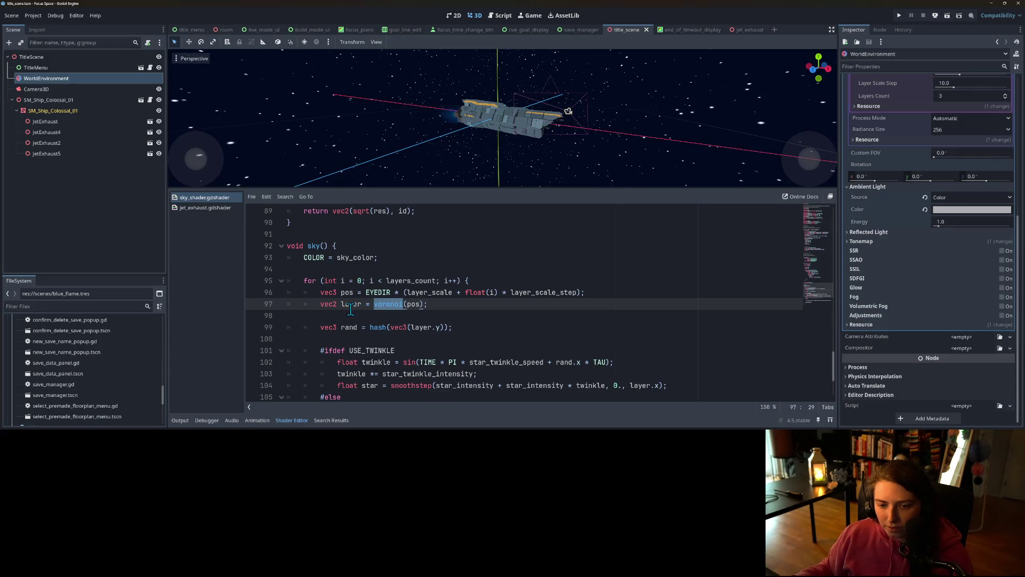
scroll(412, 296, down, 1)
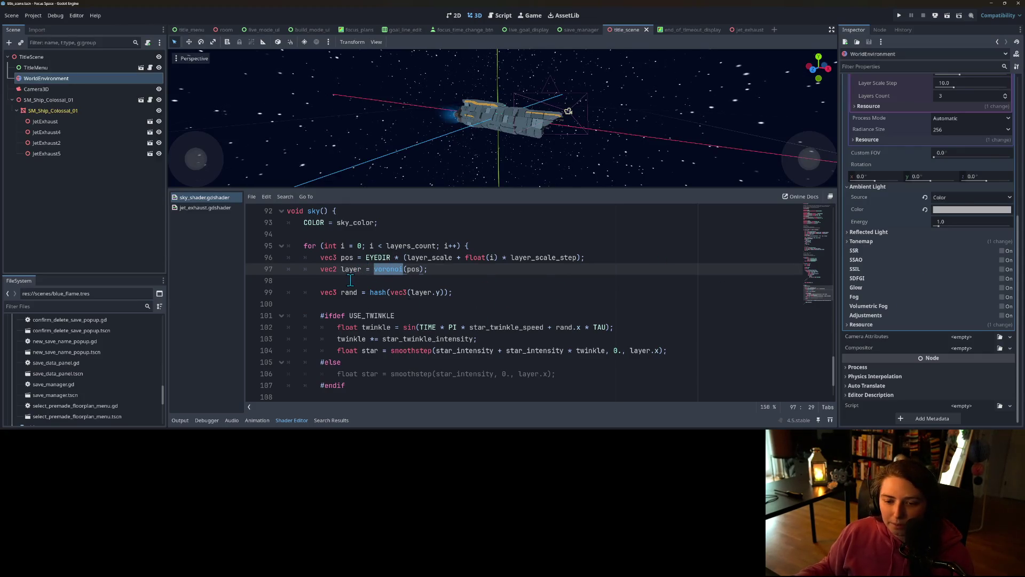
click(404, 292)
scroll(402, 295, down, 1)
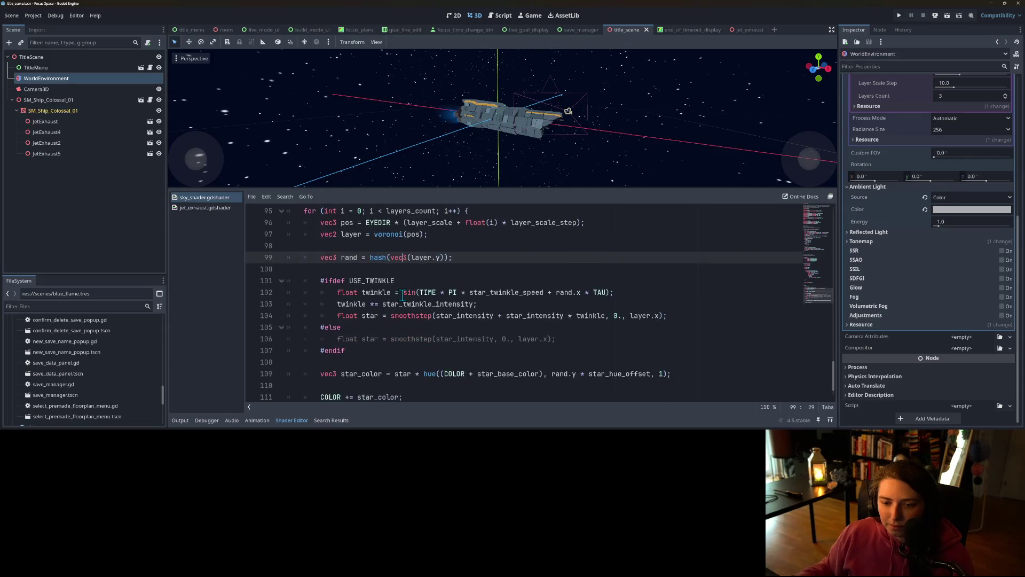
scroll(402, 295, down, 1)
scroll(380, 310, up, 1)
scroll(383, 343, down, 1)
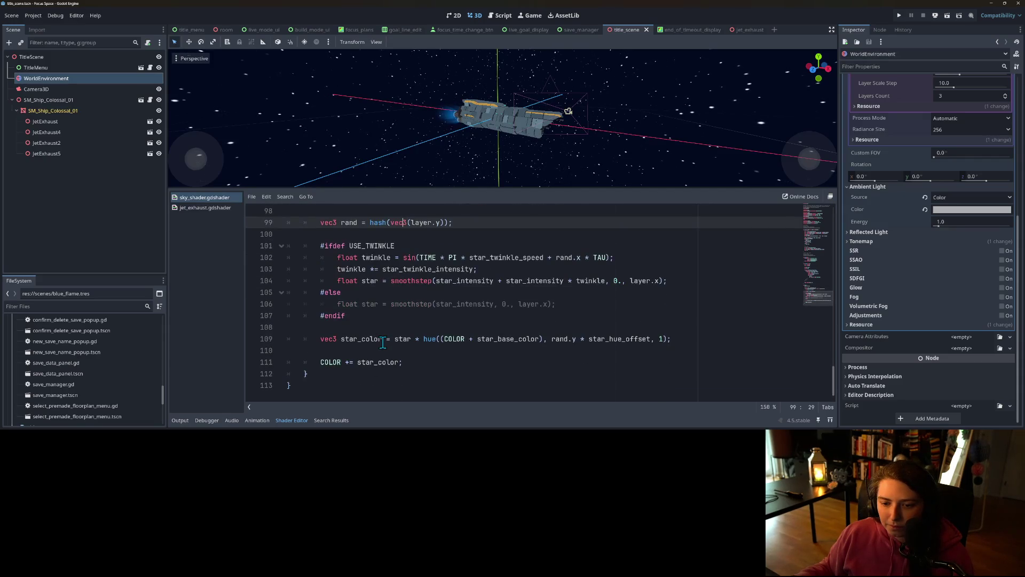
click(421, 315)
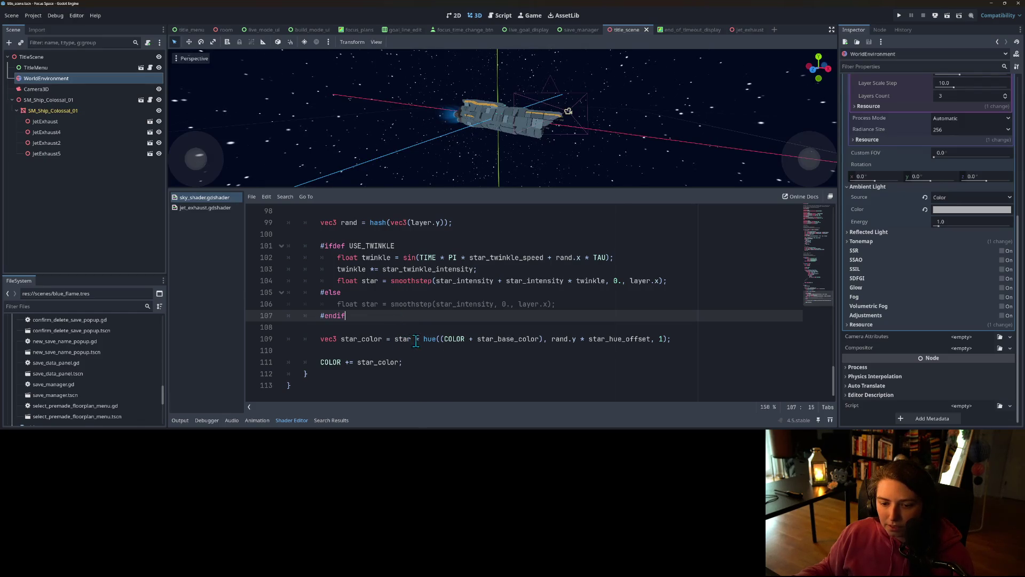
scroll(465, 364, up, 1)
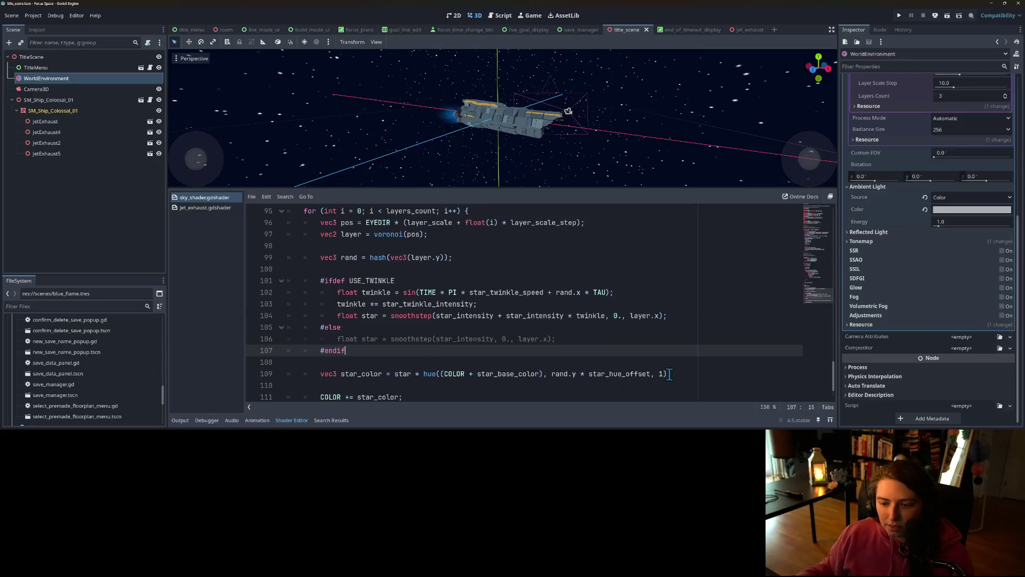
scroll(362, 373, up, 1)
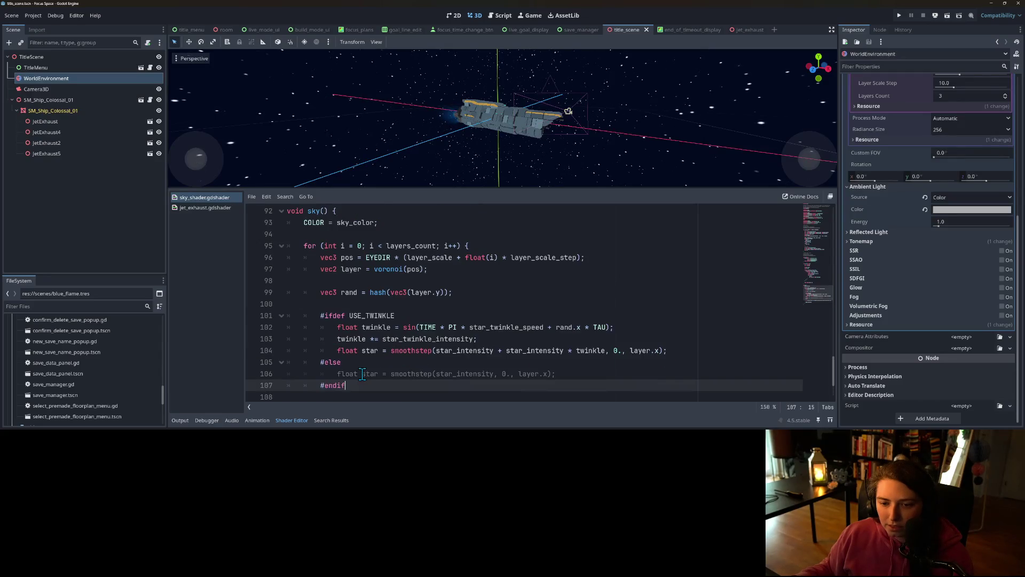
double_click(387, 270)
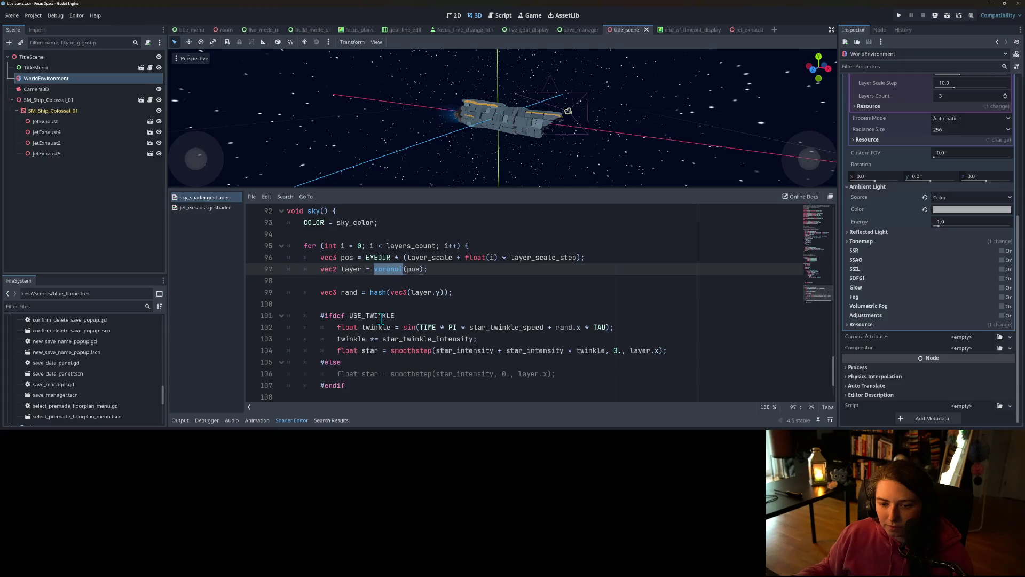
double_click(349, 293)
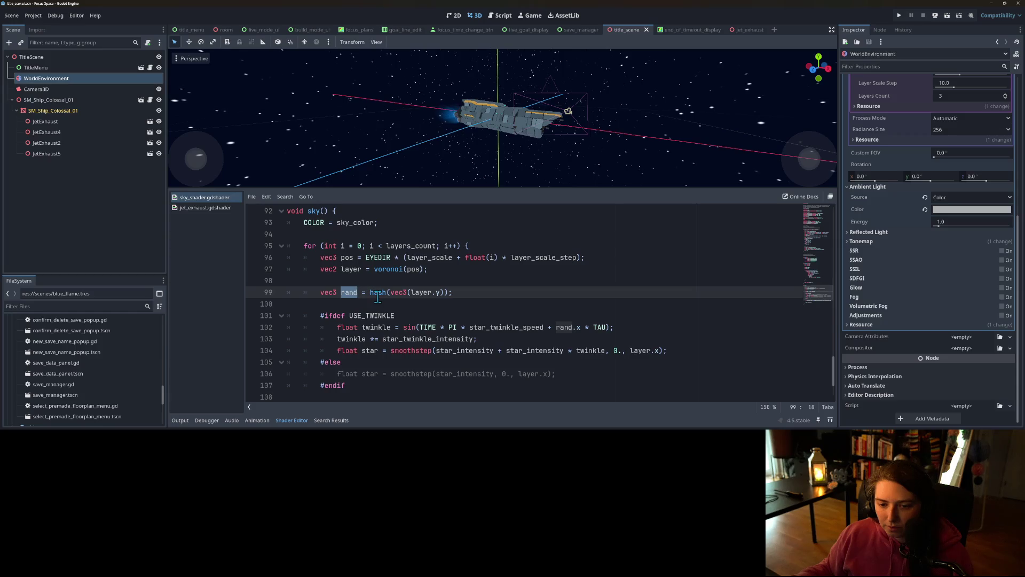
double_click(377, 293)
double_click(345, 292)
scroll(409, 320, down, 2)
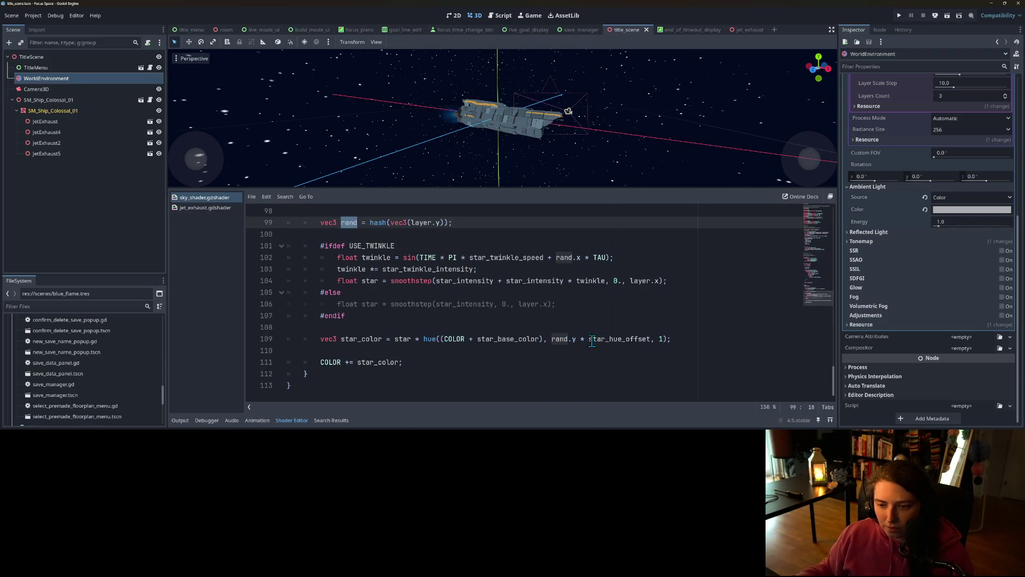
scroll(557, 342, up, 1)
scroll(557, 342, up, 2)
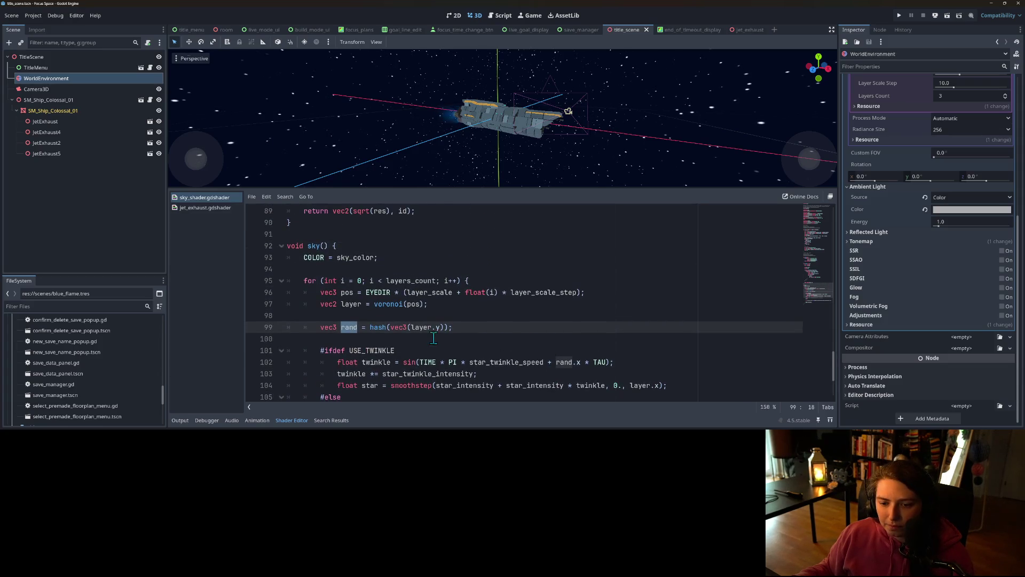
double_click(388, 304)
scroll(401, 342, up, 7)
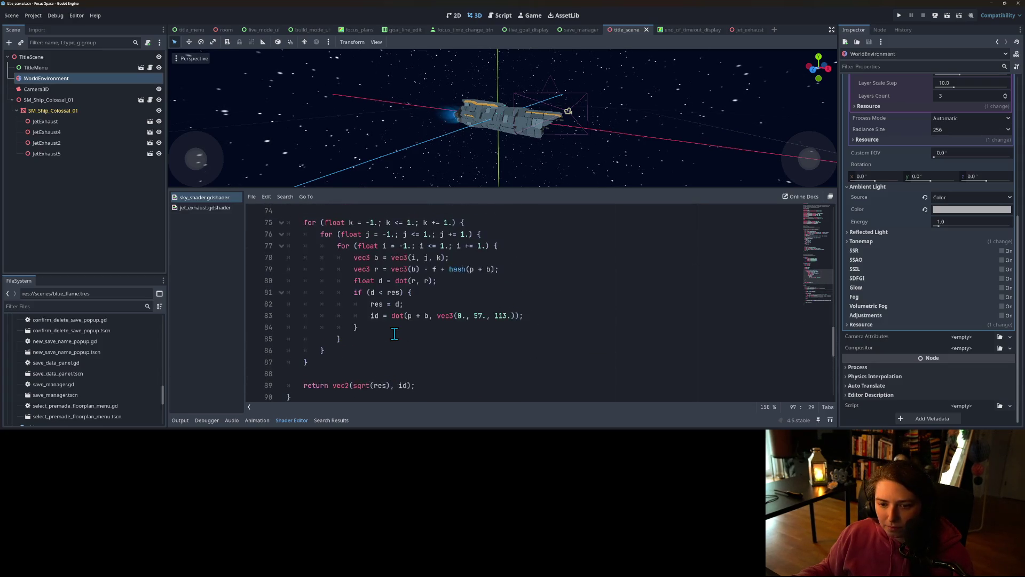
scroll(406, 344, down, 1)
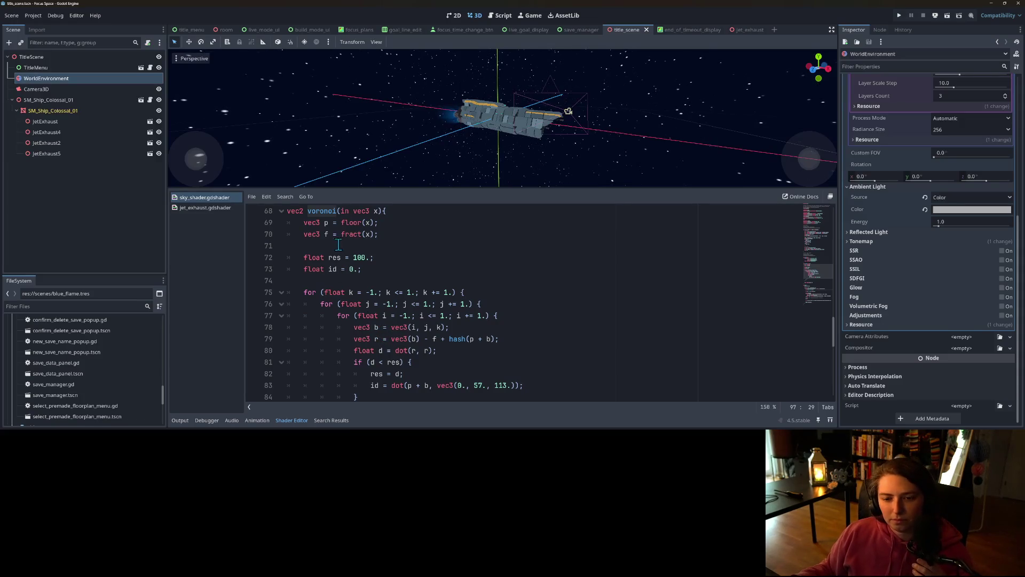
scroll(359, 252, down, 1)
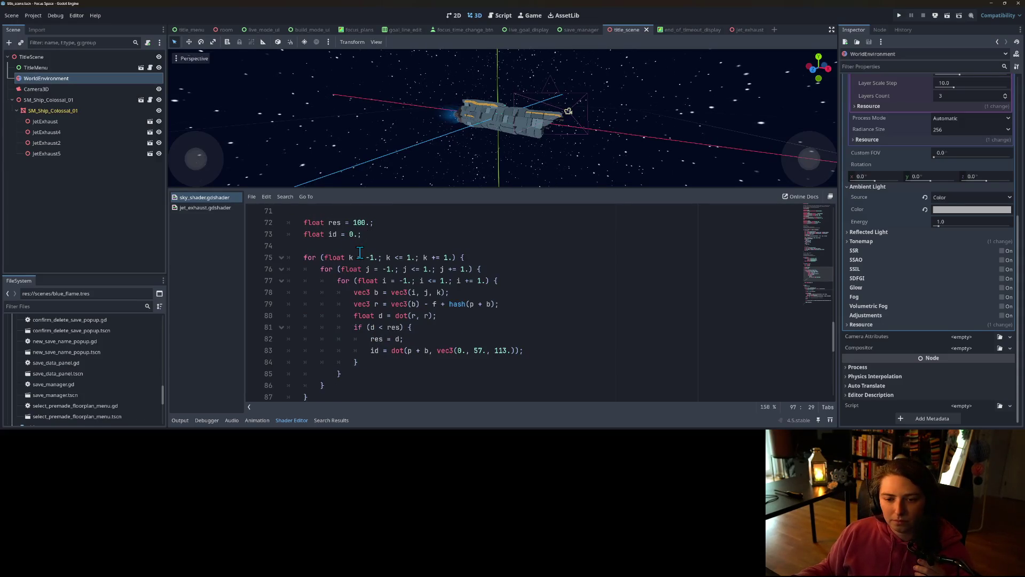
scroll(363, 270, down, 1)
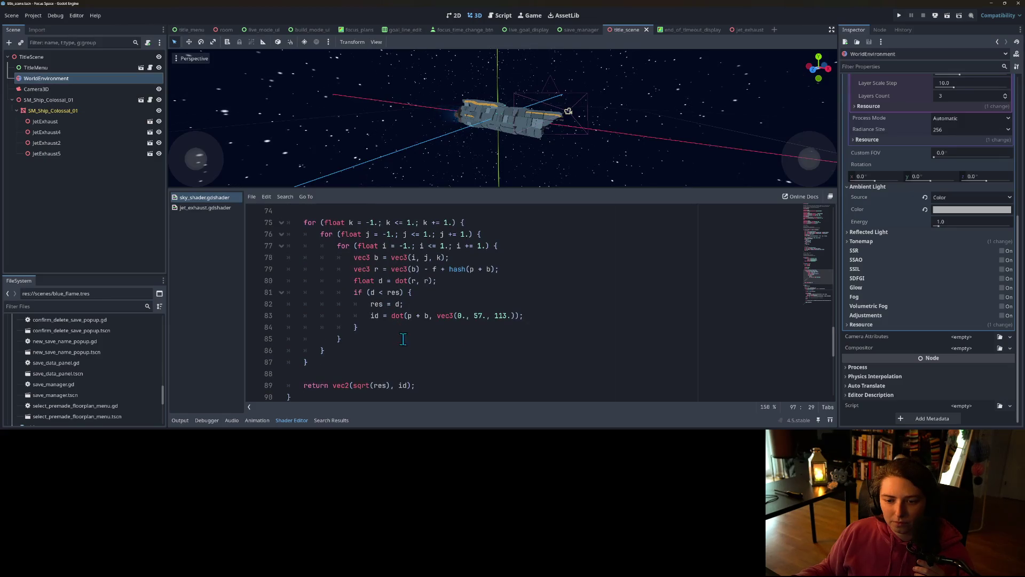
scroll(390, 354, up, 3)
scroll(387, 355, down, 1)
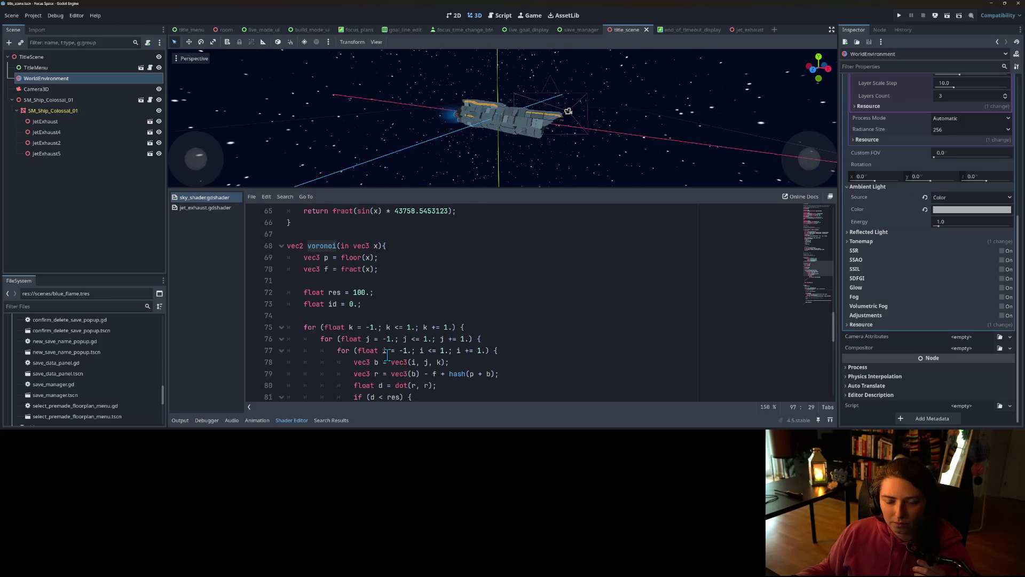
scroll(387, 356, down, 8)
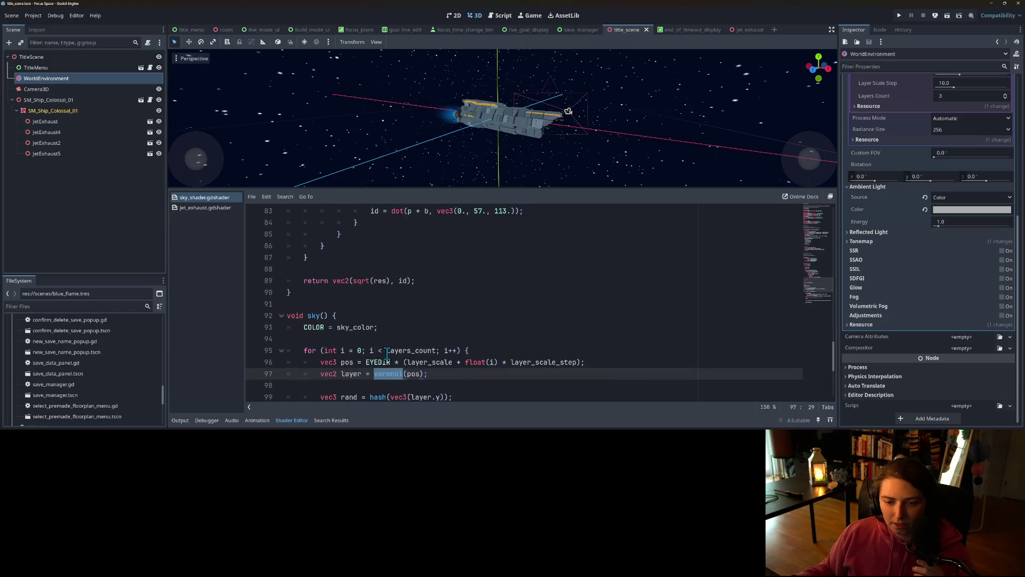
click(420, 269)
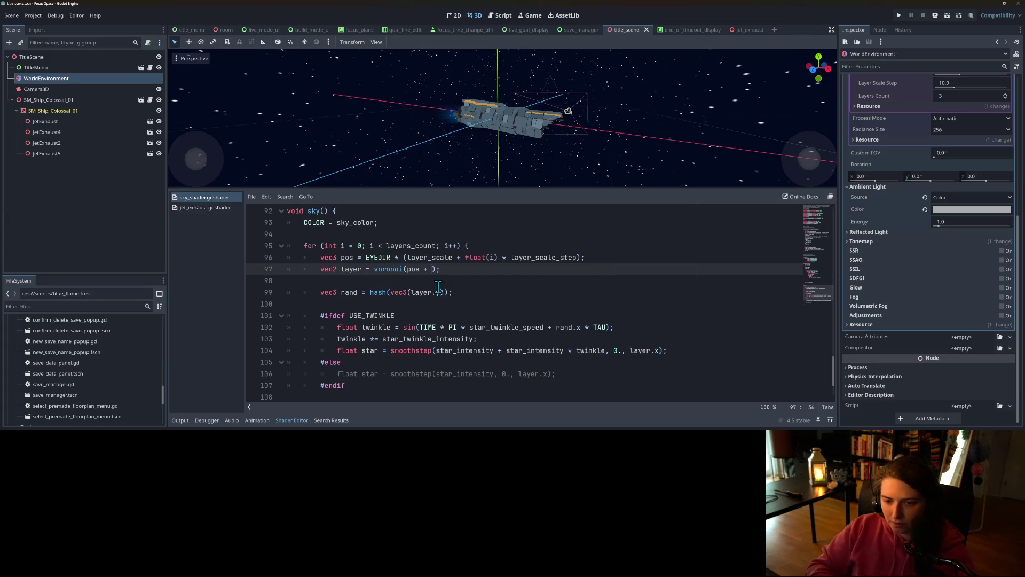
key(BackSpace)
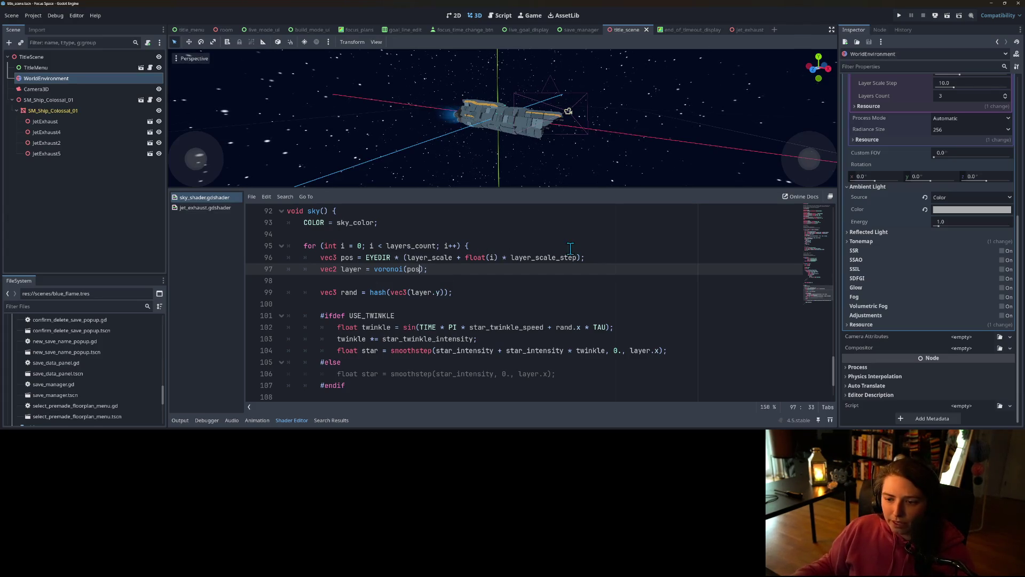
click(585, 258)
text(+ T)
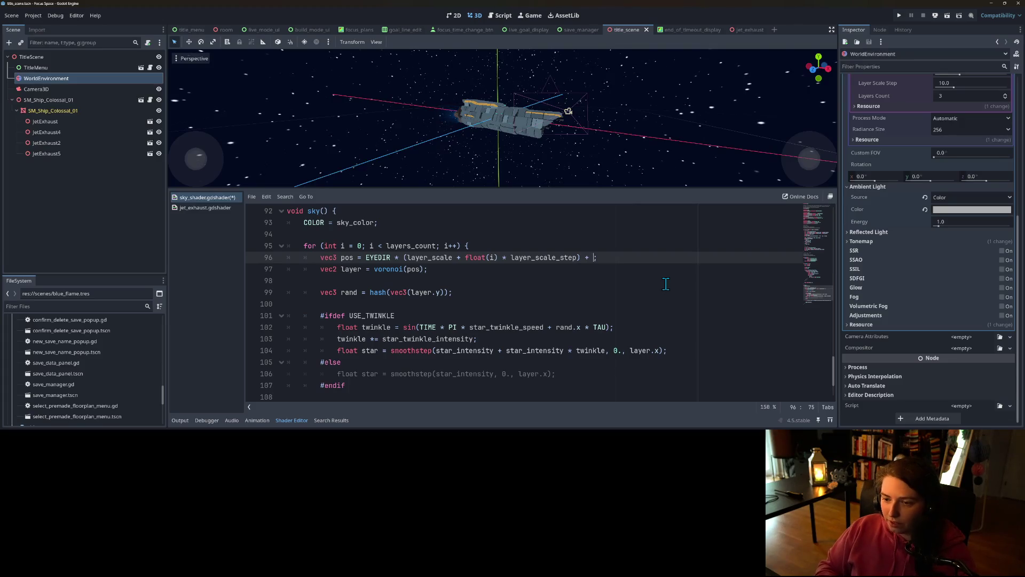
text(IME)
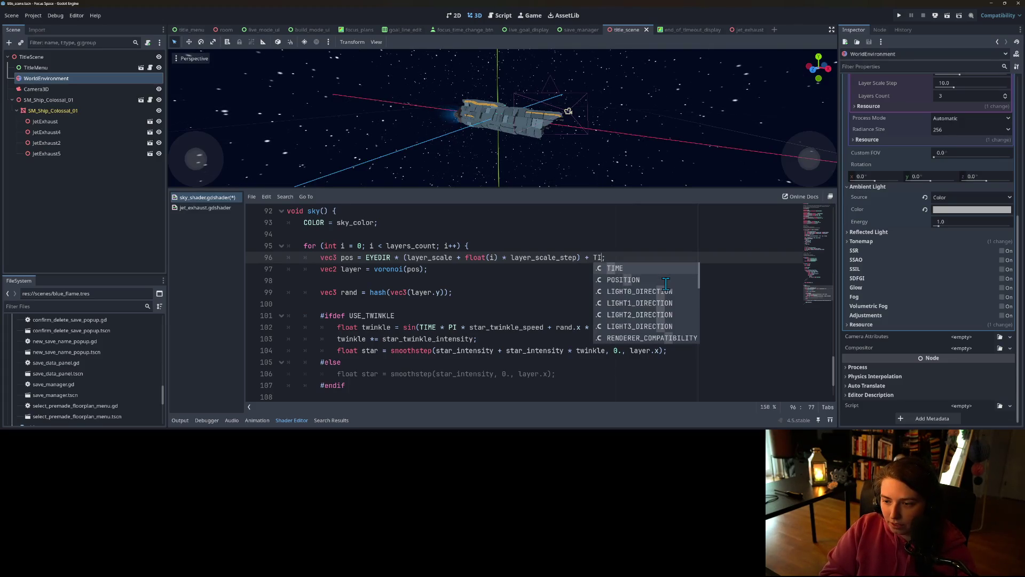
key(ctrl+s)
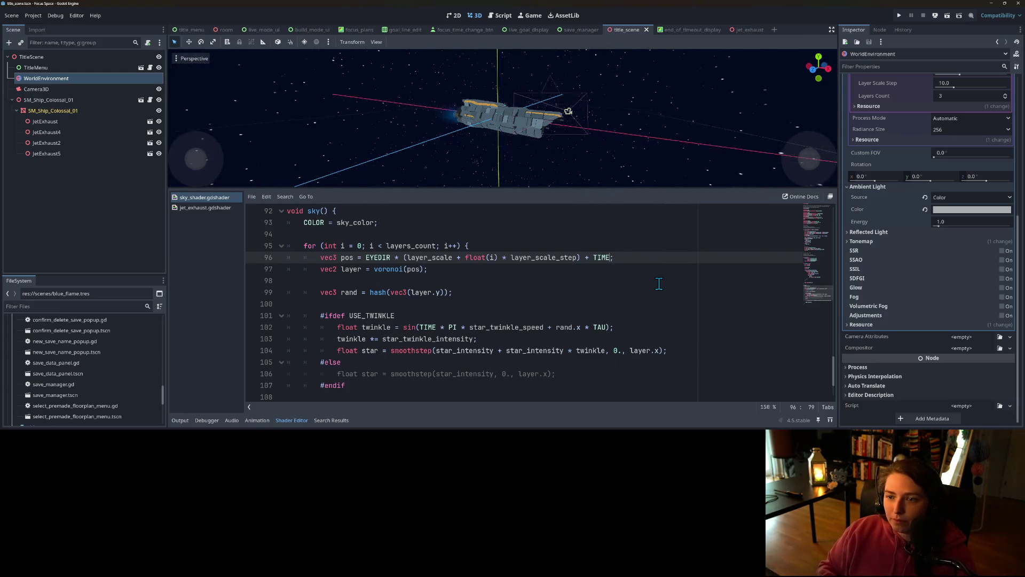
key(BackSpace)
key(BackSpace)
key(BackSpace)
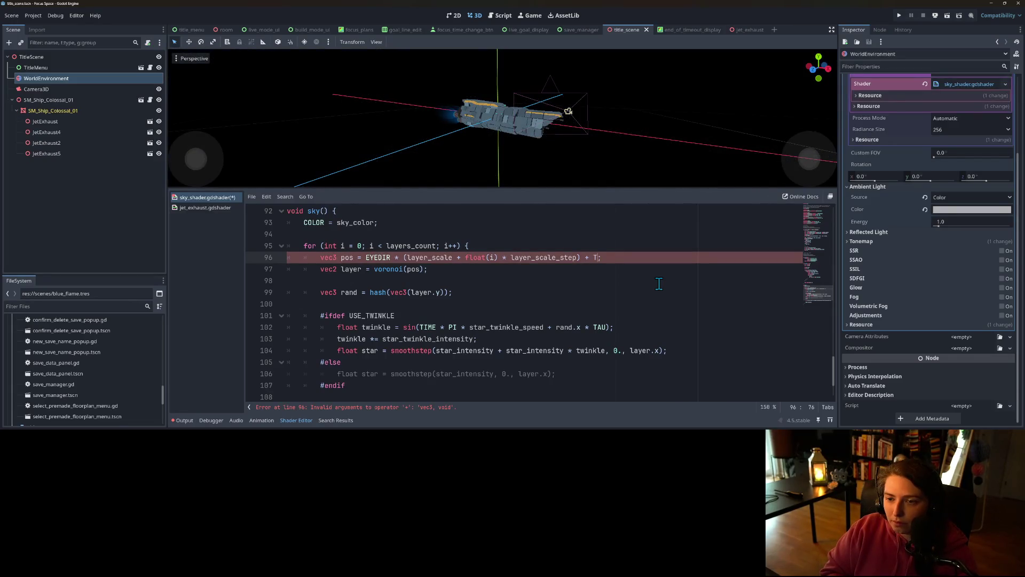
text(IME)
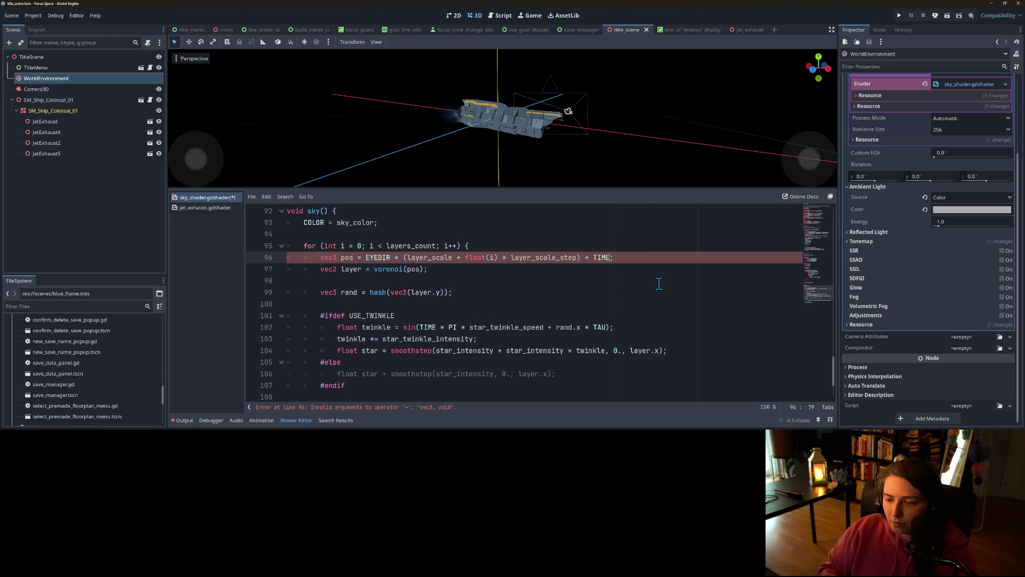
key(Down)
key(Down)
key(Down)
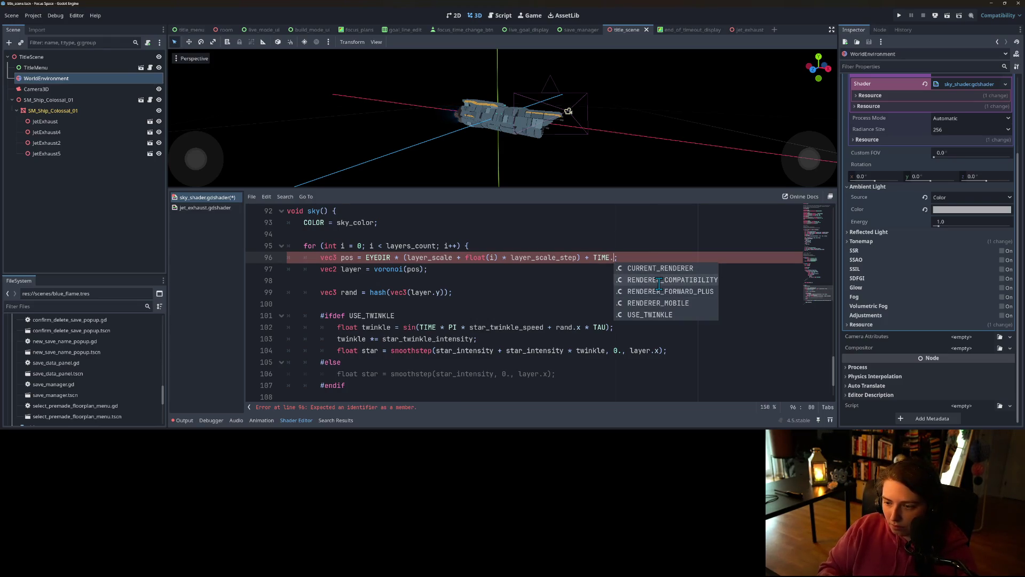
key(BackSpace)
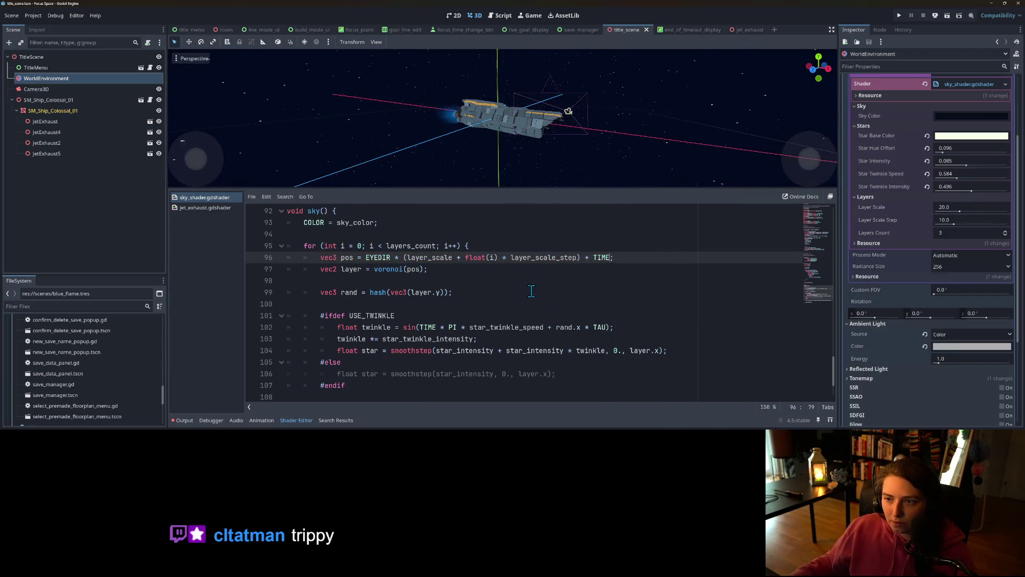
click(491, 244)
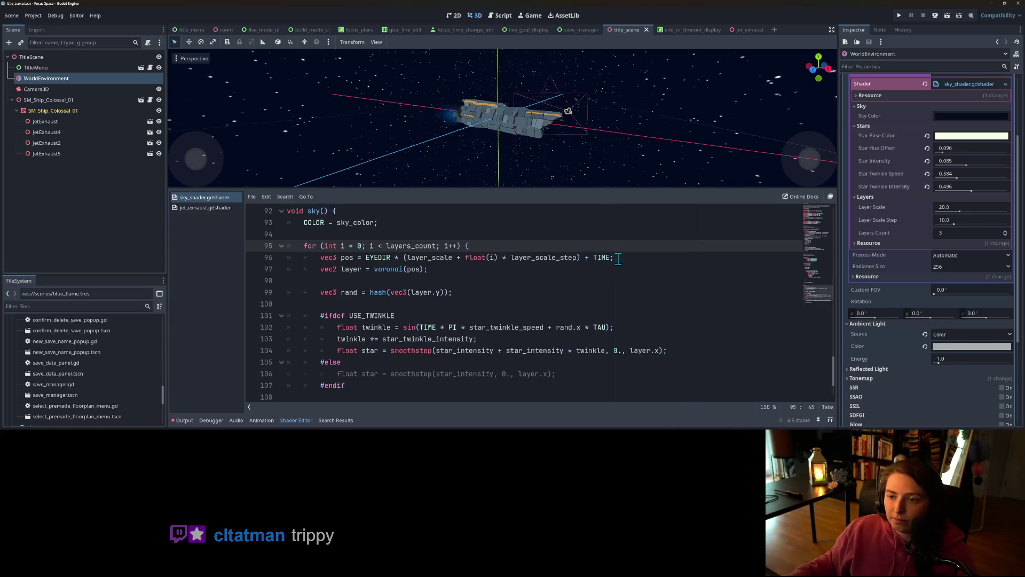
double_click(600, 258)
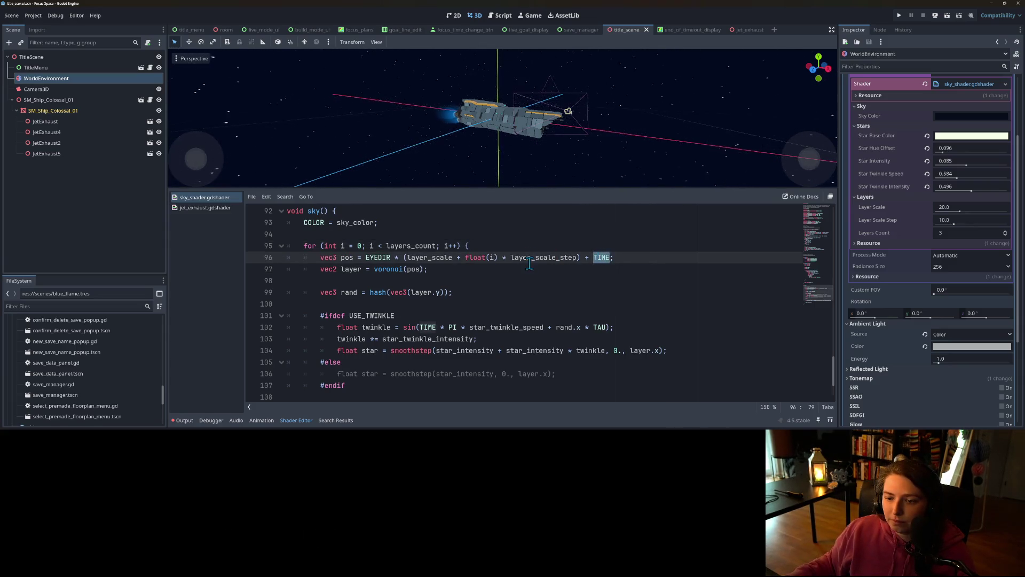
double_click(528, 261)
scroll(450, 261, up, 2)
scroll(514, 262, down, 2)
click(594, 258)
double_click(595, 262)
key(BackSpace)
key(BackSpace)
key(BackSpace)
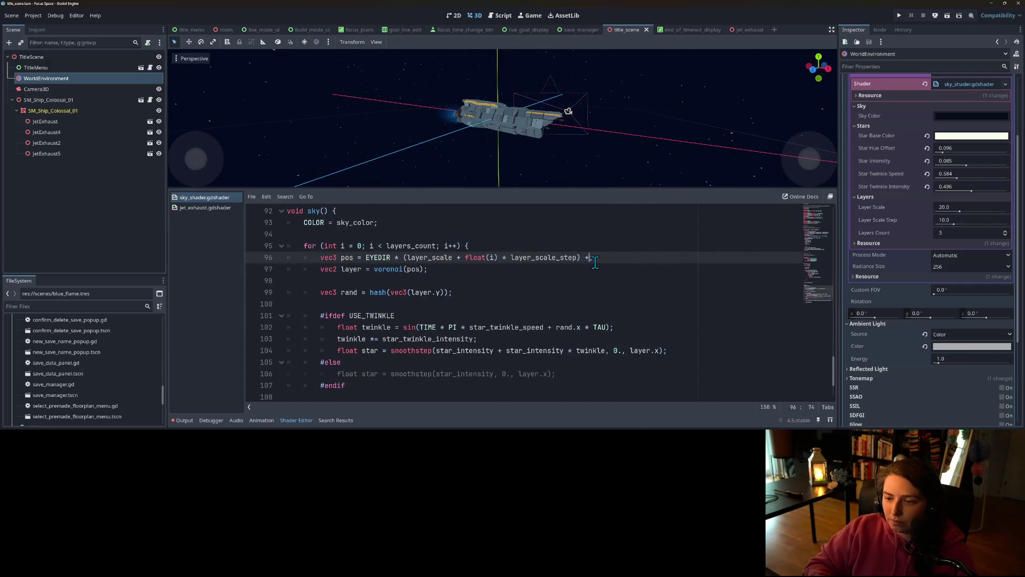
key(Down)
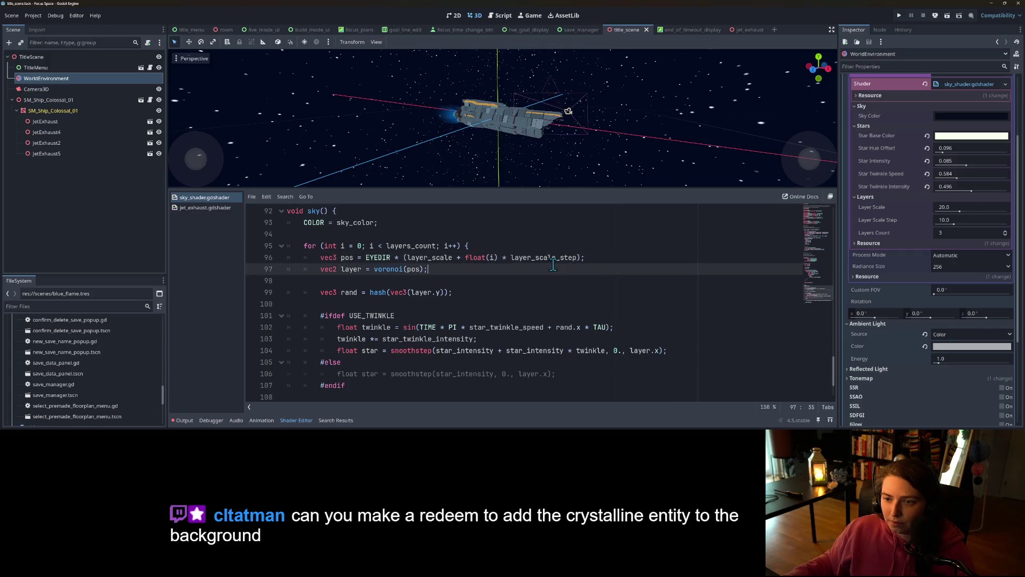
double_click(554, 258)
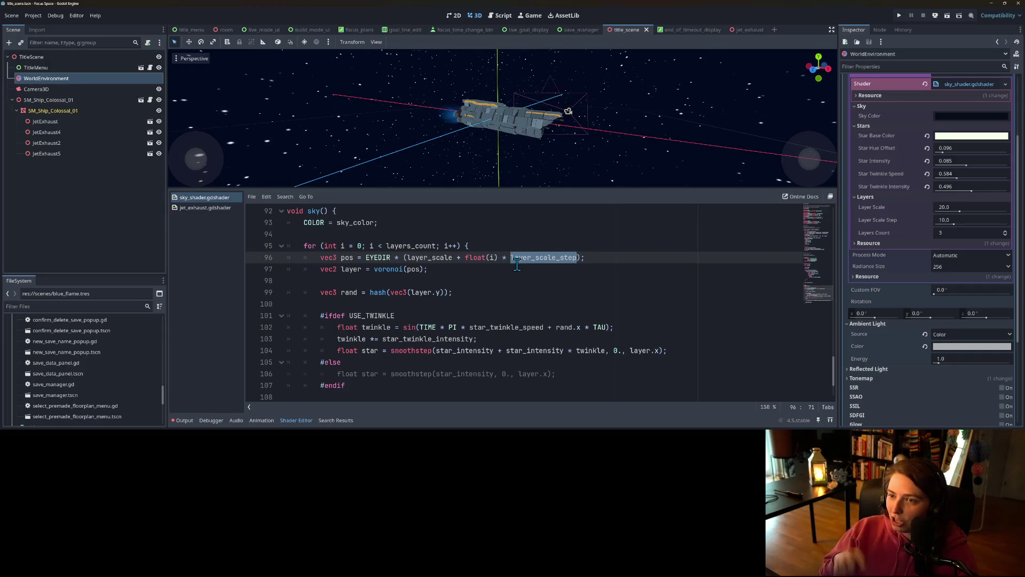
click(511, 280)
scroll(506, 285, up, 2)
scroll(480, 325, up, 6)
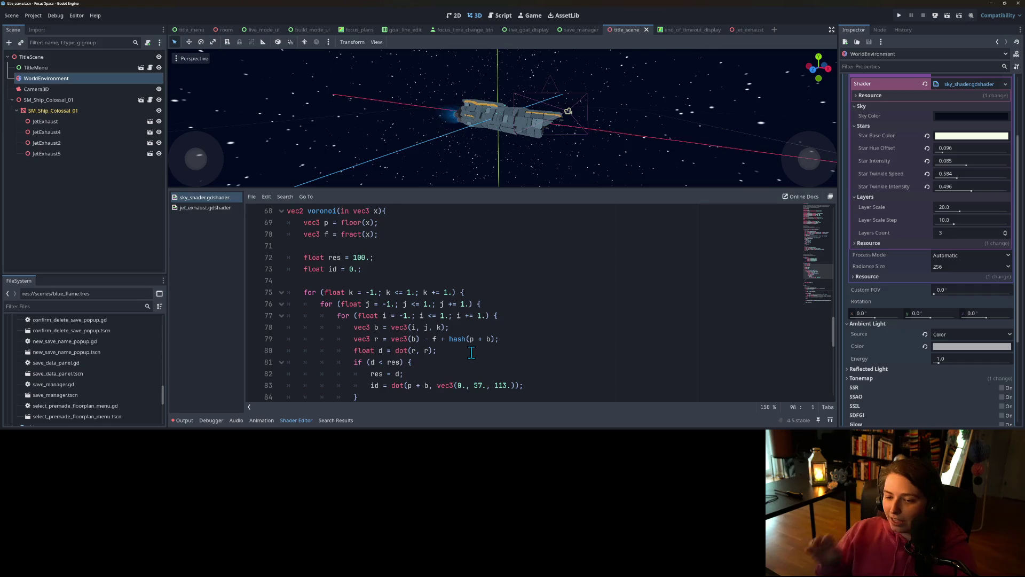
ctrl+scroll(471, 352, down, 2)
scroll(472, 352, up, 5)
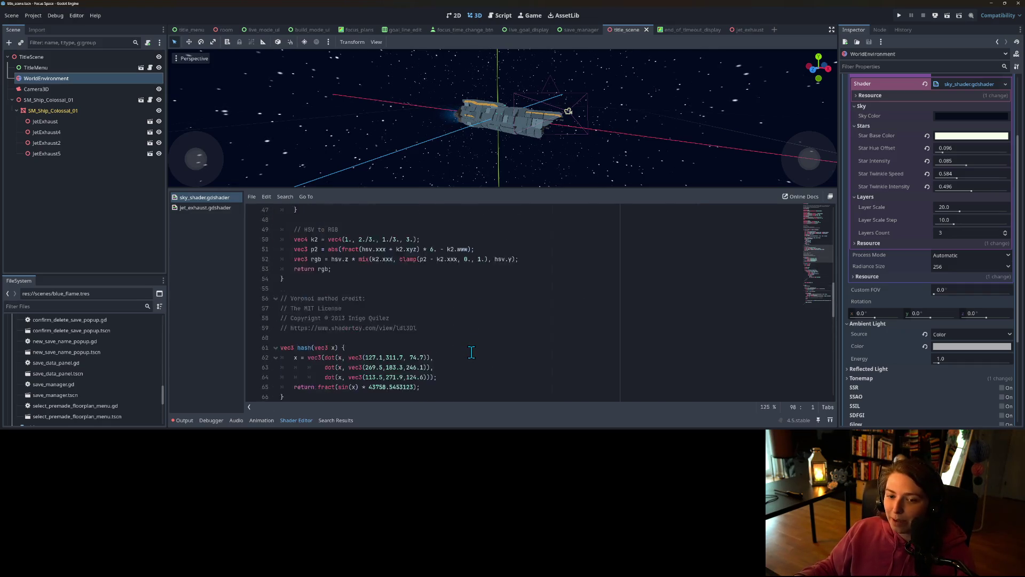
scroll(472, 353, down, 1)
ctrl+scroll(472, 352, up, 1)
scroll(472, 353, up, 6)
scroll(472, 354, up, 6)
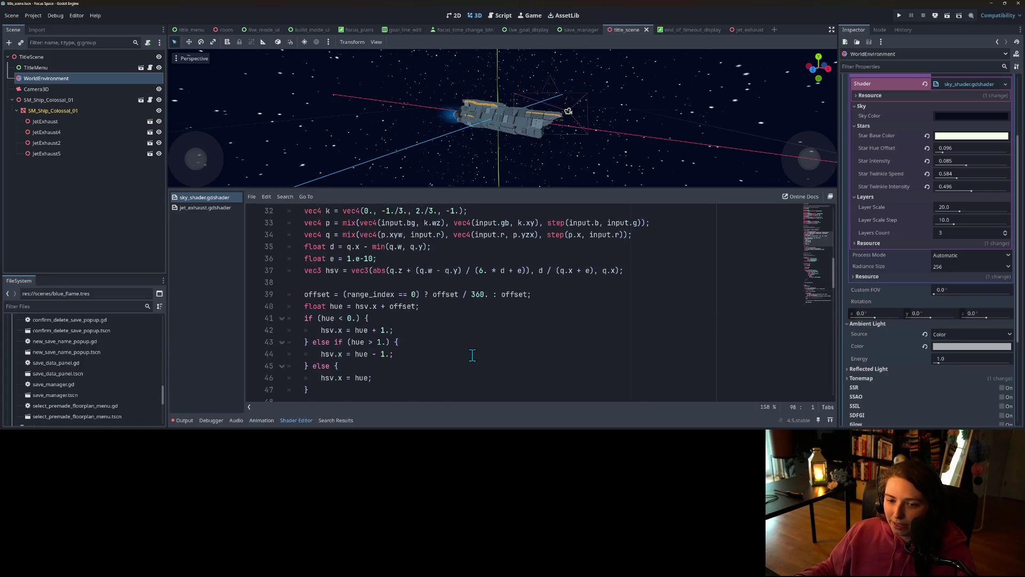
scroll(472, 354, down, 10)
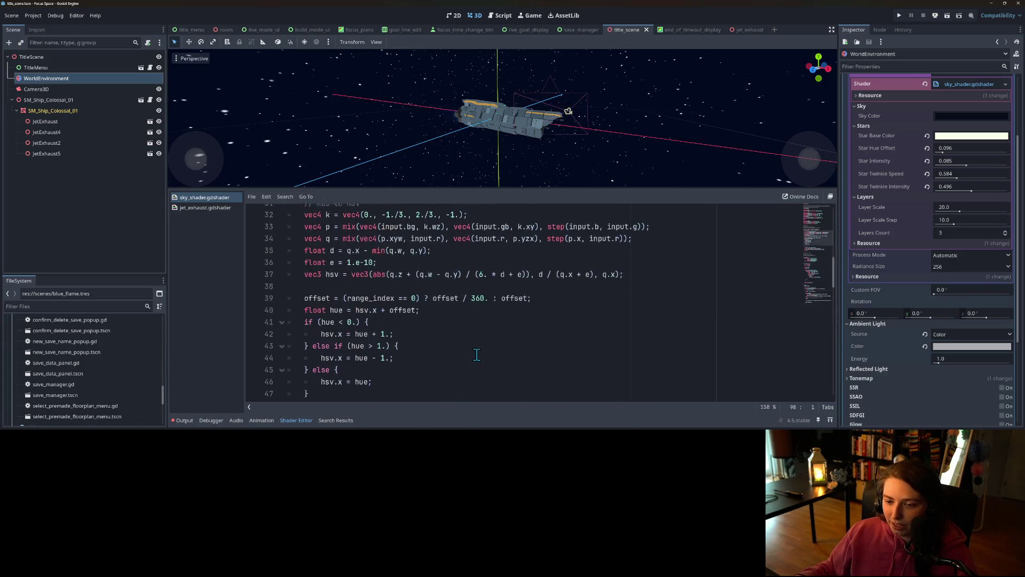
scroll(484, 350, down, 14)
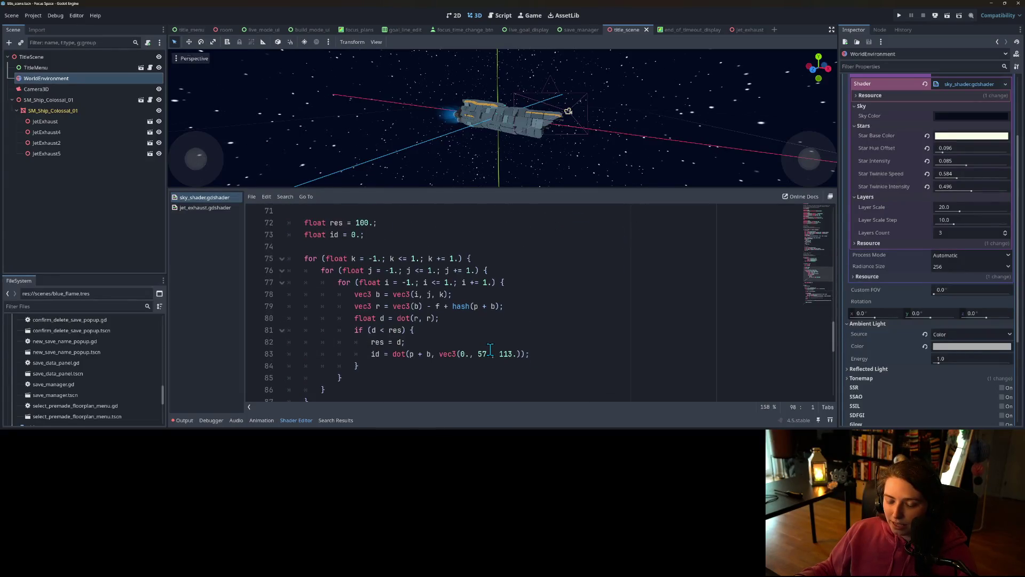
click(566, 342)
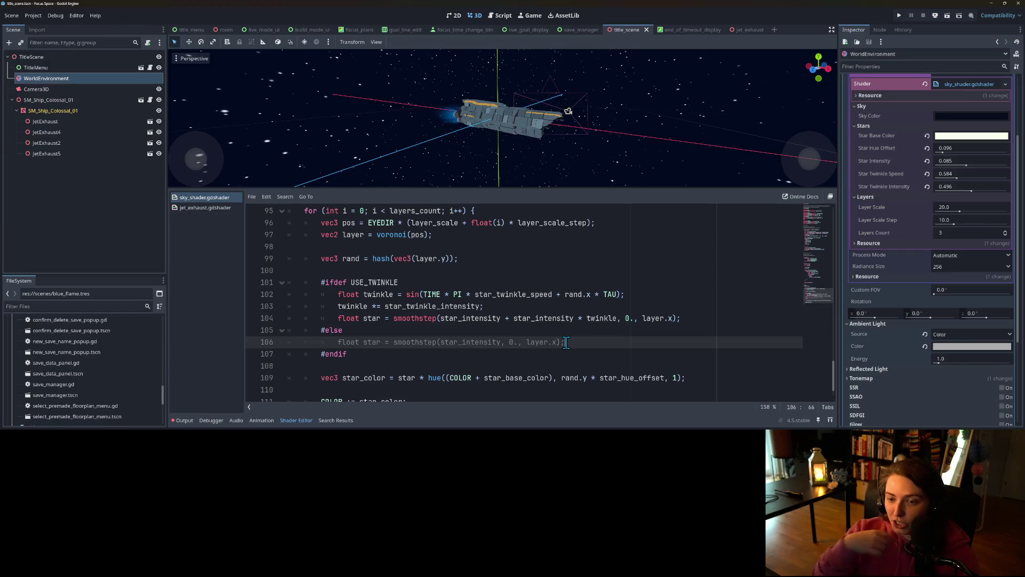
scroll(566, 342, up, 1)
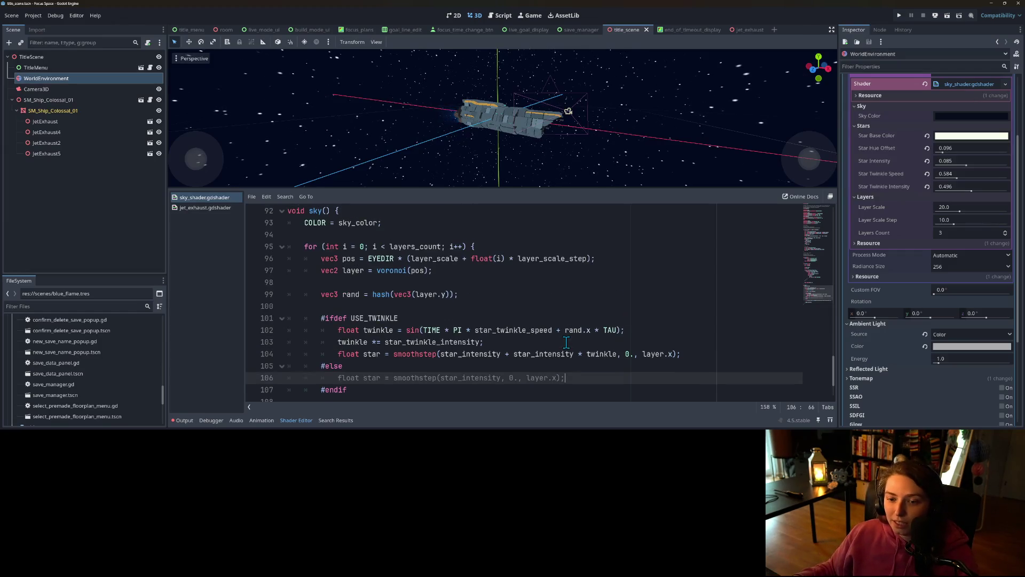
click(471, 263)
double_click(405, 272)
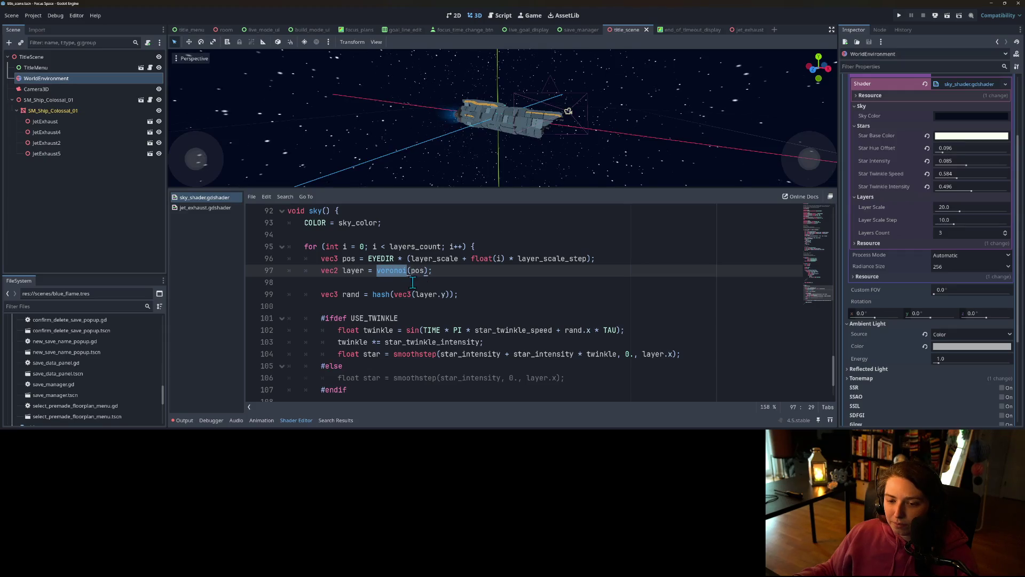
double_click(380, 258)
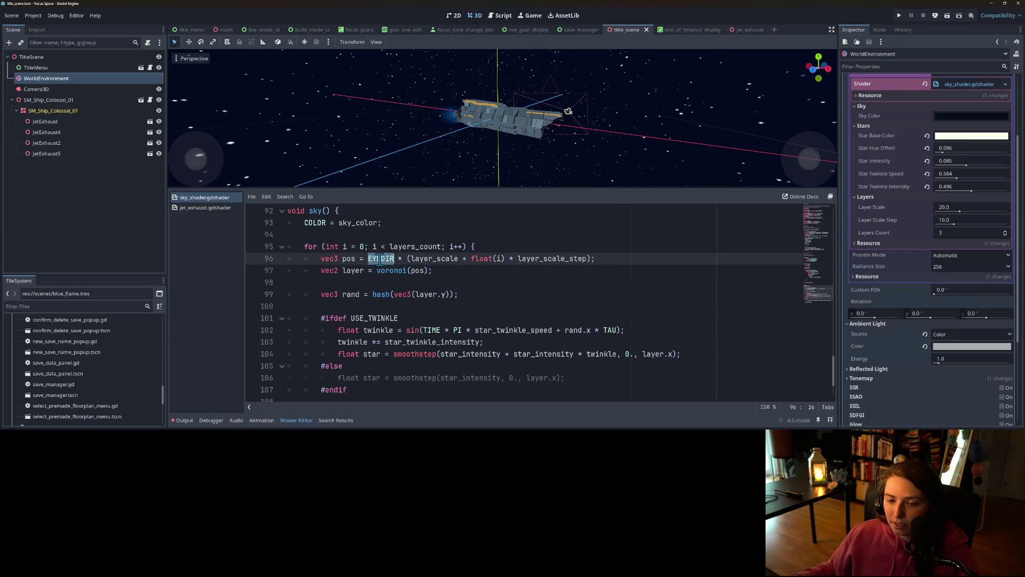
click(385, 259)
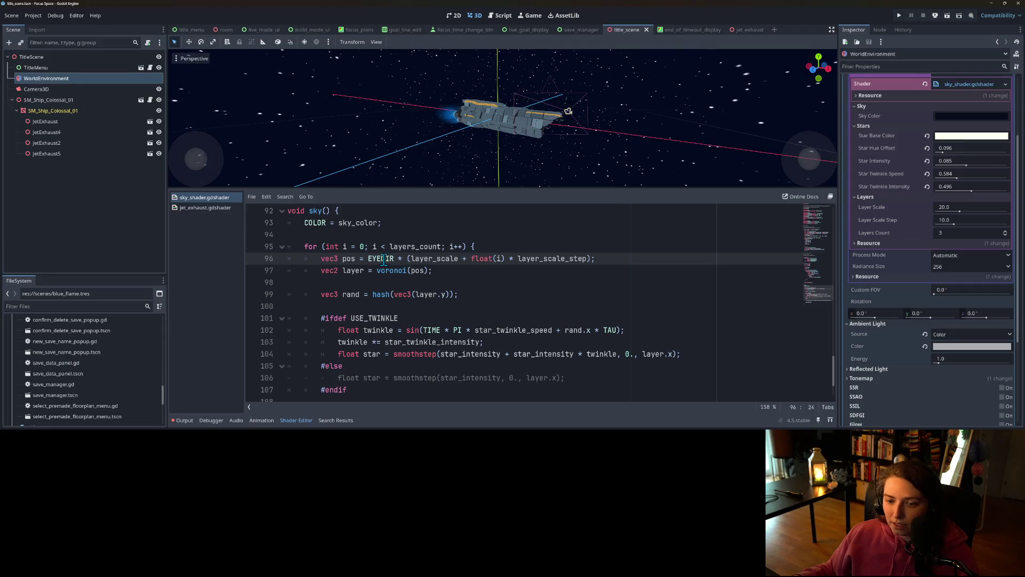
double_click(383, 259)
click(407, 259)
double_click(419, 259)
double_click(480, 259)
click(497, 259)
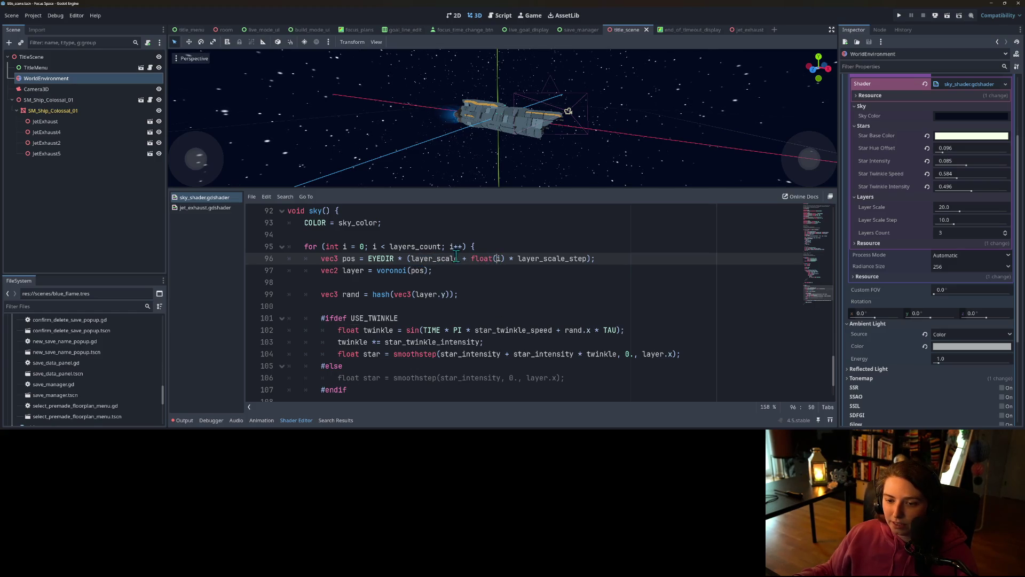
double_click(488, 258)
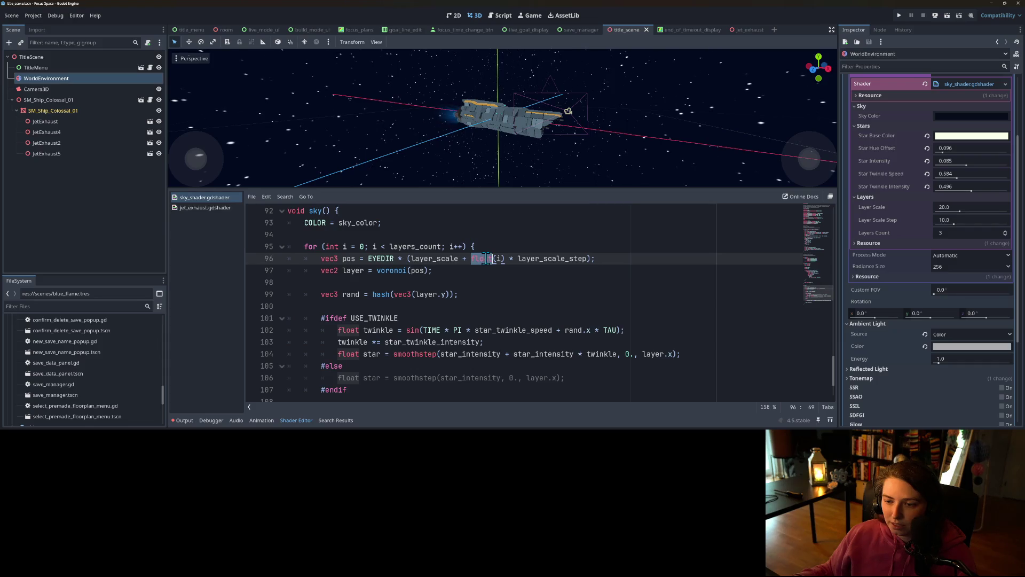
double_click(547, 259)
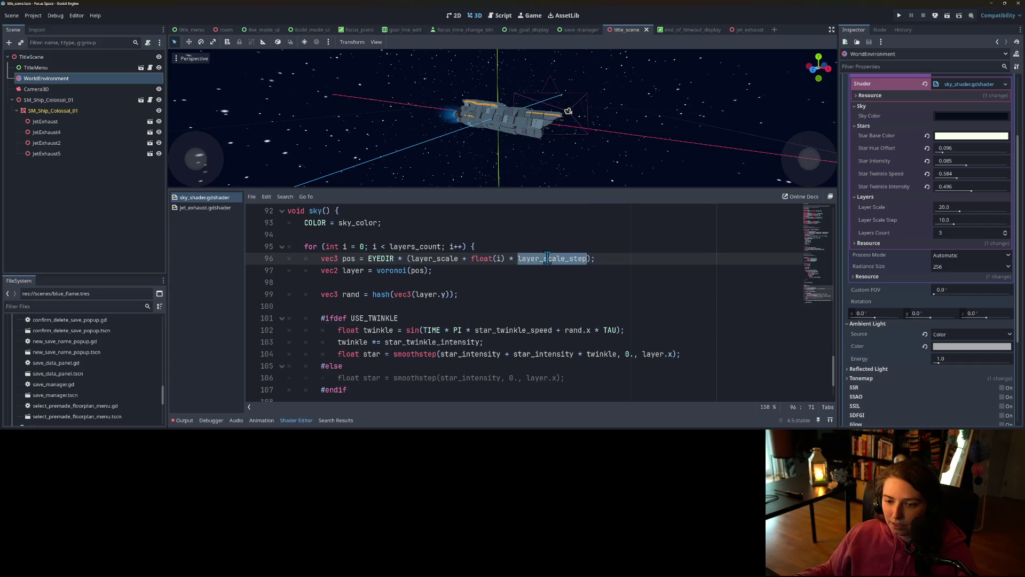
double_click(433, 259)
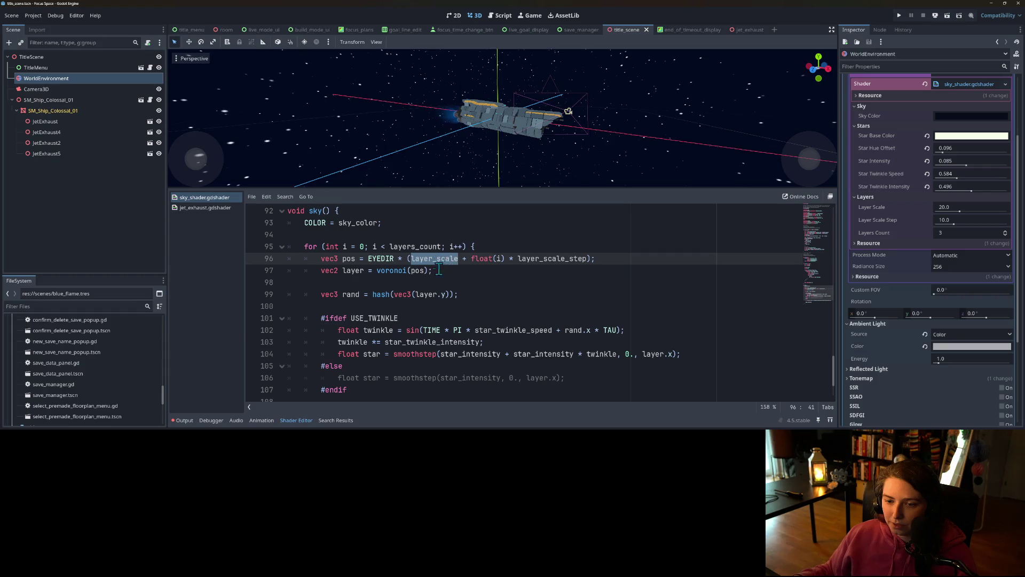
scroll(454, 294, up, 3)
scroll(480, 336, down, 2)
scroll(480, 335, up, 10)
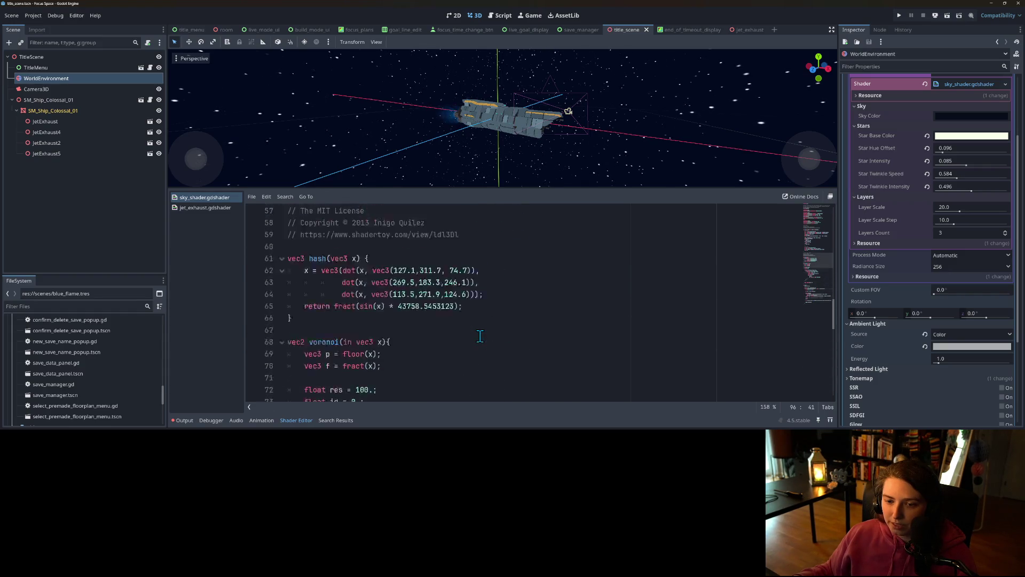
scroll(480, 335, down, 7)
scroll(480, 336, down, 4)
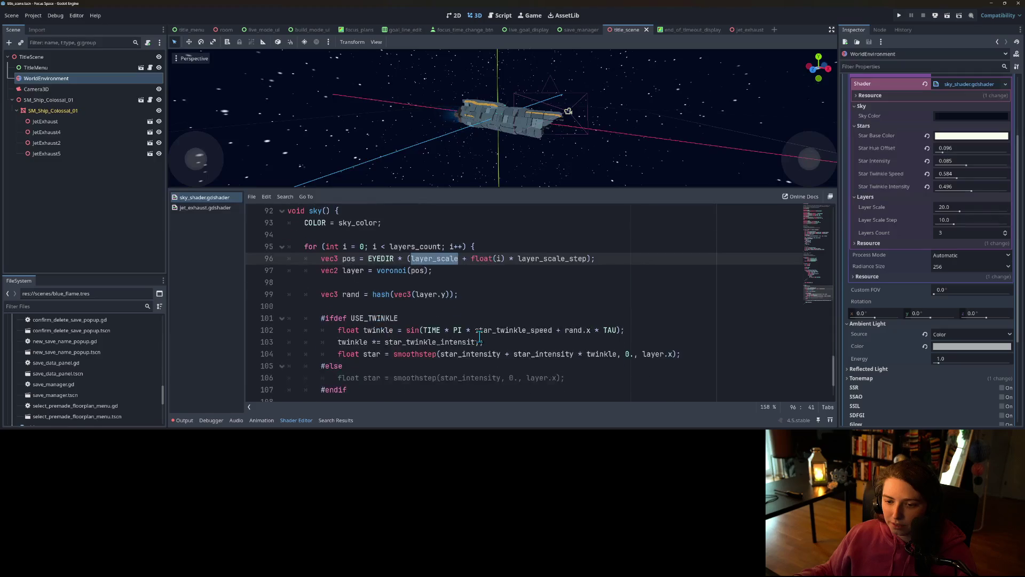
double_click(421, 271)
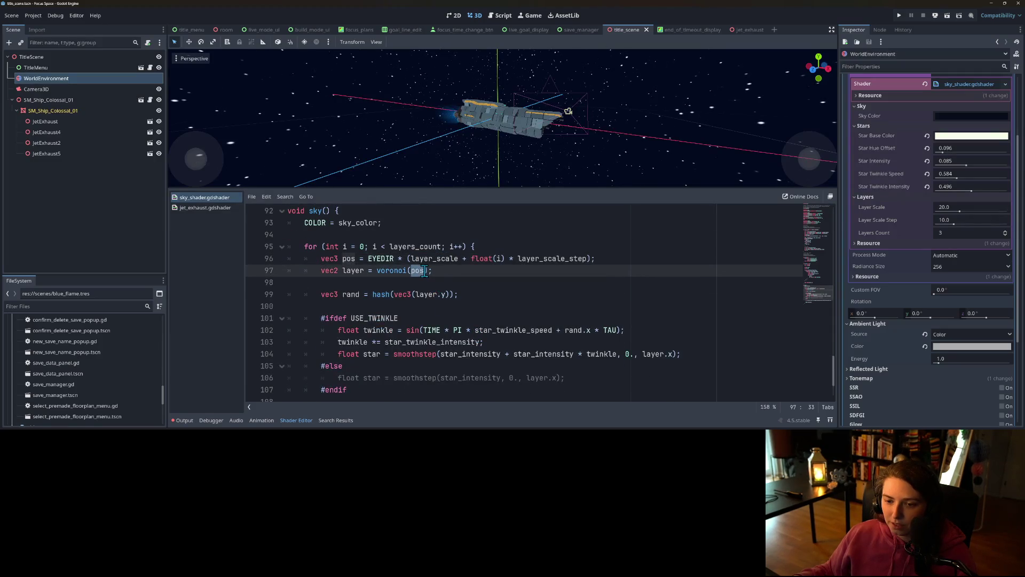
double_click(432, 259)
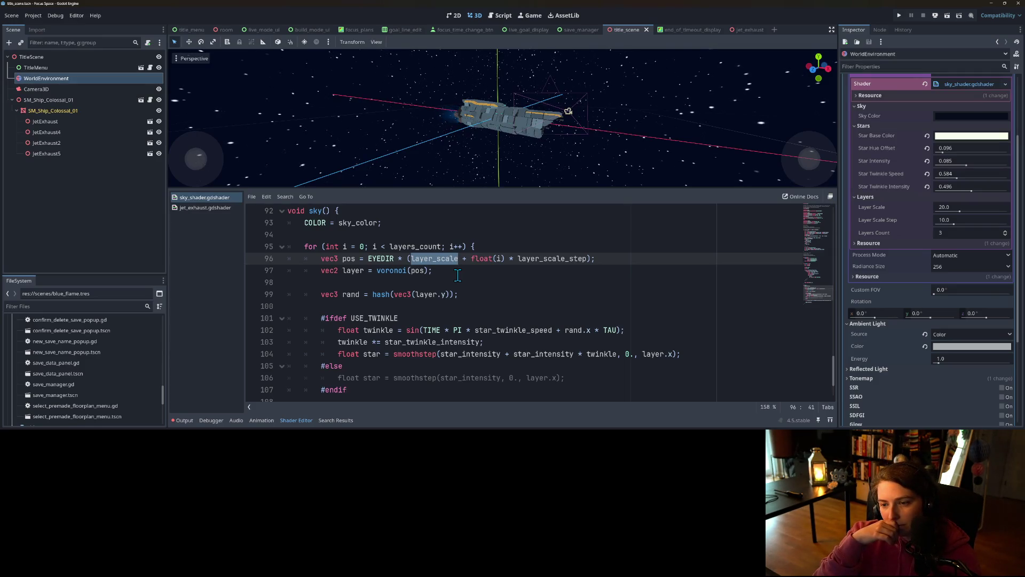
click(591, 258)
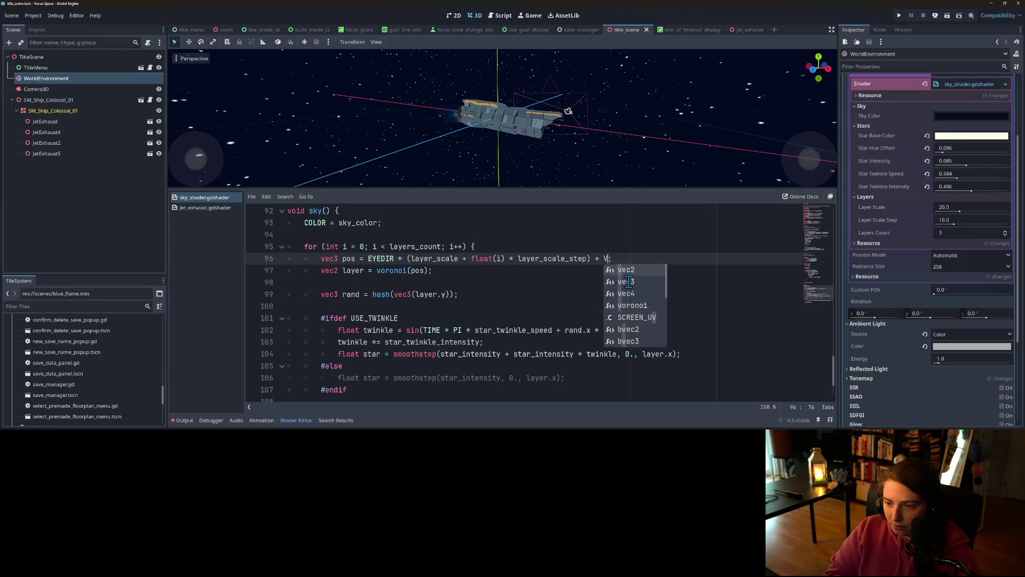
Append + vec3(TIME, 0, 0) to the pos expression on line 96 and save.
text(e)
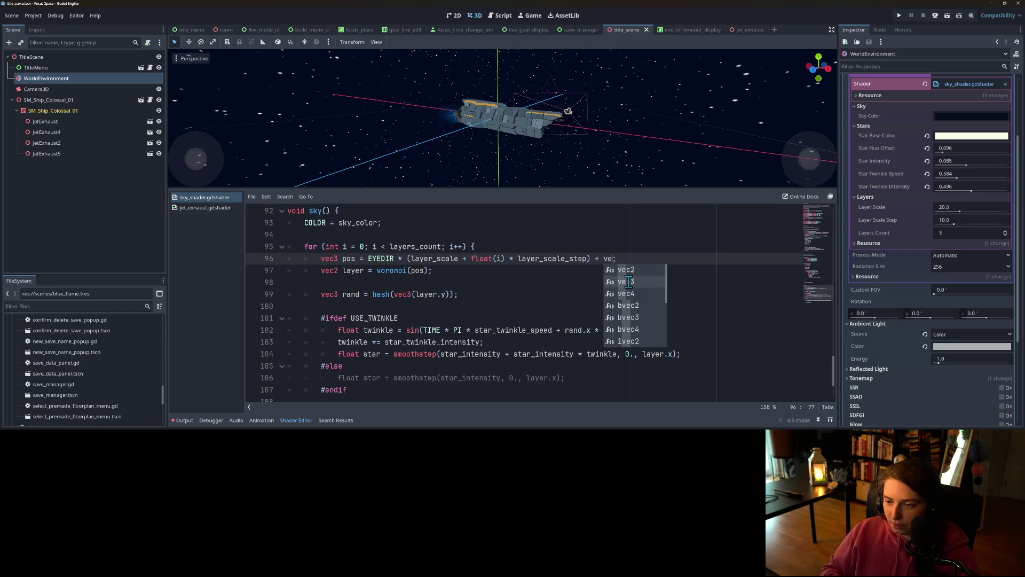
click(628, 282)
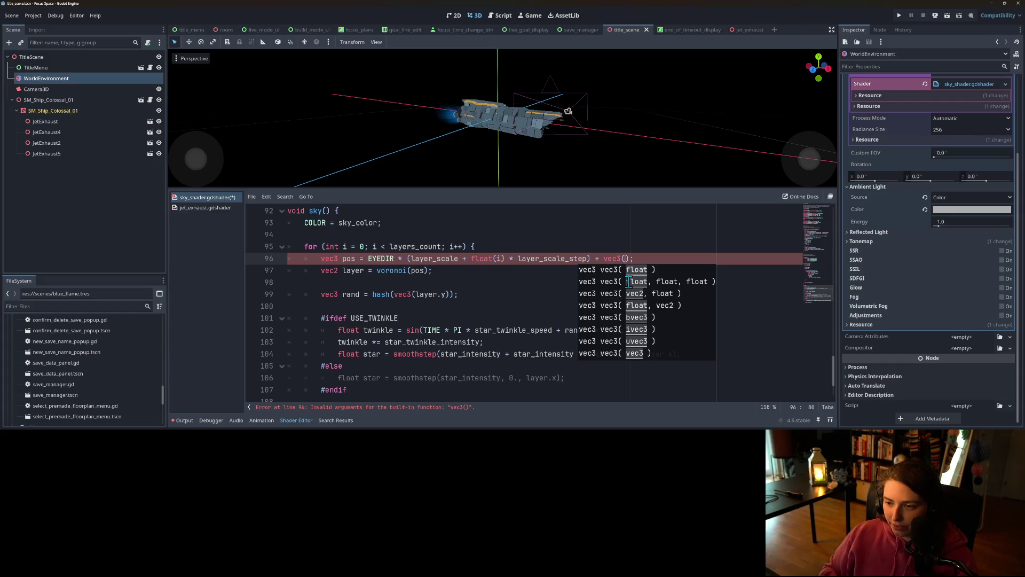
text(TIME,)
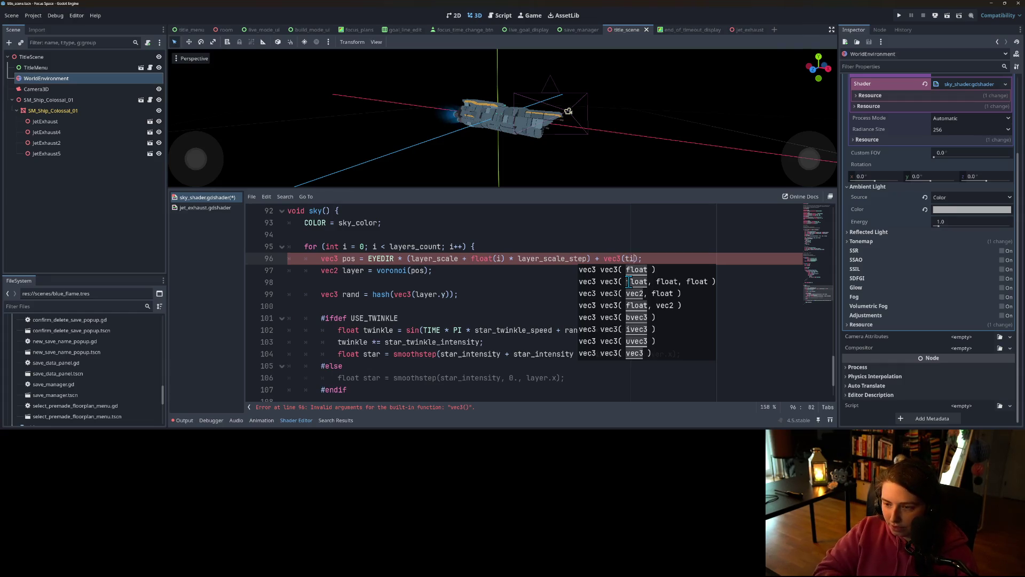
text( 0, 0)
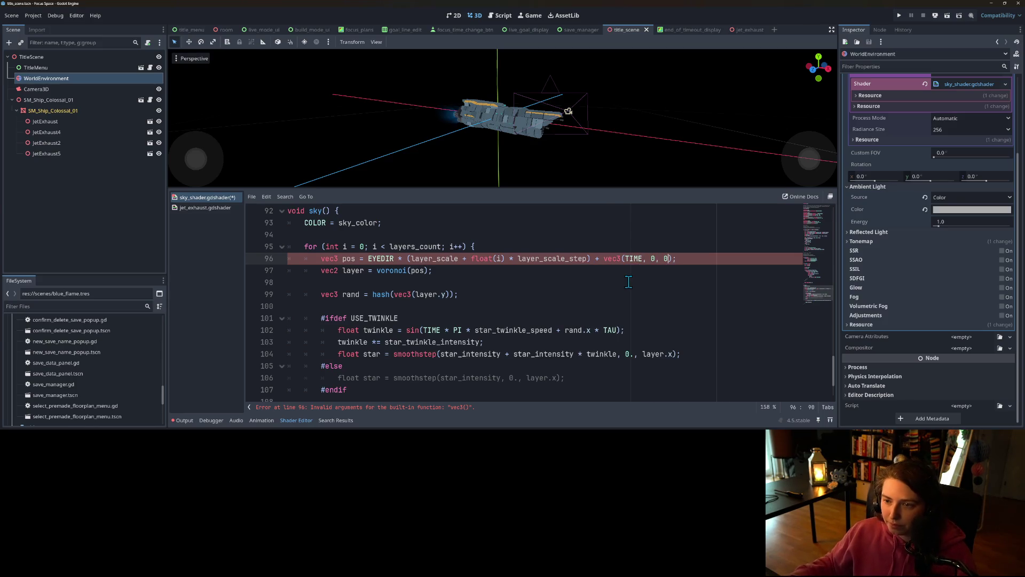
key(ctrl+s)
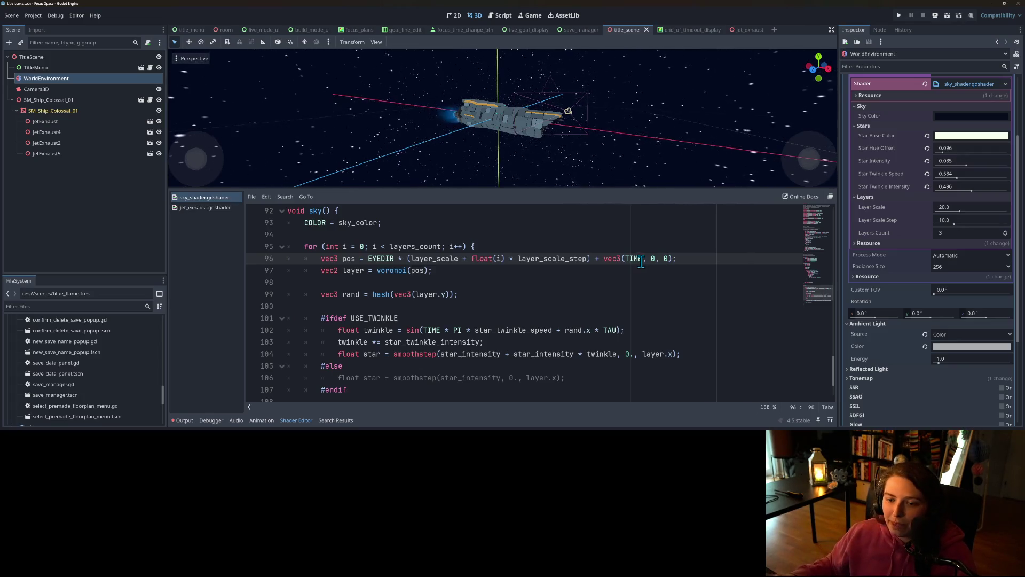
Select EYEDIR on line 96 and move the caret through the offset expression.
double_click(381, 260)
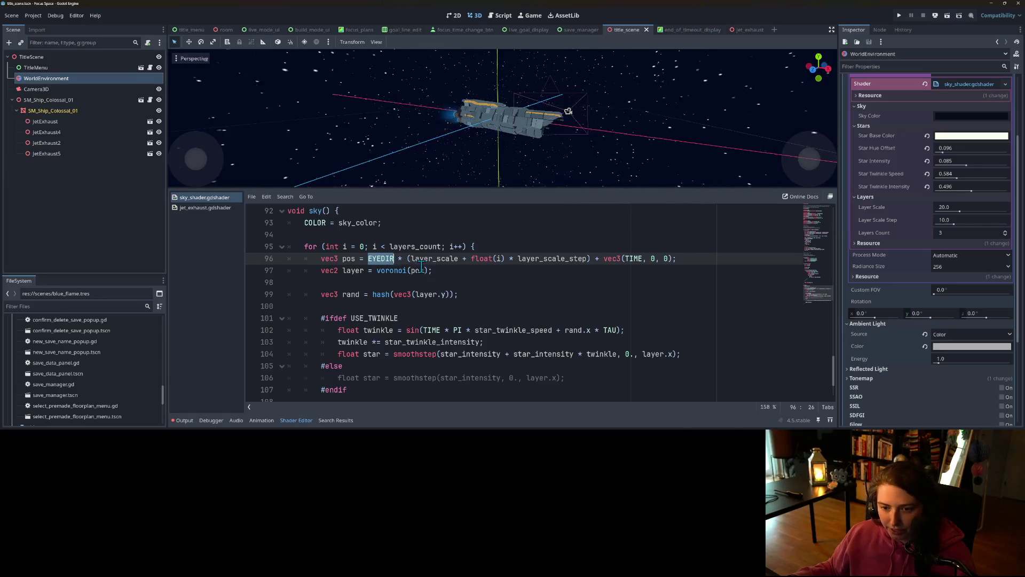
click(601, 259)
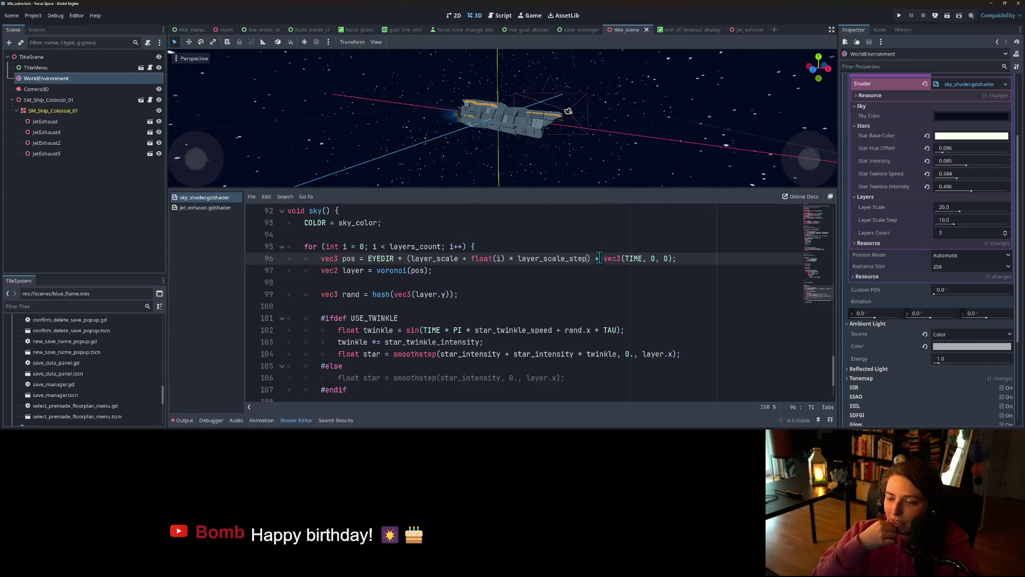
click(495, 258)
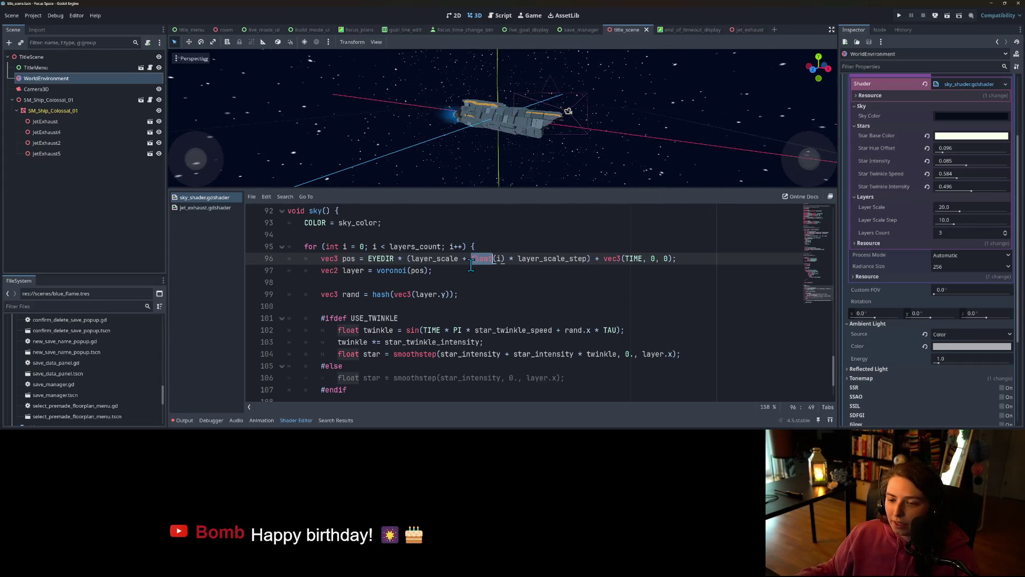
Move TIME into the last vec3 component on line 96 and save.
double_click(380, 259)
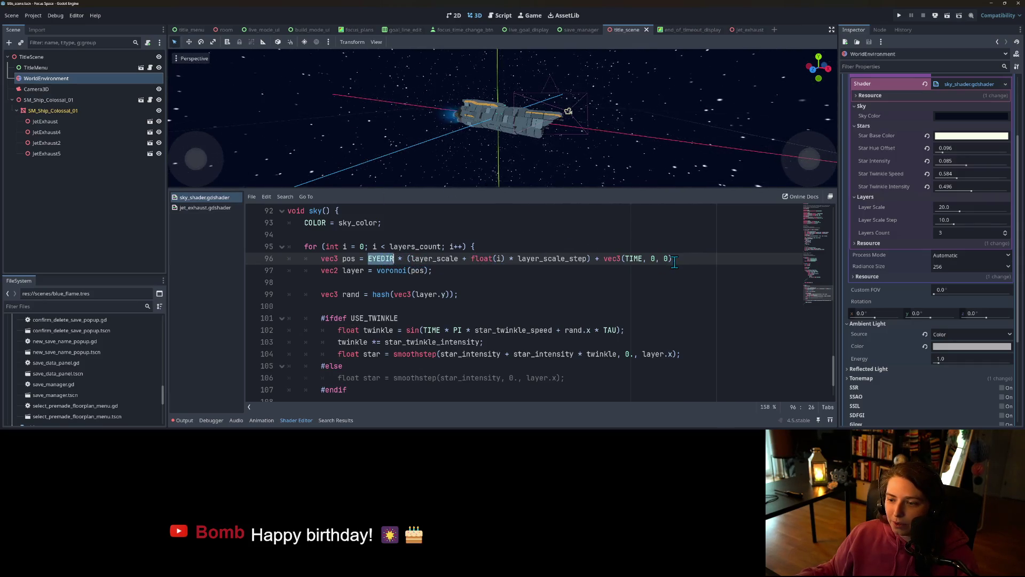
double_click(630, 258)
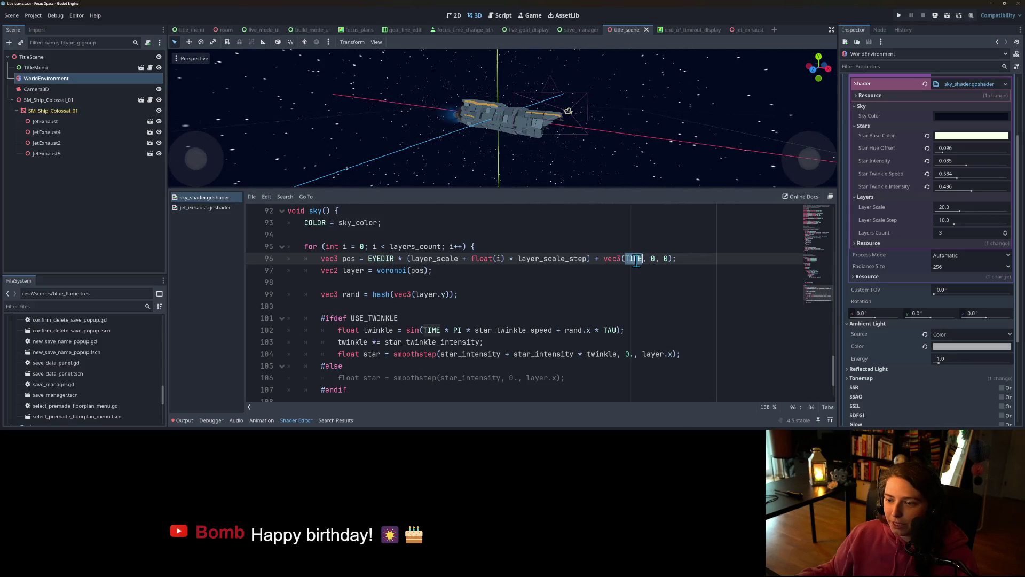
text(0)
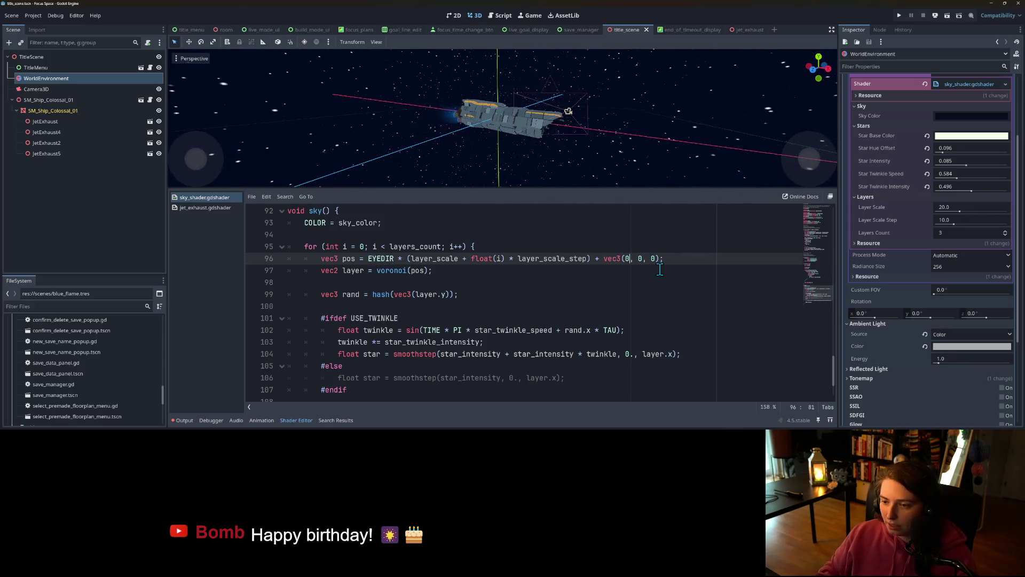
double_click(654, 258)
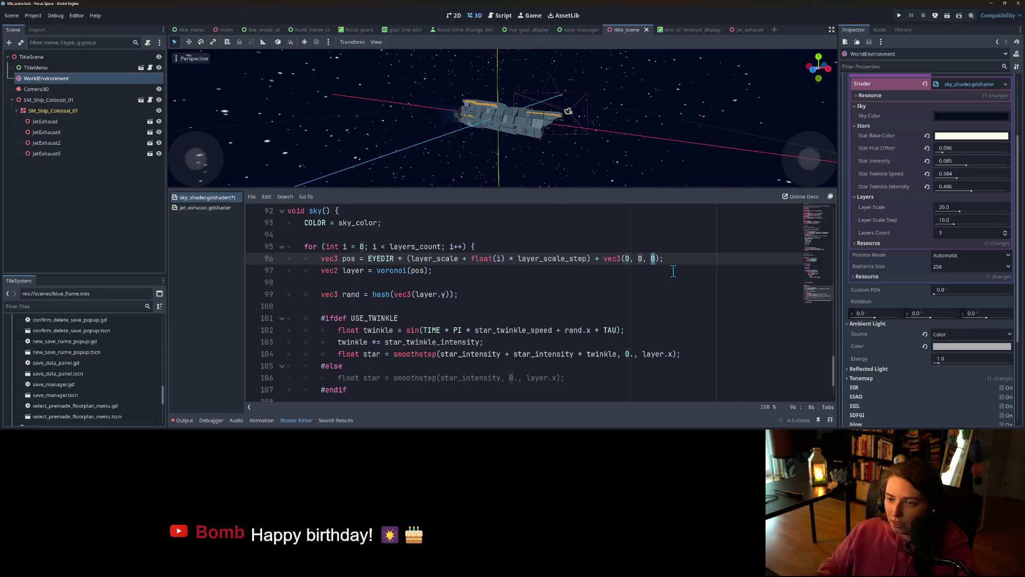
text(Ti)
key(Return)
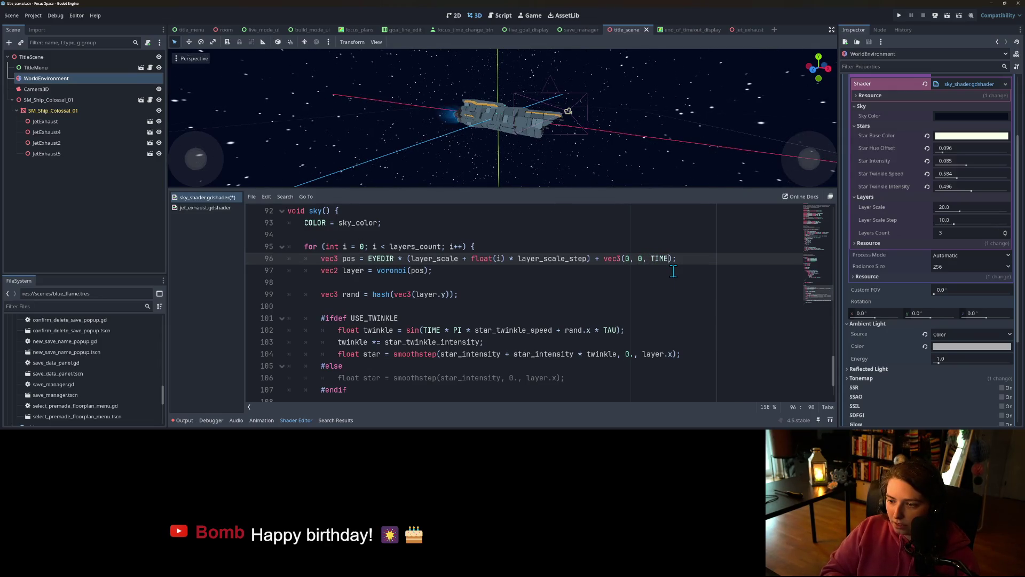
key(ctrl+s)
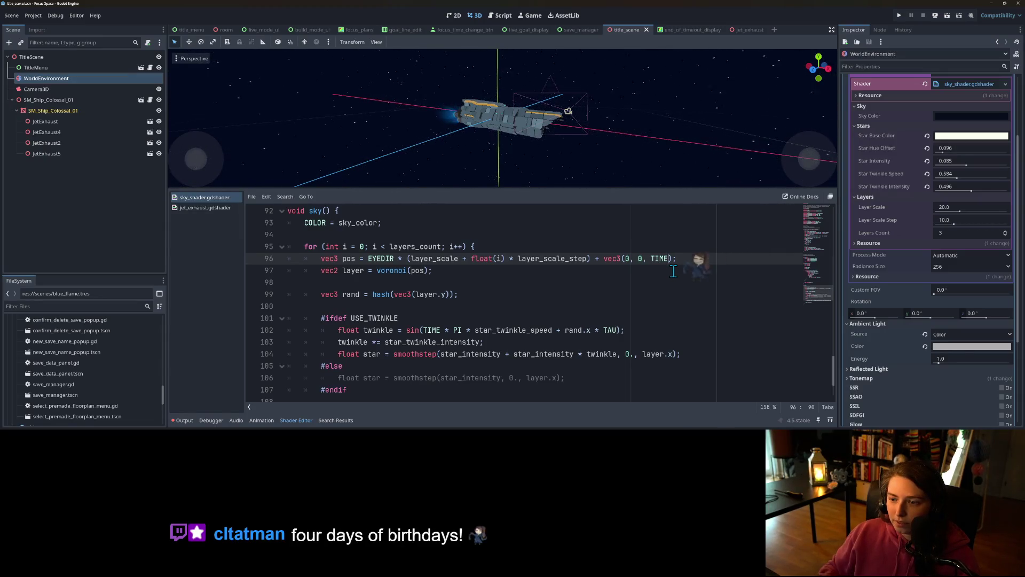
Move TIME into the y component of the offset vector and save.
double_click(660, 259)
key(BackSpace)
key(BackSpace)
key(BackSpace)
text(TIME, 0)
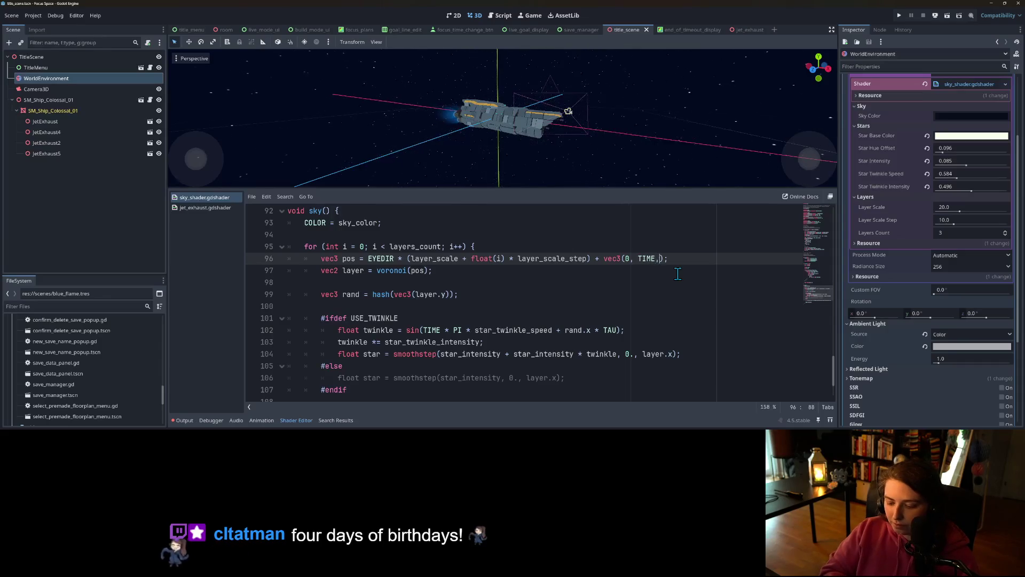
key(ctrl+s)
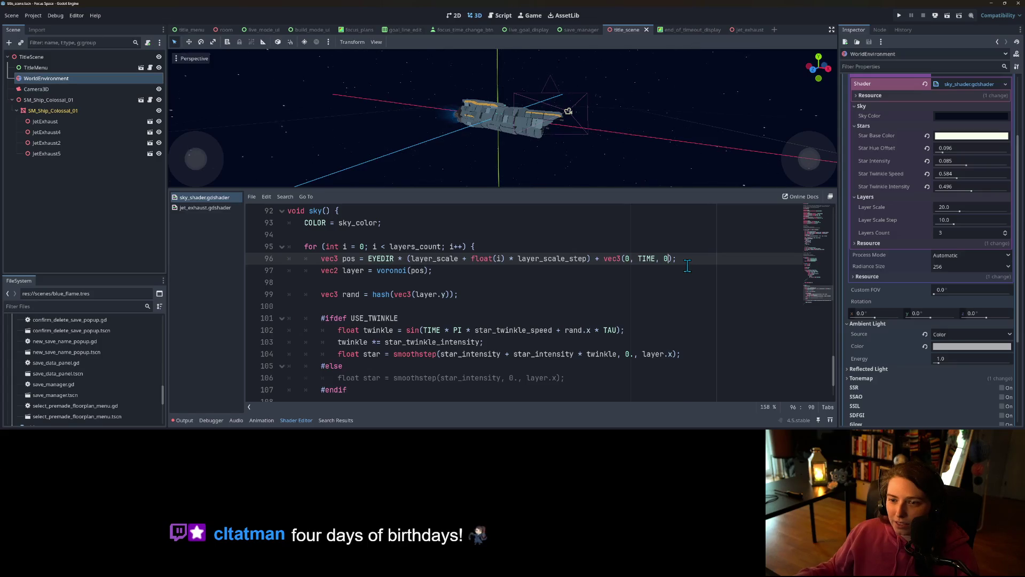
Put TIME back in x and scale it, first by 0.1, then by 0.5.
key(ctrl+z)
key(ctrl+z)
key(ctrl+z)
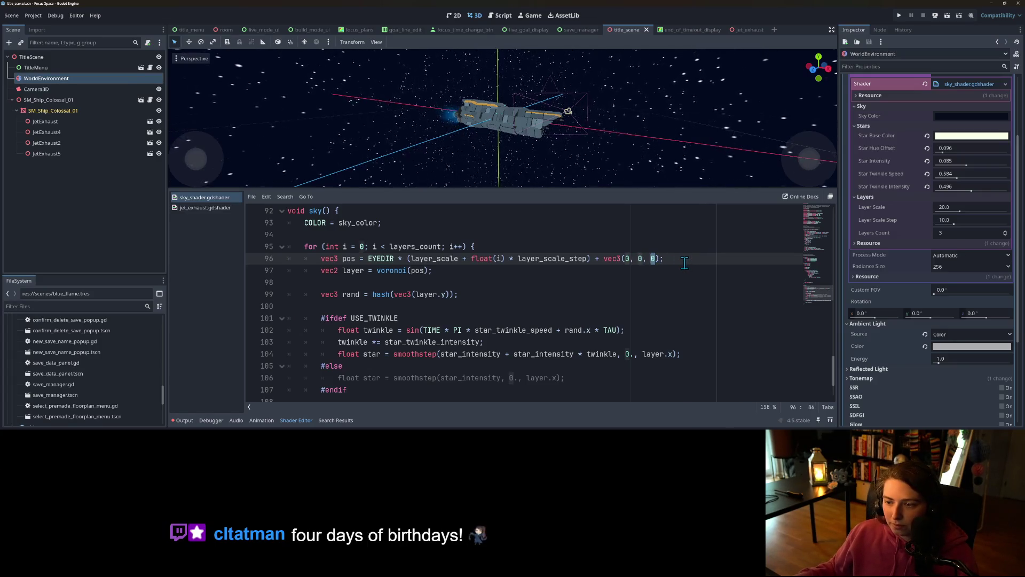
key(Right)
text(* 0)
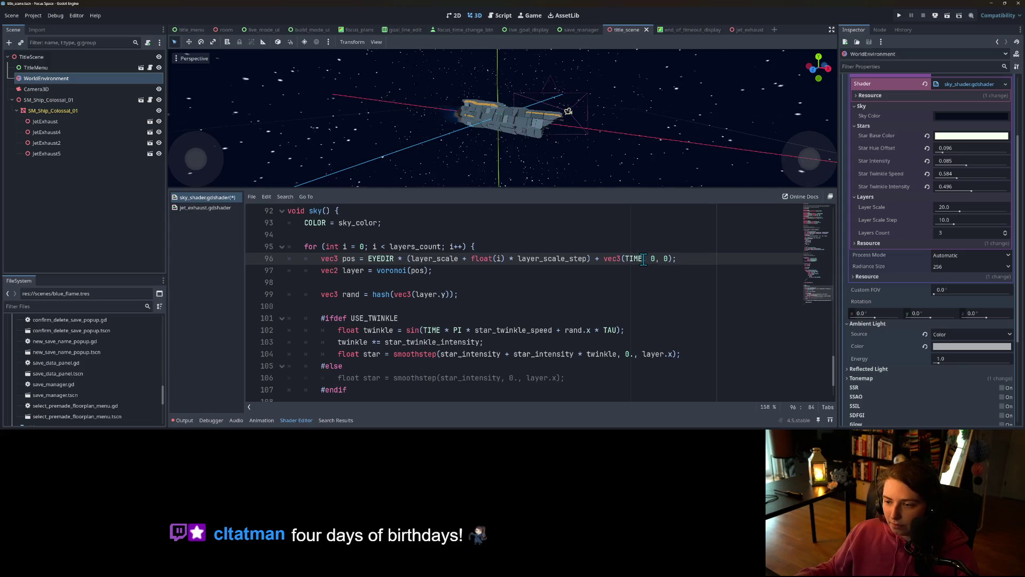
text(.1)
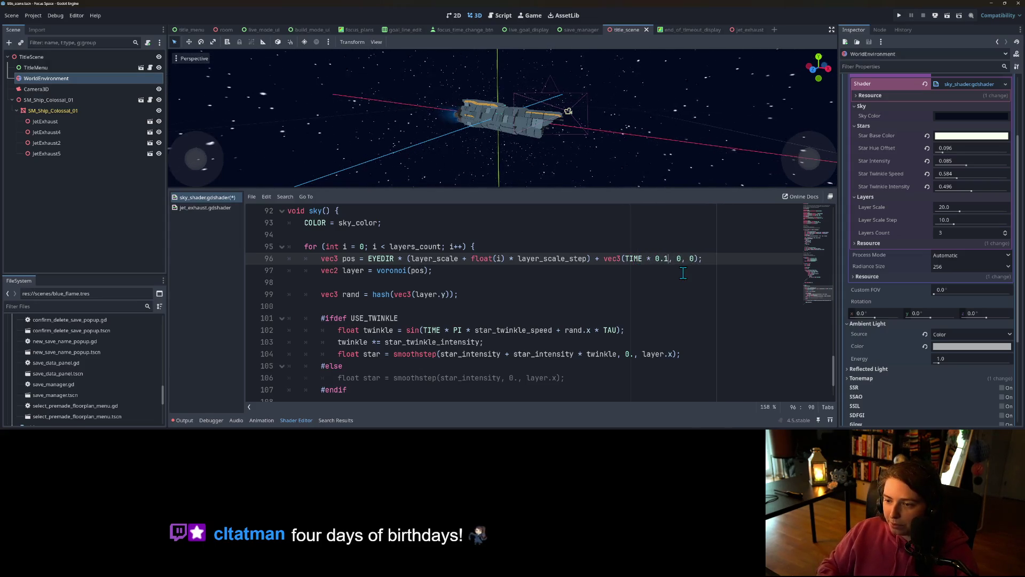
key(ctrl+s)
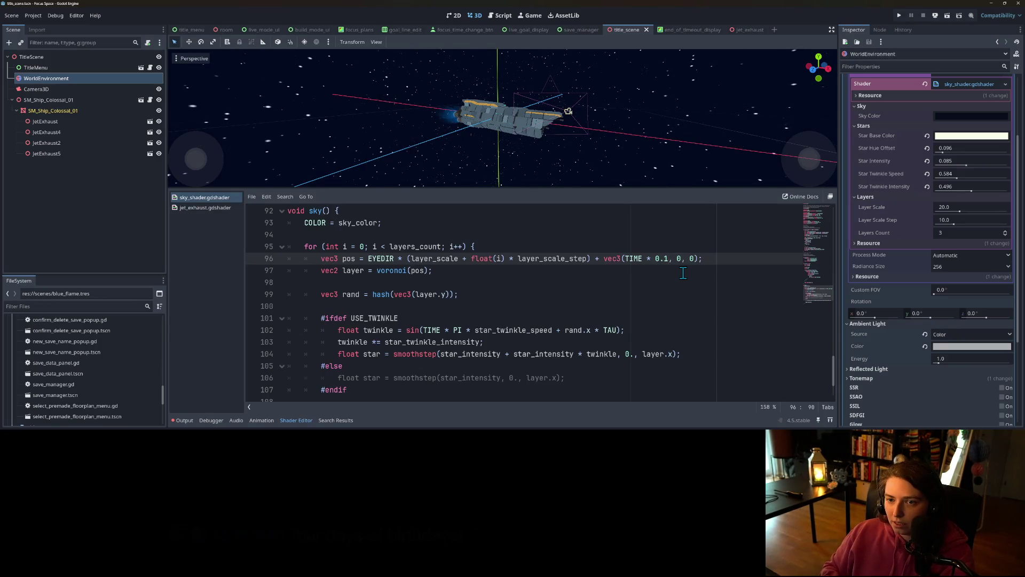
key(Delete)
text(5)
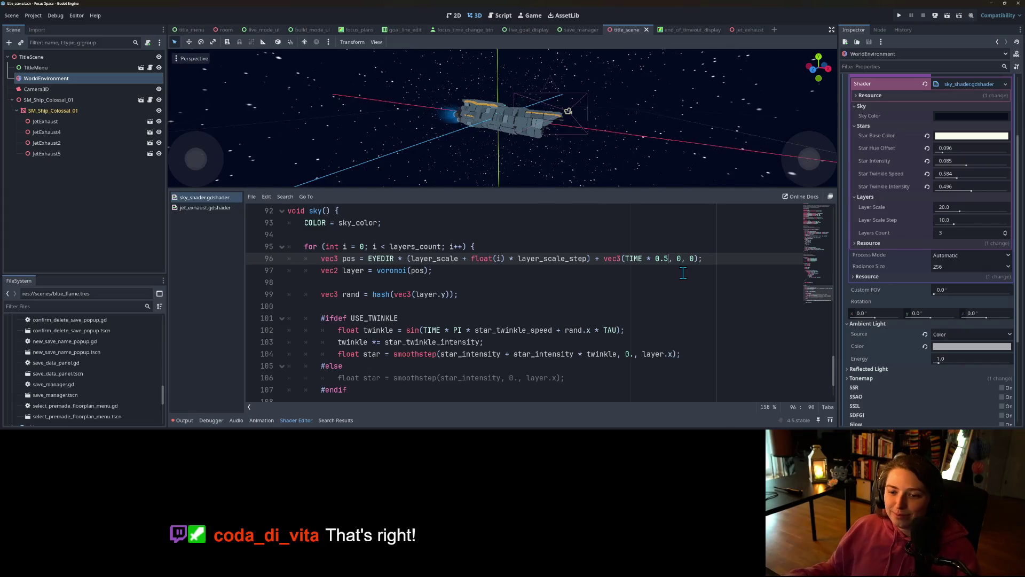
double_click(530, 258)
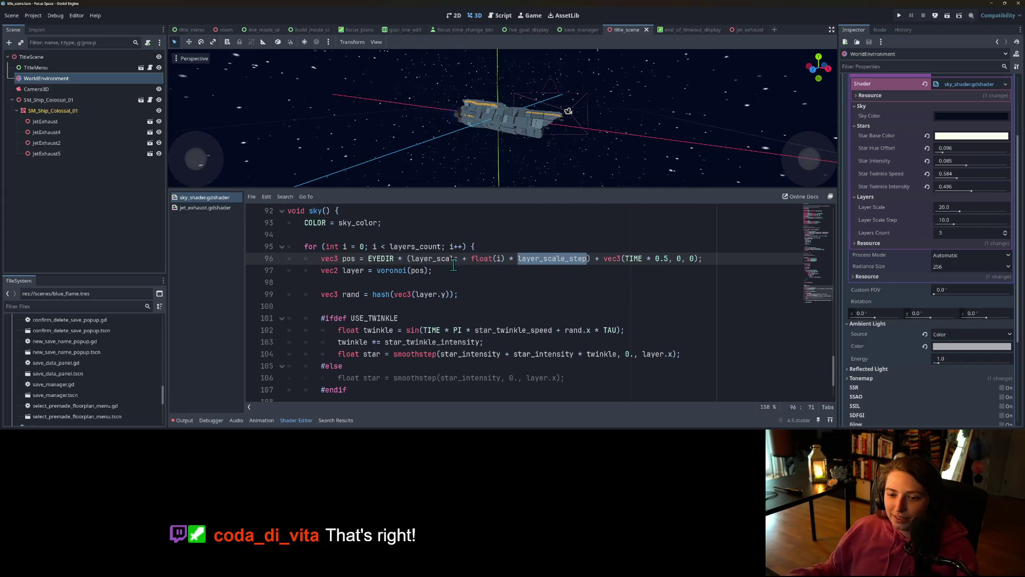
double_click(380, 259)
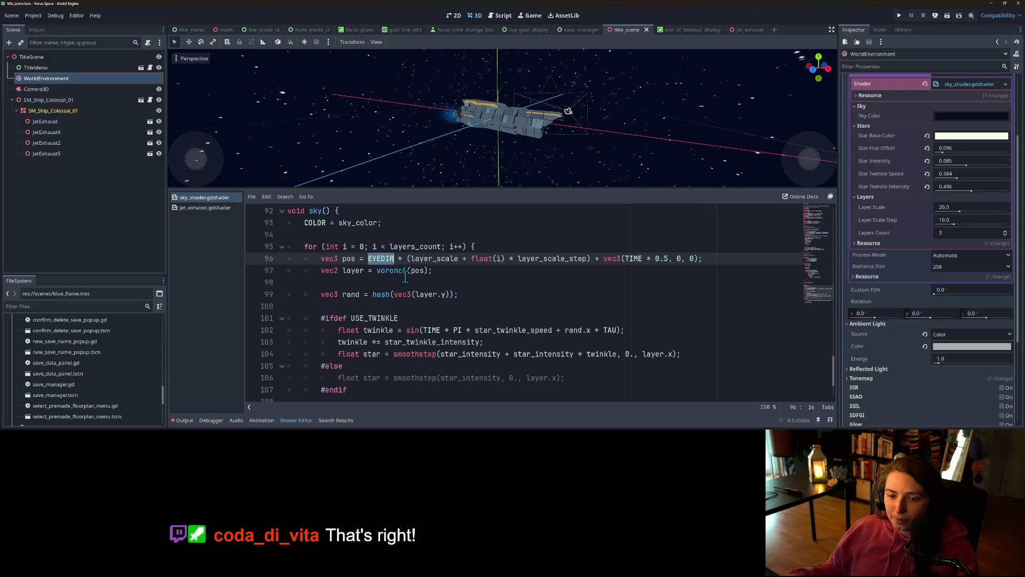
click(406, 274)
double_click(417, 270)
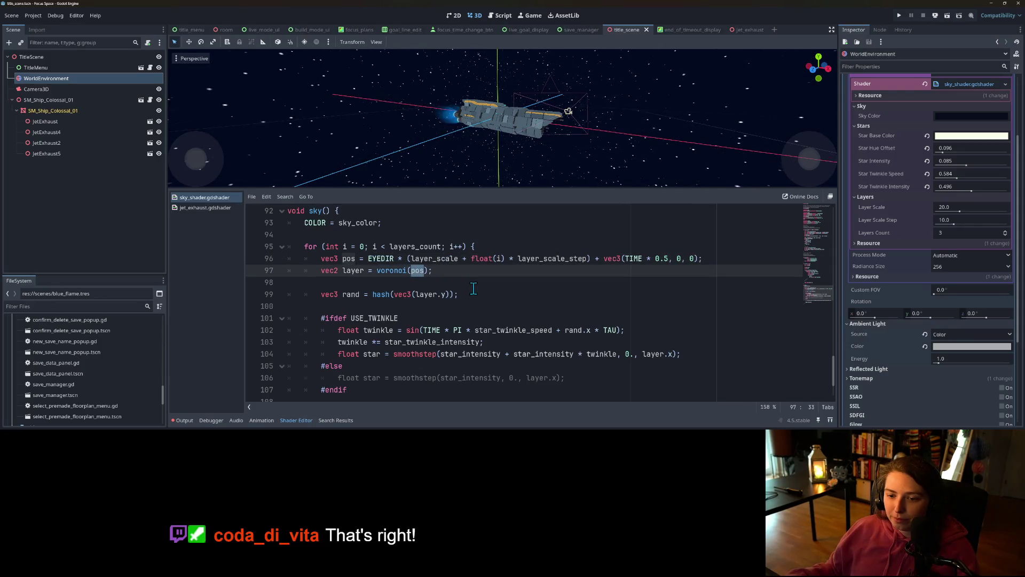
double_click(384, 272)
click(393, 273)
double_click(393, 273)
click(355, 272)
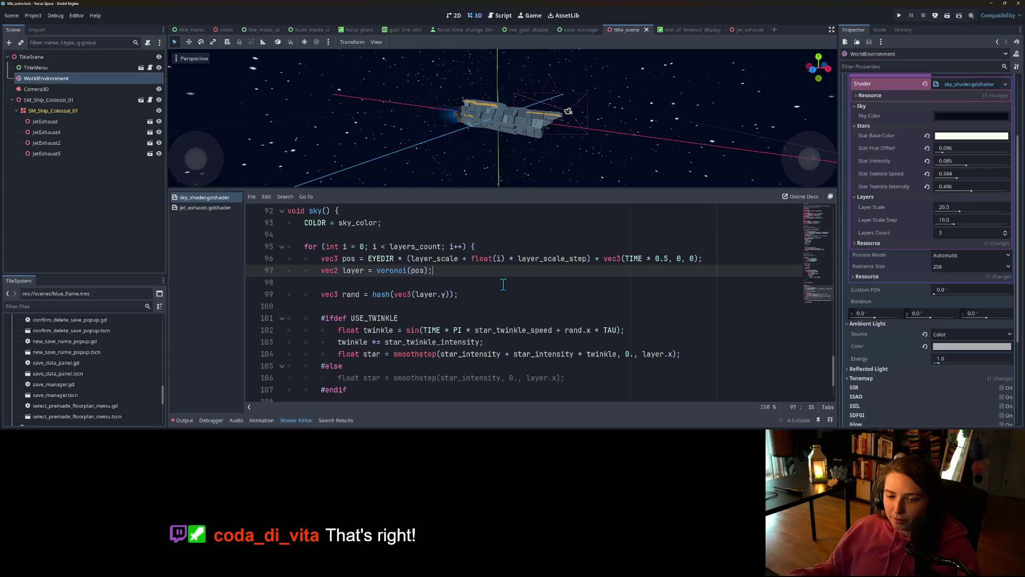
Remove the TIME offset from line 96 and add layer += vec2(TIME, 0); on line 98.
drag(591, 258, 681, 259)
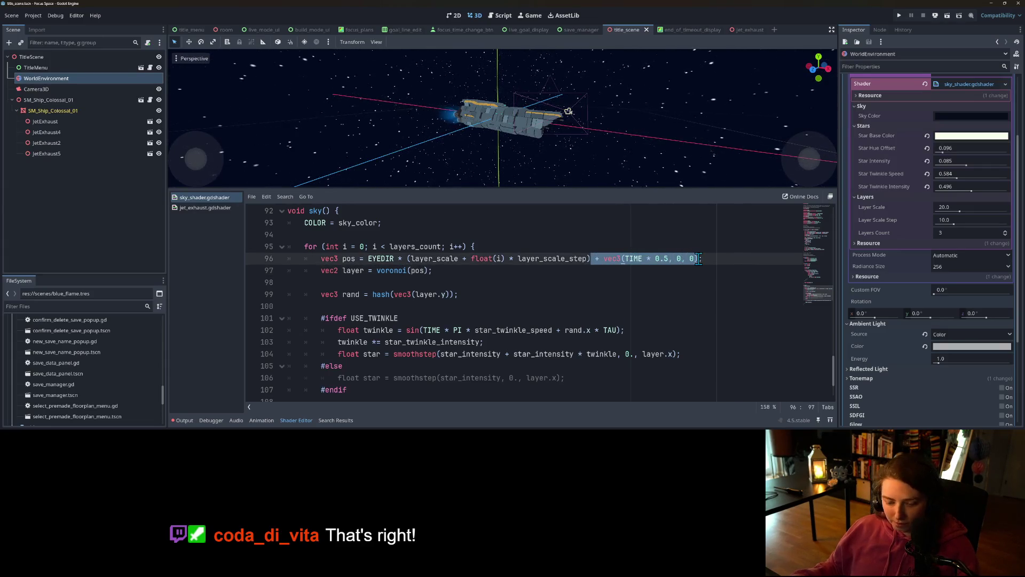
key(BackSpace)
key(Down)
key(Down)
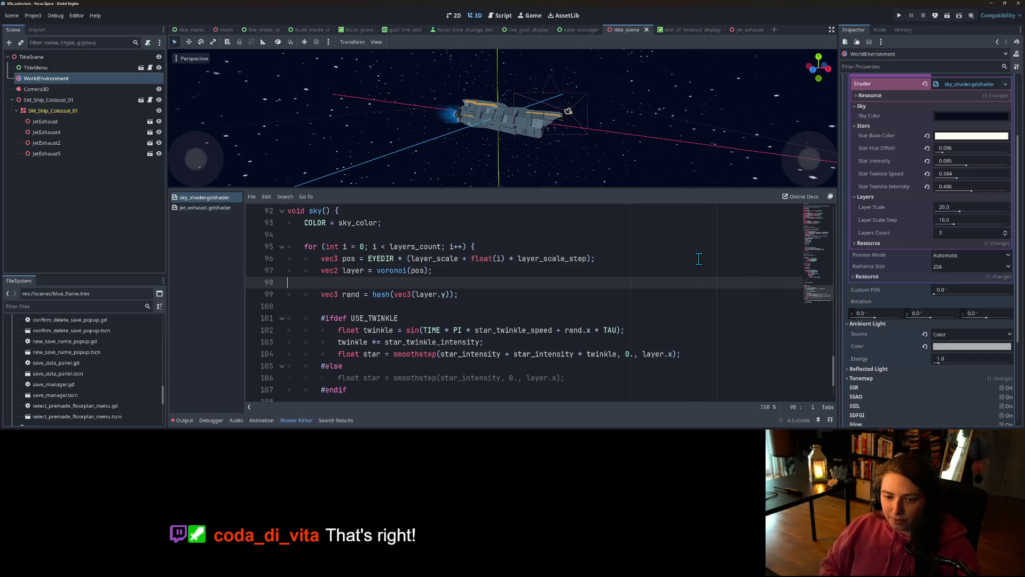
key(Tab)
text(layer +)
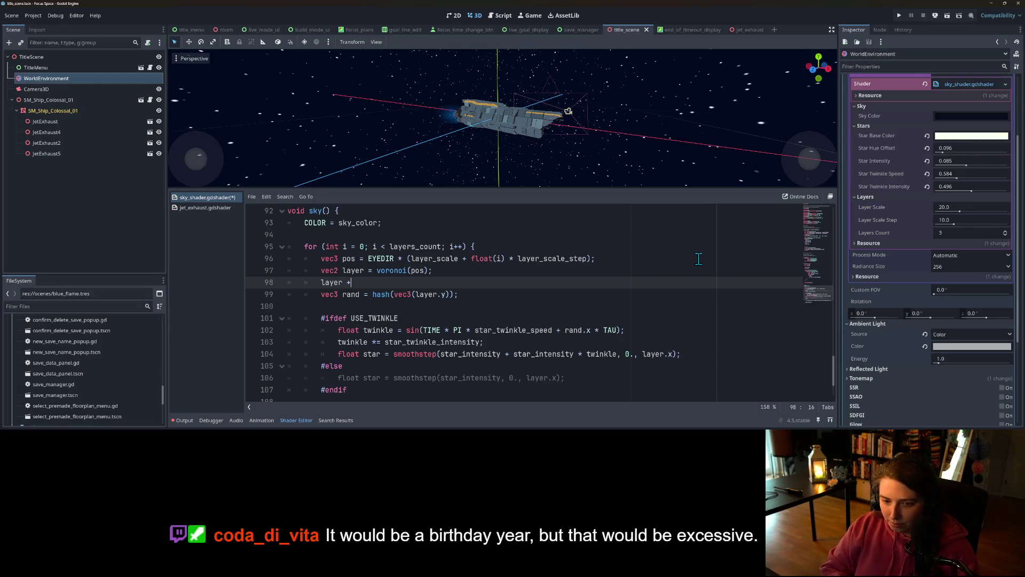
text(= vec2()
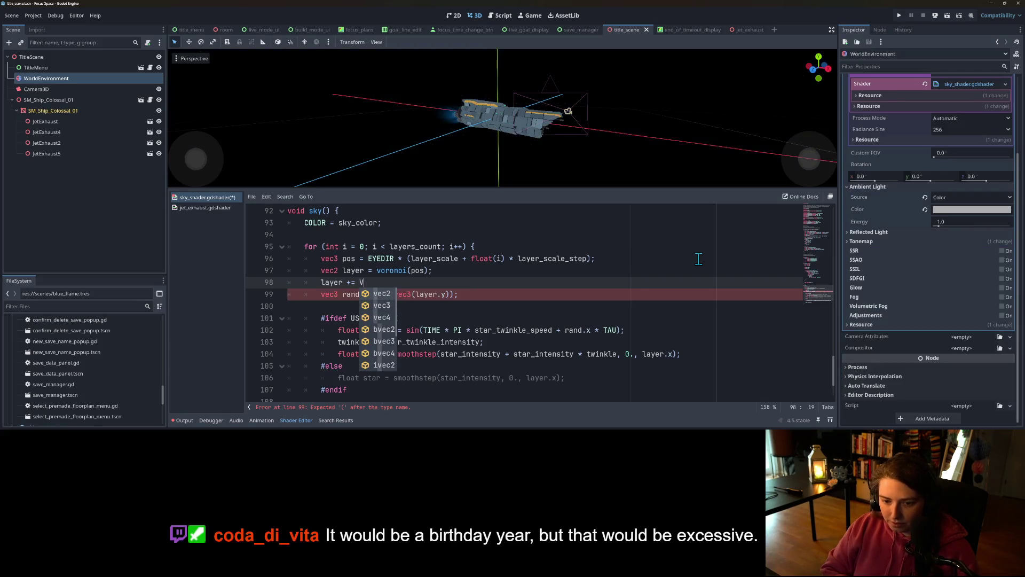
text(TIME, 0);)
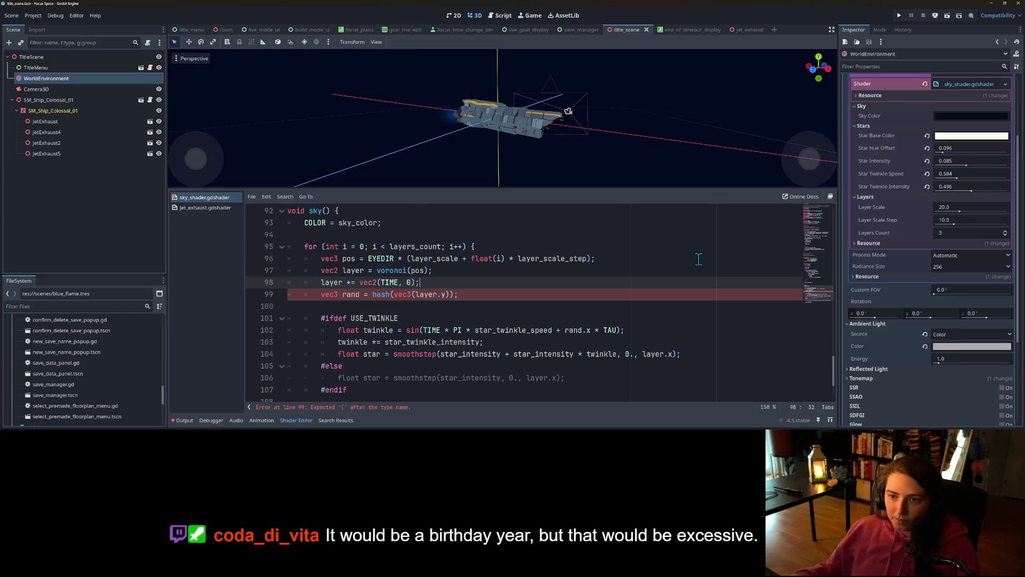
Slow the line 98 layer offset to vec2(TIME * 0.1, 0).
double_click(328, 283)
click(362, 270)
drag(420, 282, 322, 286)
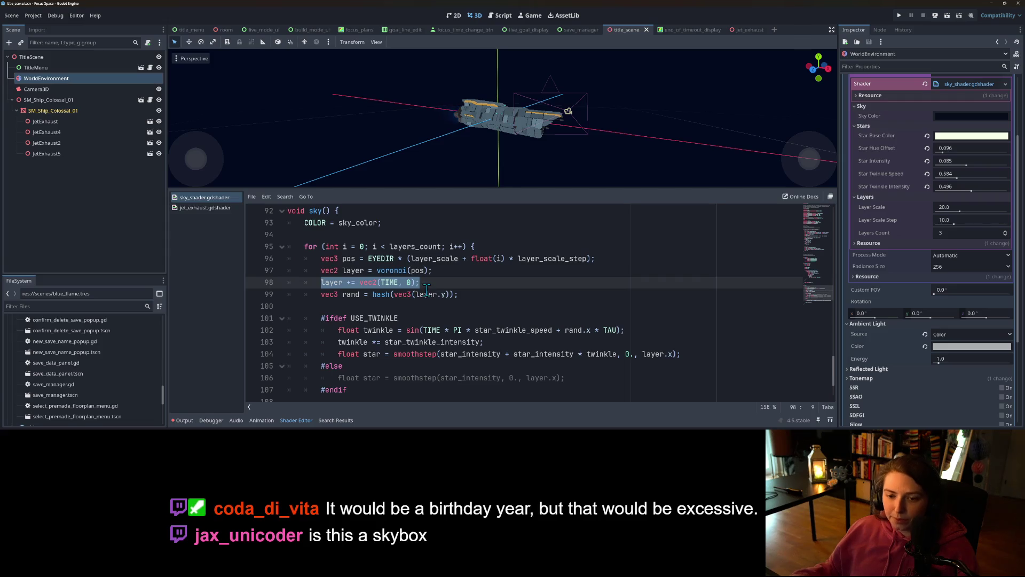
click(445, 286)
click(373, 283)
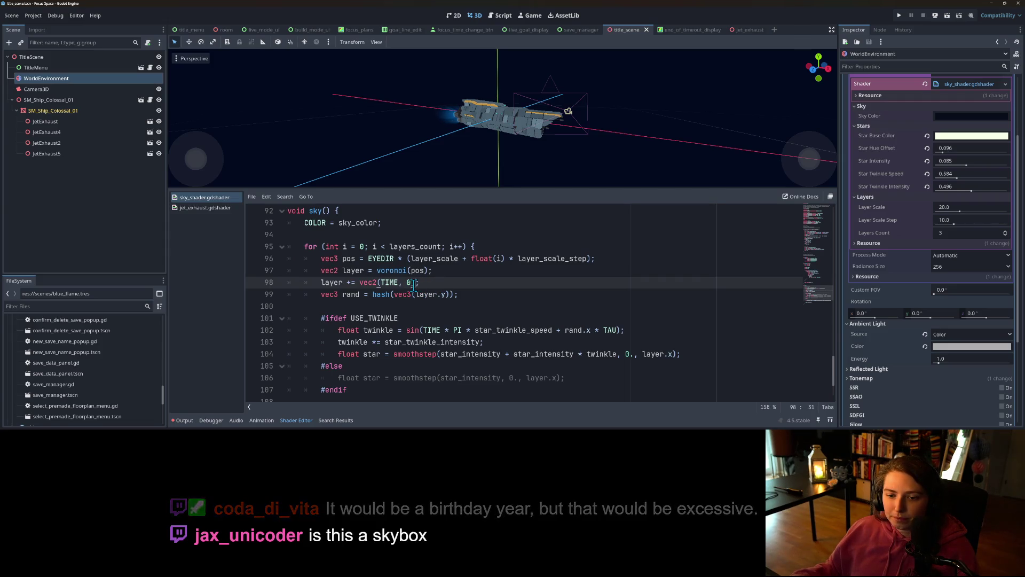
text(2)
double_click(390, 283)
key(Left)
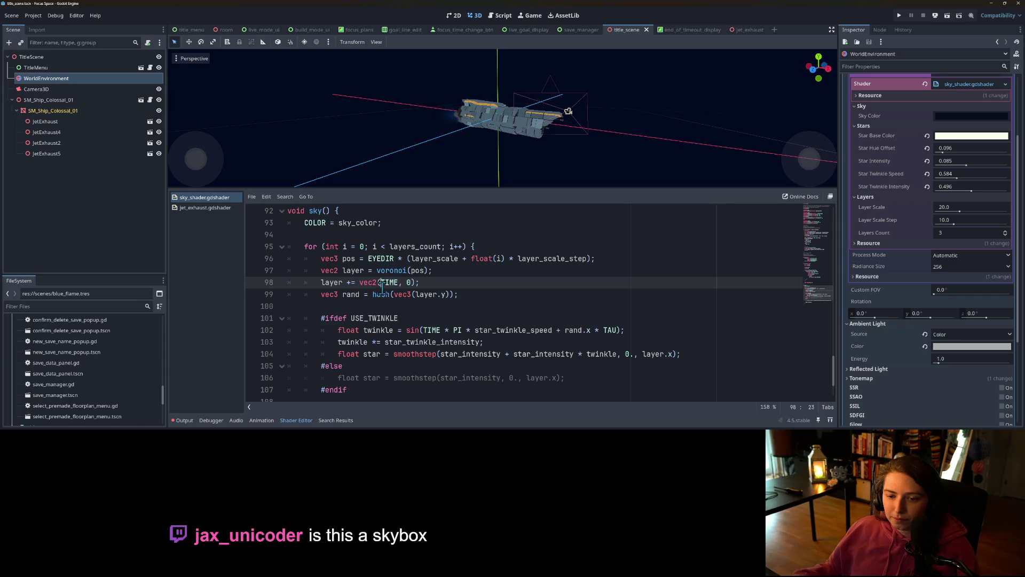
double_click(390, 283)
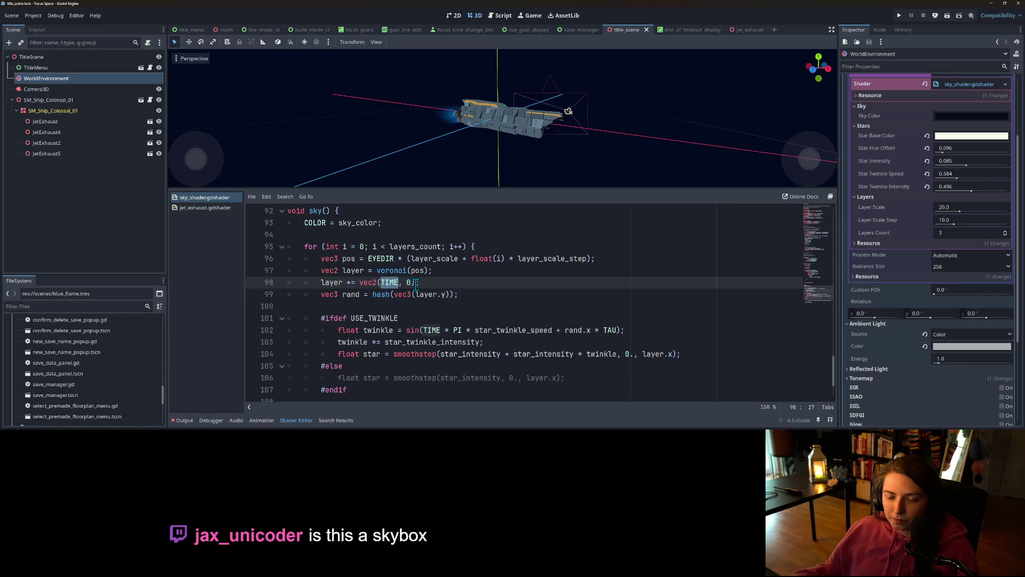
click(364, 284)
click(398, 283)
text(*)
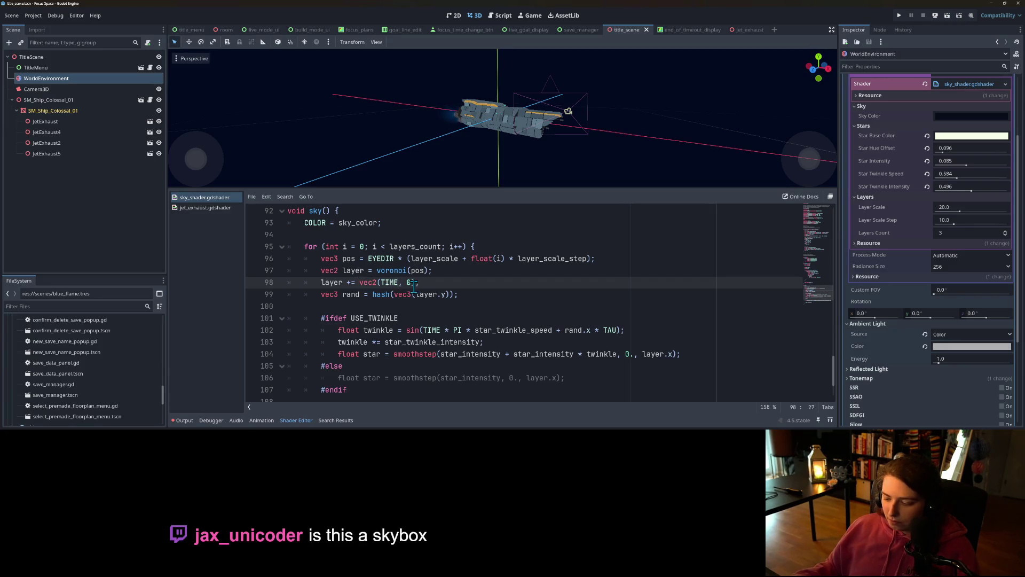
text( 0.1)
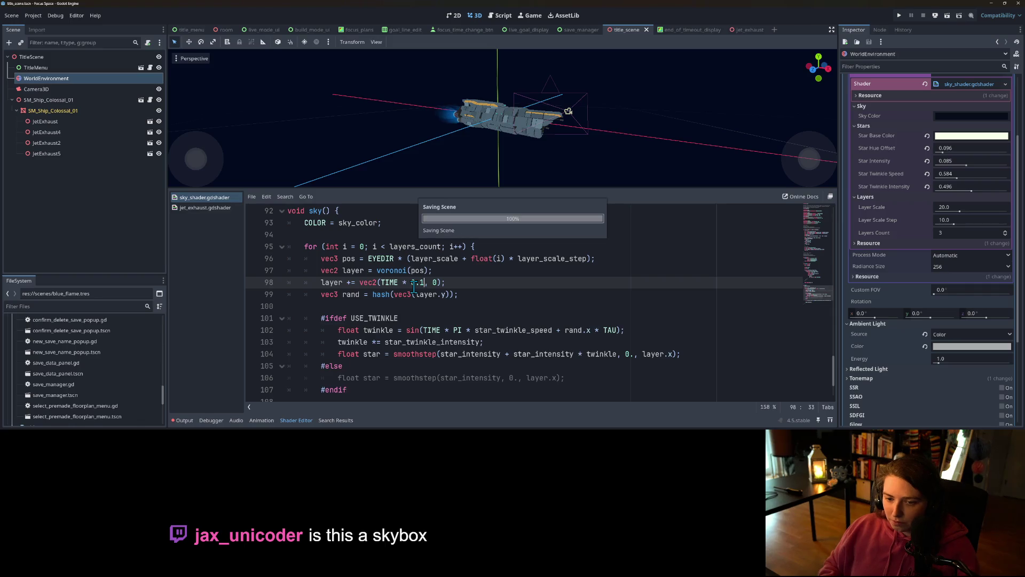
Delete the layer offset line, leaving line 98 blank, and save the shader.
click(348, 282)
text(+)
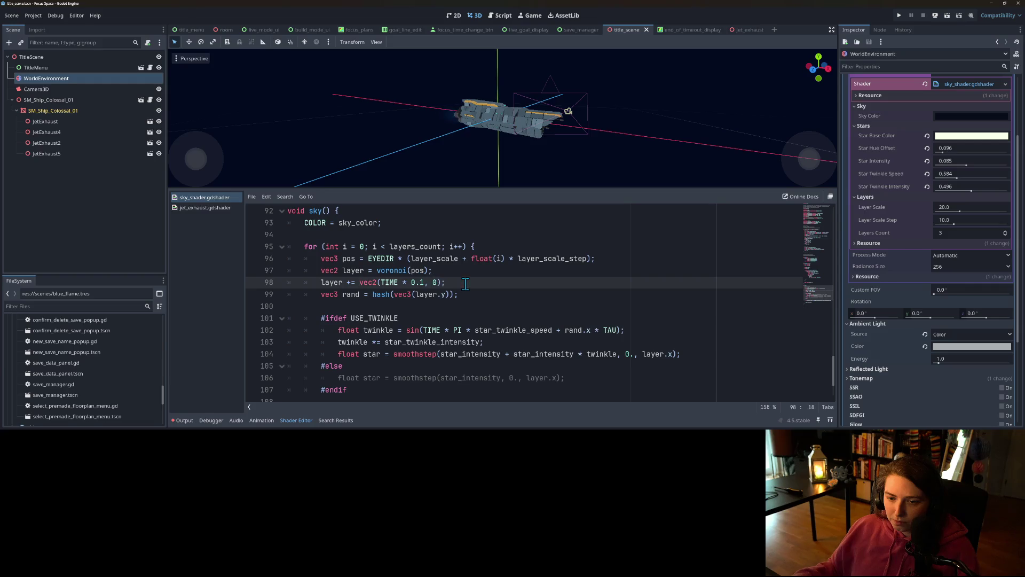
triple_click(456, 282)
key(BackSpace)
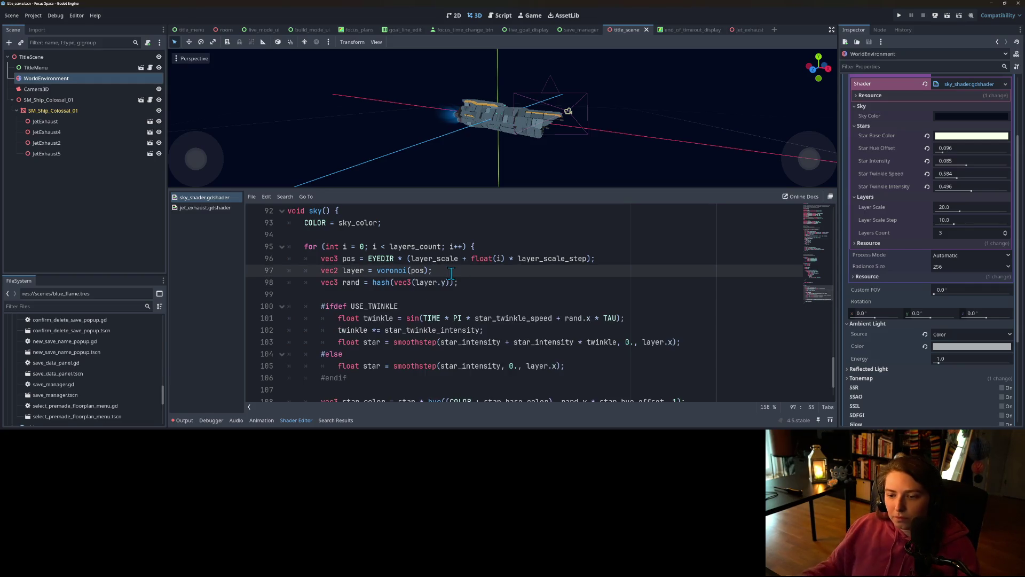
key(Return)
key(ctrl+s)
click(459, 269)
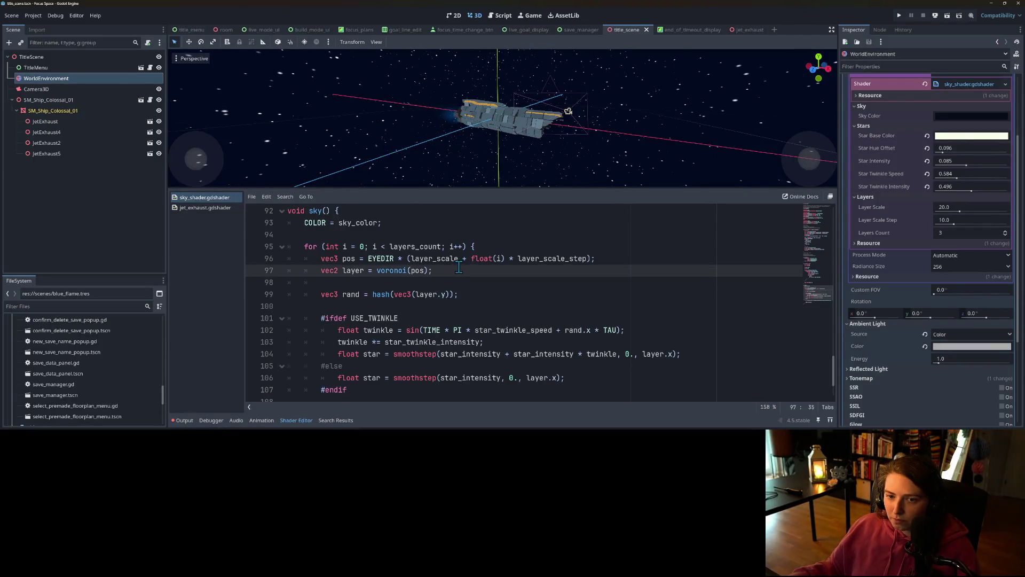